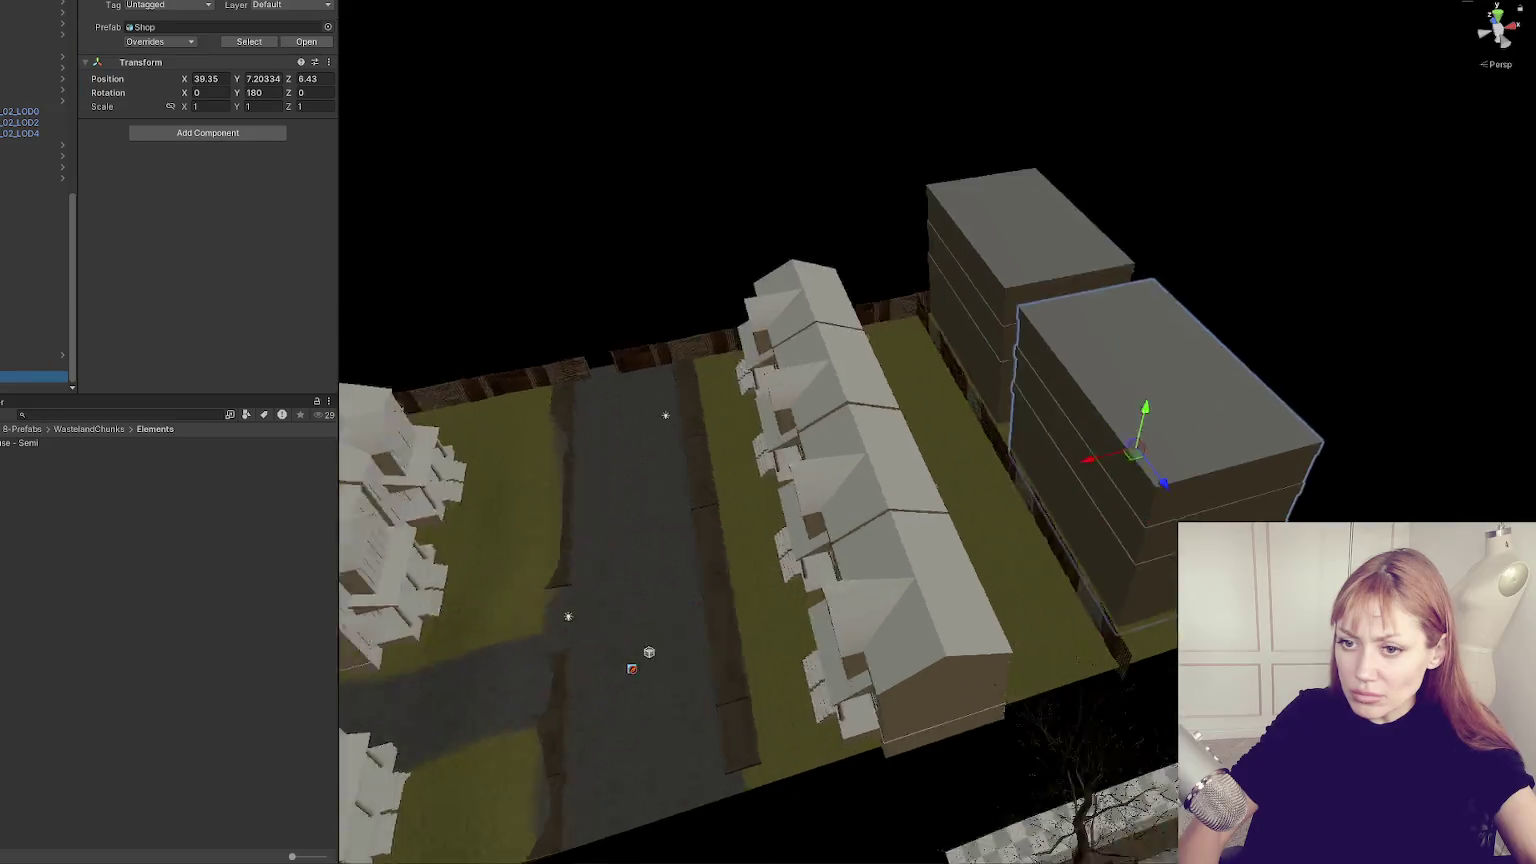
Slide the Shop building to the block's left end and rotate it into line.
scroll(797, 470, down, 3)
scroll(856, 457, down, 5)
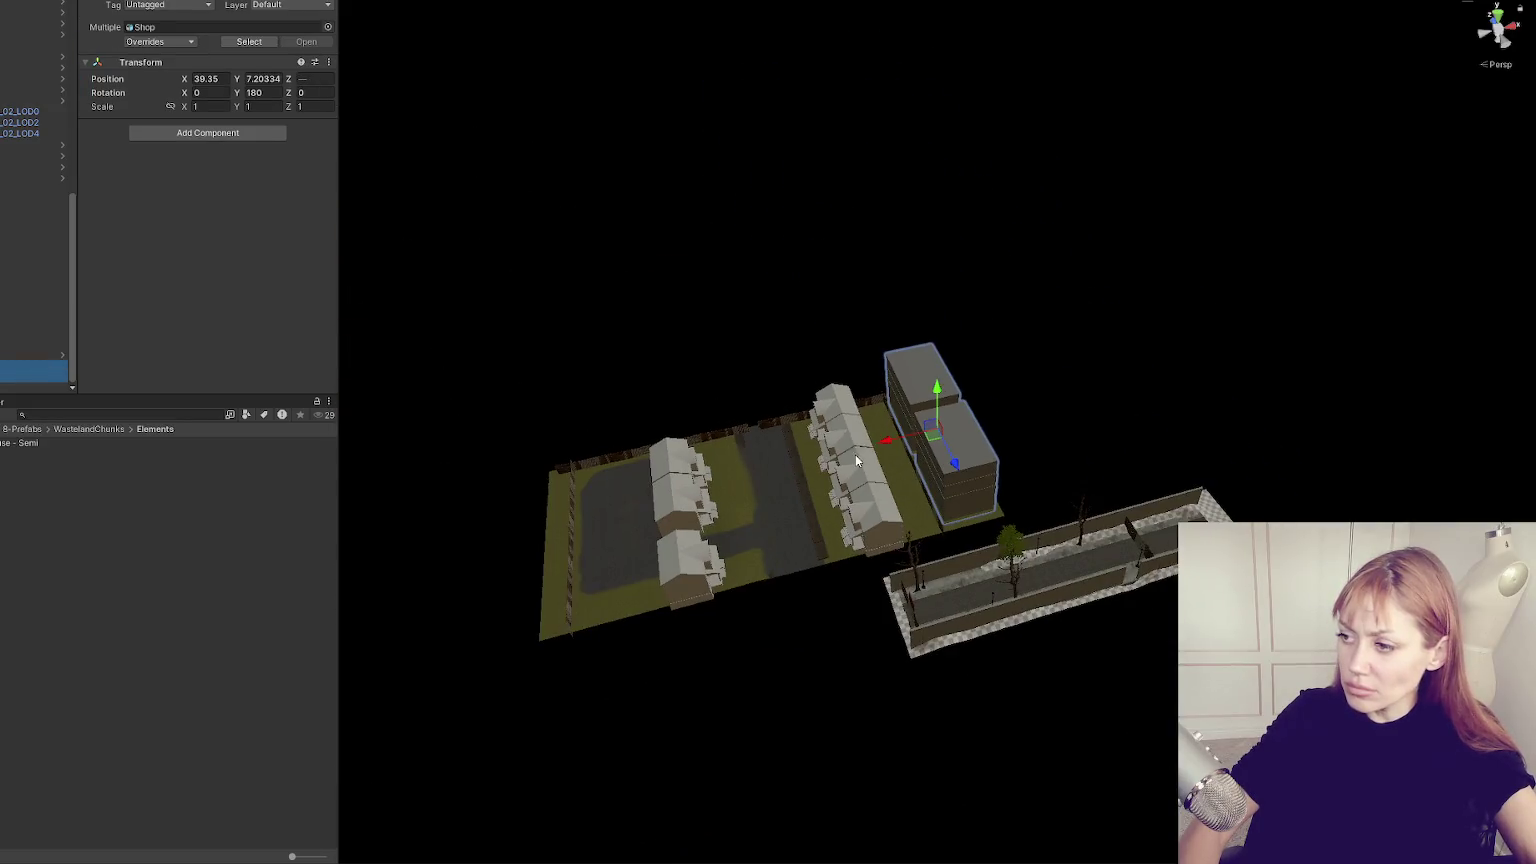
mouse_move(884, 440)
mouse_down()
mouse_move(541, 519)
mouse_move(849, 495)
mouse_move(983, 443)
mouse_up()
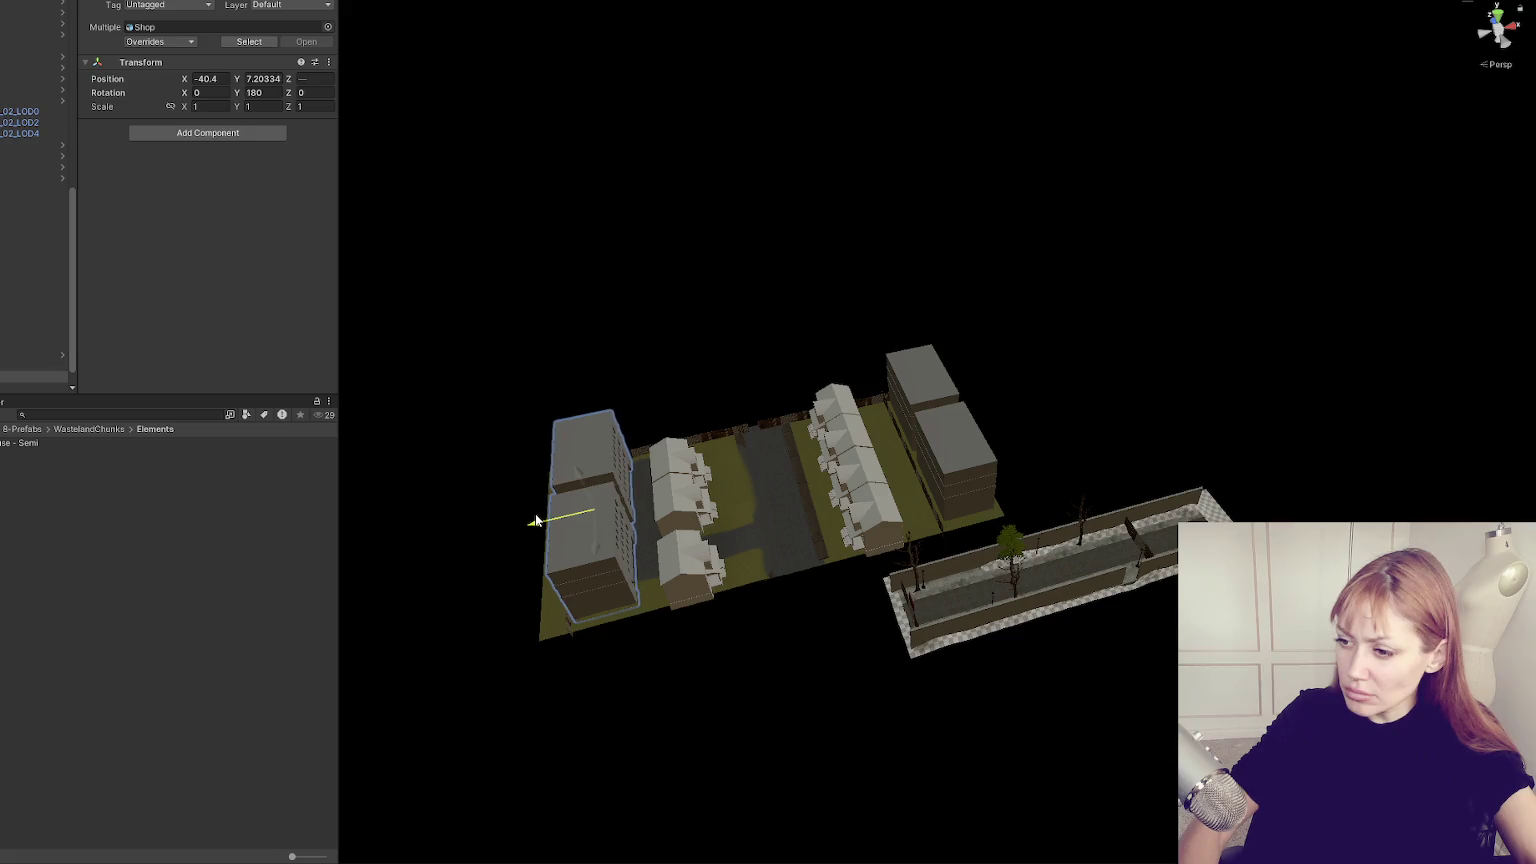
key(e)
shift+click(983, 443)
scroll(901, 468, up, 4)
drag(590, 532, 948, 328)
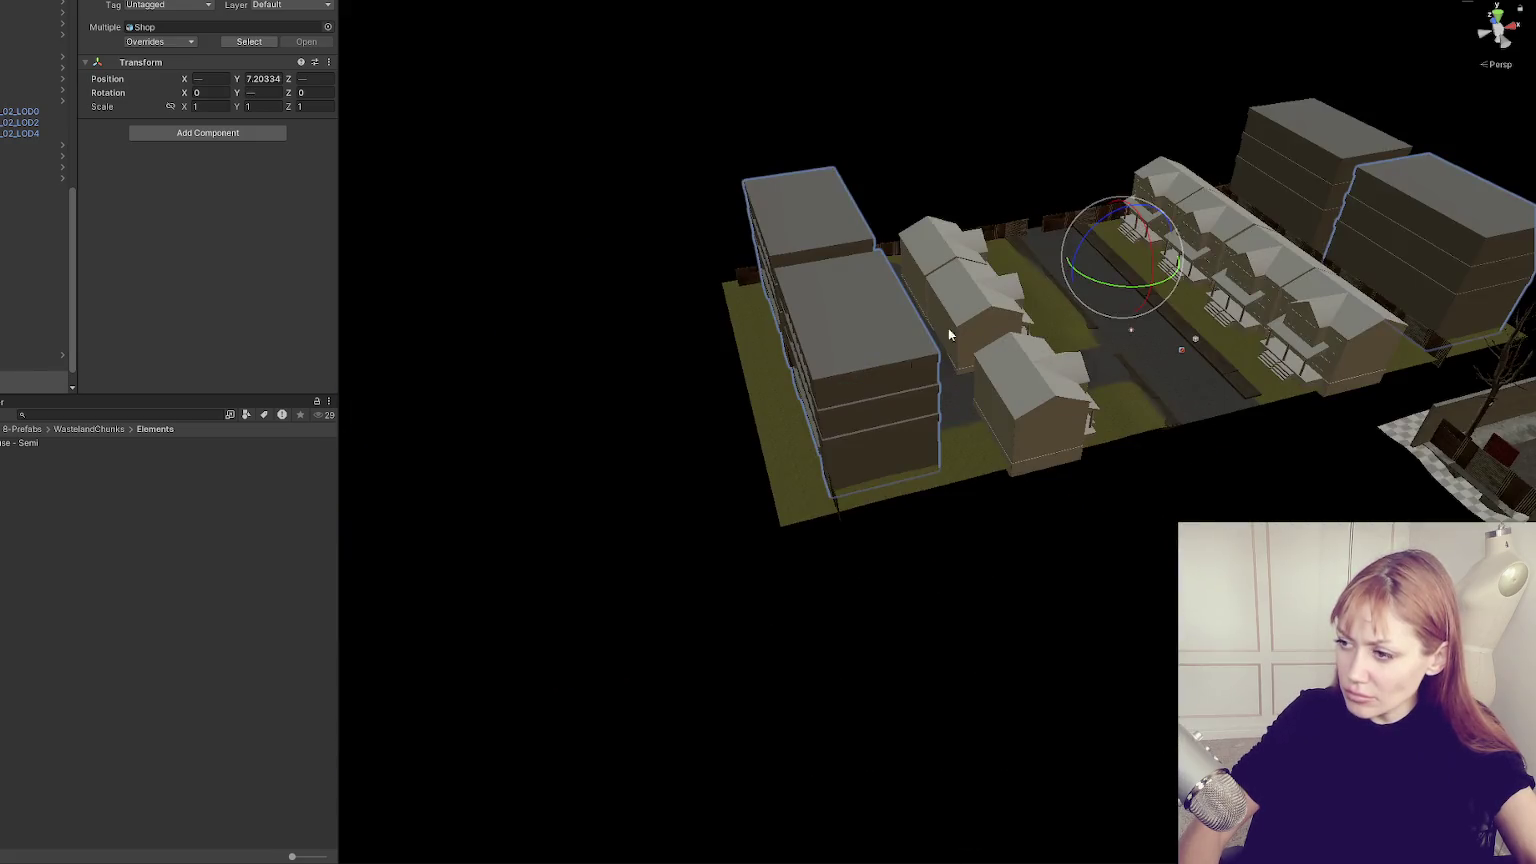
Select the Shop's thin wall piece and slide it along the building.
click(835, 498)
click(835, 498)
double_click(20, 312)
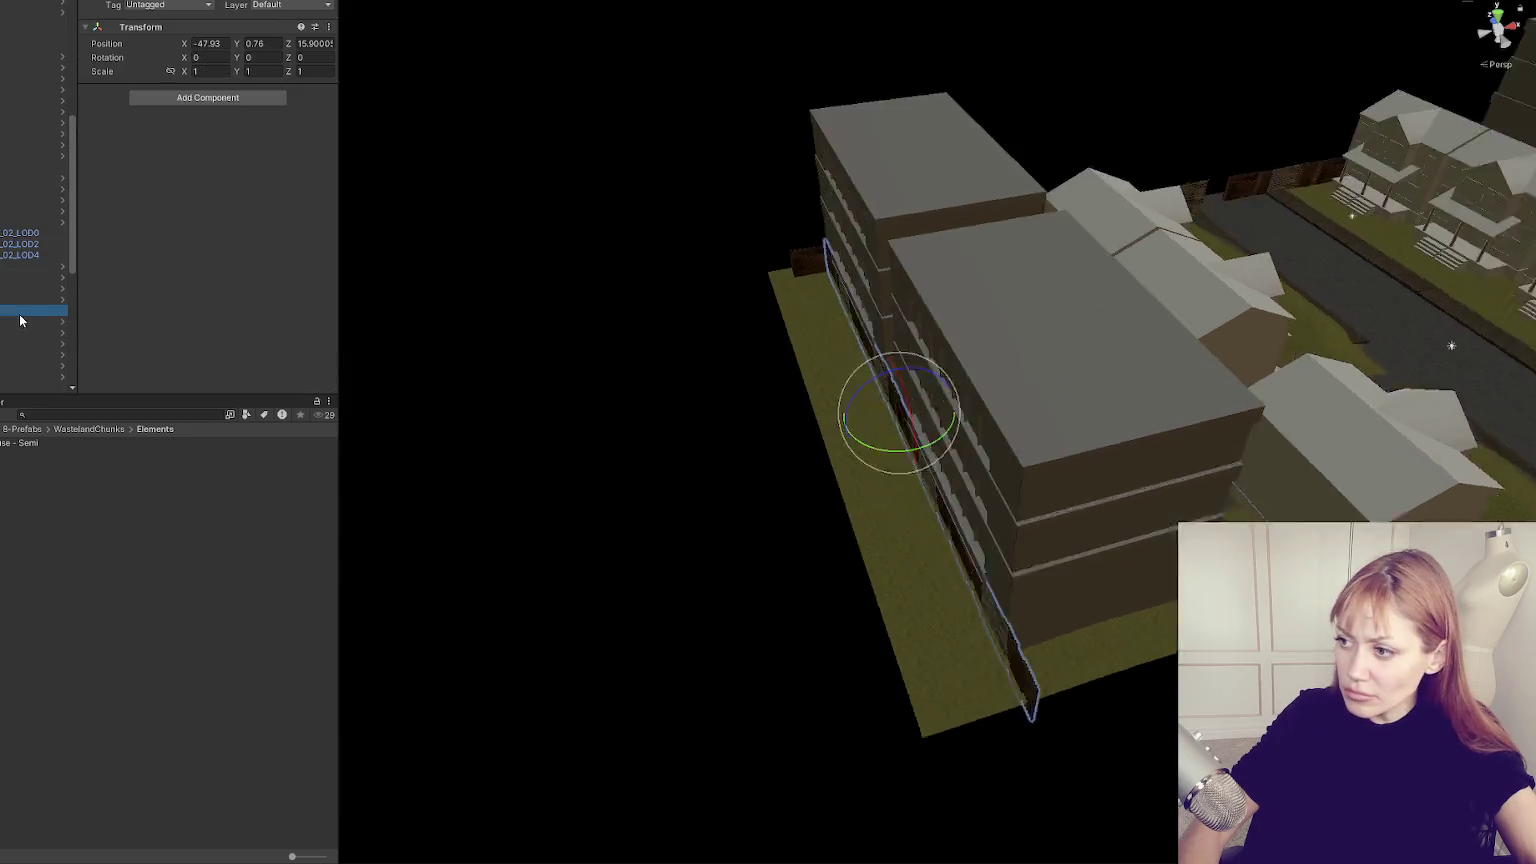
key(w)
drag(1005, 424, 1142, 372)
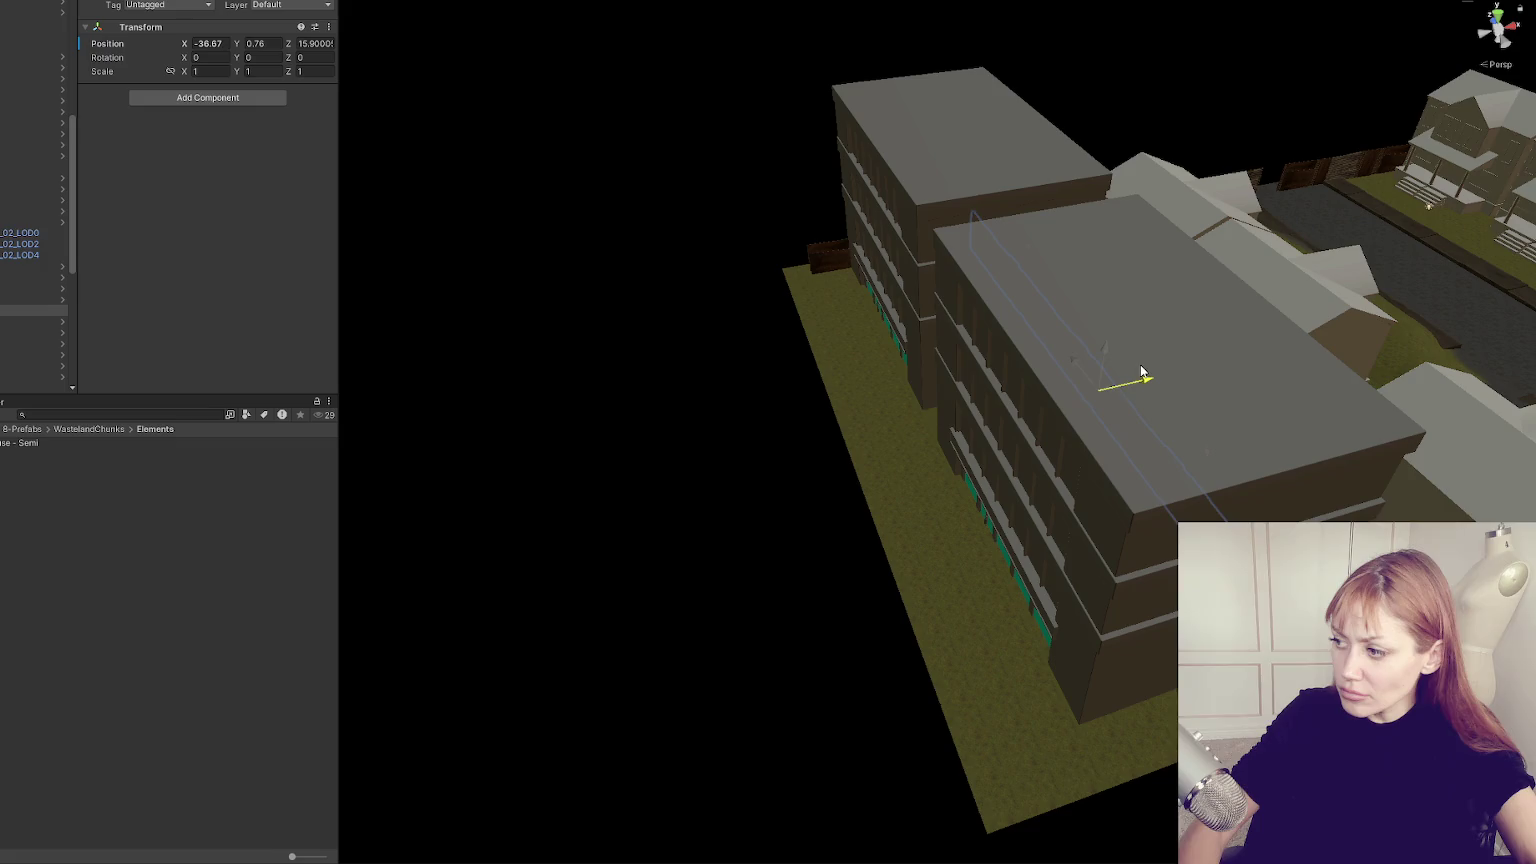
Select both tall shop buildings and shift them left along the block.
click(1009, 290)
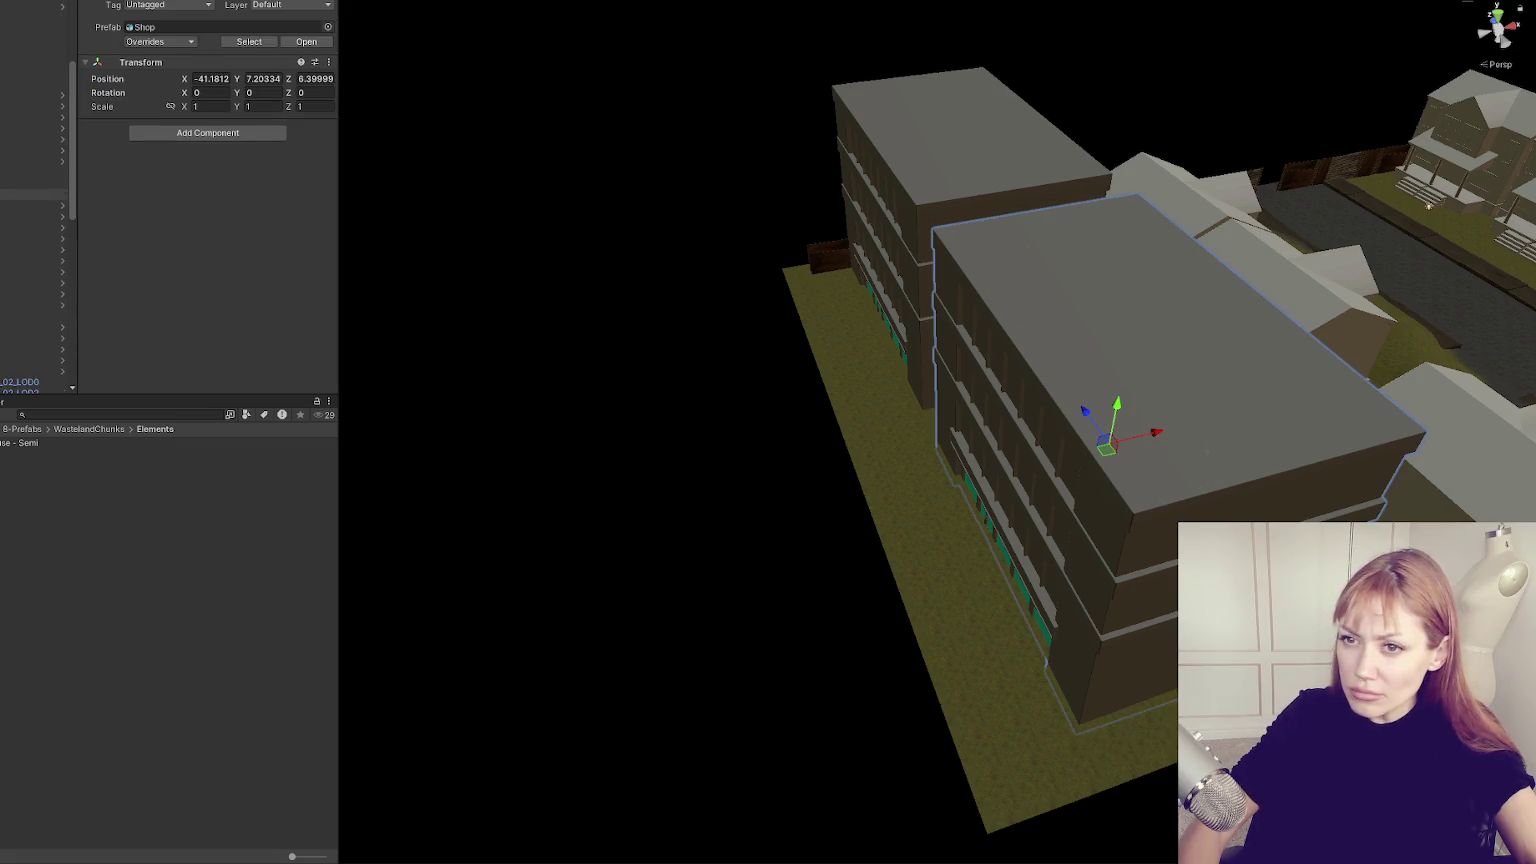
key(f)
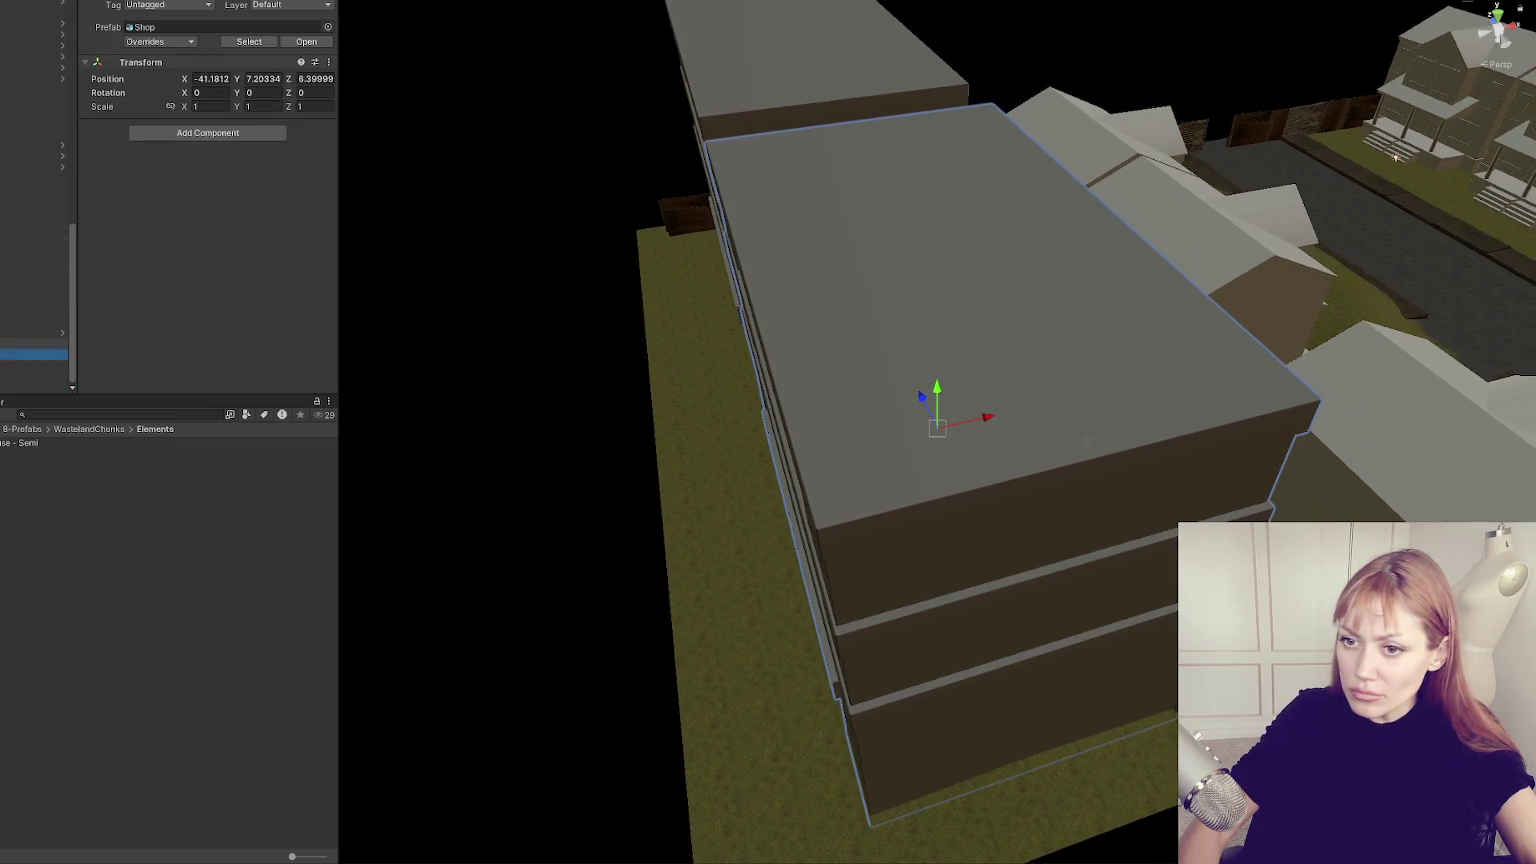
click(34, 376)
ctrl+click(34, 354)
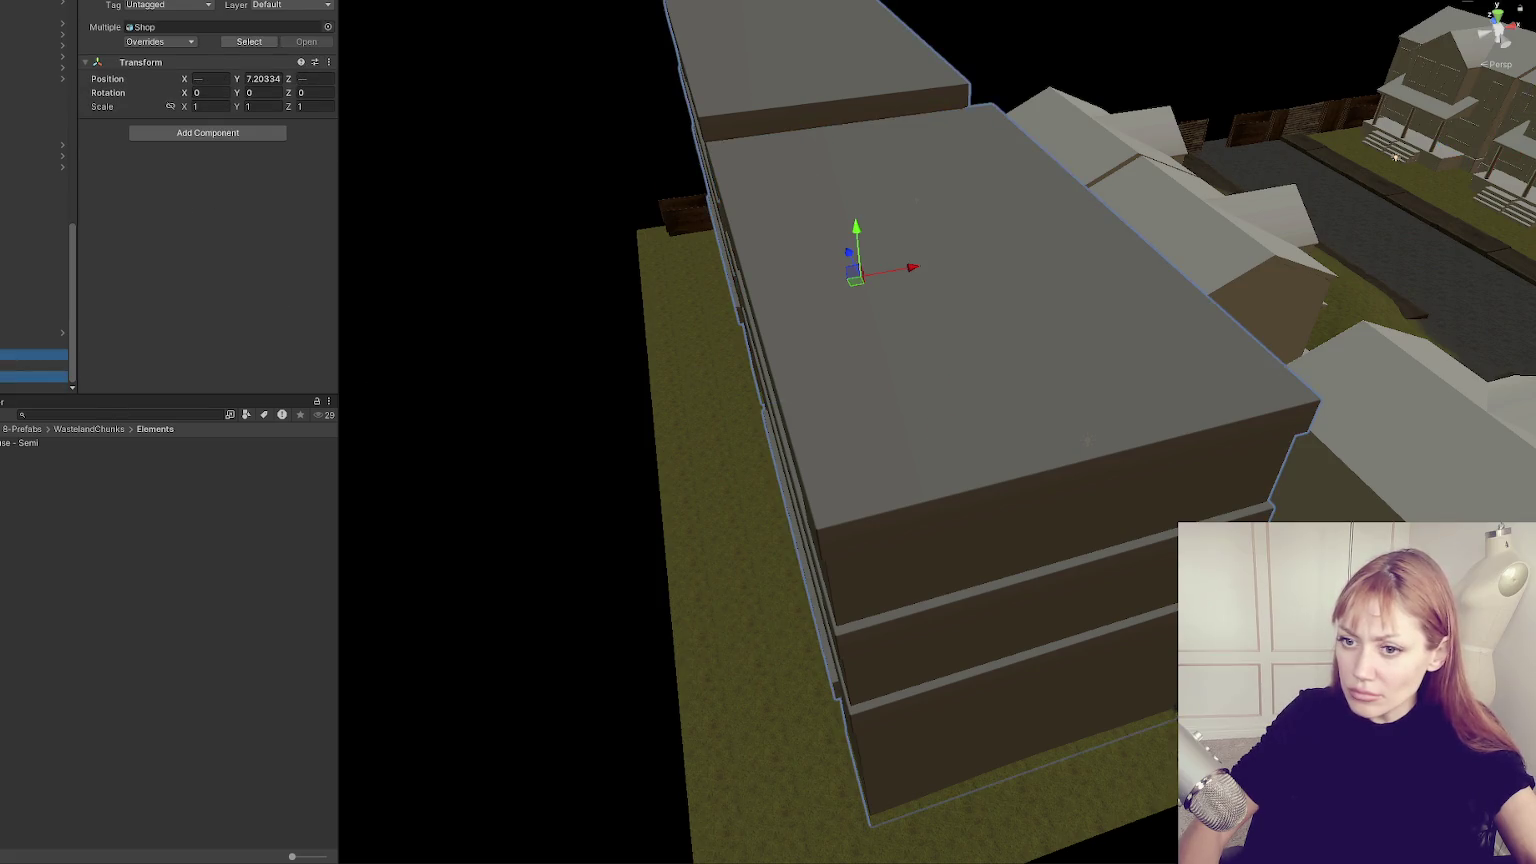
scroll(785, 325, down, 3)
mouse_move(930, 300)
mouse_down()
mouse_move(885, 309)
mouse_move(981, 315)
mouse_move(799, 315)
mouse_up()
drag(1012, 311, 997, 306)
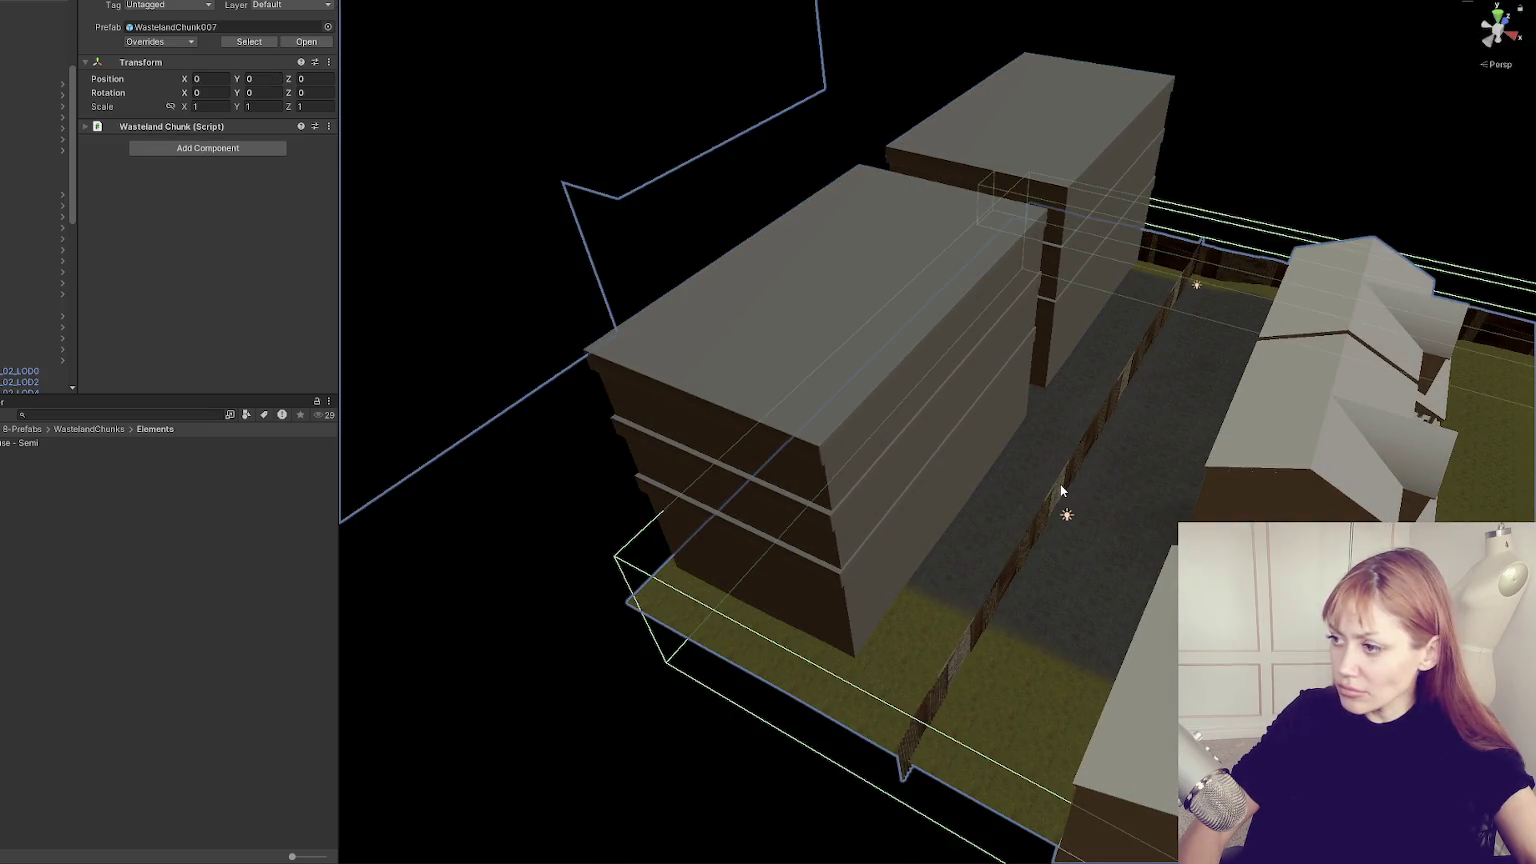
Select the whole alley fence and slide it further along its length.
click(1060, 486)
click(1062, 490)
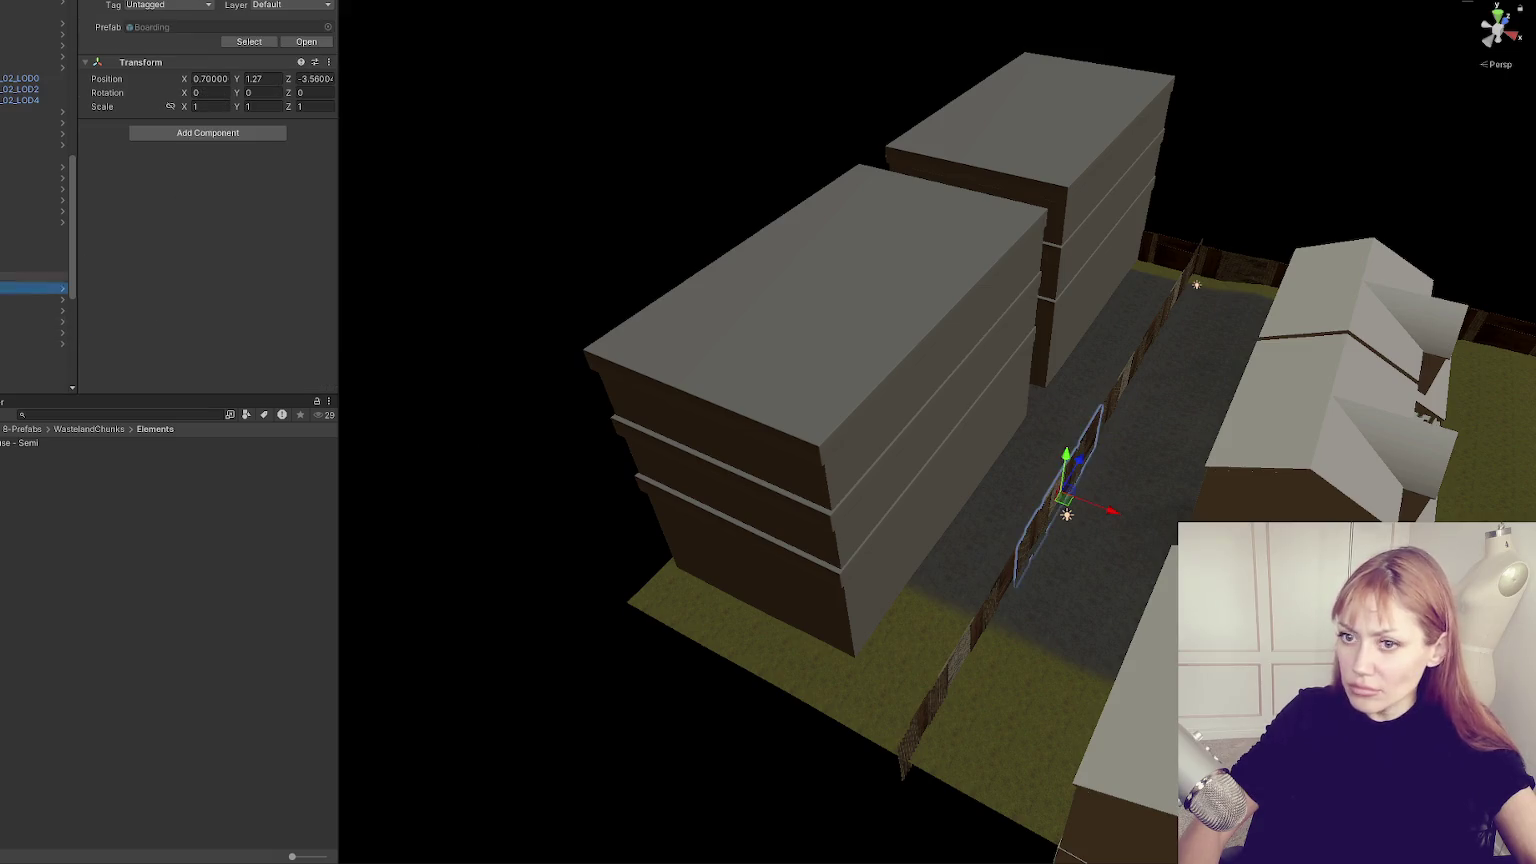
key(f)
mouse_move(997, 460)
mouse_down()
mouse_move(926, 420)
mouse_move(740, 588)
mouse_move(804, 418)
mouse_move(882, 425)
mouse_up()
Select the street chunk and tilt the view to look steeply down the street.
click(882, 425)
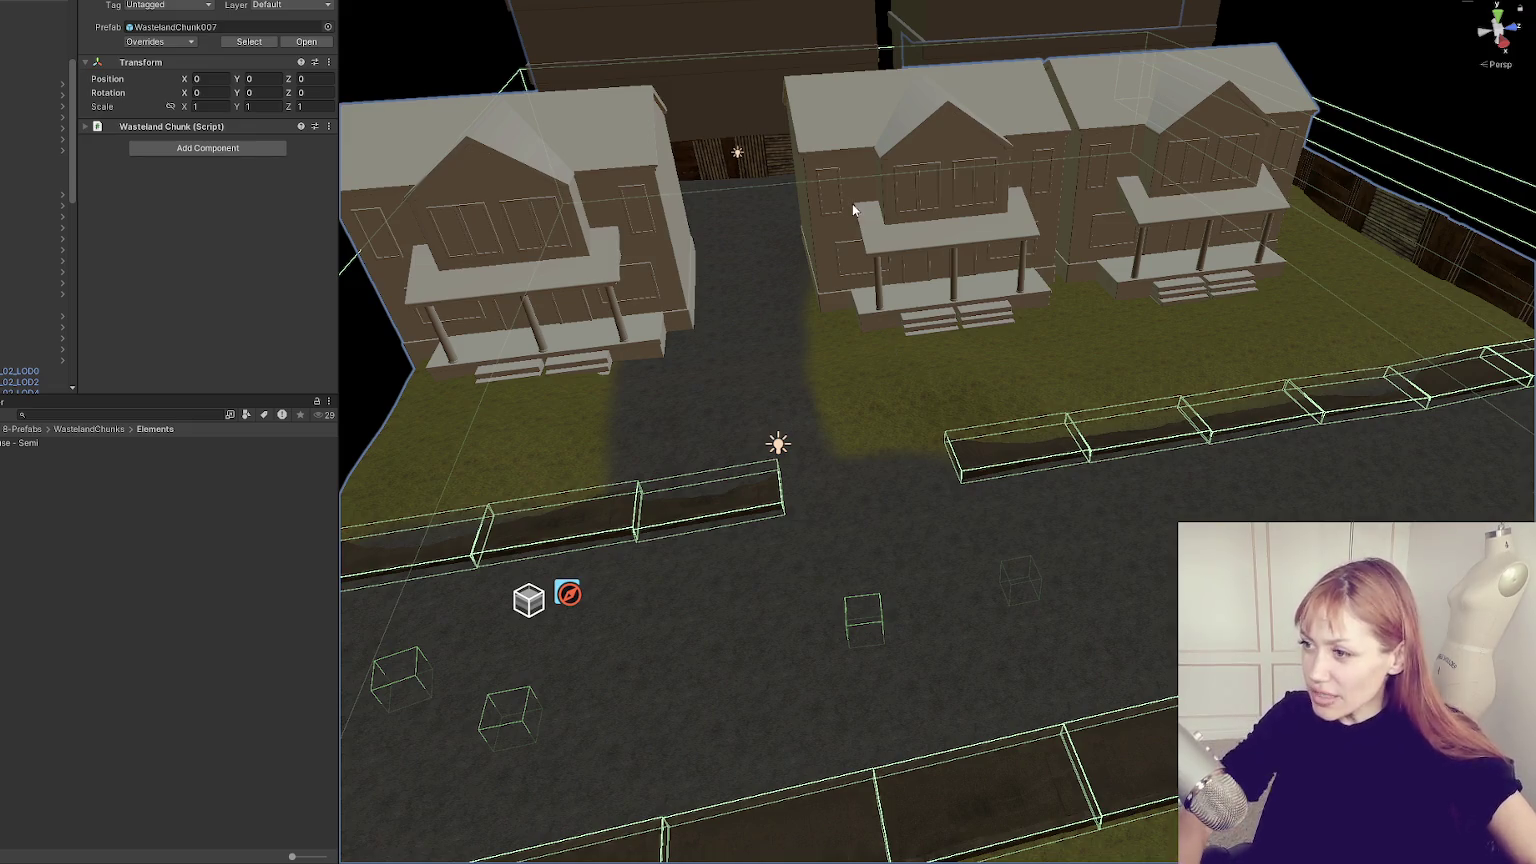
mouse_move(1008, 380)
mouse_down()
mouse_move(790, 450)
mouse_move(626, 480)
mouse_up()
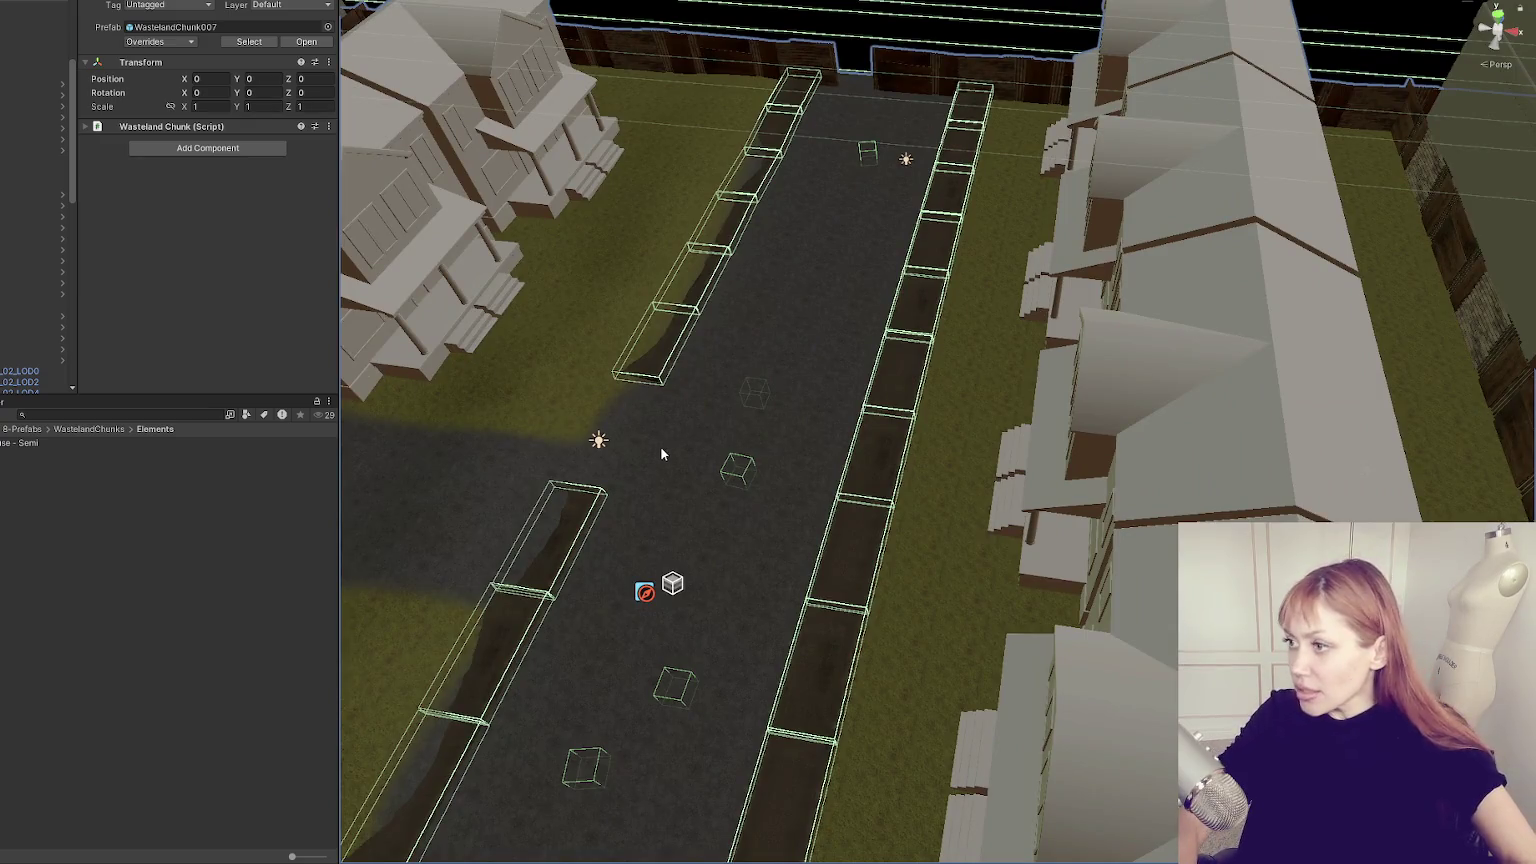
mouse_move(676, 408)
mouse_down()
mouse_move(750, 358)
mouse_move(559, 451)
mouse_move(703, 625)
mouse_up()
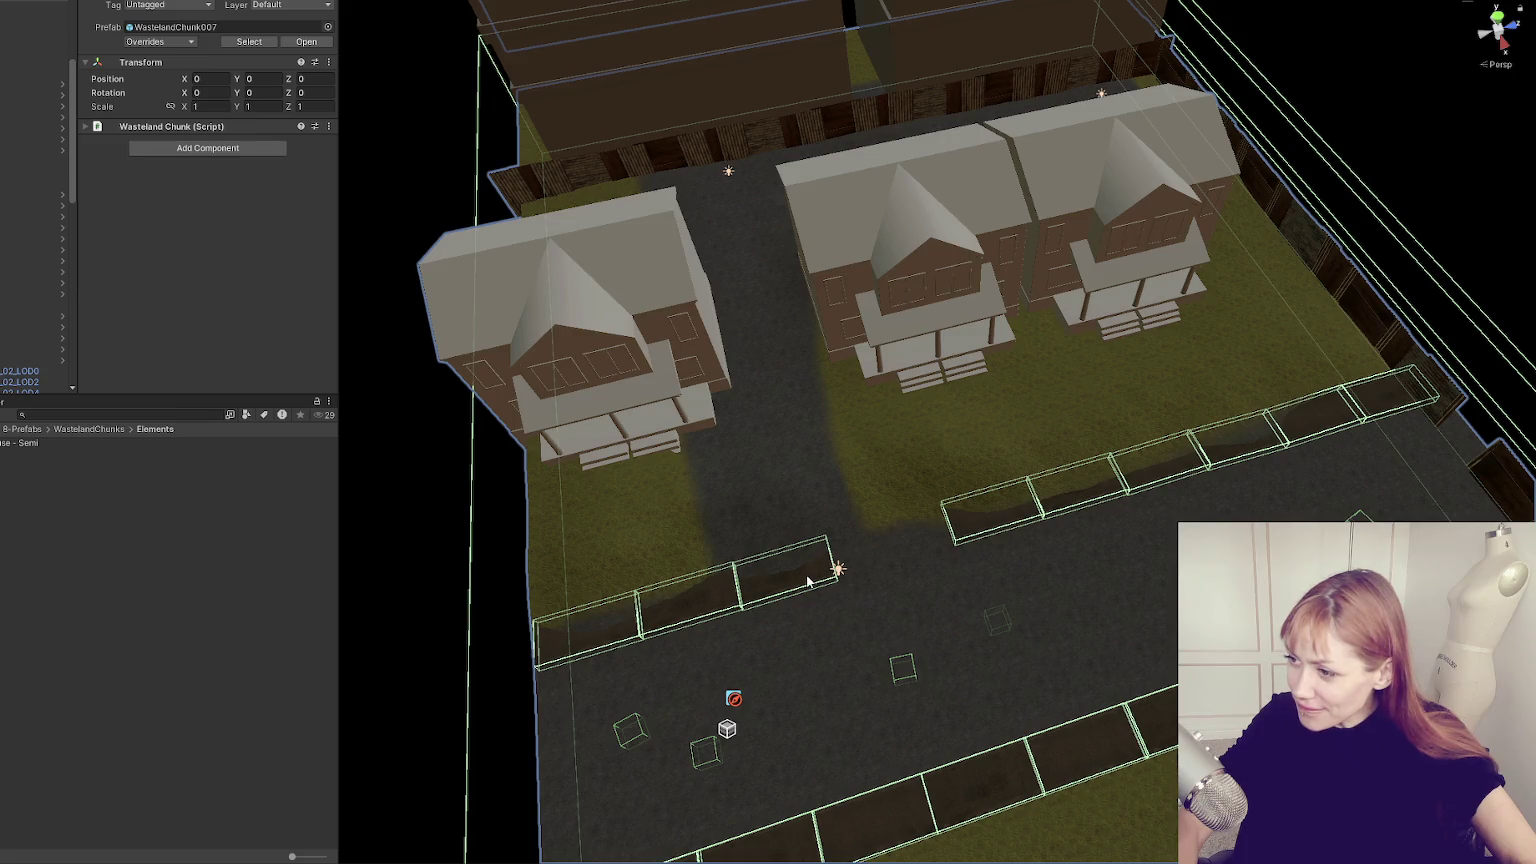
Select the middle and right House - Semi objects and push both back from the street.
click(935, 242)
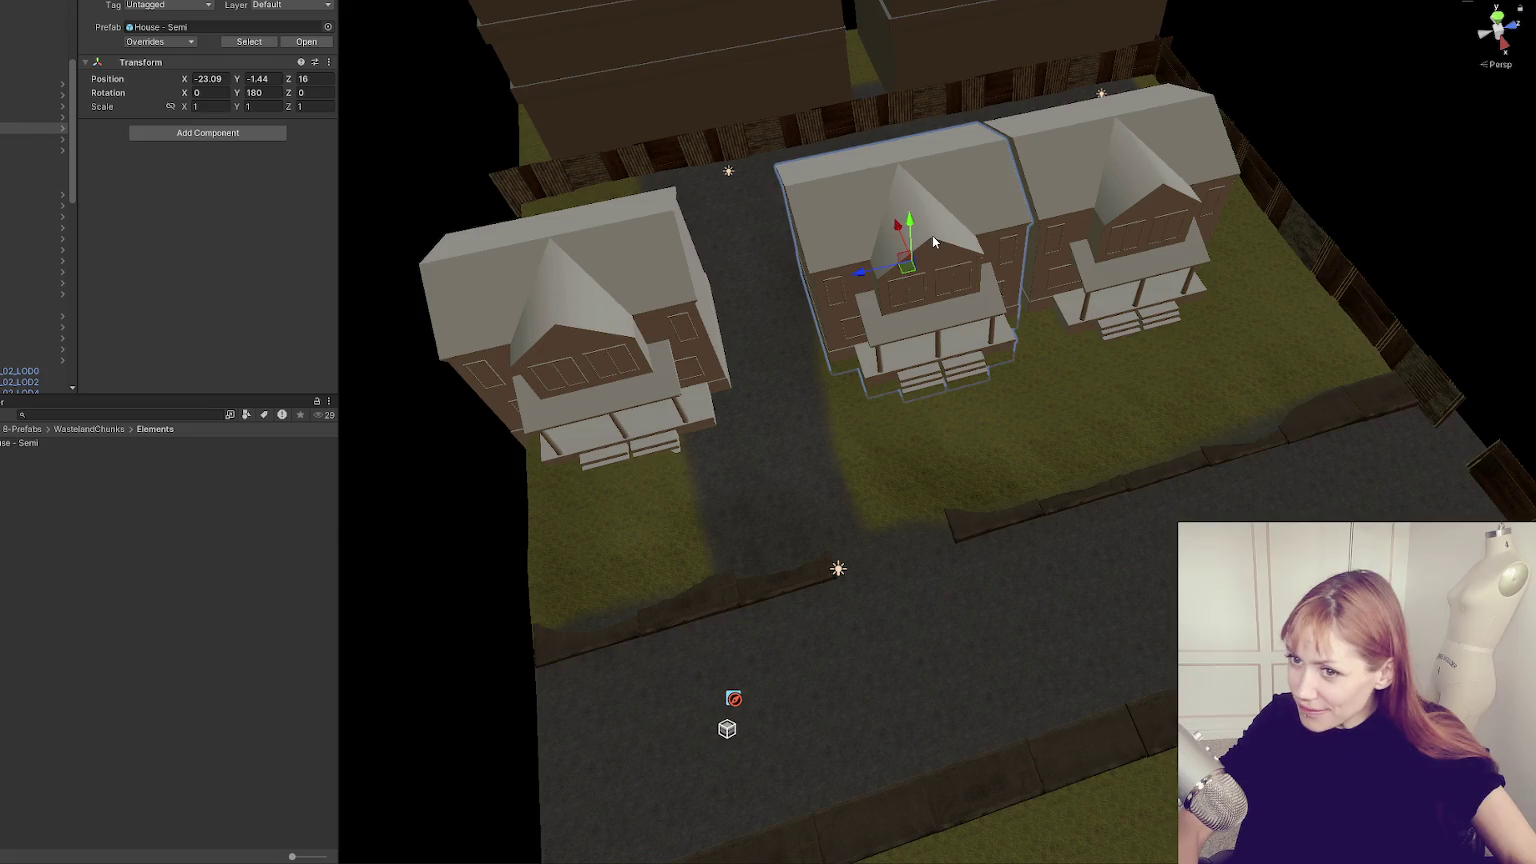
click(27, 113)
double_click(27, 117)
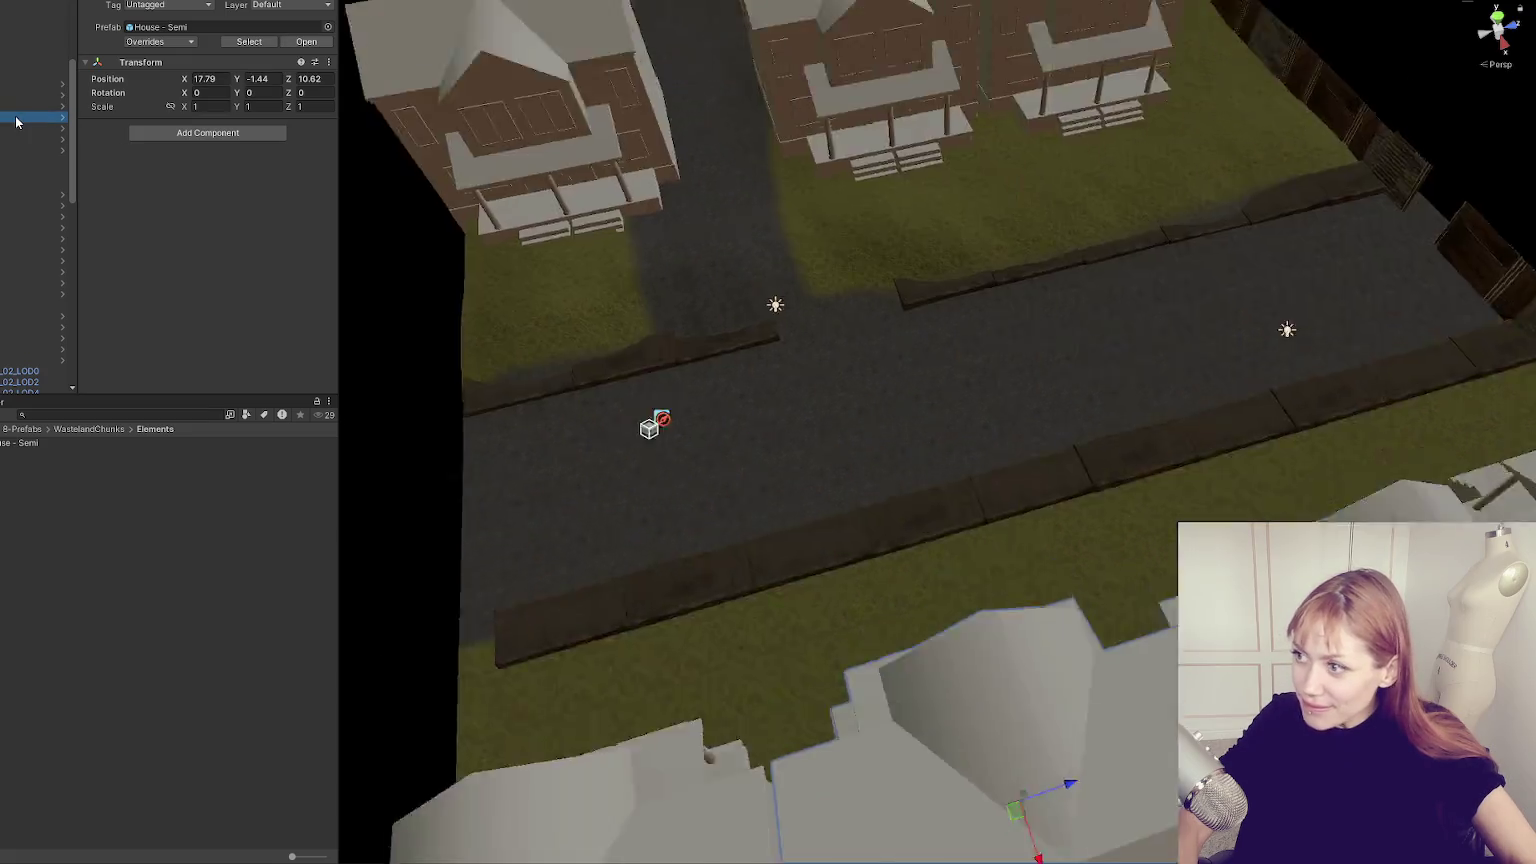
scroll(832, 108, down, 5)
click(1027, 152)
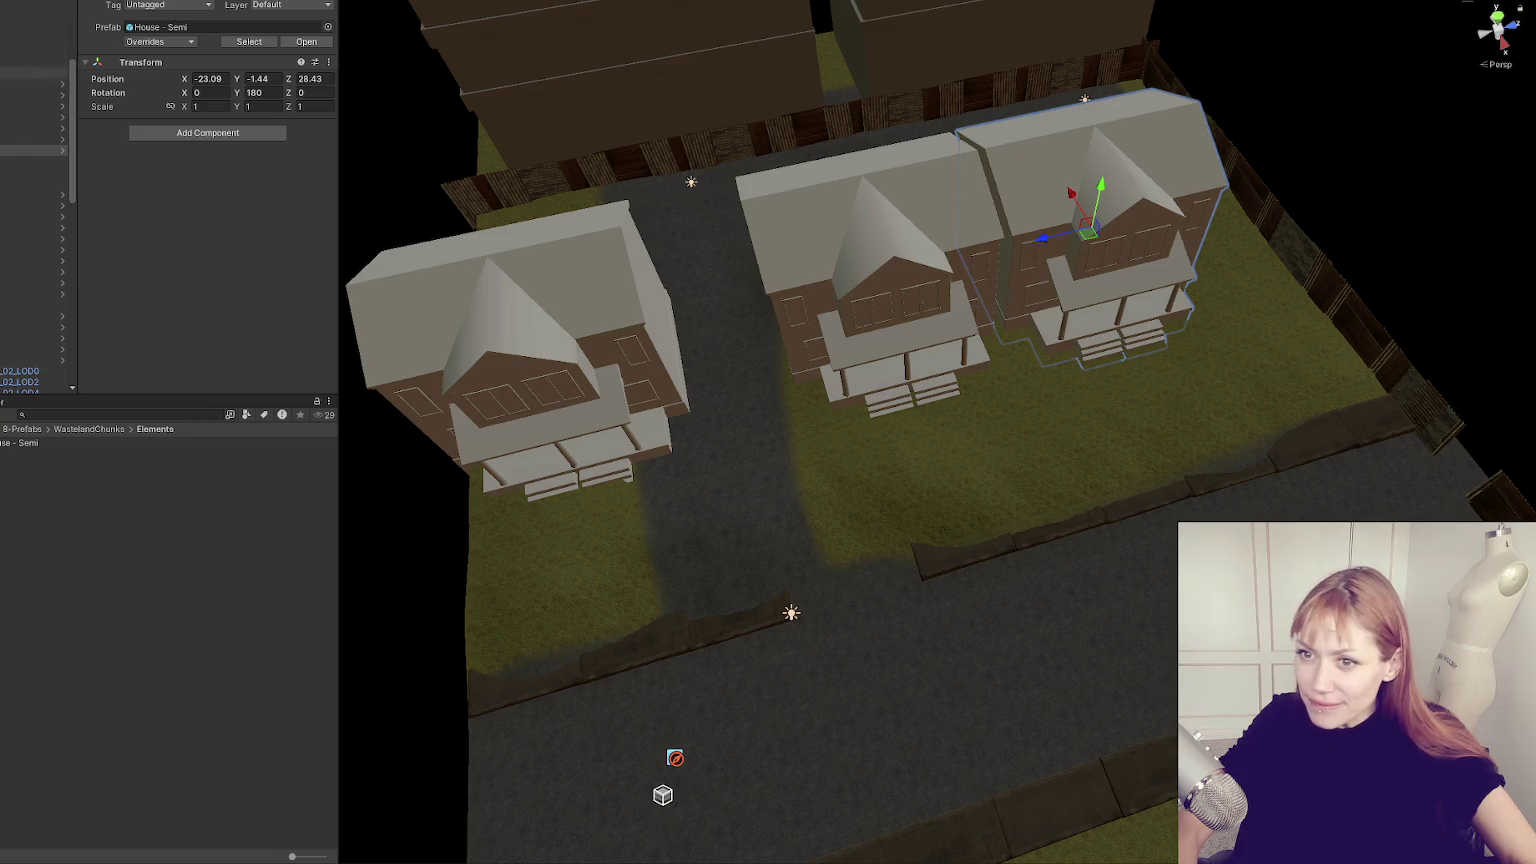
ctrl+click(30, 117)
click(782, 204)
shift+click(1060, 200)
drag(942, 268, 1015, 241)
Nudge one House - Semi slightly further back.
drag(773, 357, 1143, 508)
drag(1297, 428, 943, 343)
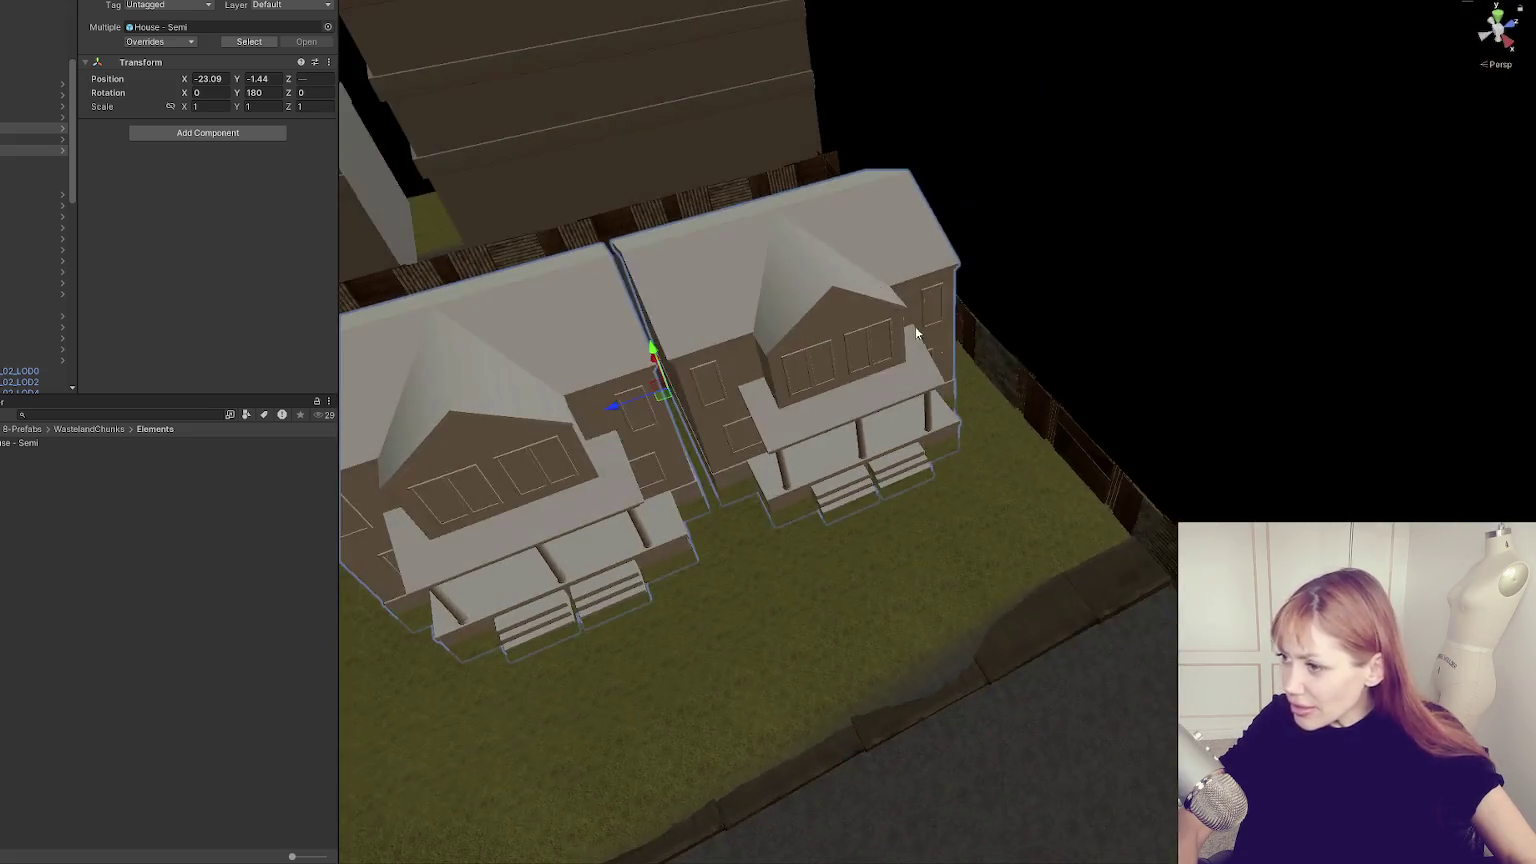
click(785, 287)
click(30, 150)
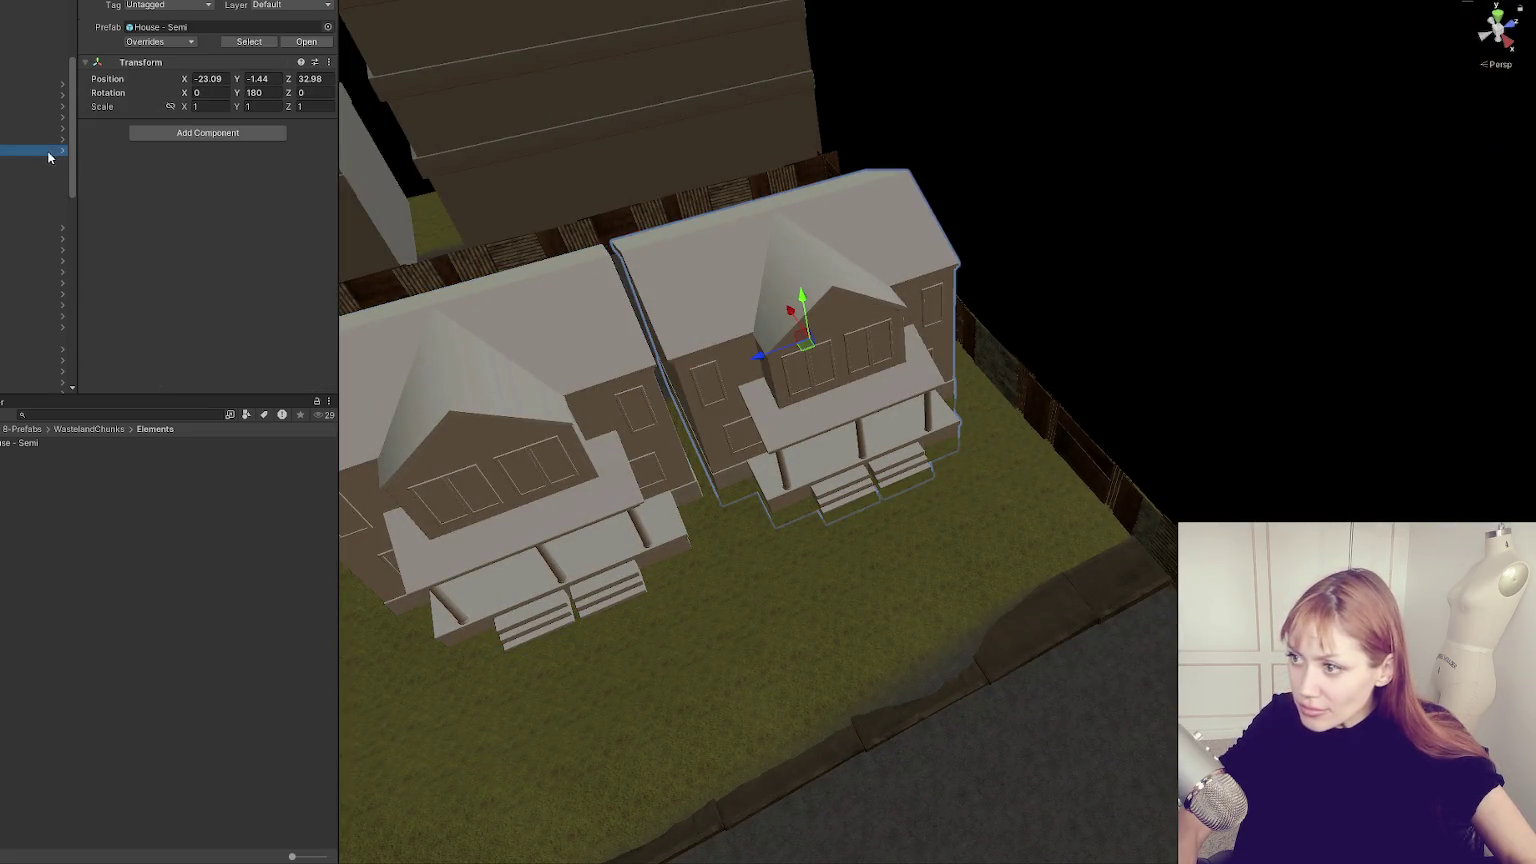
drag(757, 364, 743, 503)
Select the street chunk, view a rotated overview, and pick a sidewalk piece by the road.
click(635, 581)
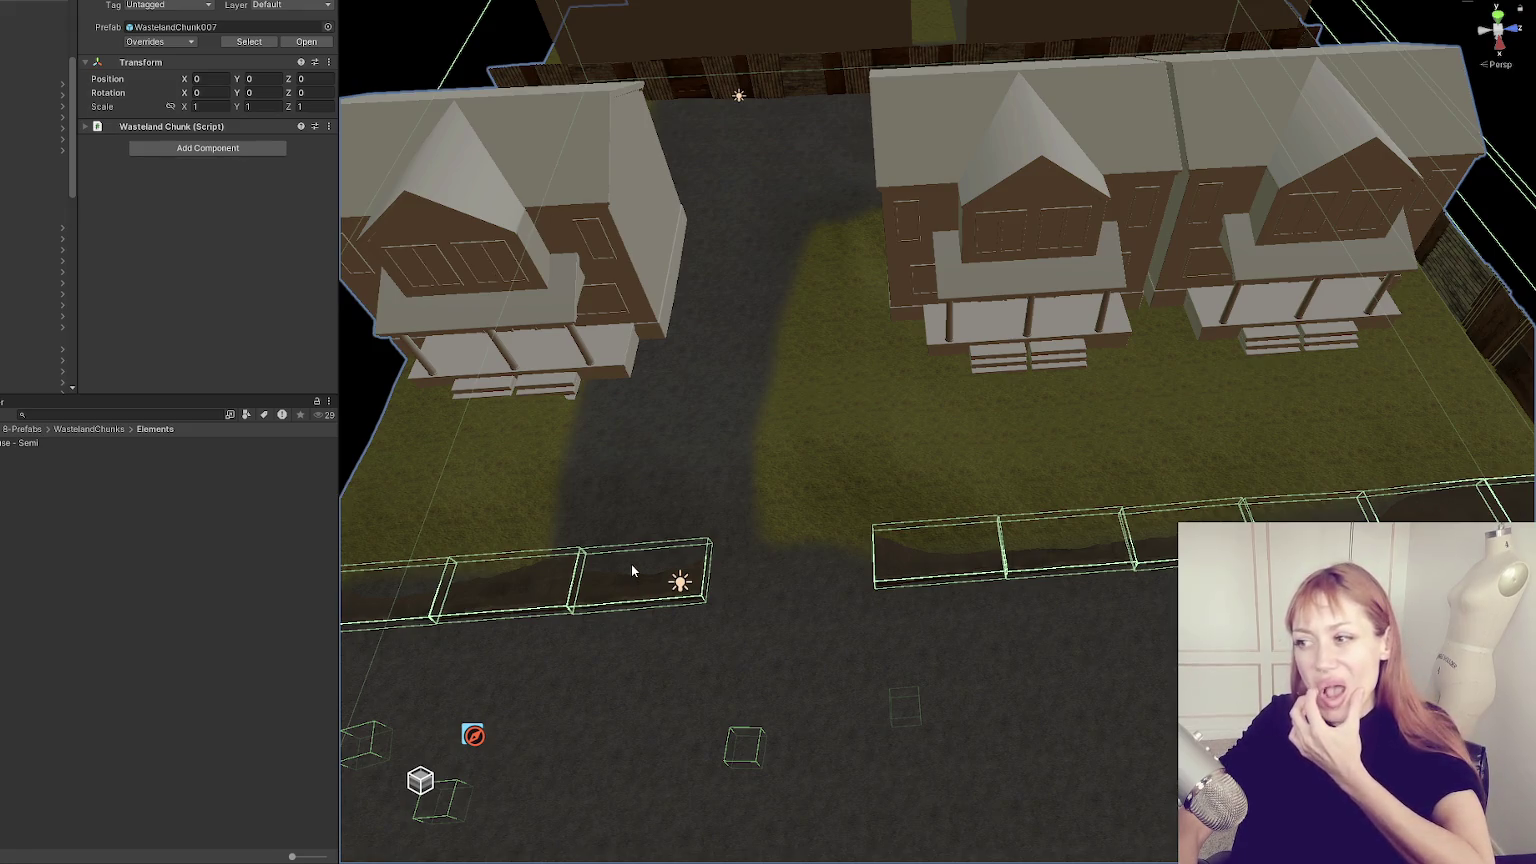
scroll(645, 557, down, 2)
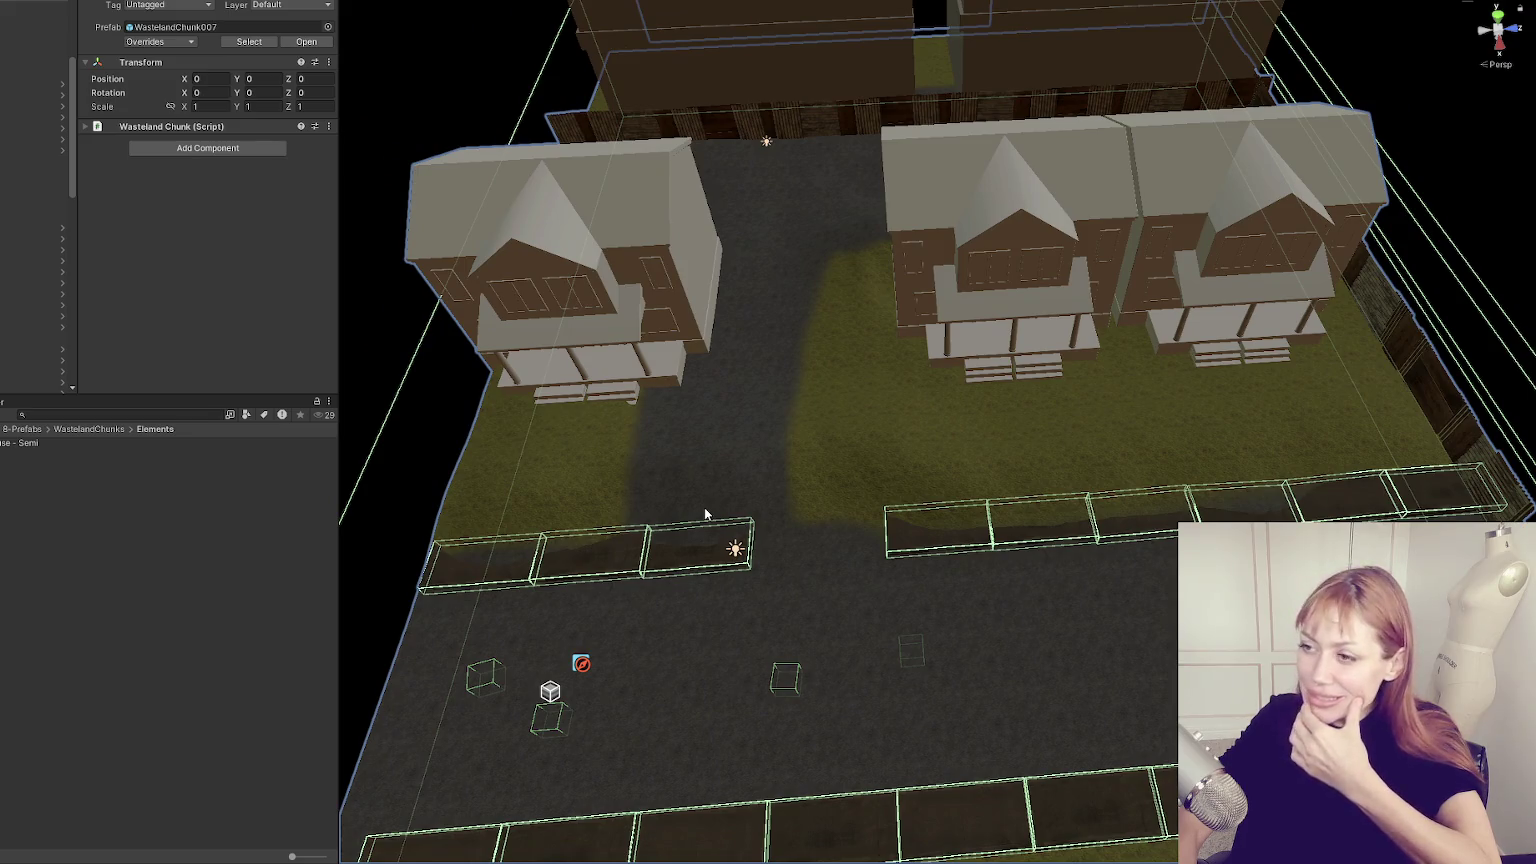
scroll(888, 389, down, 3)
drag(887, 390, 1400, 456)
click(1296, 373)
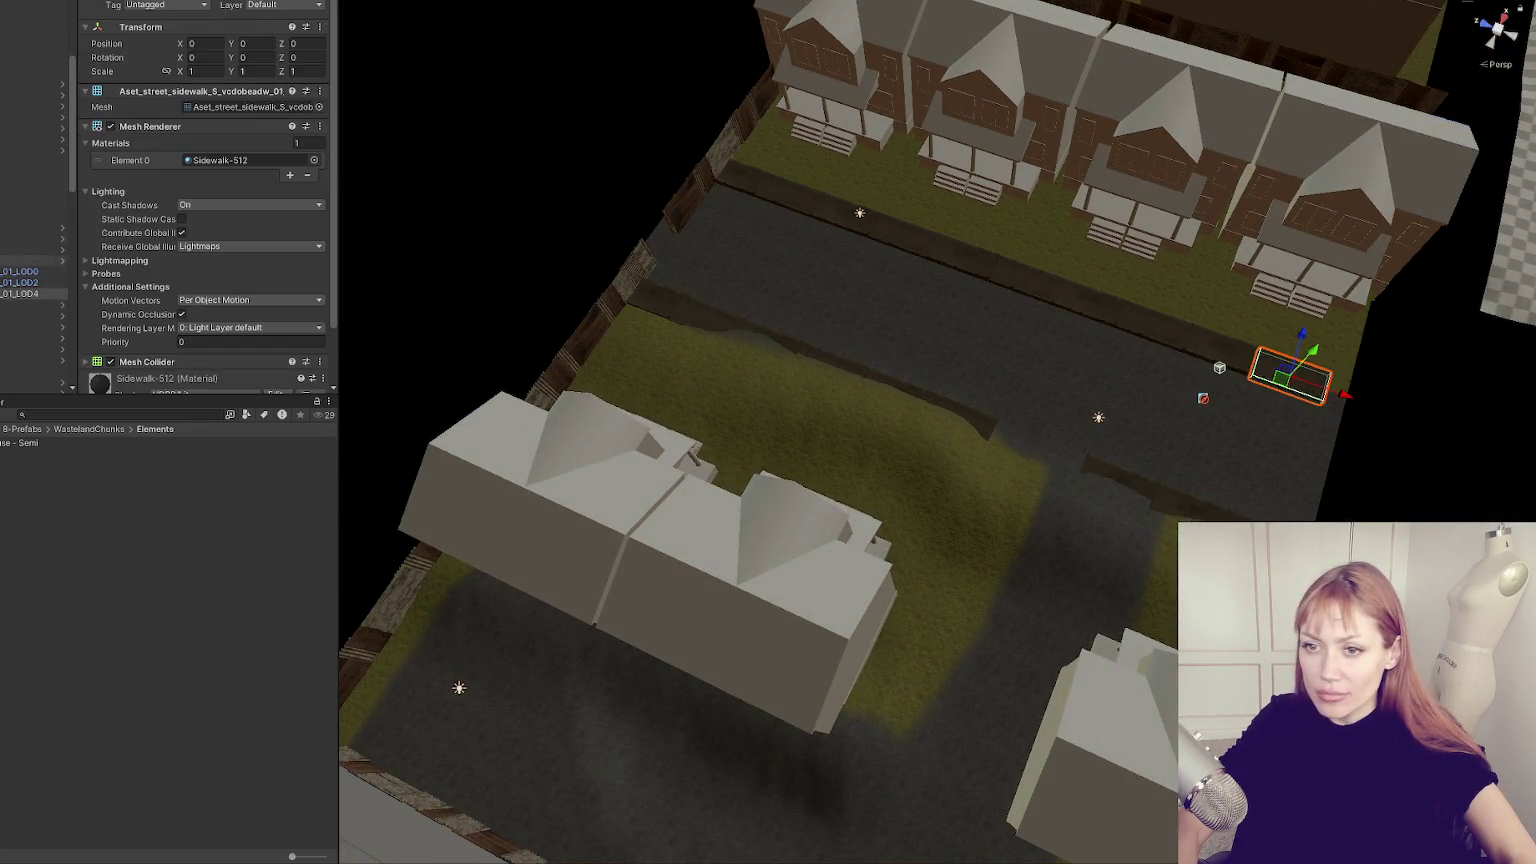
Select and frame the low fence row along the street, nudge it along Z, then remove it.
double_click(34, 216)
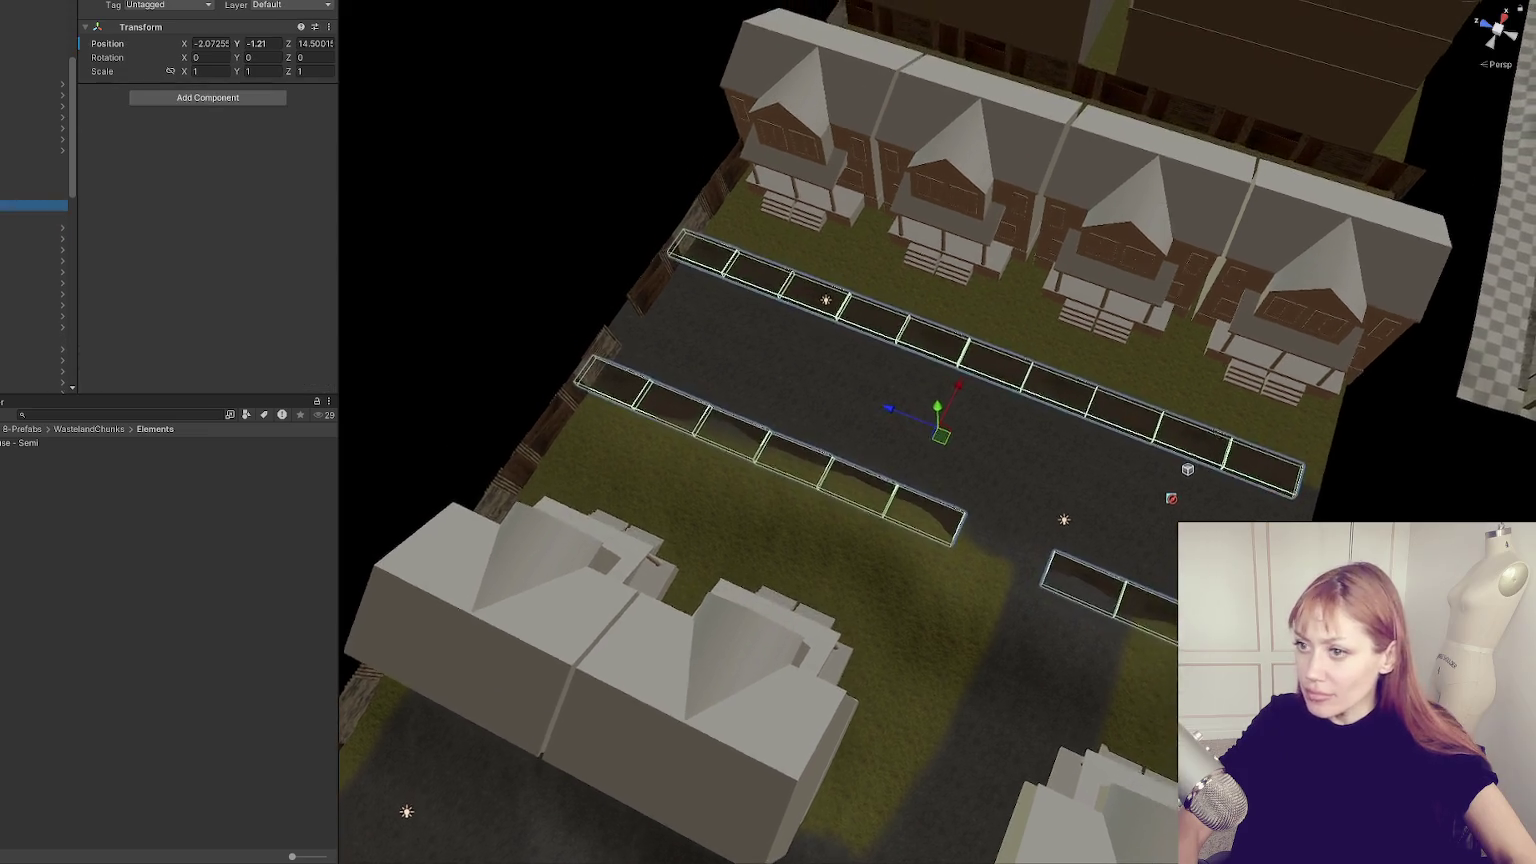
drag(893, 416, 916, 414)
key(ctrl+z)
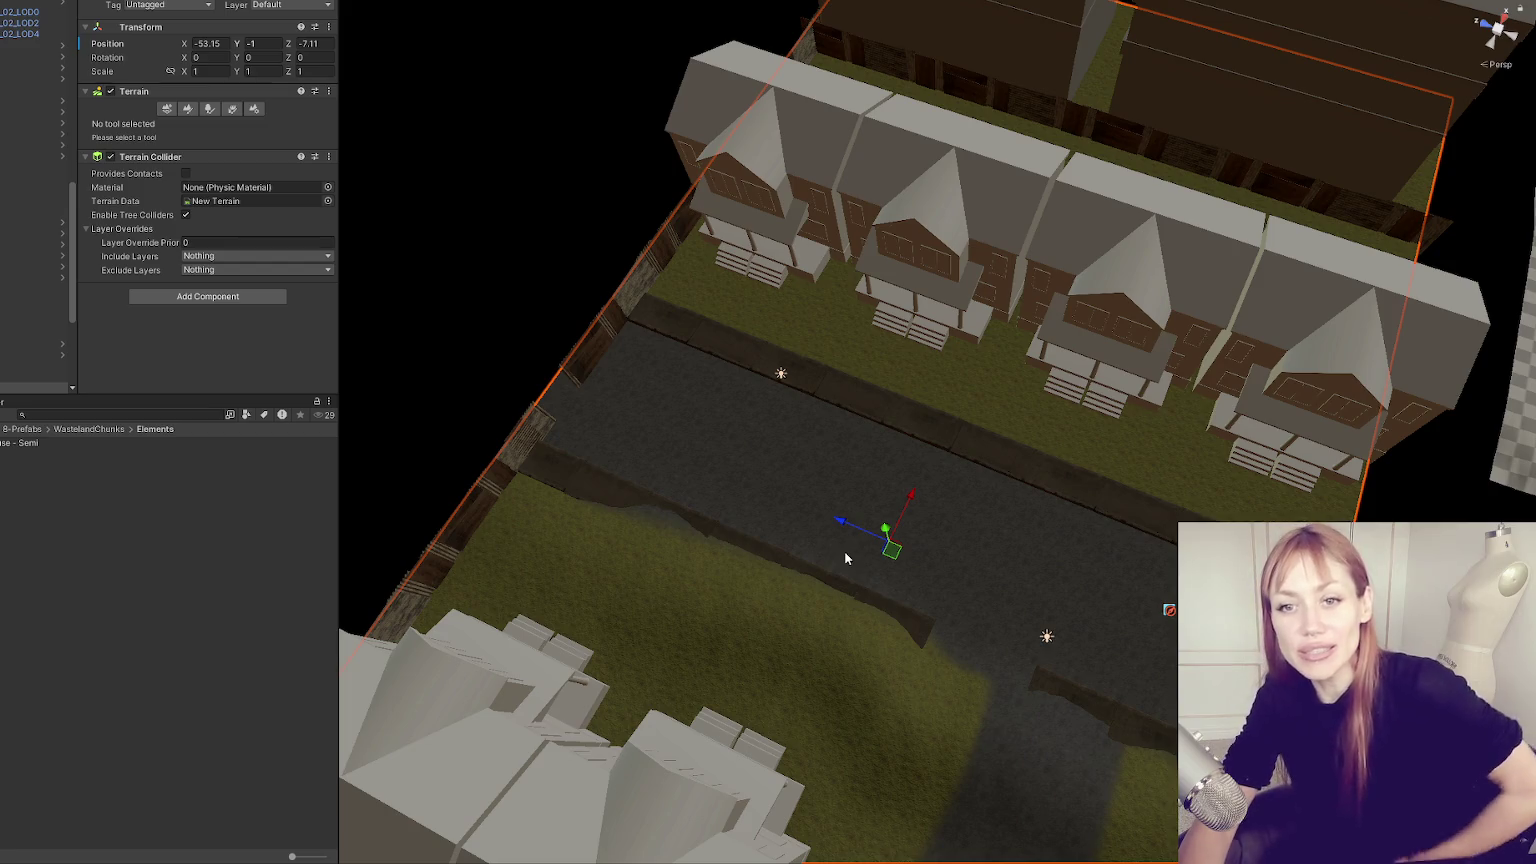
mouse_move(768, 555)
mouse_down()
mouse_move(1006, 587)
mouse_move(850, 474)
mouse_move(877, 475)
mouse_move(509, 432)
mouse_up()
click(664, 360)
key(f)
mouse_move(874, 422)
mouse_down()
mouse_move(1129, 455)
mouse_move(1265, 452)
mouse_move(1121, 482)
mouse_up()
mouse_move(895, 424)
mouse_down()
mouse_move(975, 445)
mouse_move(1055, 425)
mouse_move(1043, 394)
mouse_up()
click(1043, 394)
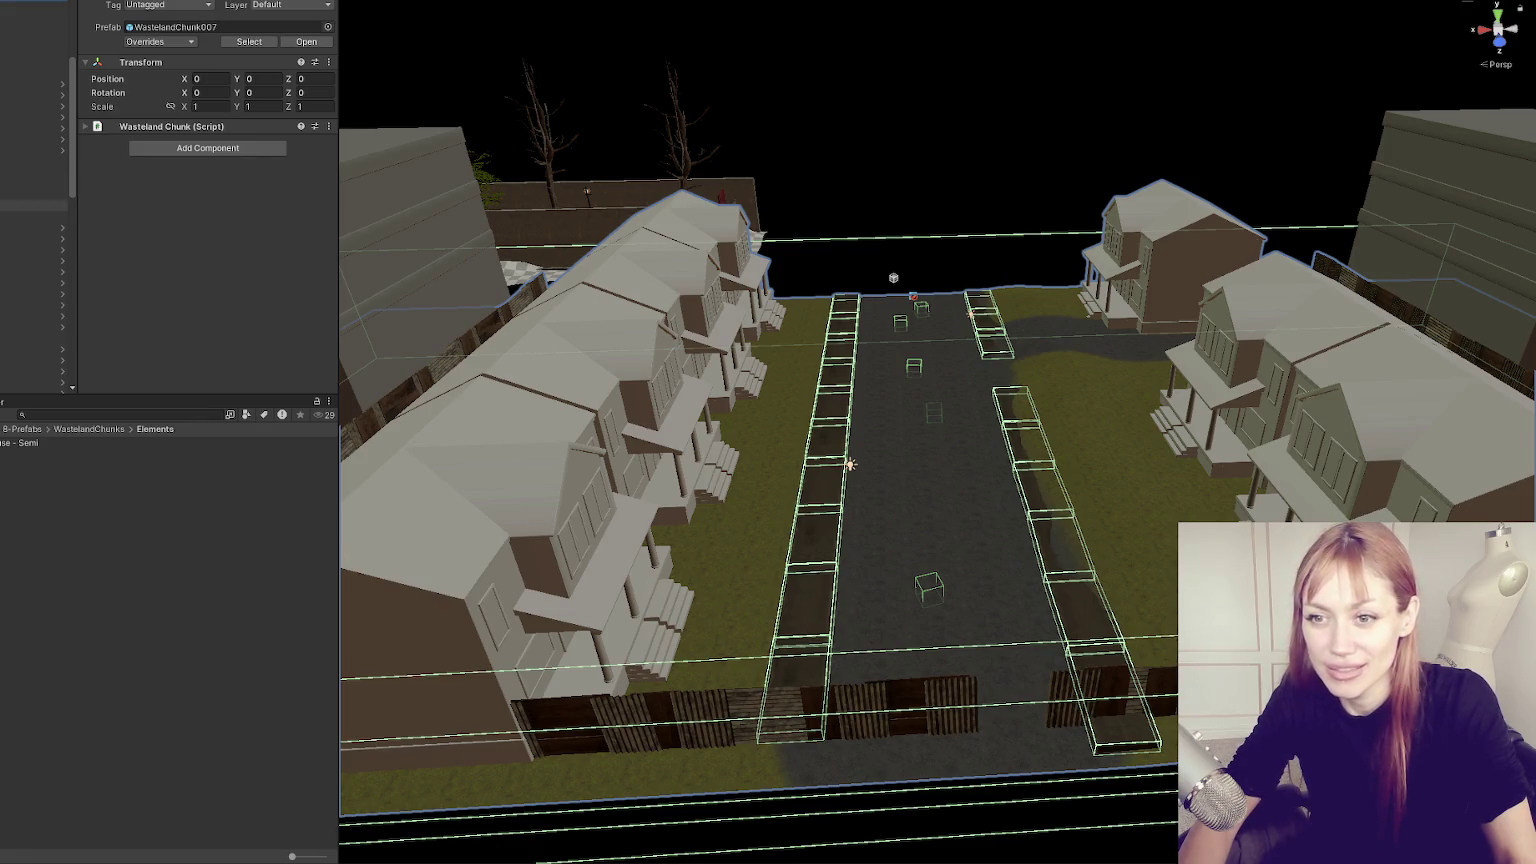
scroll(35, 200, down, 3)
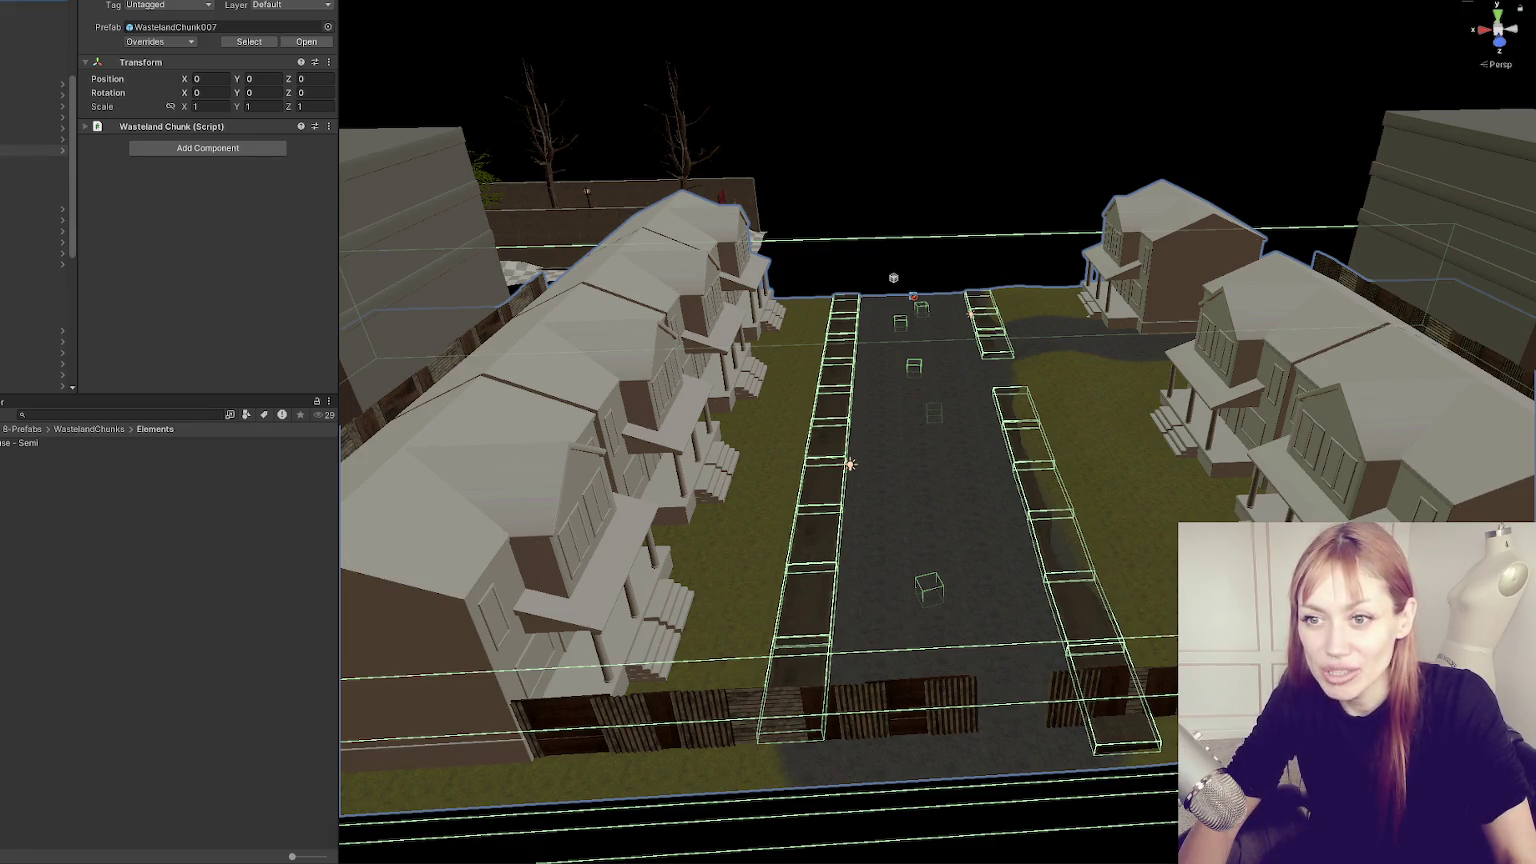
scroll(35, 185, down, 3)
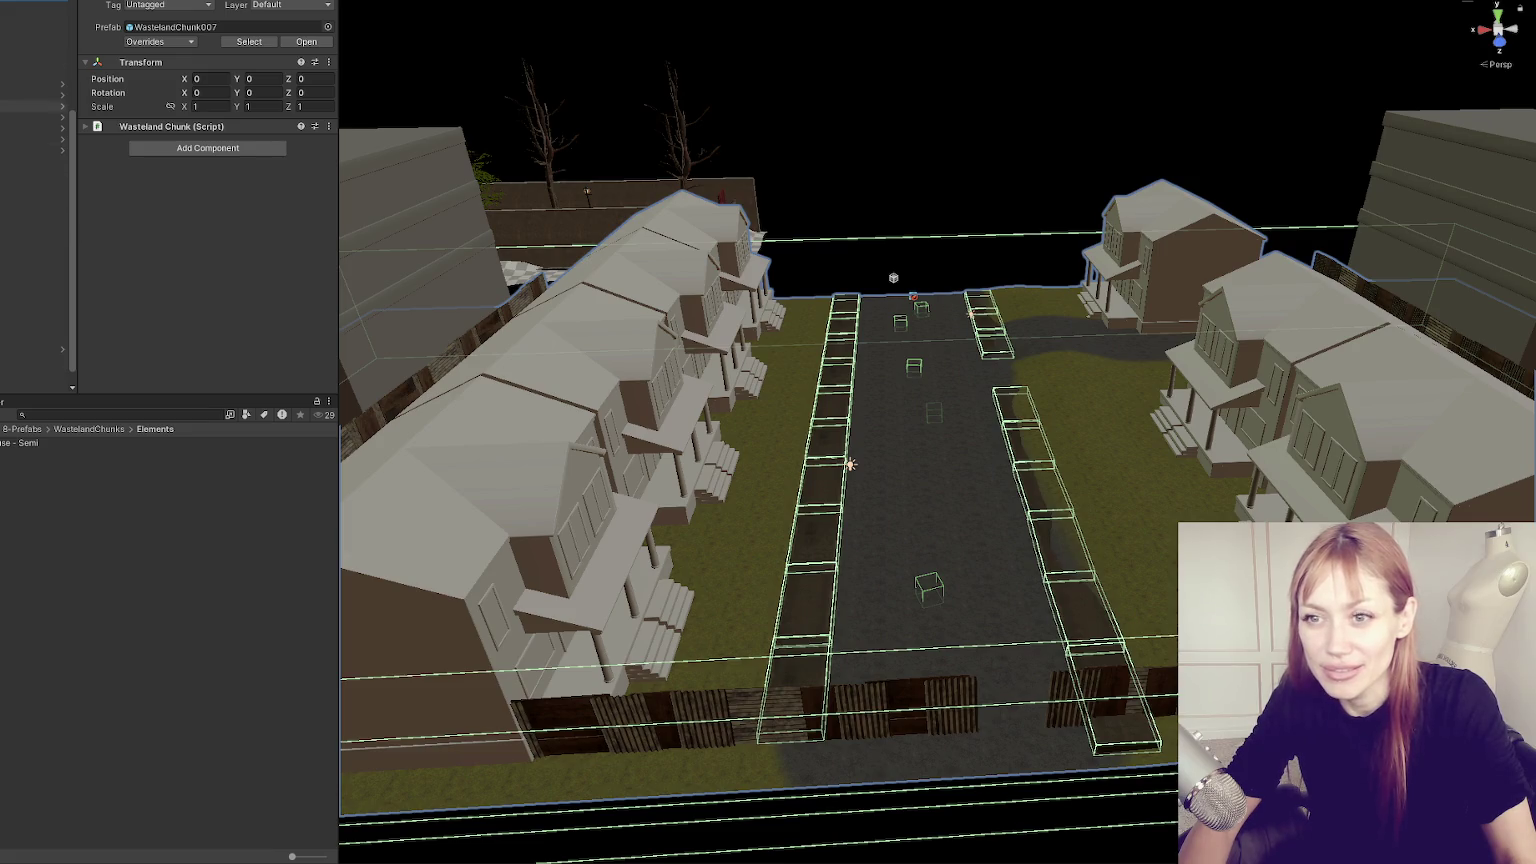
click(35, 338)
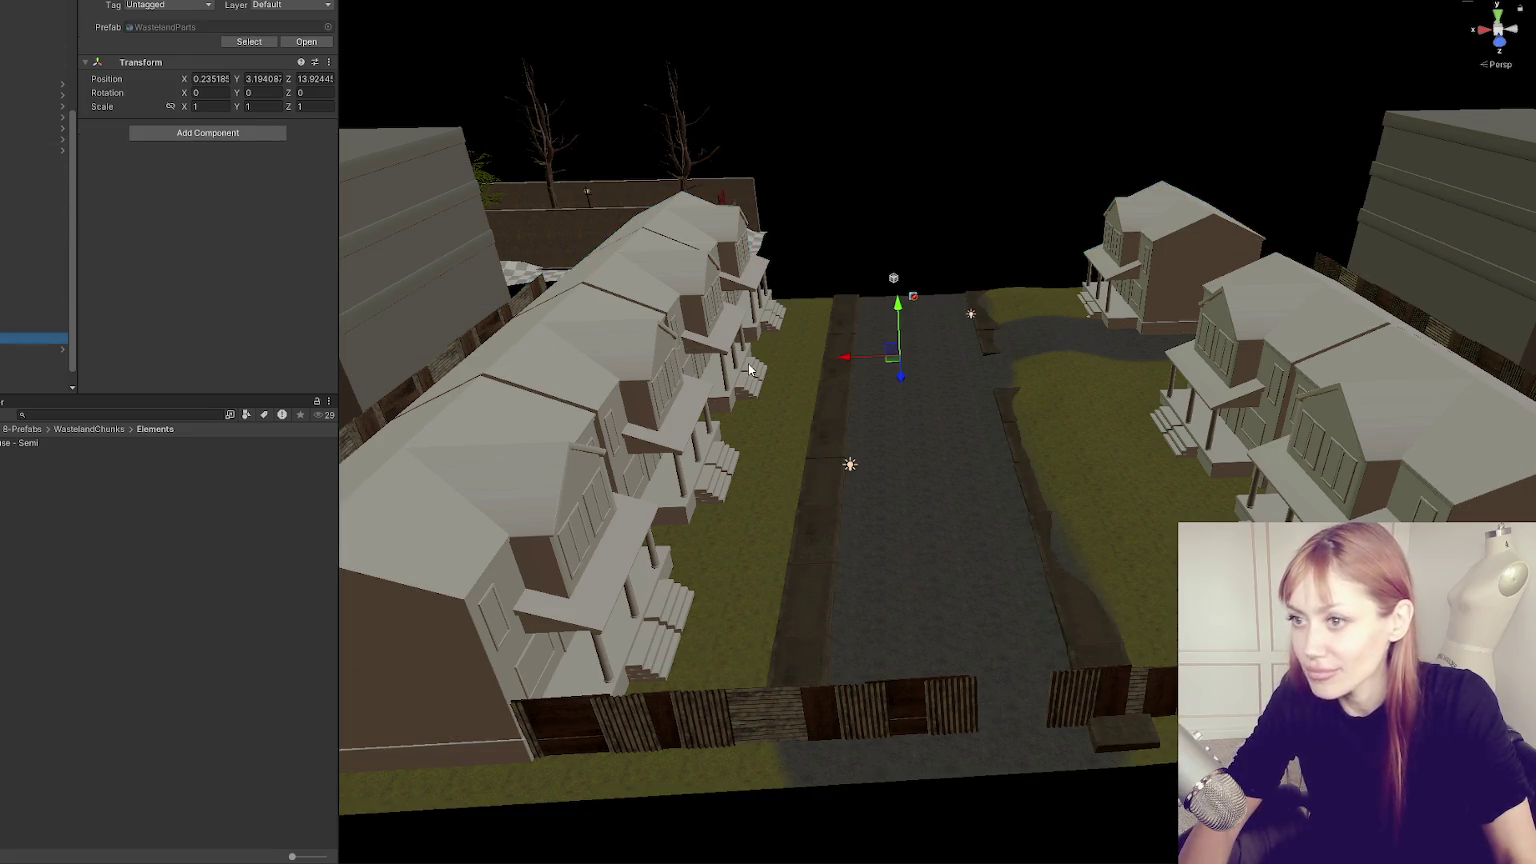
click(18, 221)
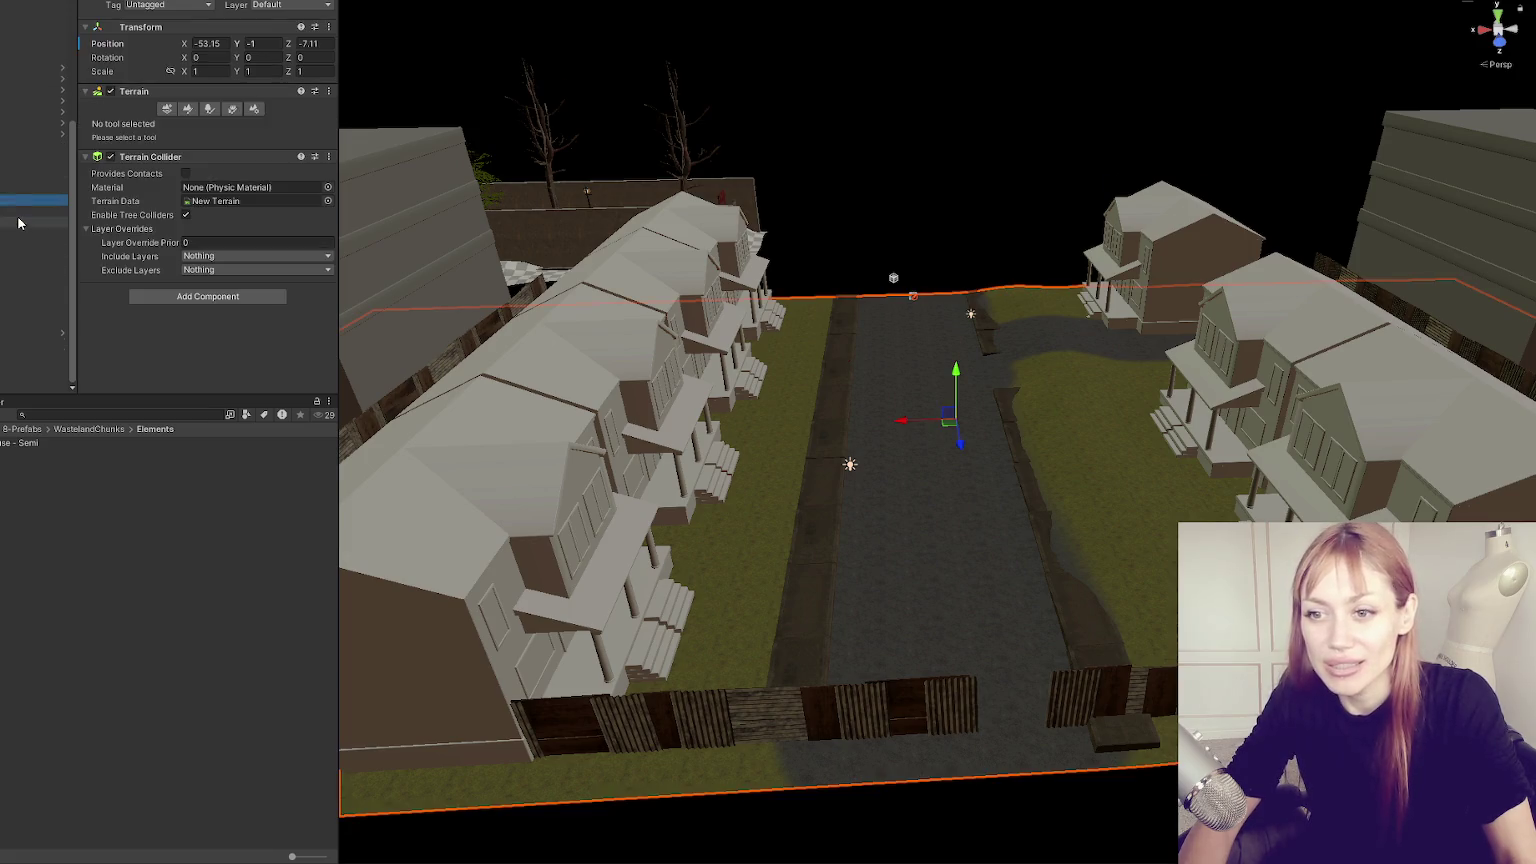
scroll(30, 250, up, 5)
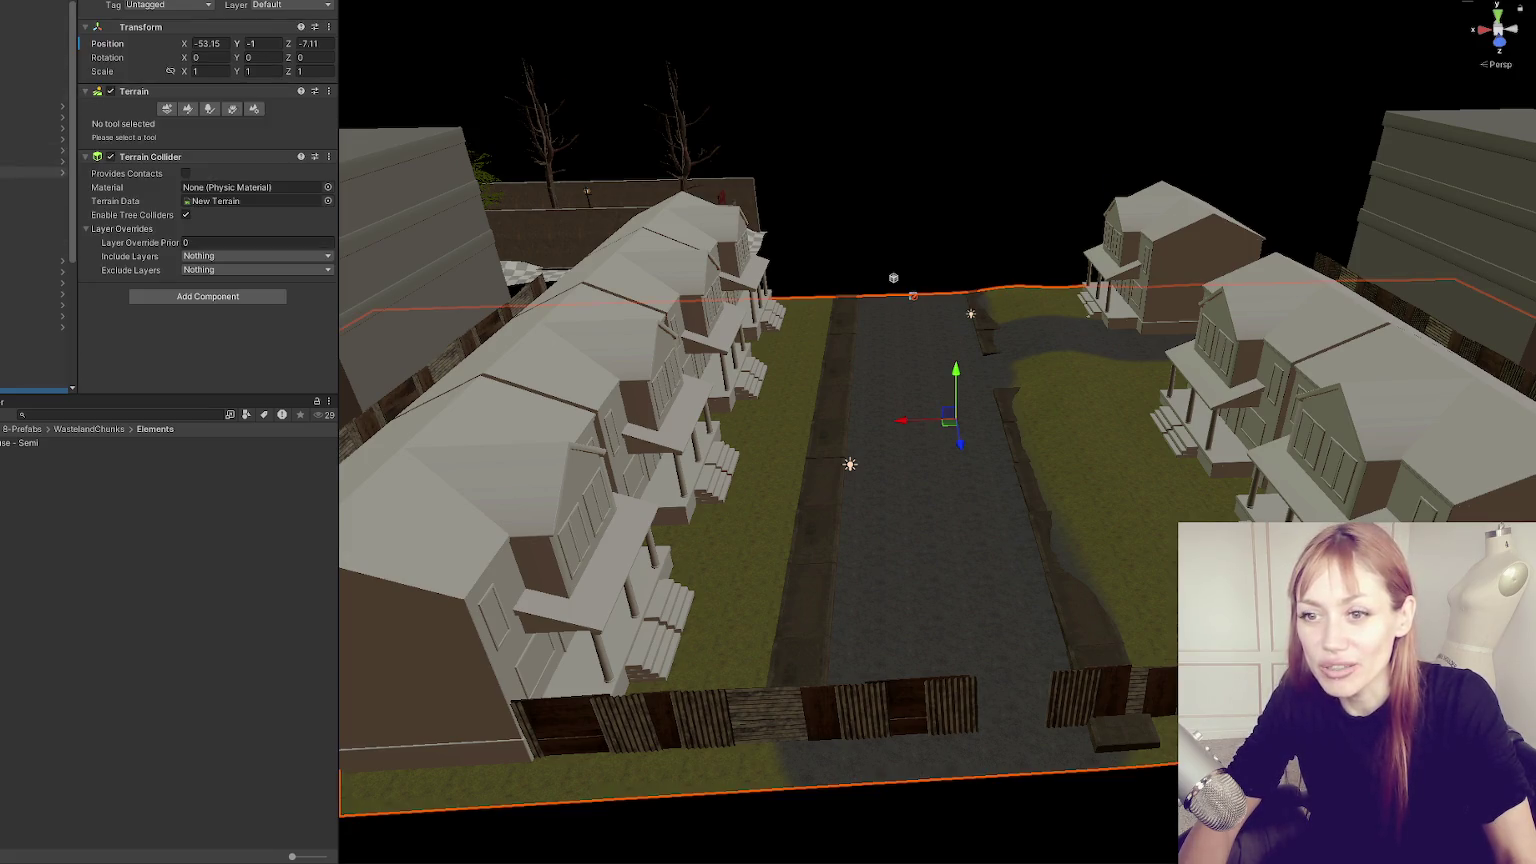
double_click(31, 240)
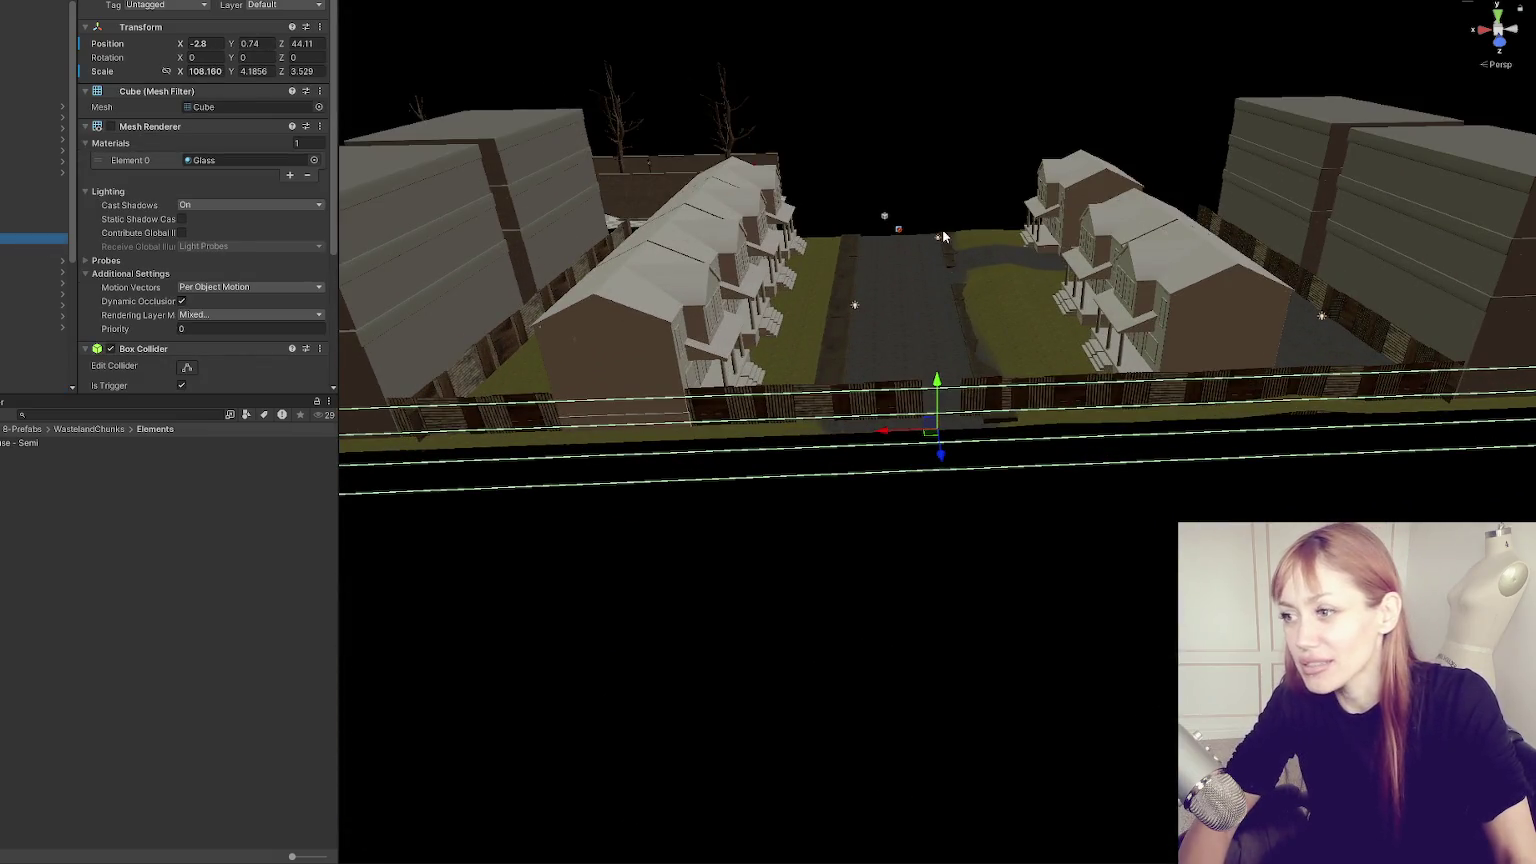
Select the NavMeshSurface object, then clear the selection, leaving the street chunk in view.
scroll(946, 256, up, 5)
scroll(958, 403, up, 3)
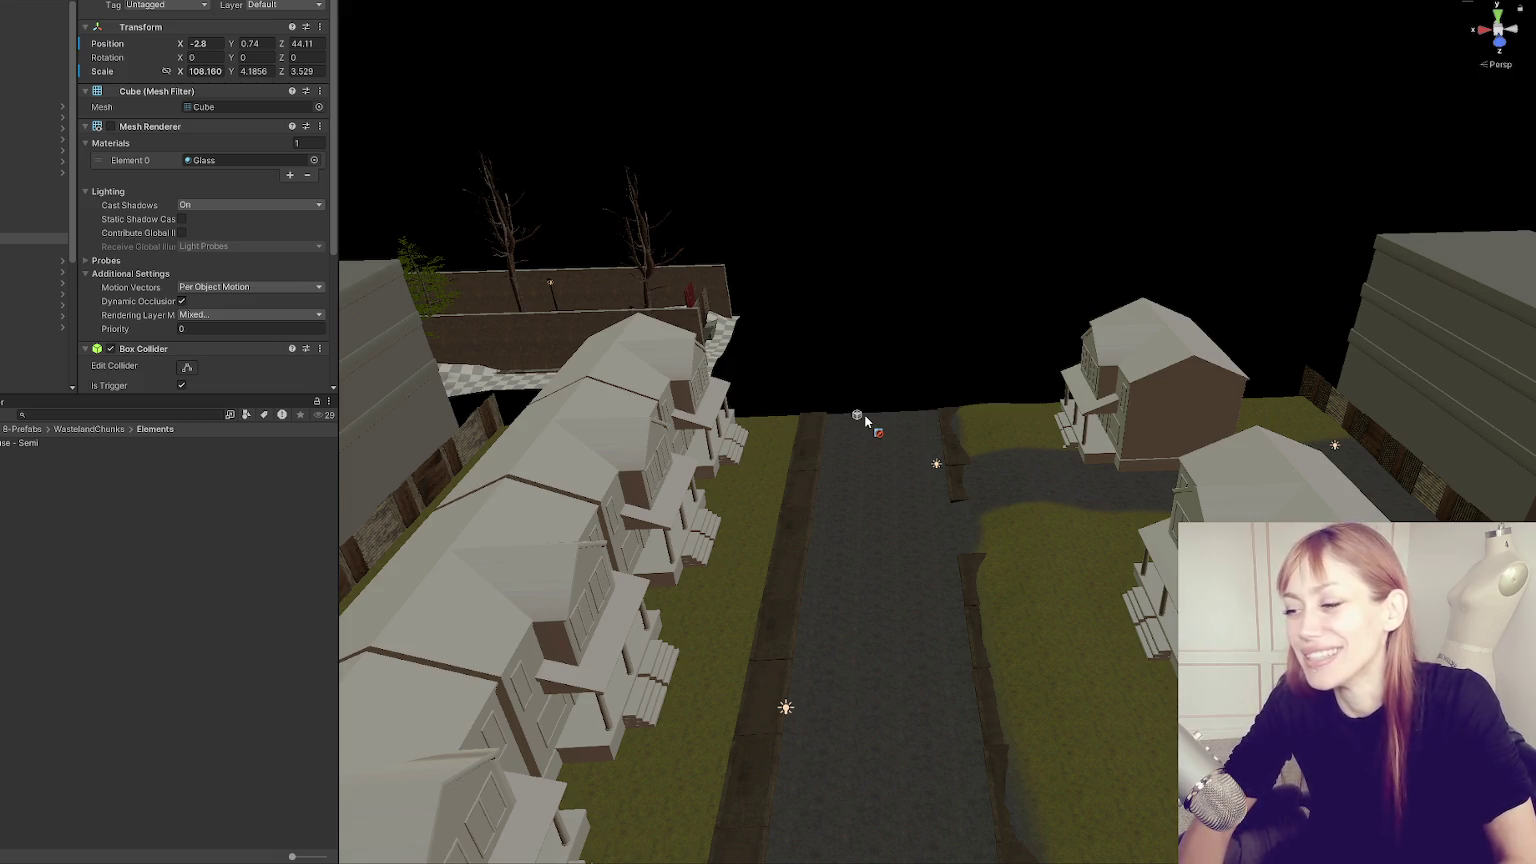
click(35, 183)
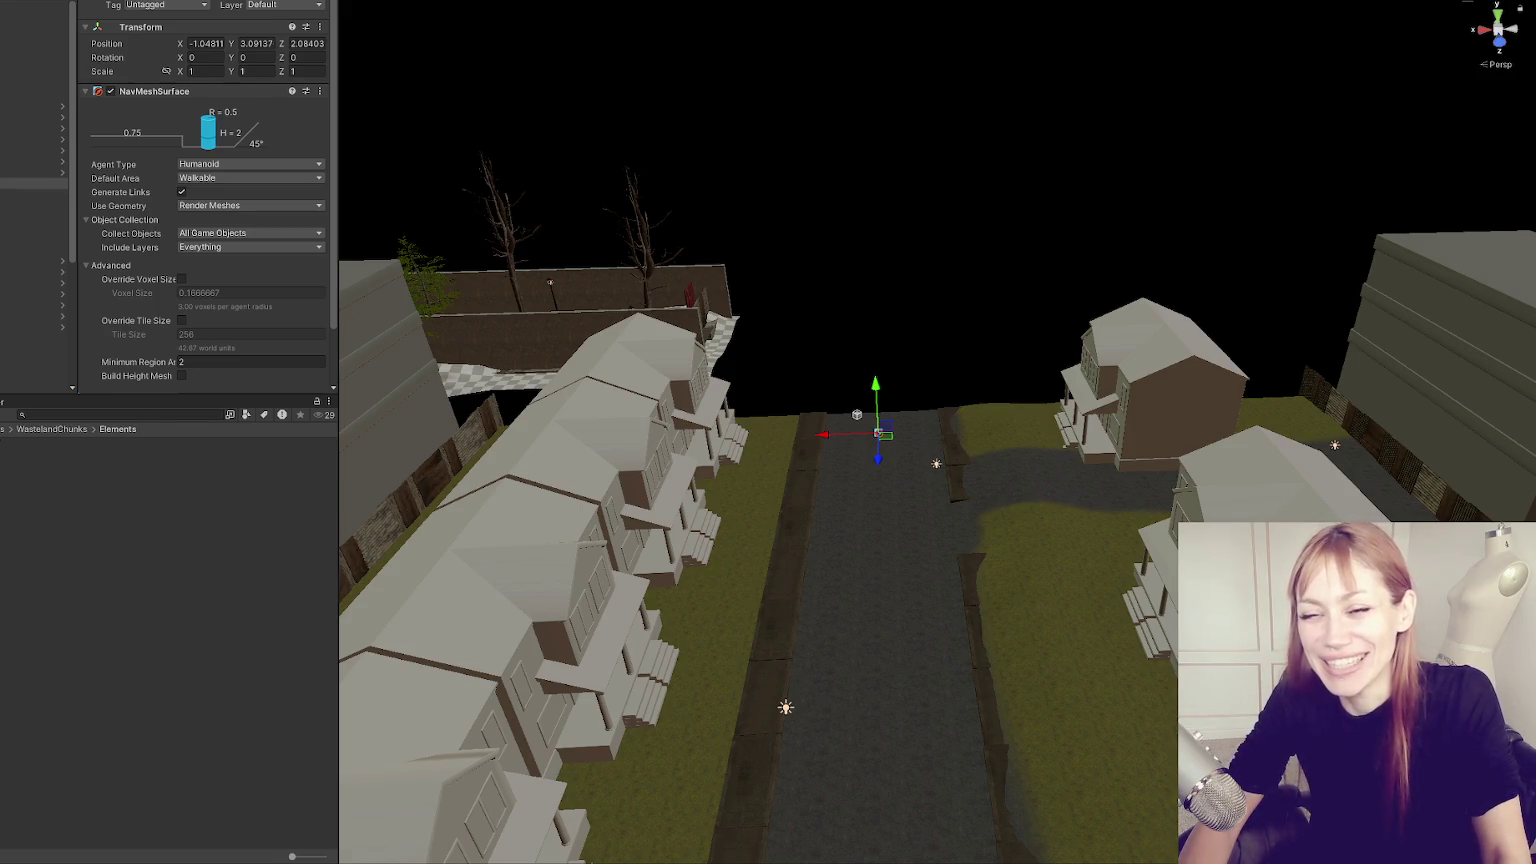
click(838, 280)
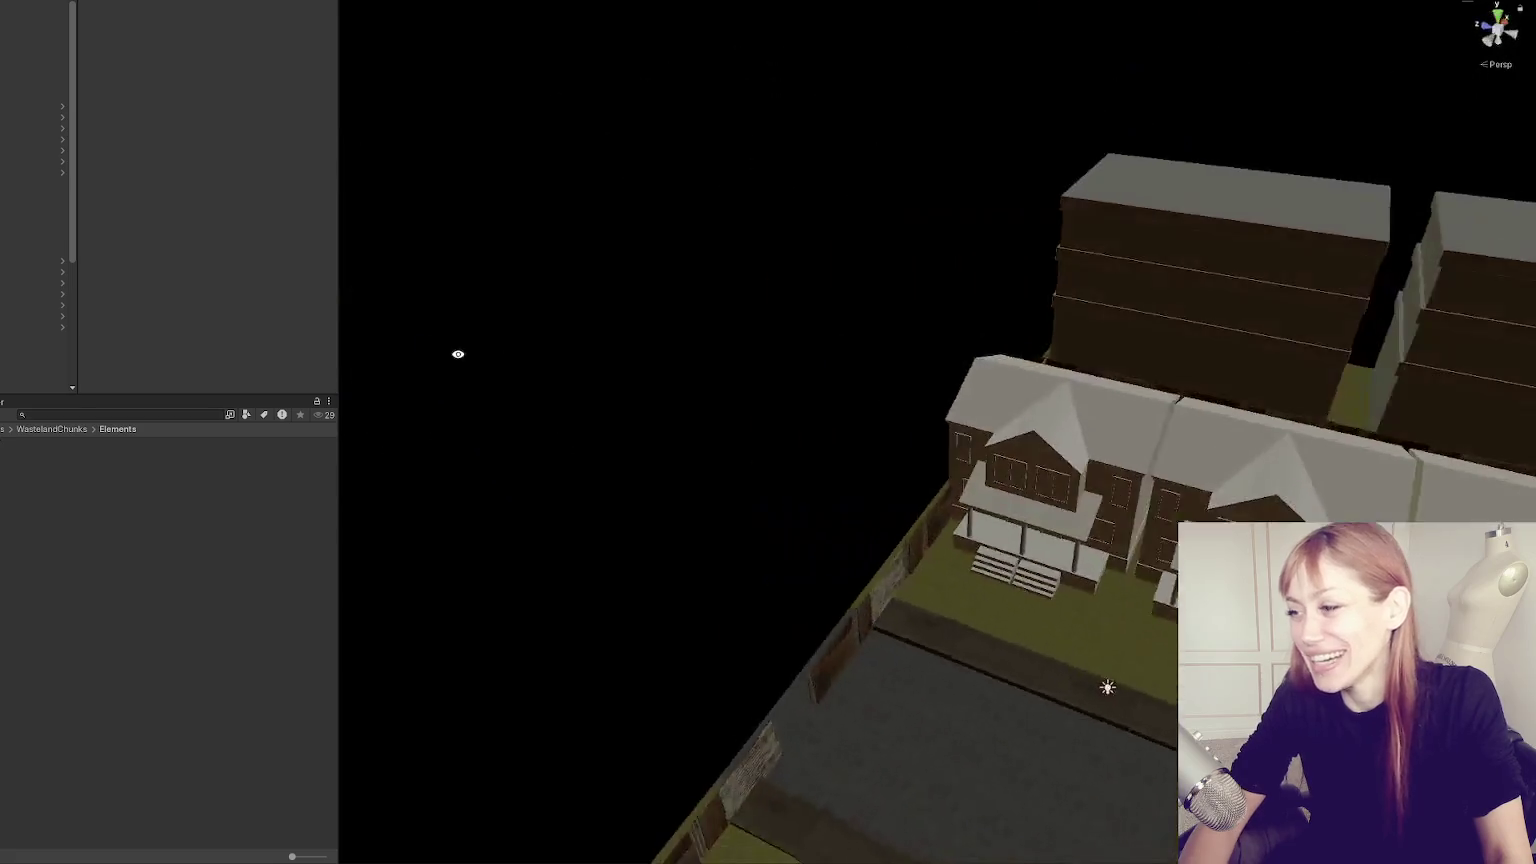
Select the WastelandChunk007 terrain and bring the fence and road into close view.
scroll(916, 322, down, 3)
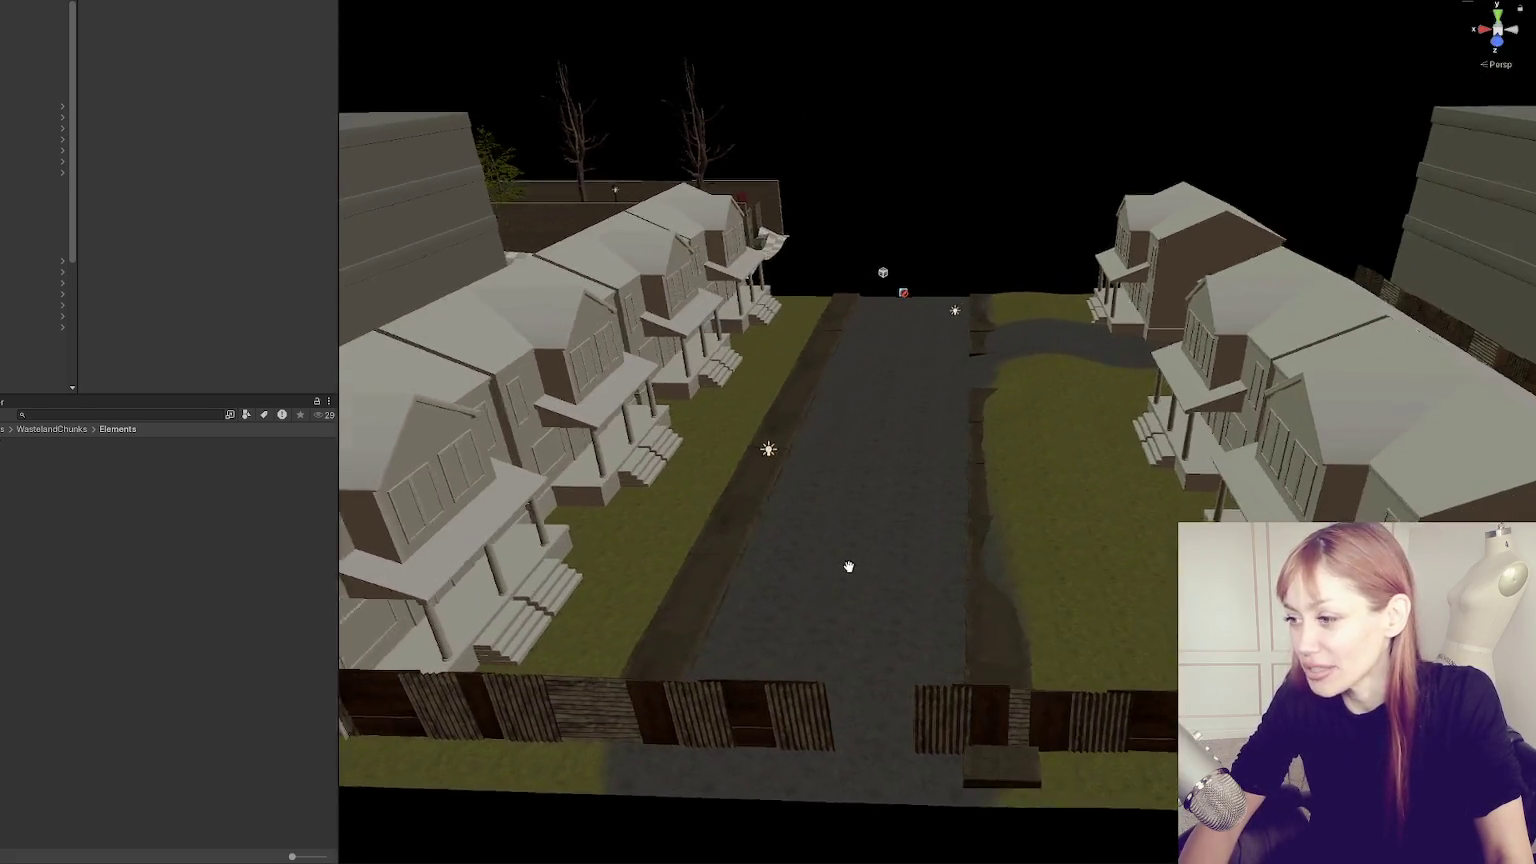
click(656, 500)
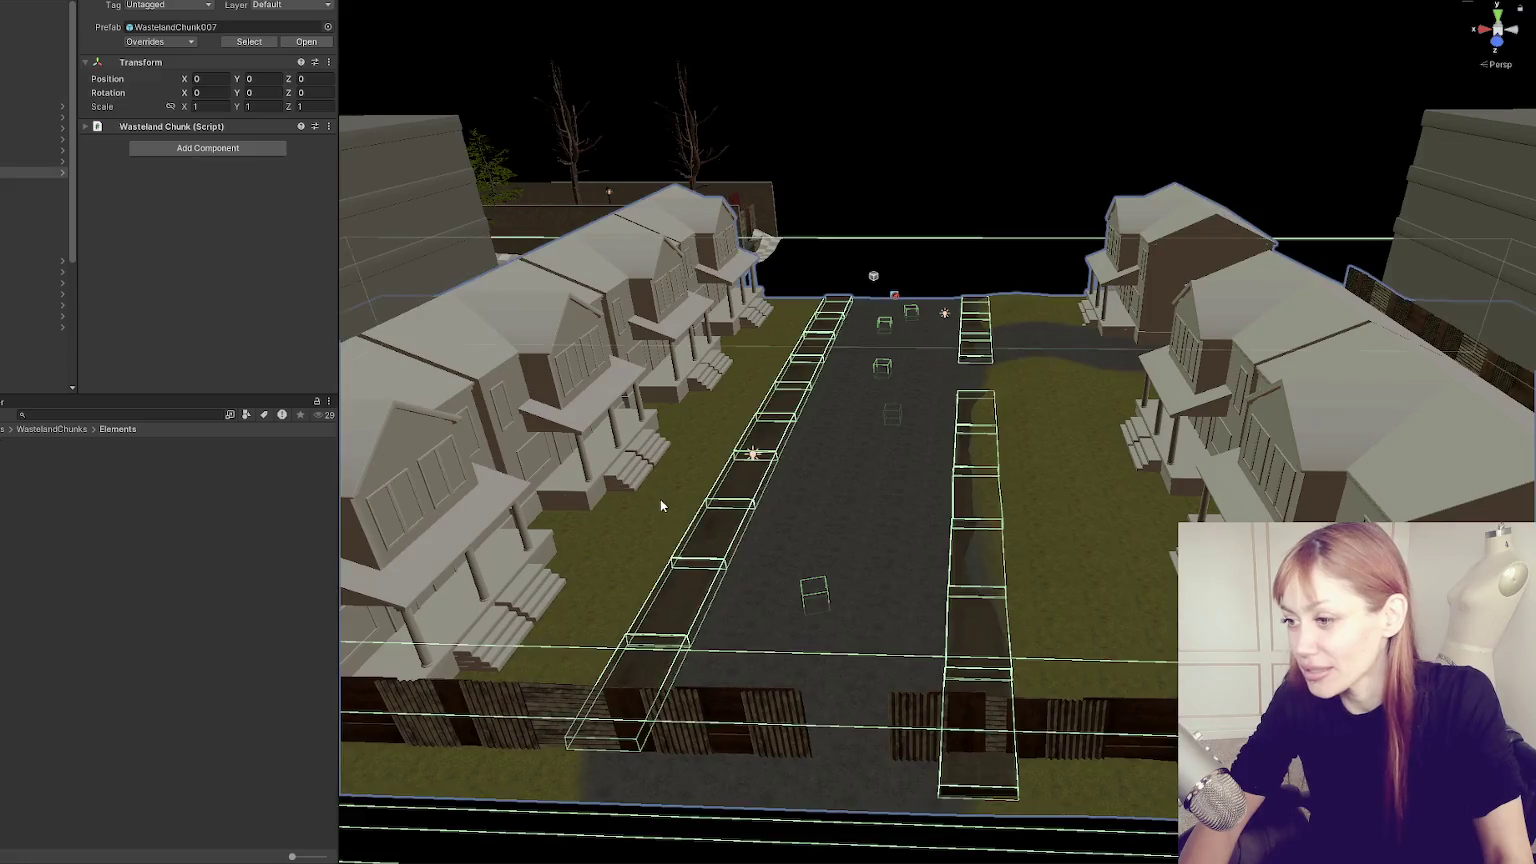
drag(656, 500, 683, 571)
click(862, 380)
mouse_move(862, 380)
mouse_down()
mouse_move(764, 598)
mouse_move(963, 538)
mouse_move(646, 537)
mouse_move(1006, 640)
mouse_up()
scroll(1012, 607, up, 2)
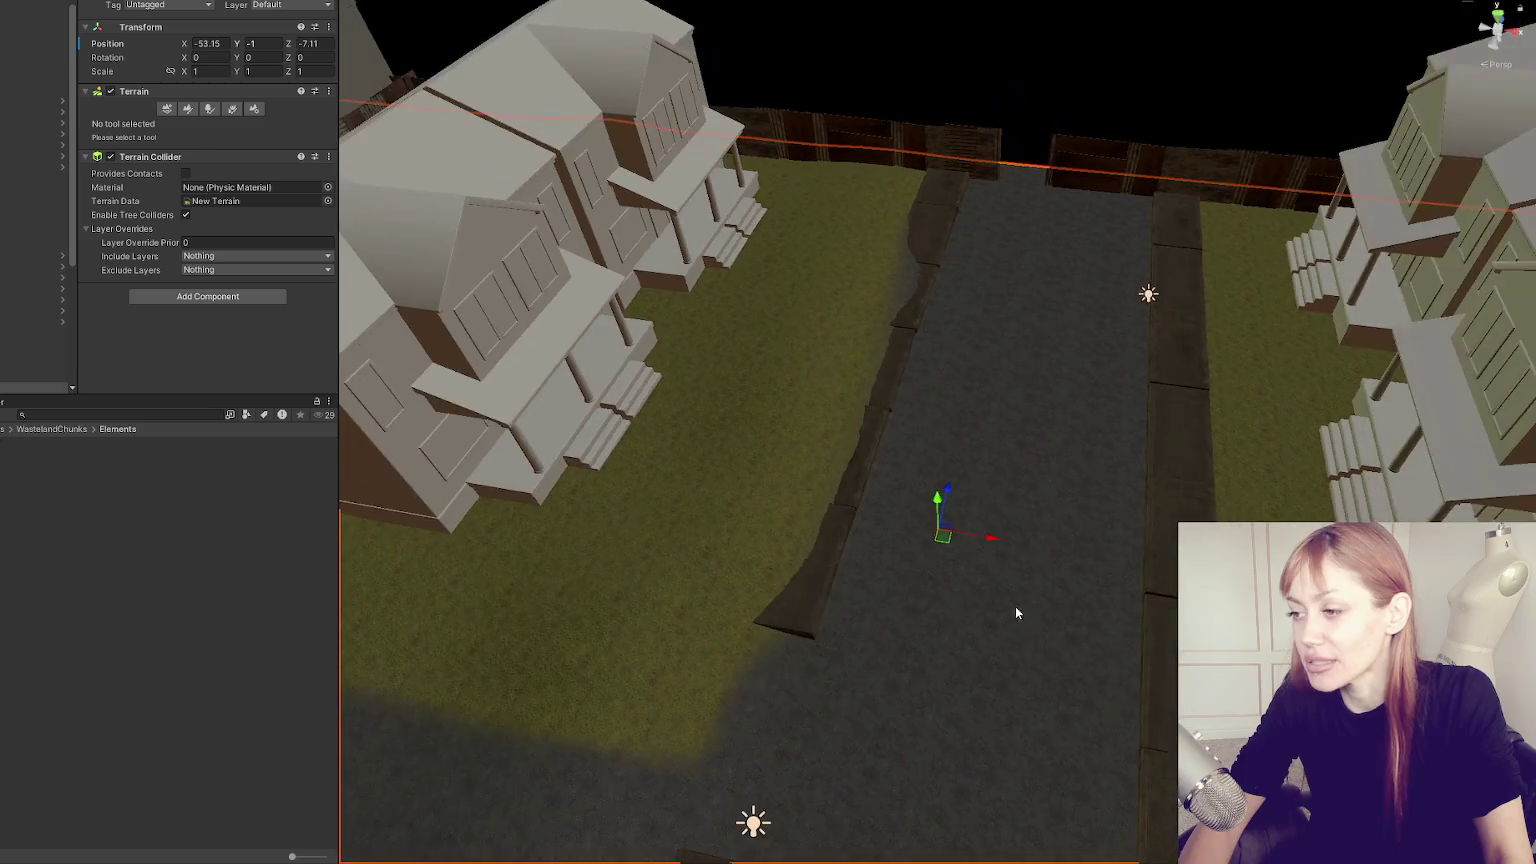
scroll(1110, 222, down, 4)
scroll(1110, 222, down, 5)
Select three semi-detached houses and slide them along the X axis.
click(617, 284)
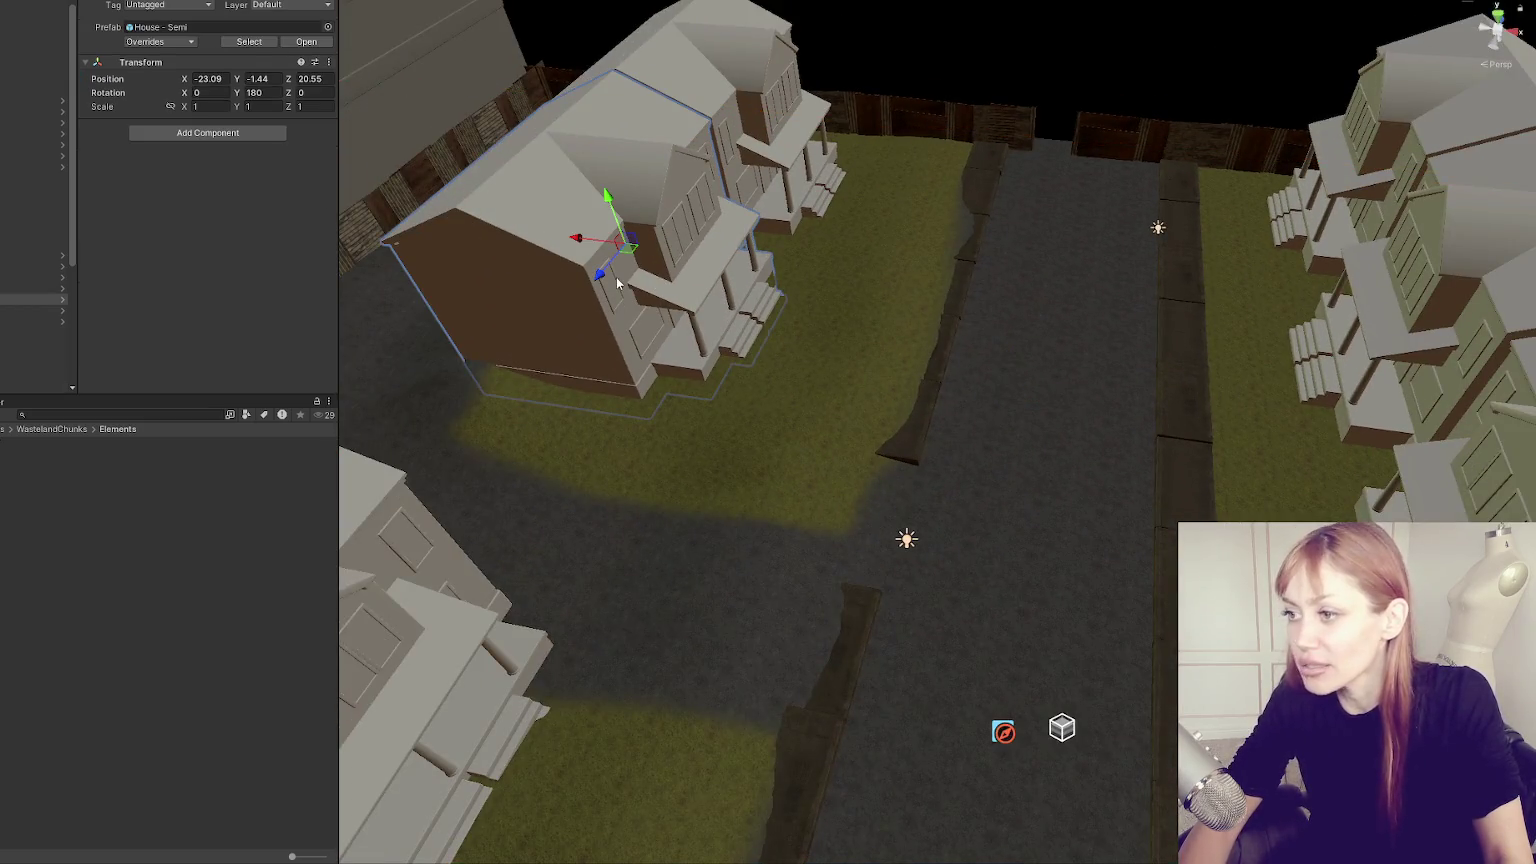
shift+click(729, 57)
shift+click(440, 520)
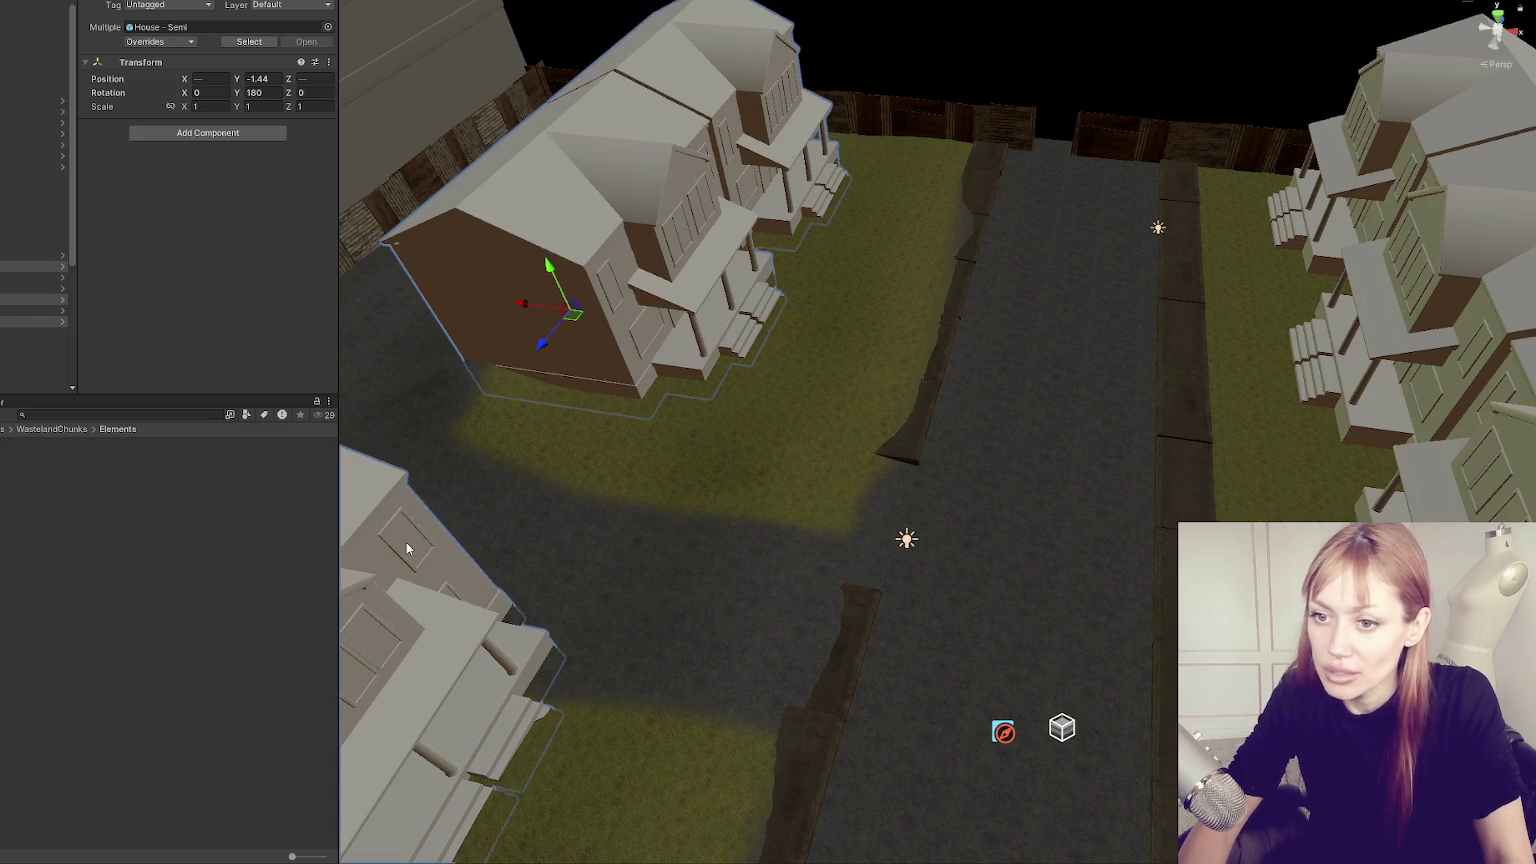
scroll(865, 384, down, 2)
mouse_move(610, 341)
mouse_down()
mouse_move(660, 345)
mouse_move(633, 352)
mouse_up()
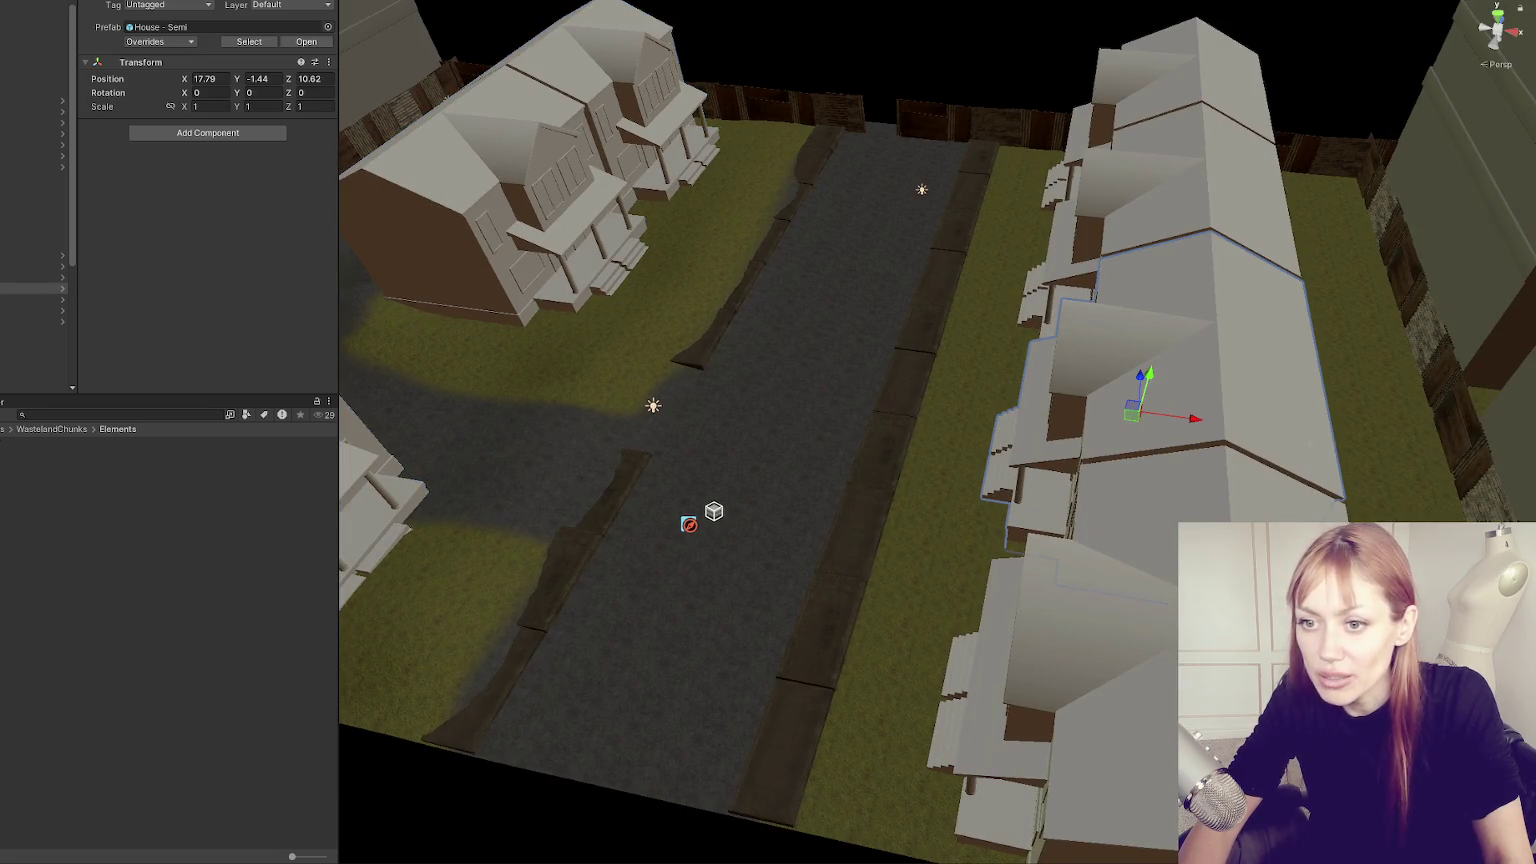
Step through the houses in the Hierarchy and frame one of the left-row houses.
click(363, 207)
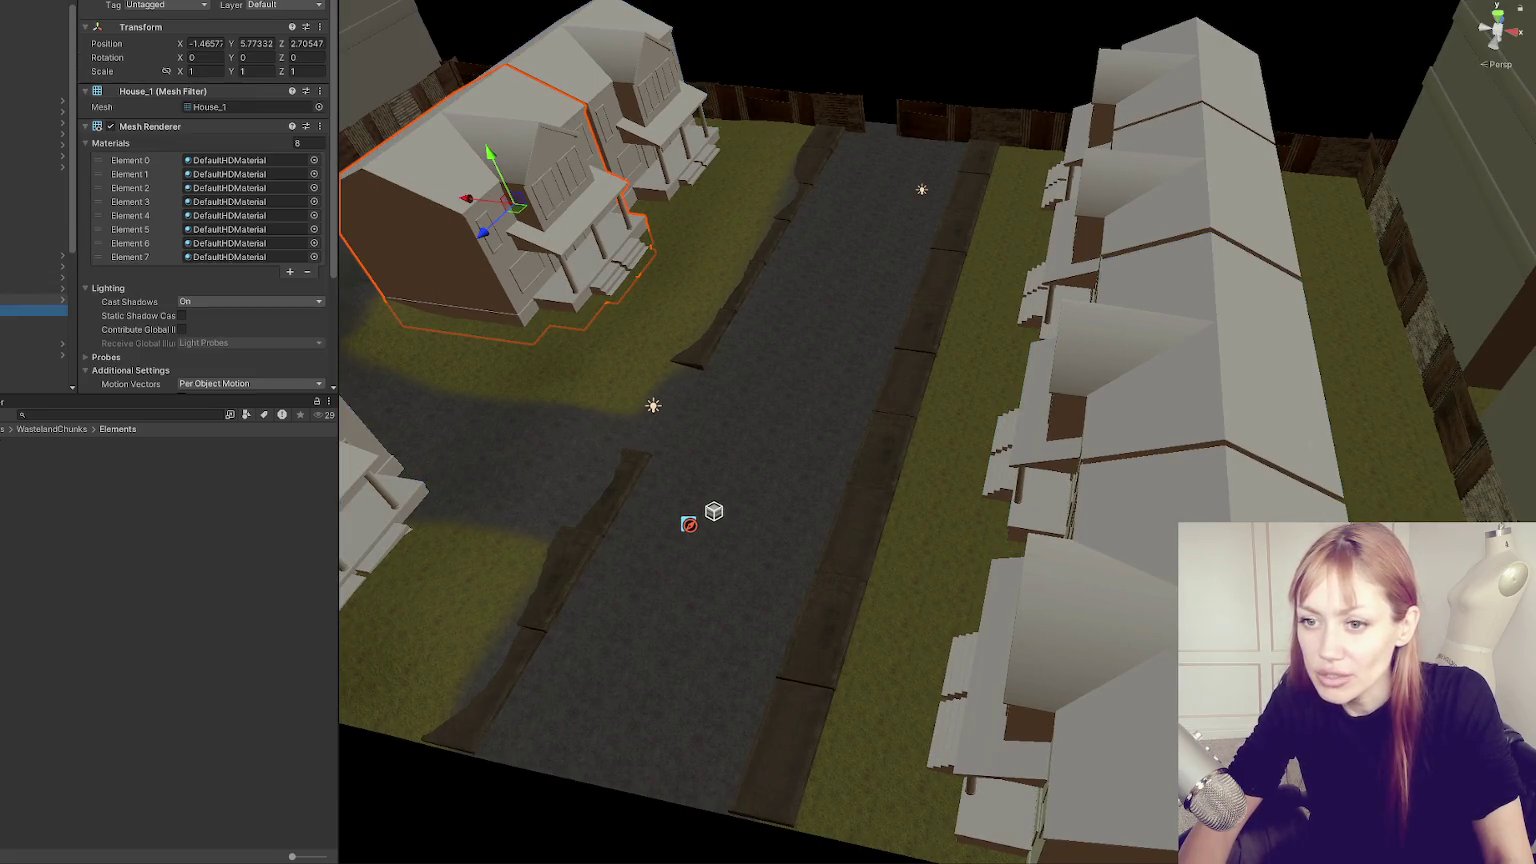
key(Down)
key(f)
key(Down)
key(Down)
drag(350, 262, 900, 528)
double_click(30, 299)
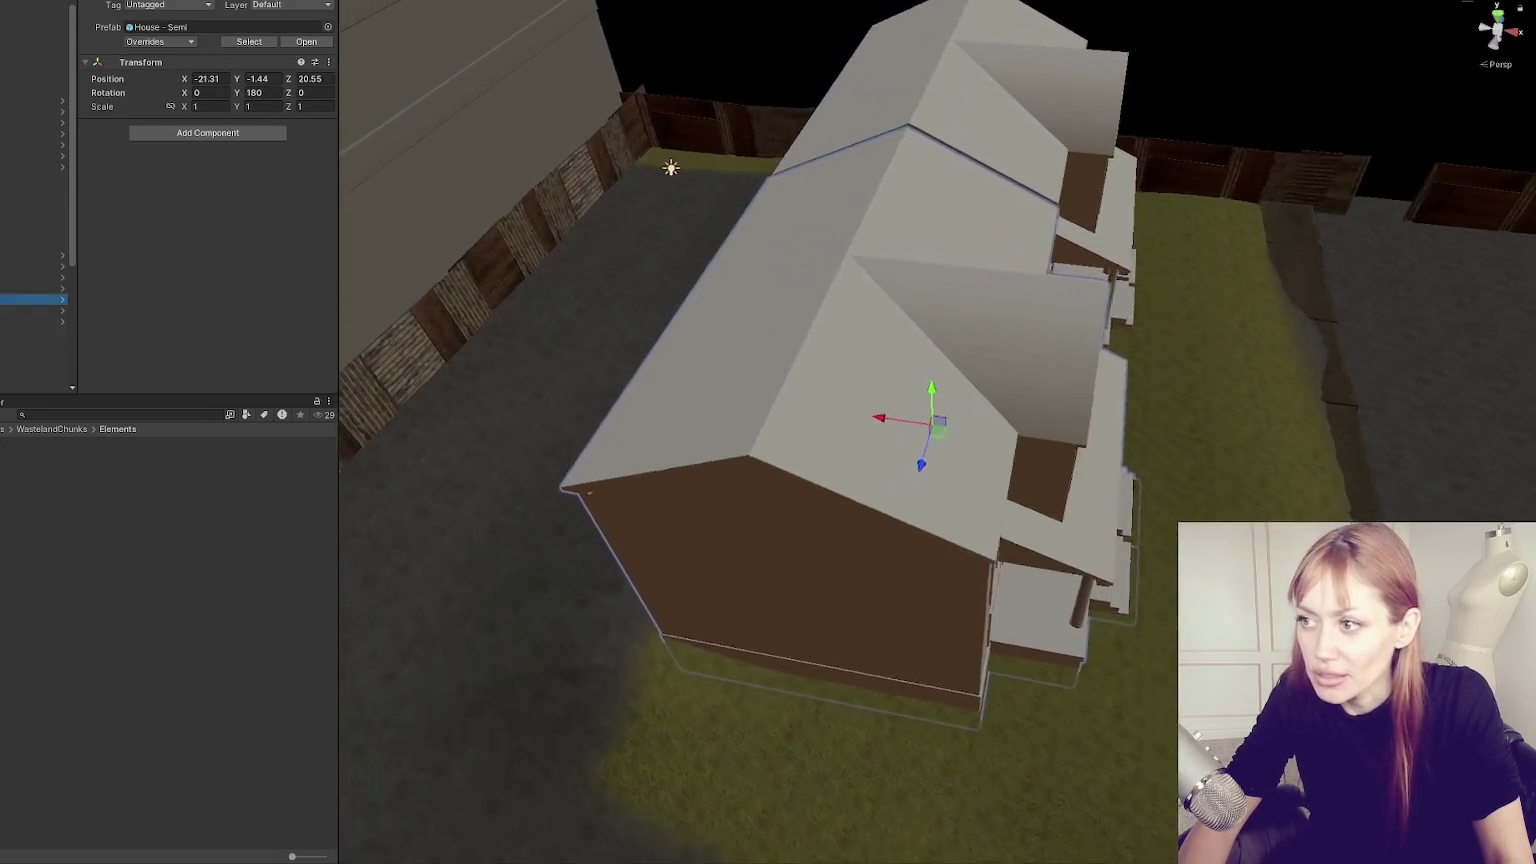
Inspect the right-row houses at X 17.79 and X -21.31.
click(30, 277)
drag(609, 413, 1172, 493)
scroll(1172, 493, up, 3)
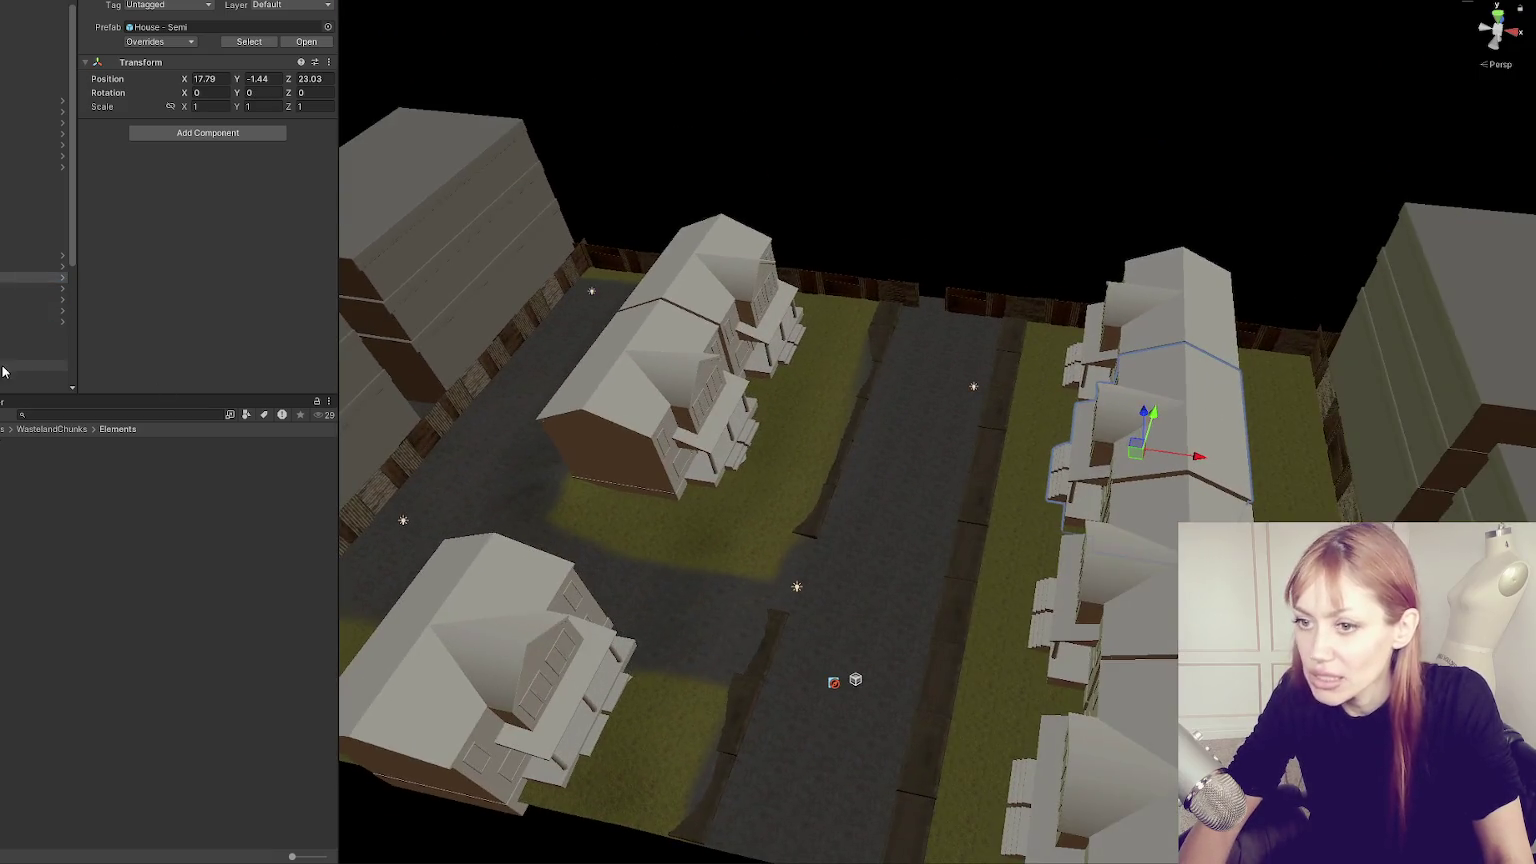
double_click(30, 266)
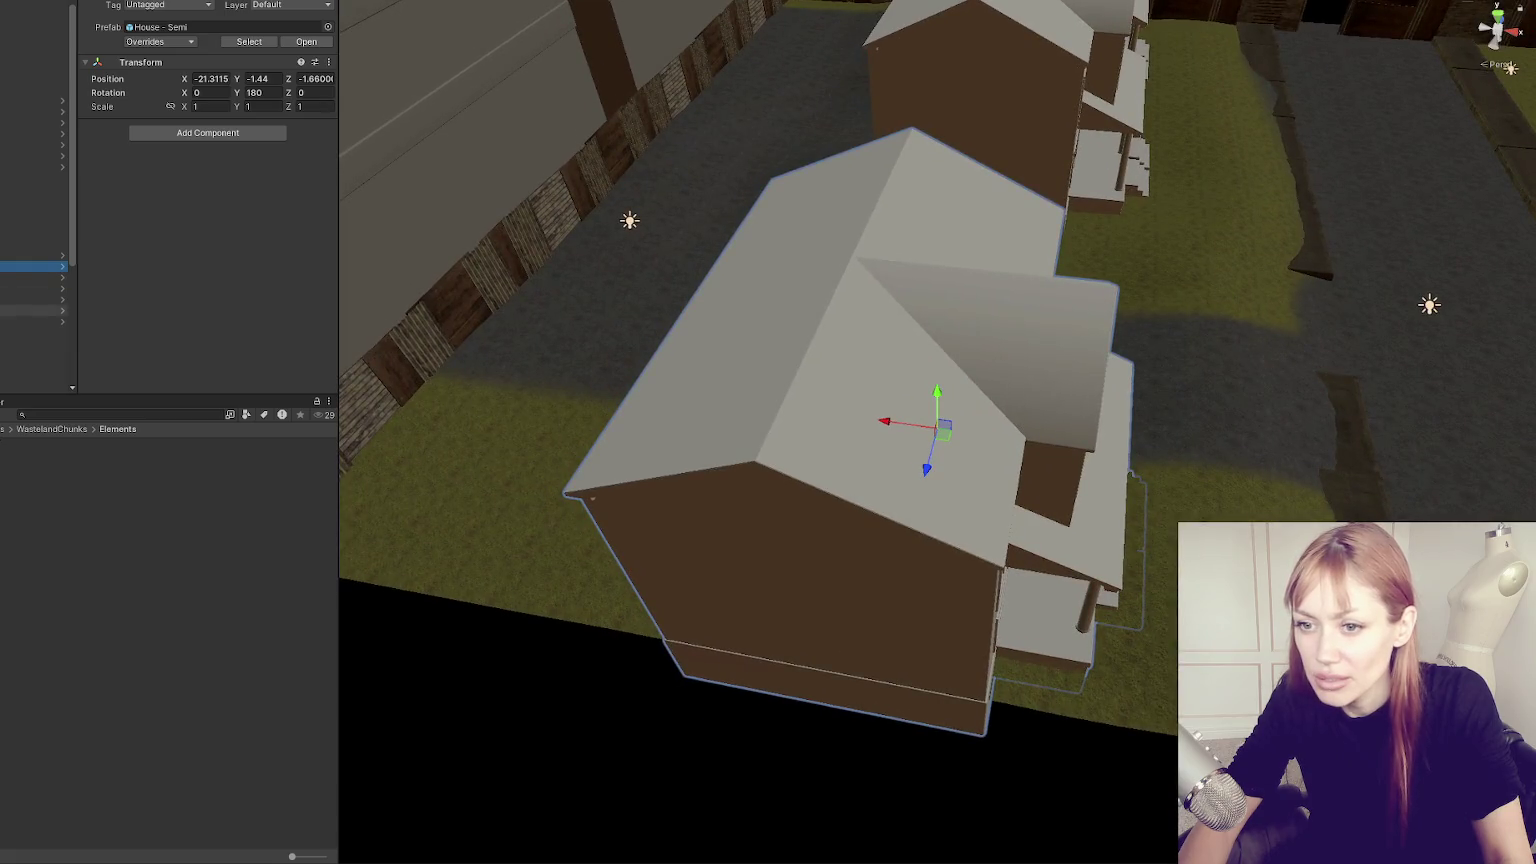
scroll(760, 430, down, 5)
Select the whole right-hand row of houses and move it further right, away from the road.
click(30, 266)
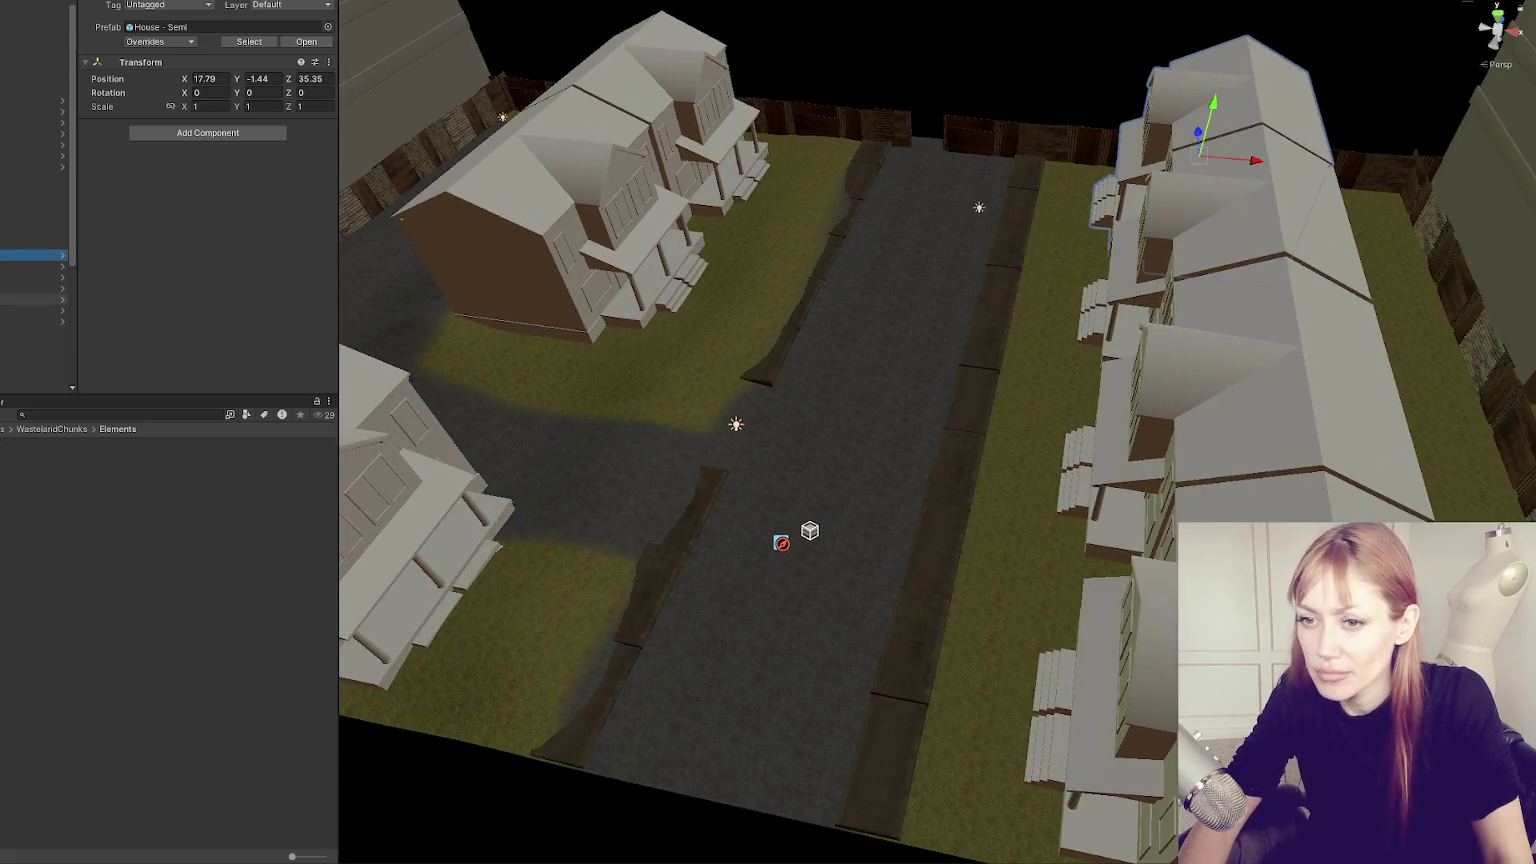
shift+click(30, 288)
key(f)
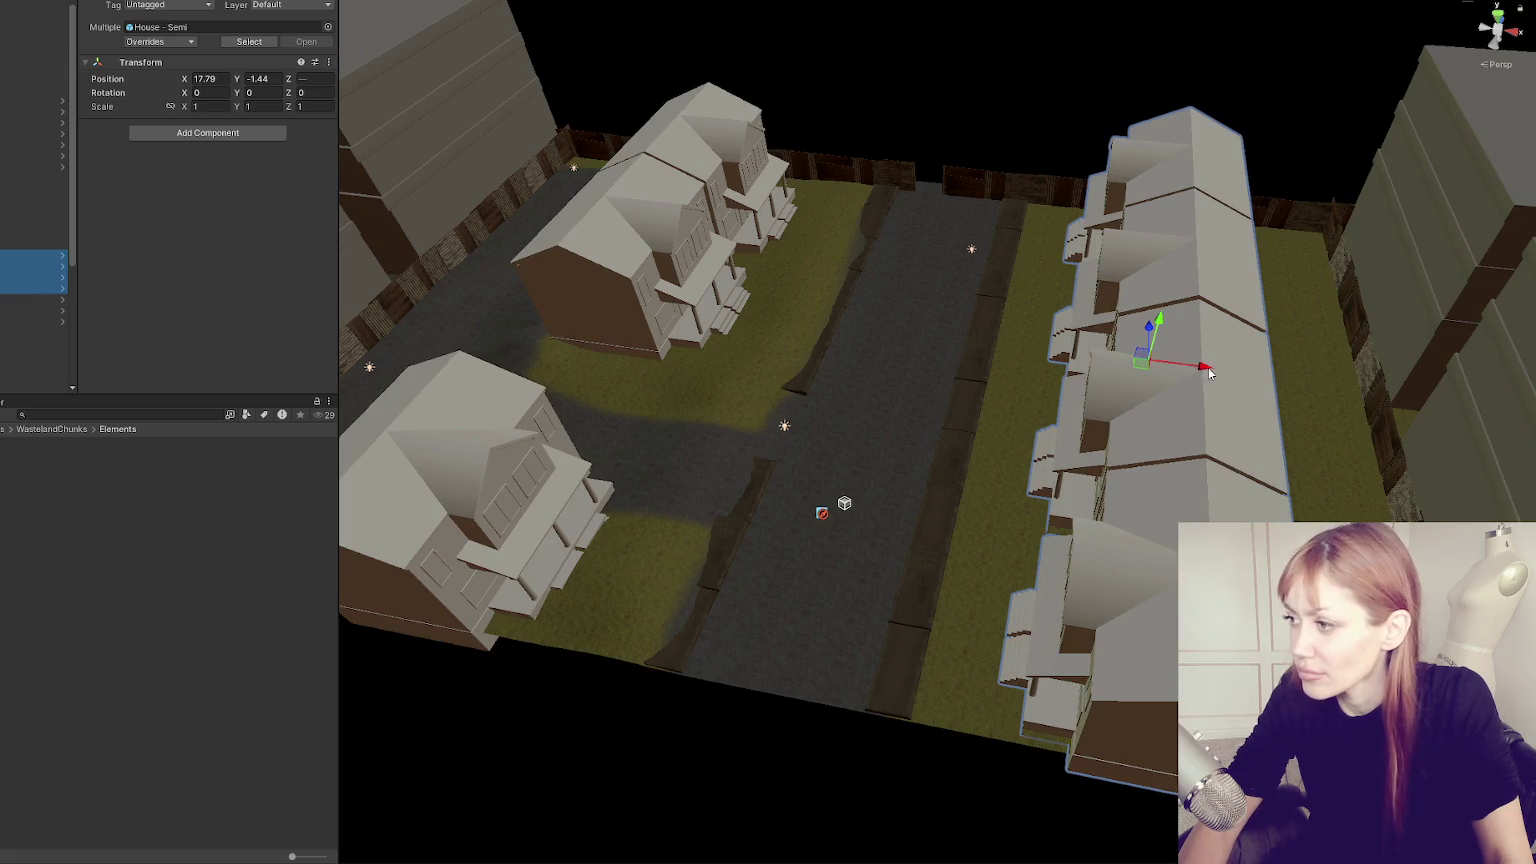
drag(1209, 373, 1234, 370)
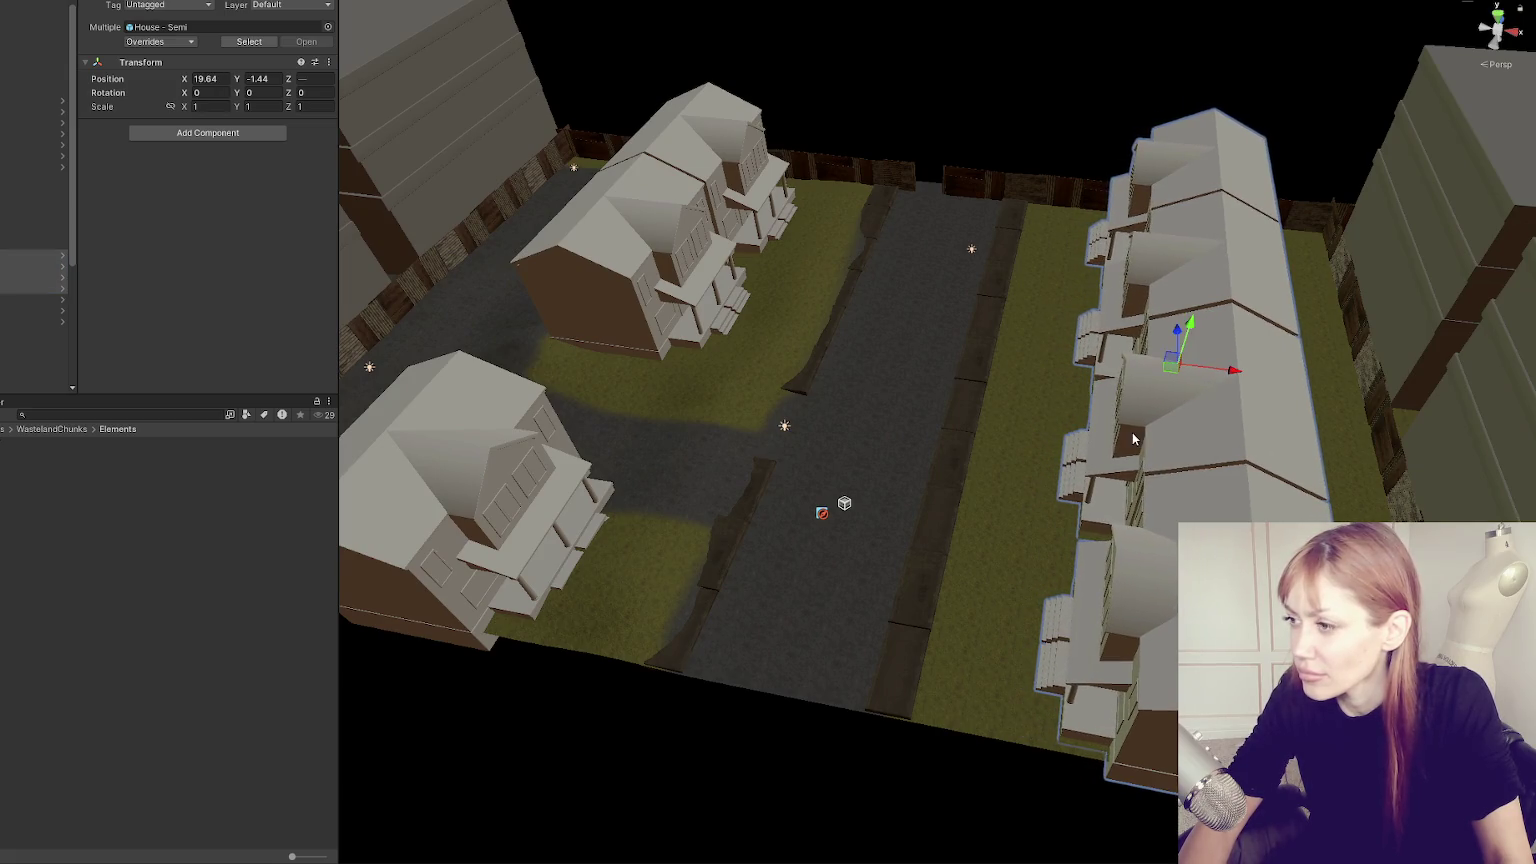
click(1039, 445)
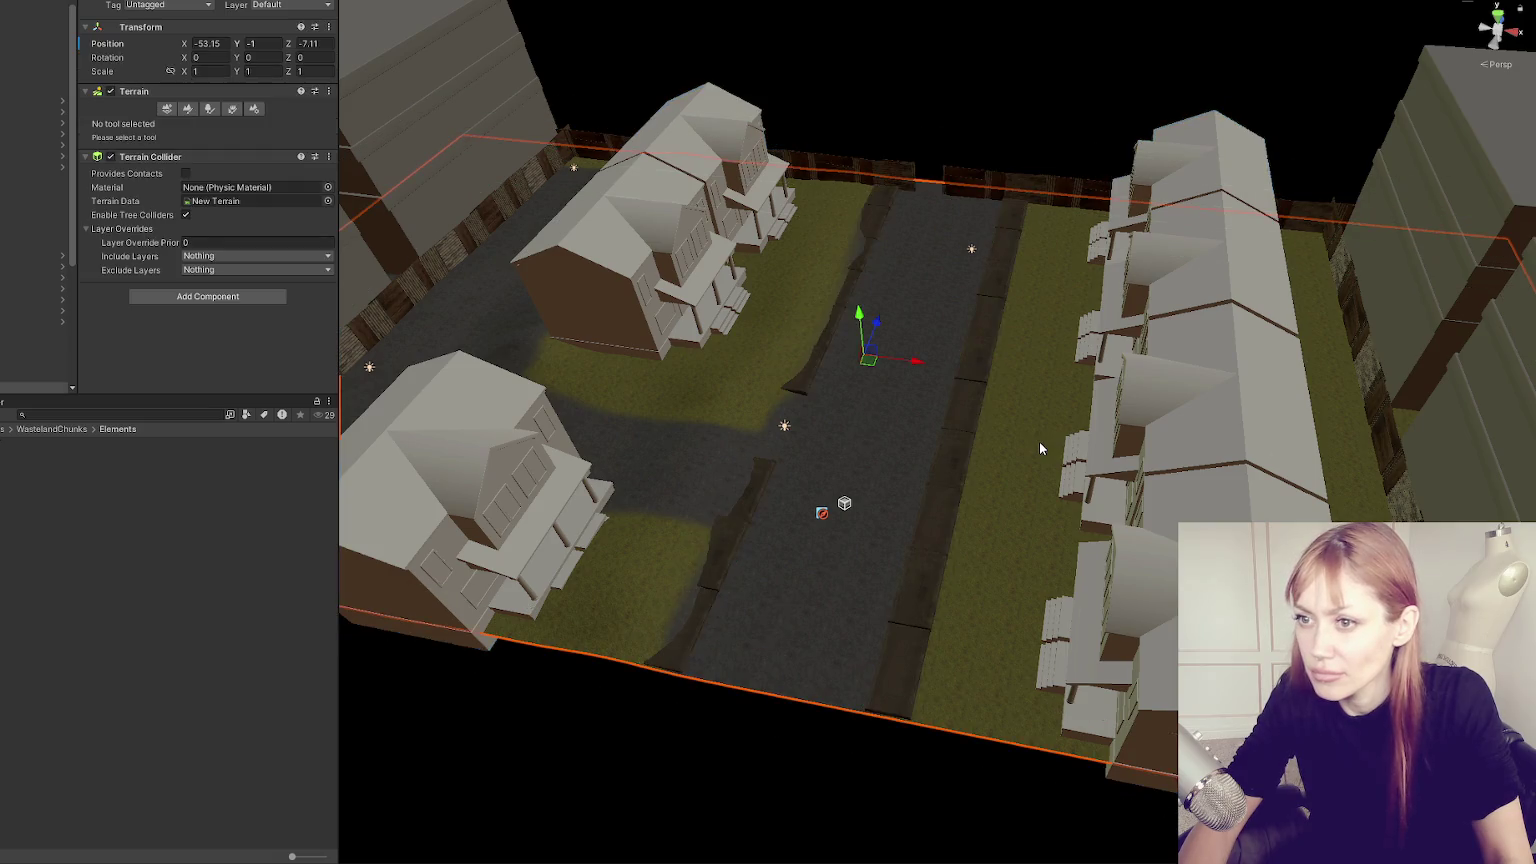
Use Raise or Lower Terrain to raise the grass strip beside the road by the right-hand houses.
click(186, 109)
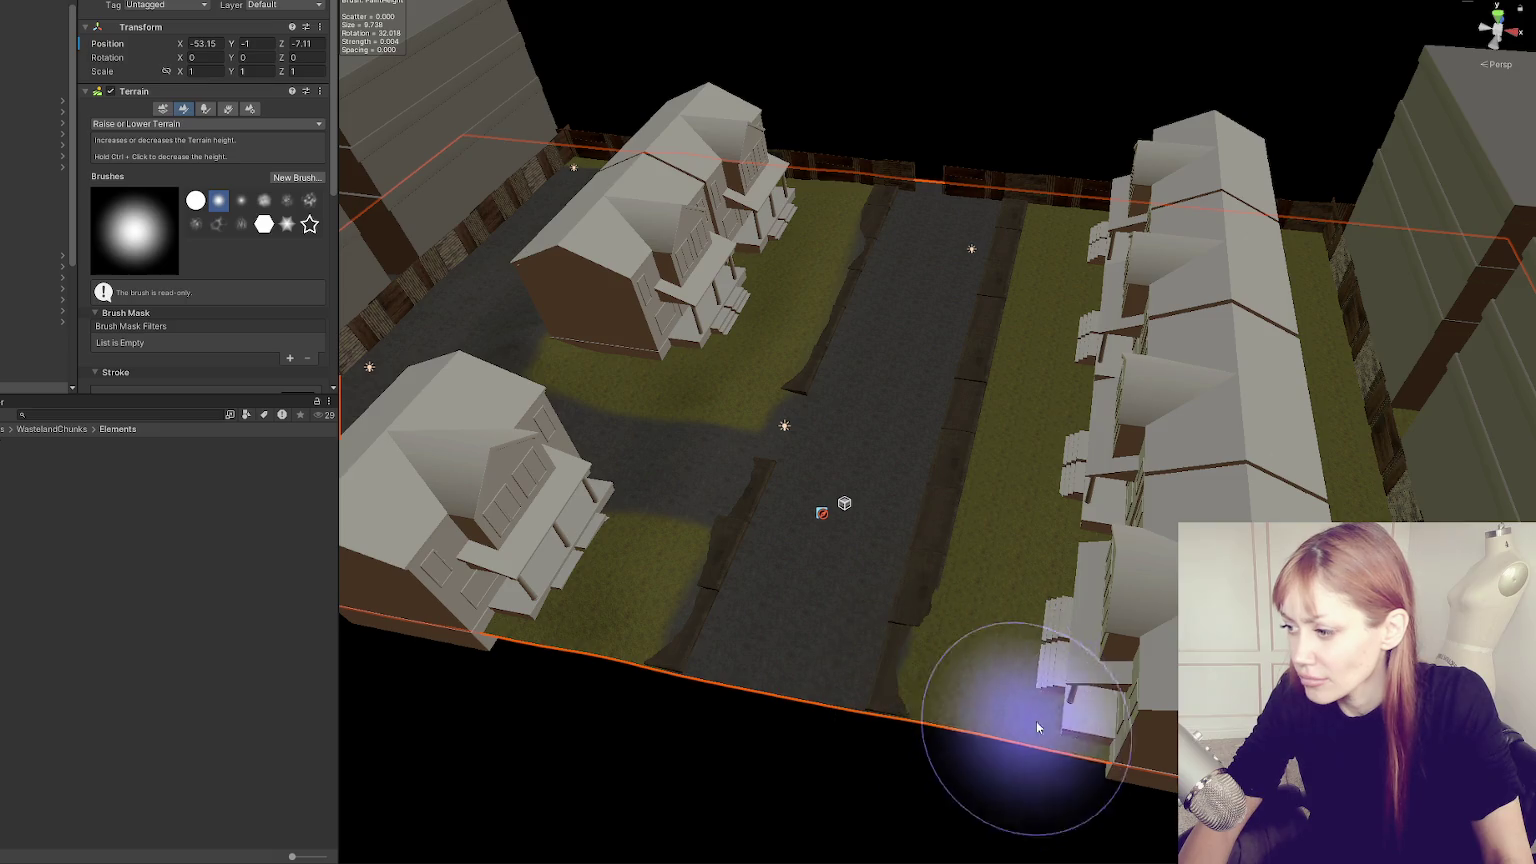
mouse_move(1094, 568)
mouse_down()
mouse_move(1006, 590)
mouse_move(1030, 533)
mouse_move(1022, 481)
mouse_up()
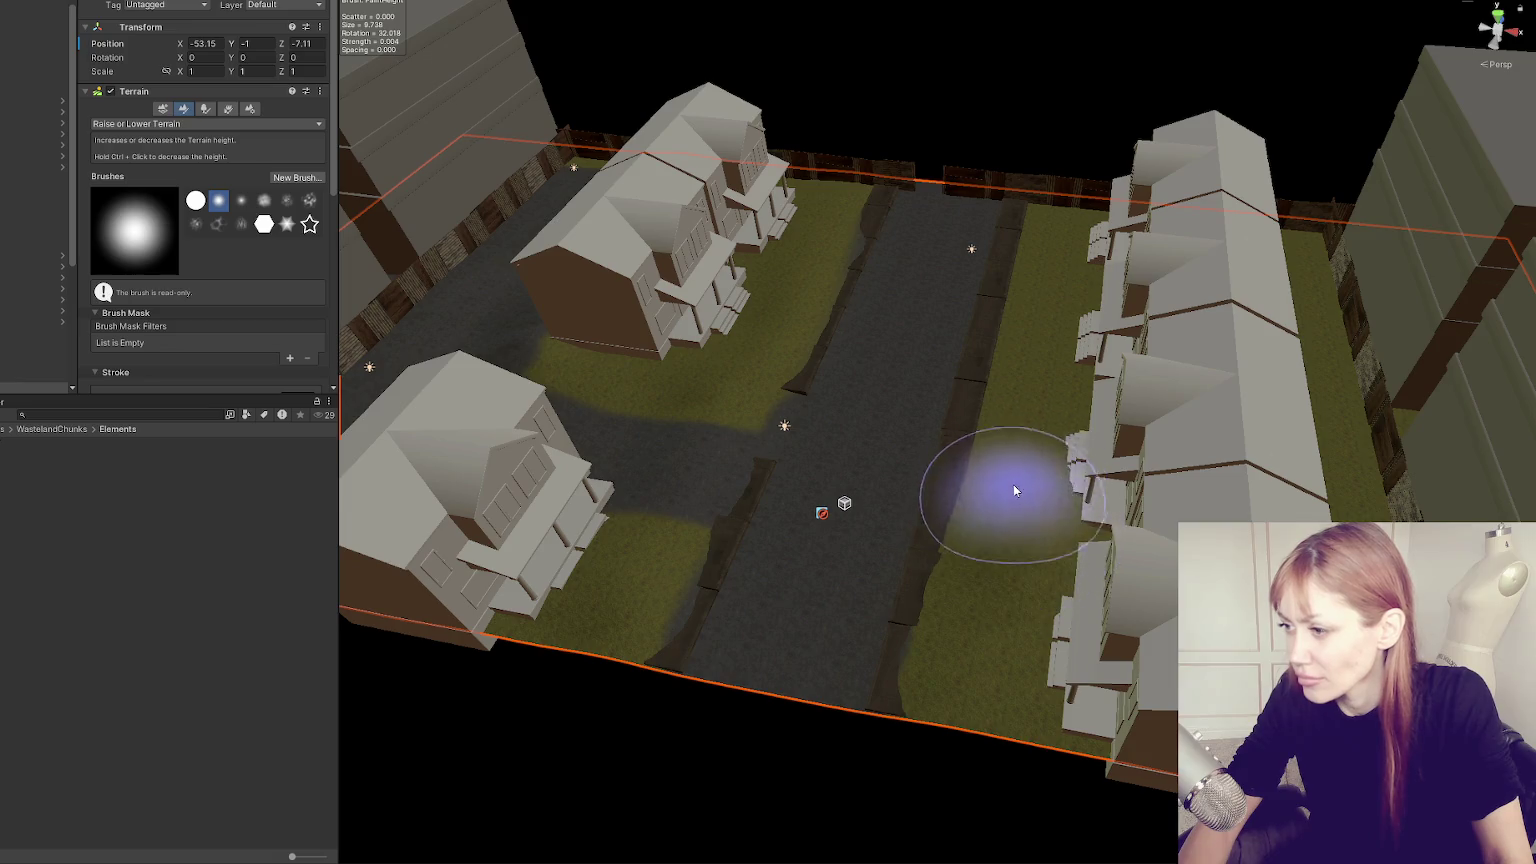
mouse_move(1030, 360)
mouse_down()
mouse_move(1025, 406)
mouse_move(1054, 323)
mouse_move(1040, 247)
mouse_move(1065, 232)
mouse_move(1029, 281)
mouse_move(1070, 195)
mouse_move(1053, 199)
mouse_move(1050, 332)
mouse_up()
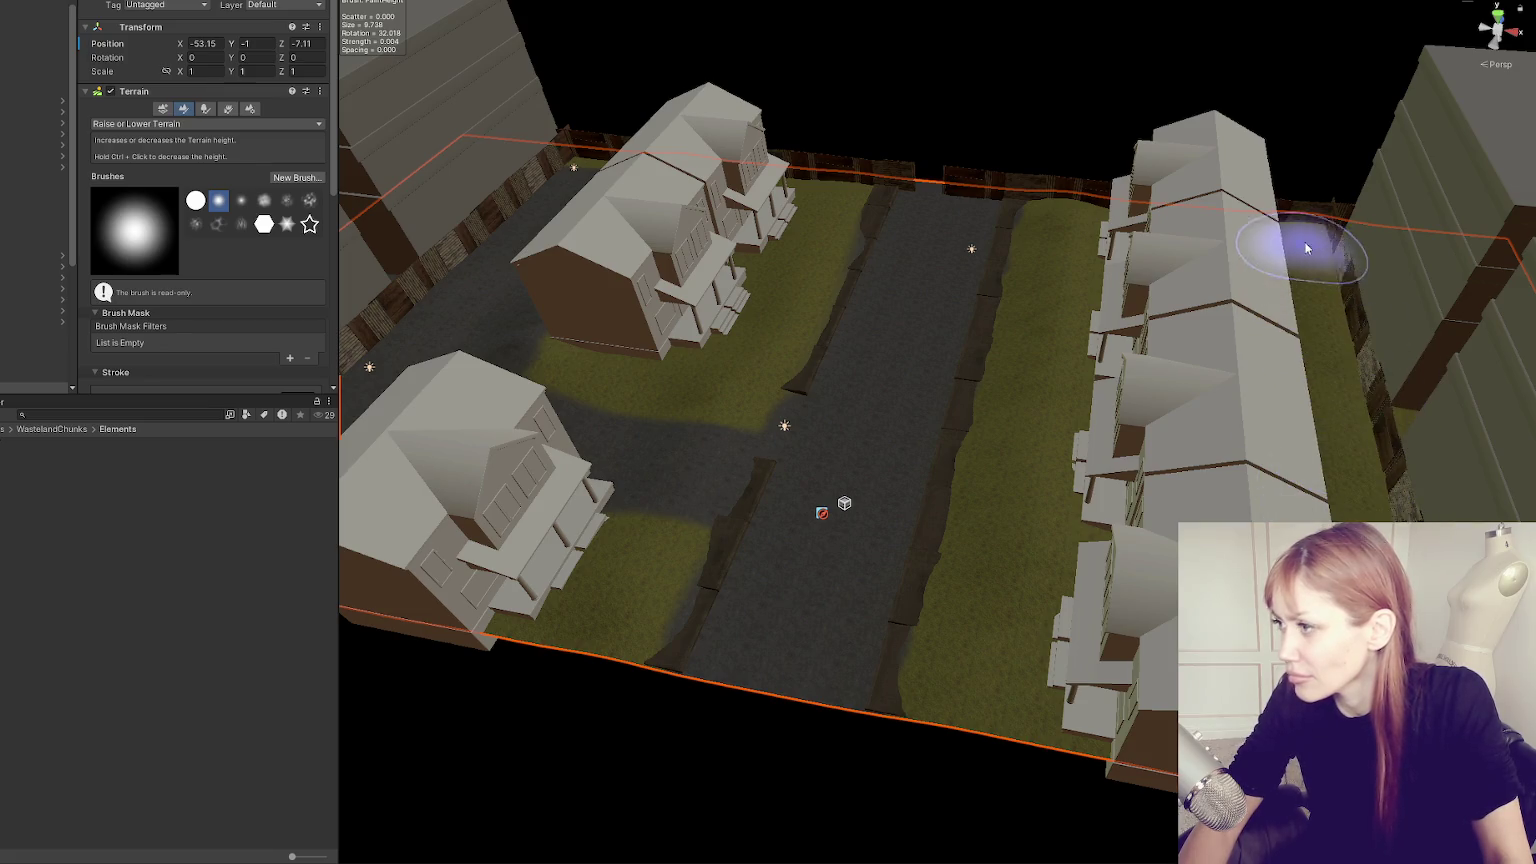
mouse_move(1269, 336)
mouse_down()
mouse_move(1131, 429)
mouse_move(1030, 617)
mouse_up()
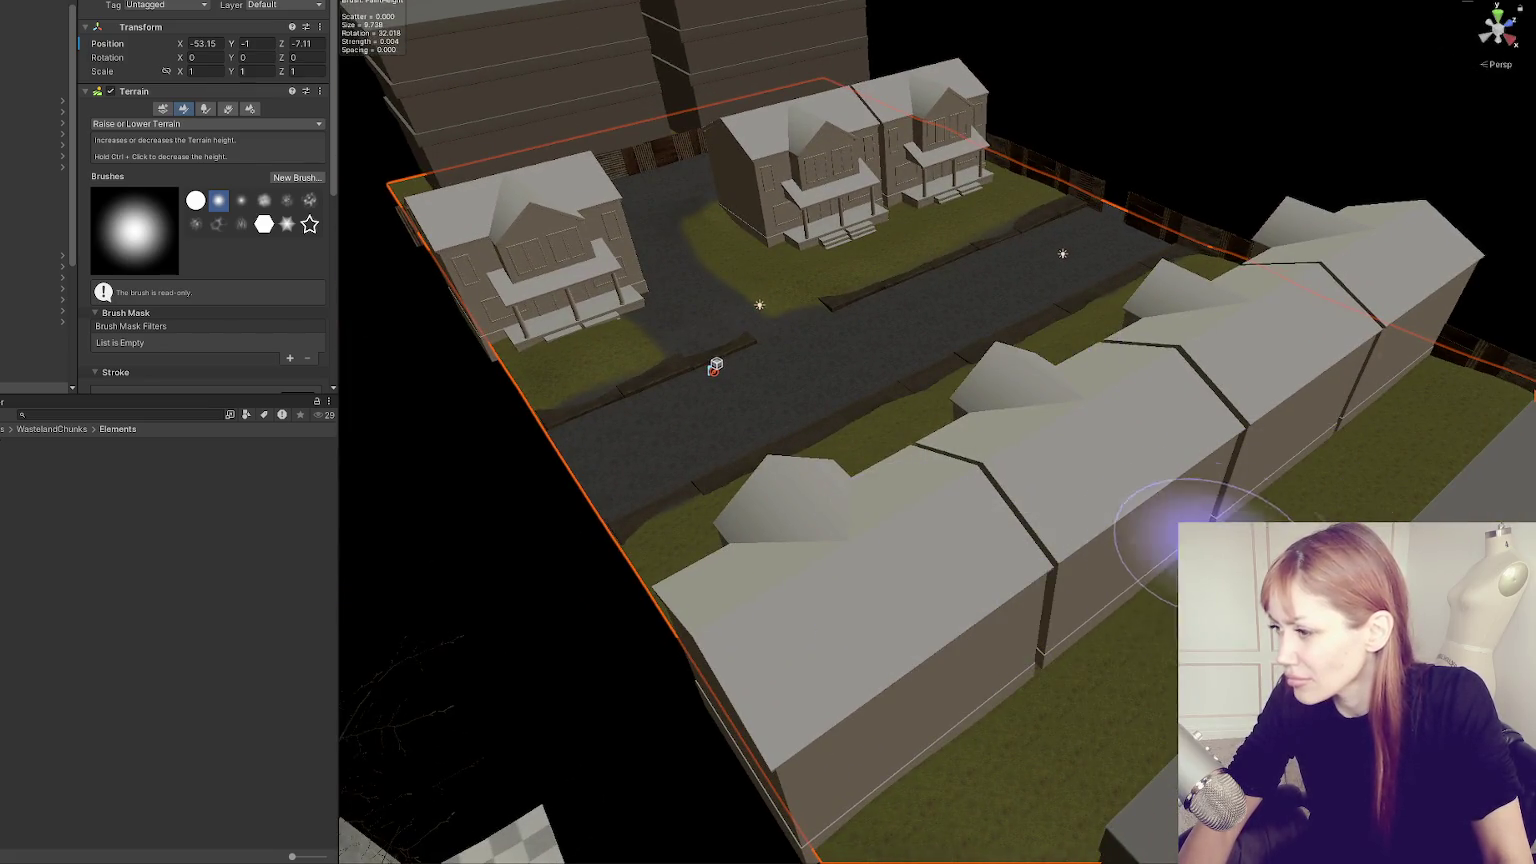
mouse_move(848, 491)
mouse_down()
mouse_move(868, 541)
mouse_move(1038, 666)
mouse_up()
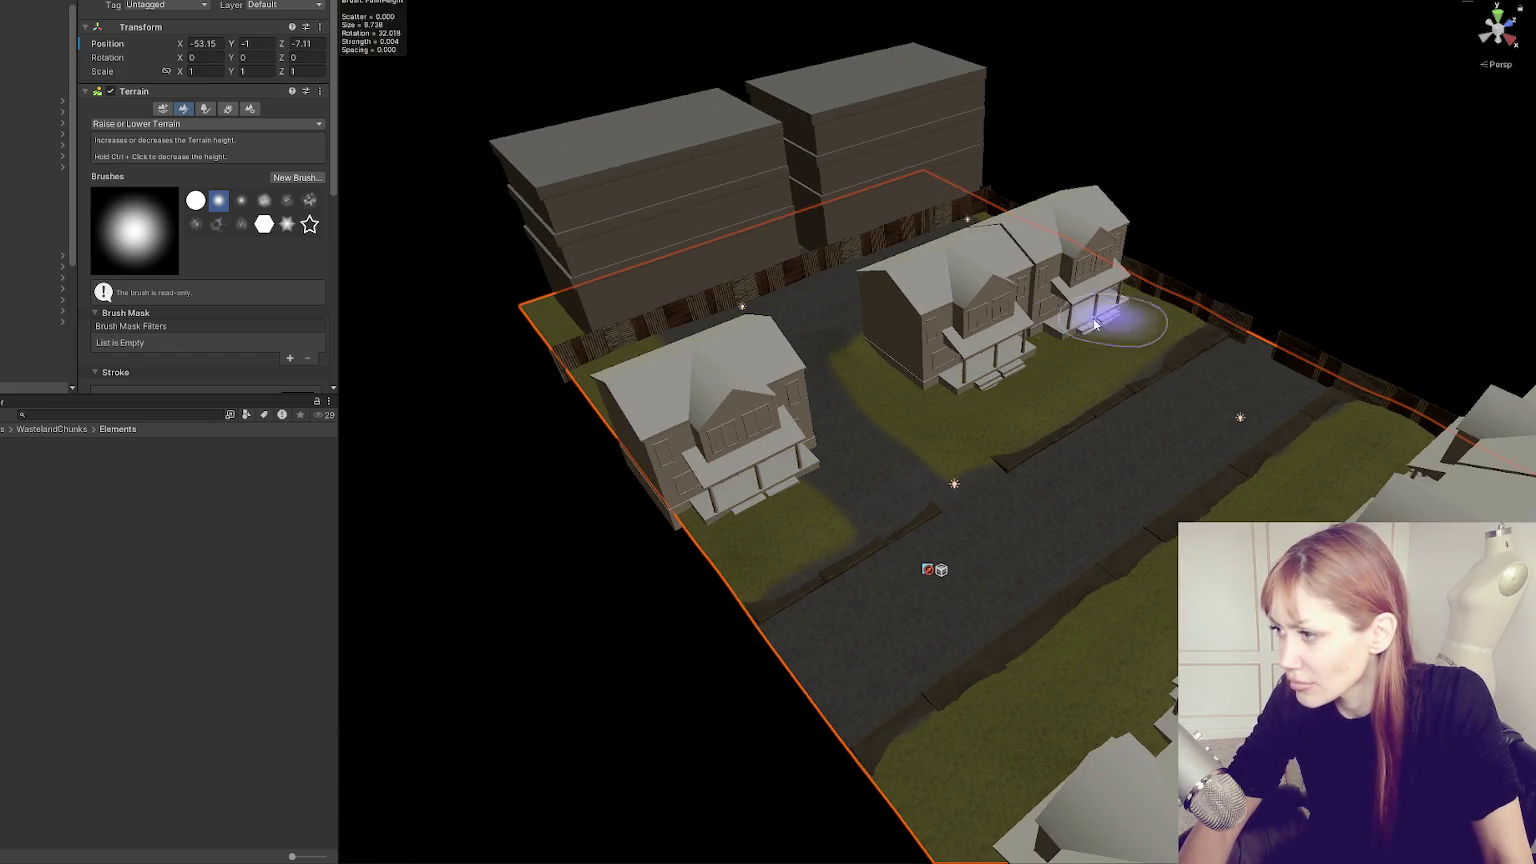
drag(1176, 315, 1170, 460)
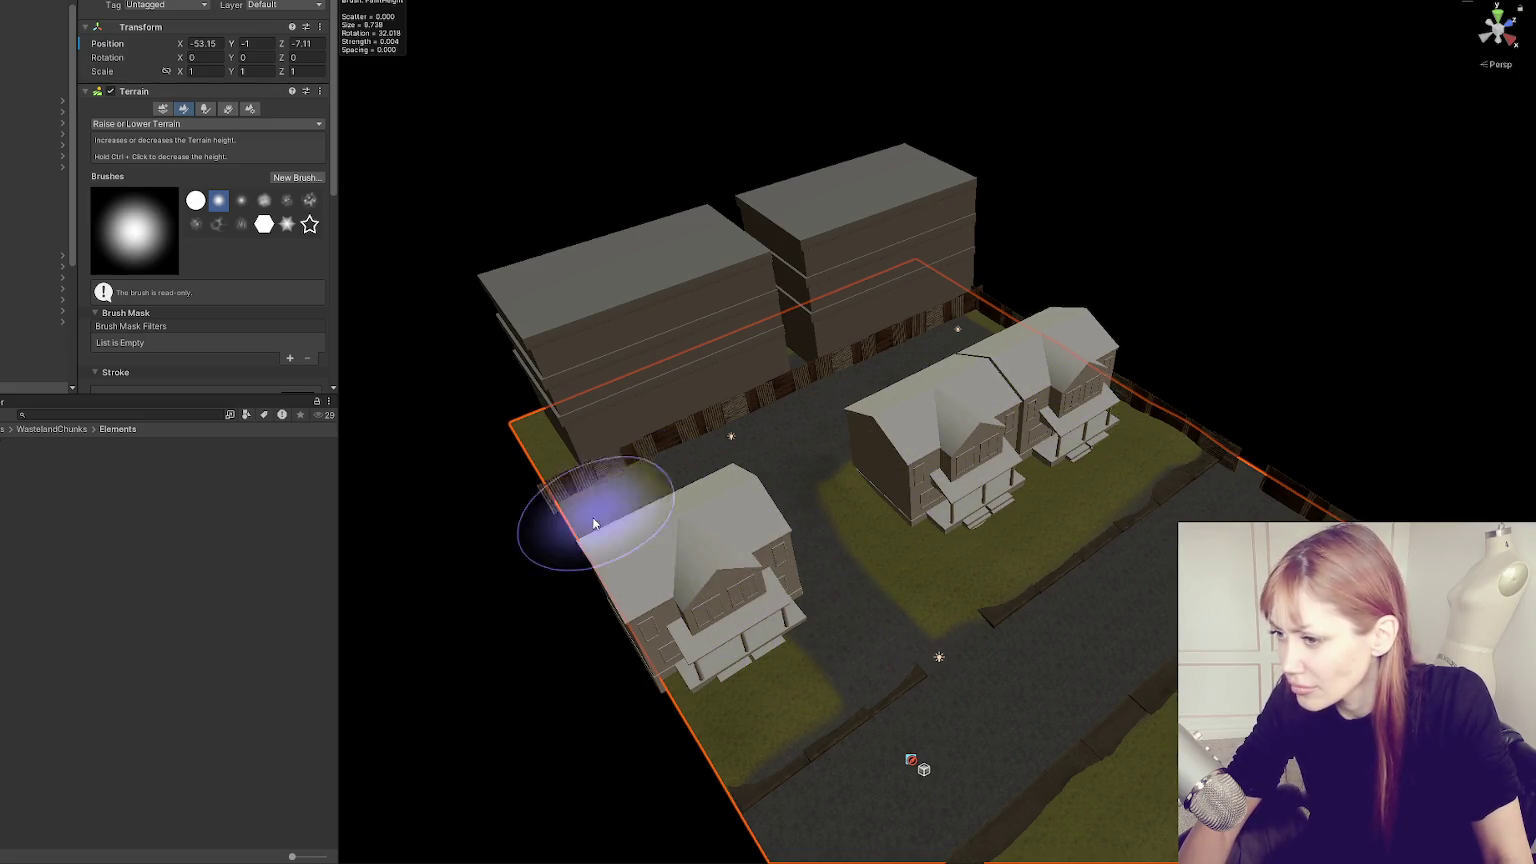
mouse_move(703, 634)
mouse_down()
mouse_move(1089, 544)
mouse_move(891, 610)
mouse_up()
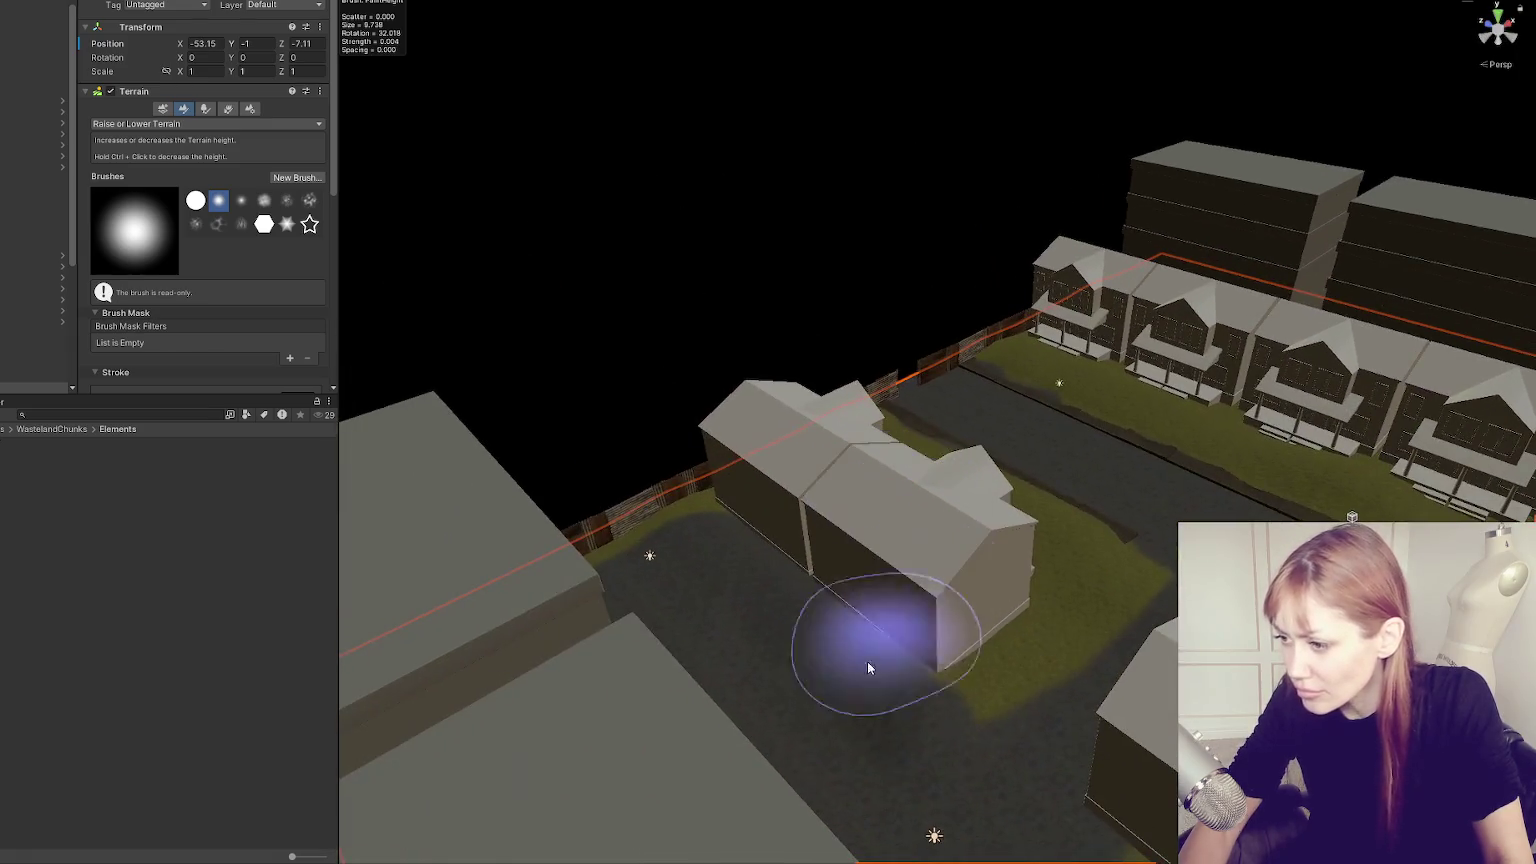
drag(920, 740, 755, 511)
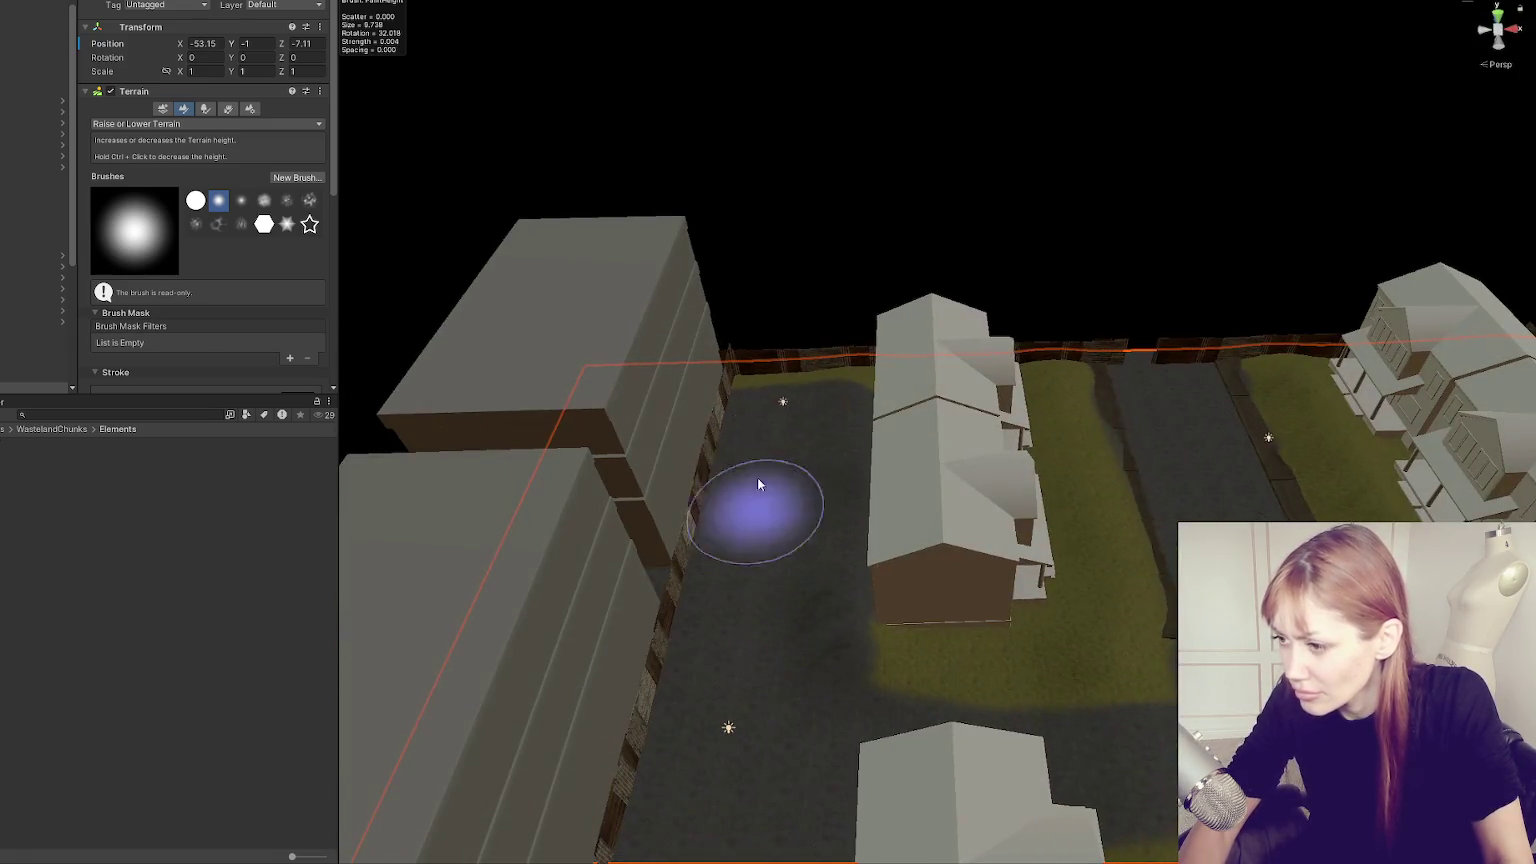
mouse_move(704, 572)
mouse_down()
mouse_move(652, 730)
mouse_move(868, 583)
mouse_move(967, 427)
mouse_up()
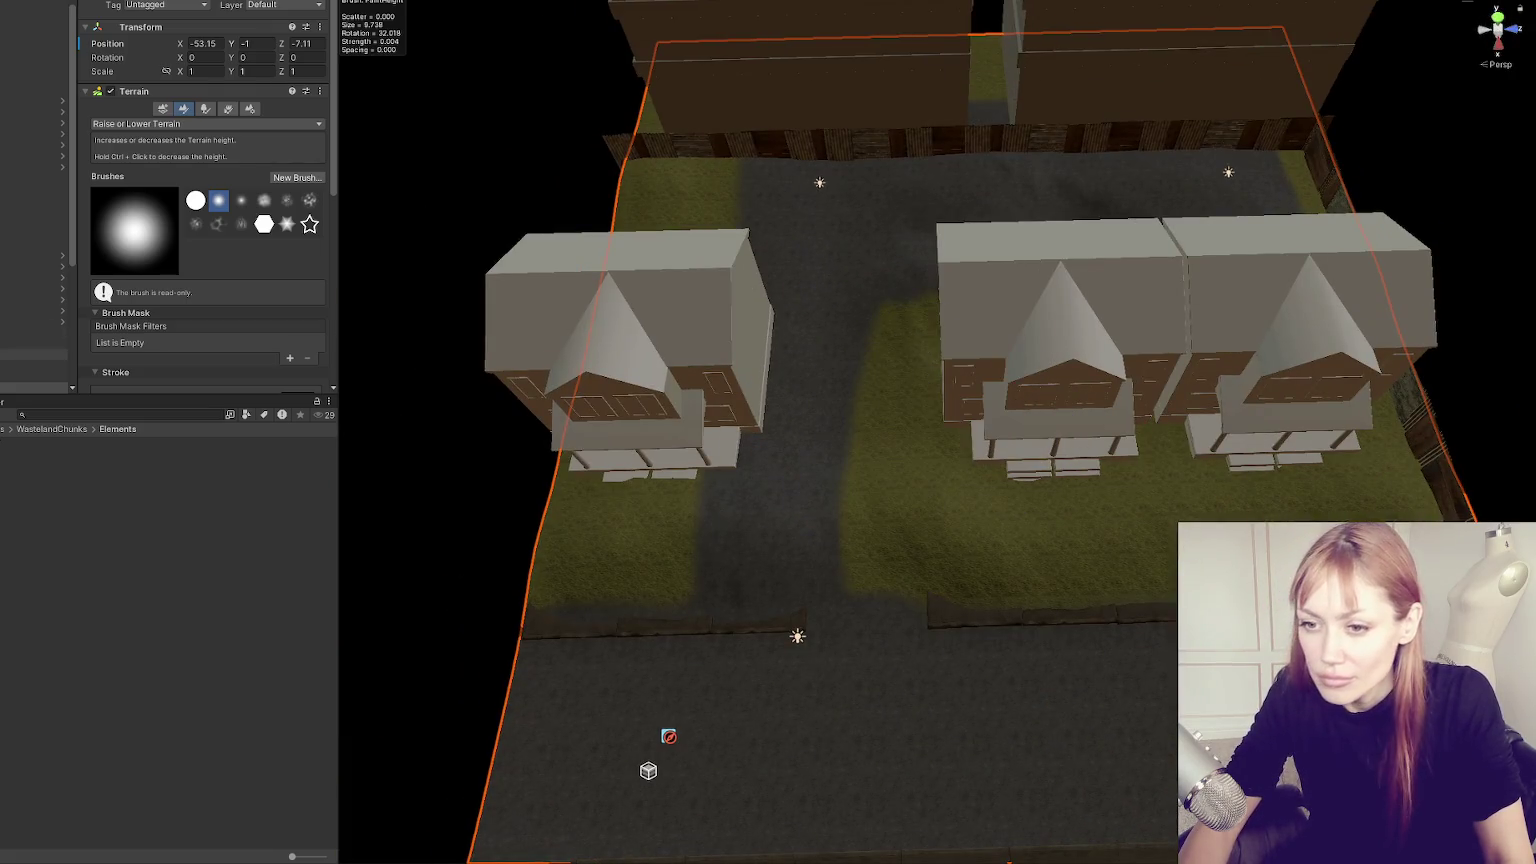
In Paint Texture, paint a Road-layer path through the grass.
click(165, 123)
click(125, 262)
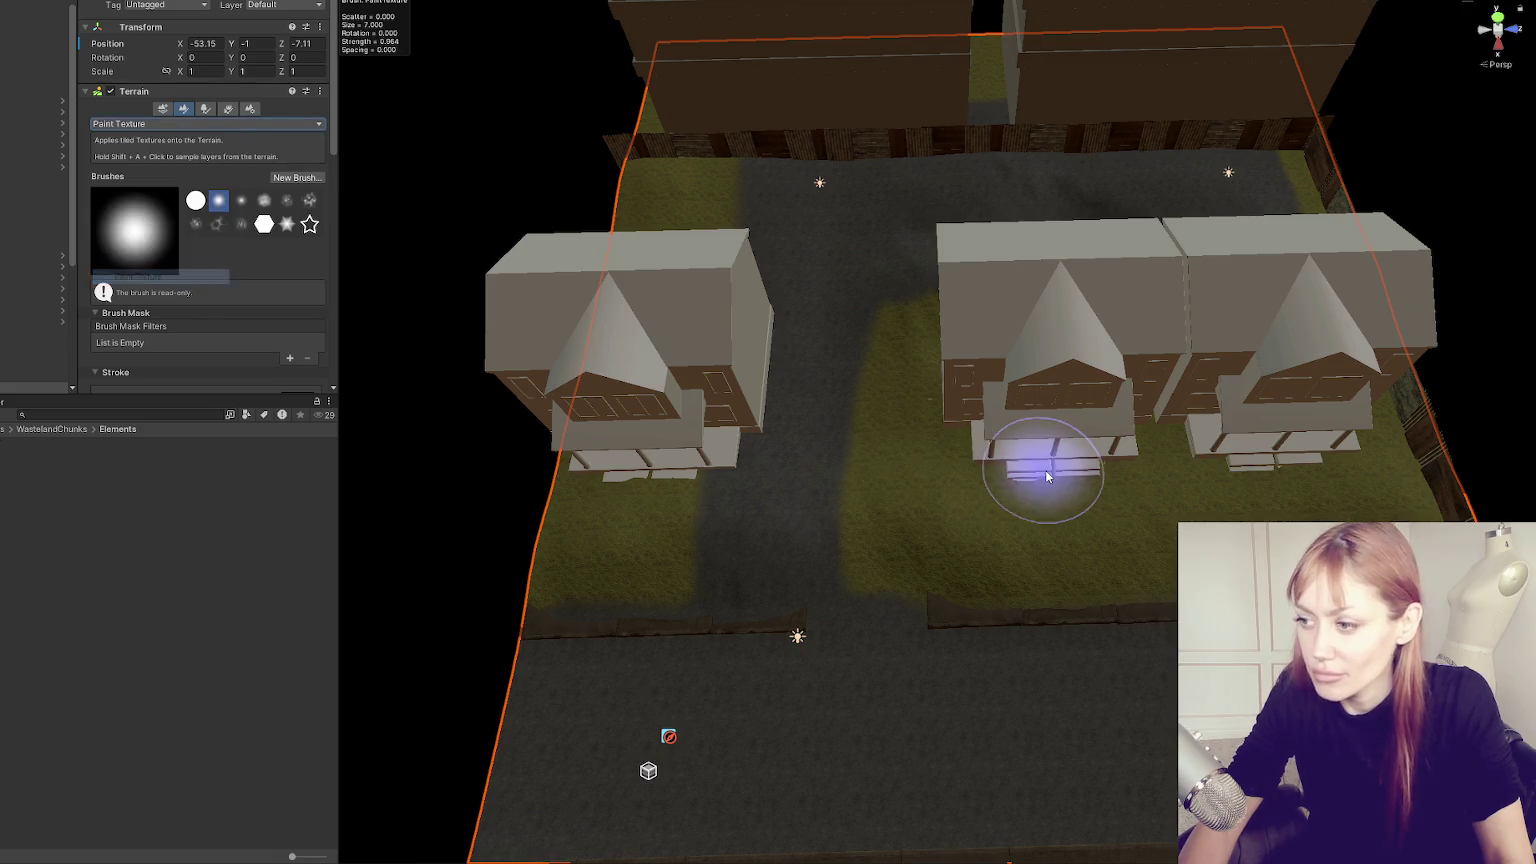
scroll(142, 176, down, 10)
click(240, 125)
drag(859, 664, 859, 470)
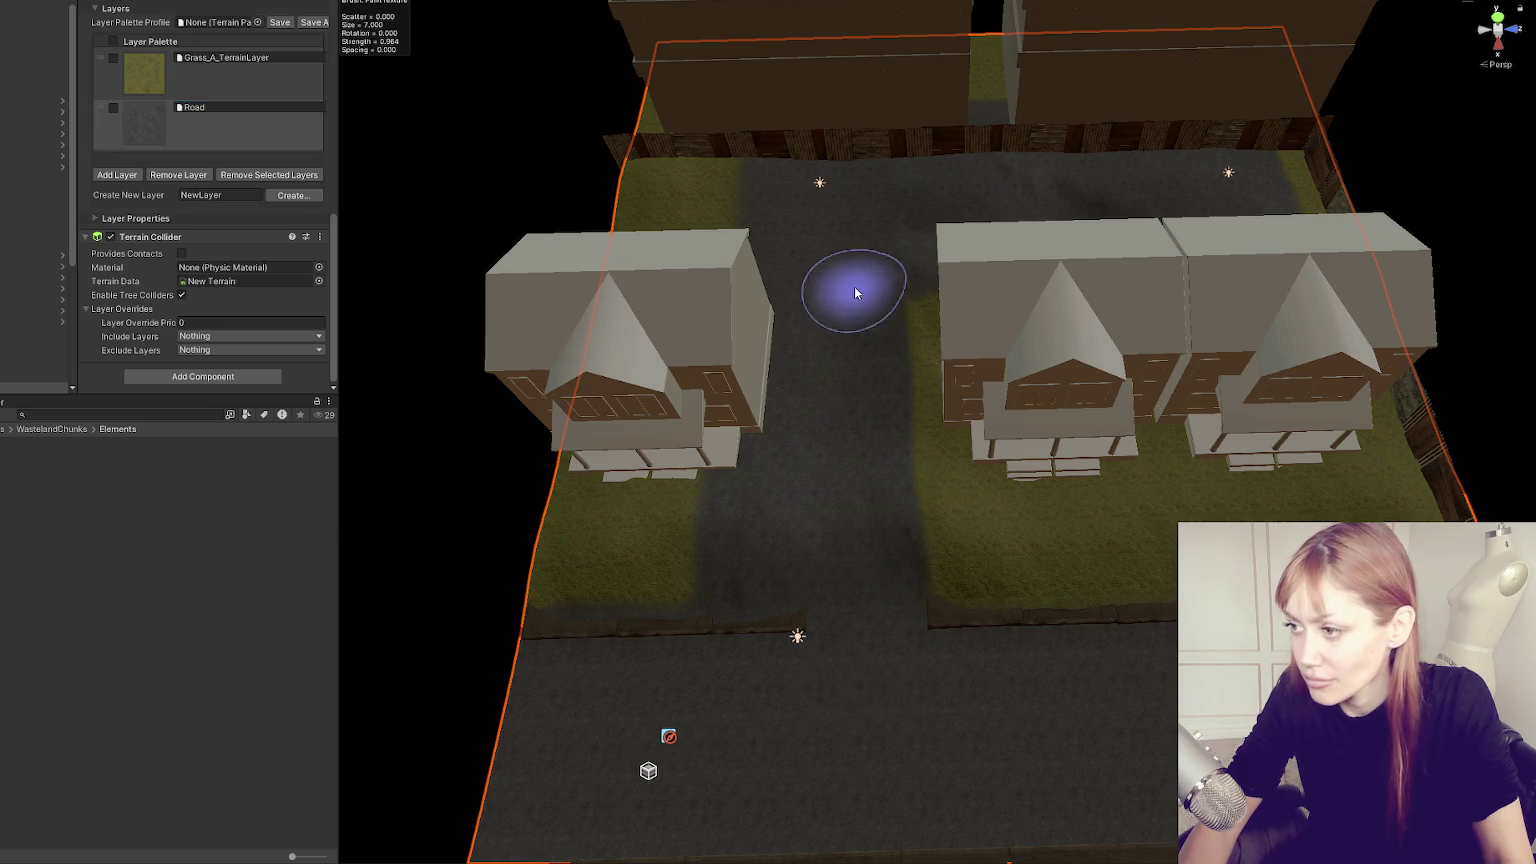
Paint Grass_A_TerrainLayer near the left house and over the road's upper-right edge.
click(225, 70)
mouse_move(727, 326)
mouse_down()
mouse_move(757, 317)
mouse_move(741, 576)
mouse_move(768, 566)
mouse_up()
drag(1013, 378, 1036, 512)
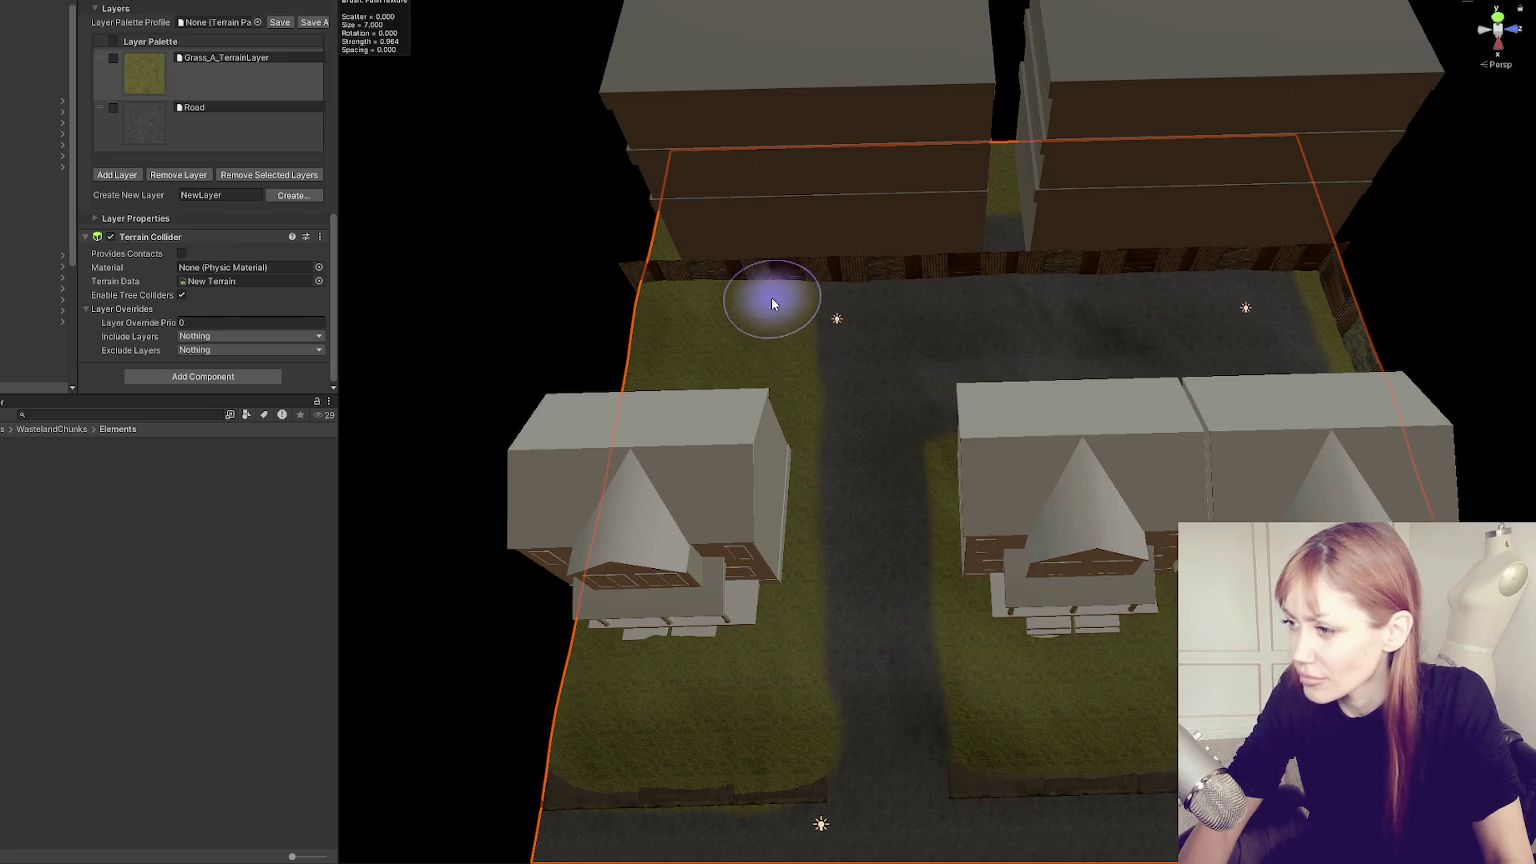
click(181, 106)
mouse_move(857, 305)
mouse_down()
mouse_move(840, 497)
mouse_move(744, 478)
mouse_up()
click(144, 72)
mouse_move(1030, 470)
mouse_down()
mouse_move(1079, 504)
mouse_move(957, 384)
mouse_move(1029, 470)
mouse_move(1131, 367)
mouse_move(1279, 357)
mouse_move(1307, 289)
mouse_up()
Extend the road branch with more Road-layer paint toward the junction.
mouse_move(1003, 533)
mouse_down()
mouse_move(1423, 411)
mouse_move(1125, 521)
mouse_move(333, 137)
mouse_up()
click(300, 128)
click(940, 684)
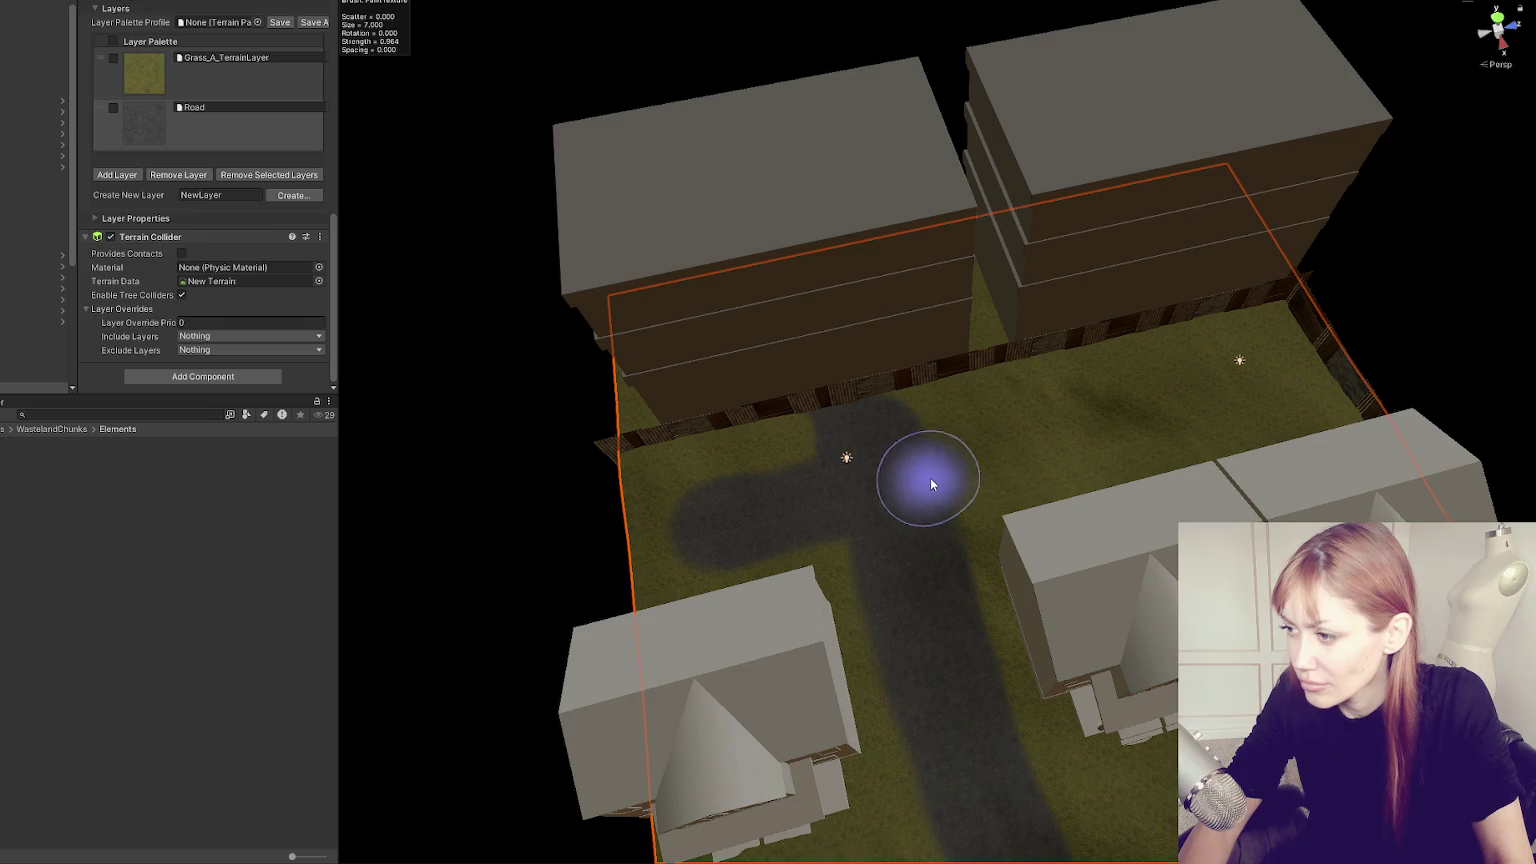
mouse_move(1013, 460)
mouse_down()
mouse_move(916, 417)
mouse_move(866, 540)
mouse_move(802, 525)
mouse_move(710, 610)
mouse_move(982, 481)
mouse_move(432, 813)
mouse_move(1070, 531)
mouse_up()
mouse_move(885, 336)
mouse_down()
mouse_move(857, 177)
mouse_move(782, 446)
mouse_up()
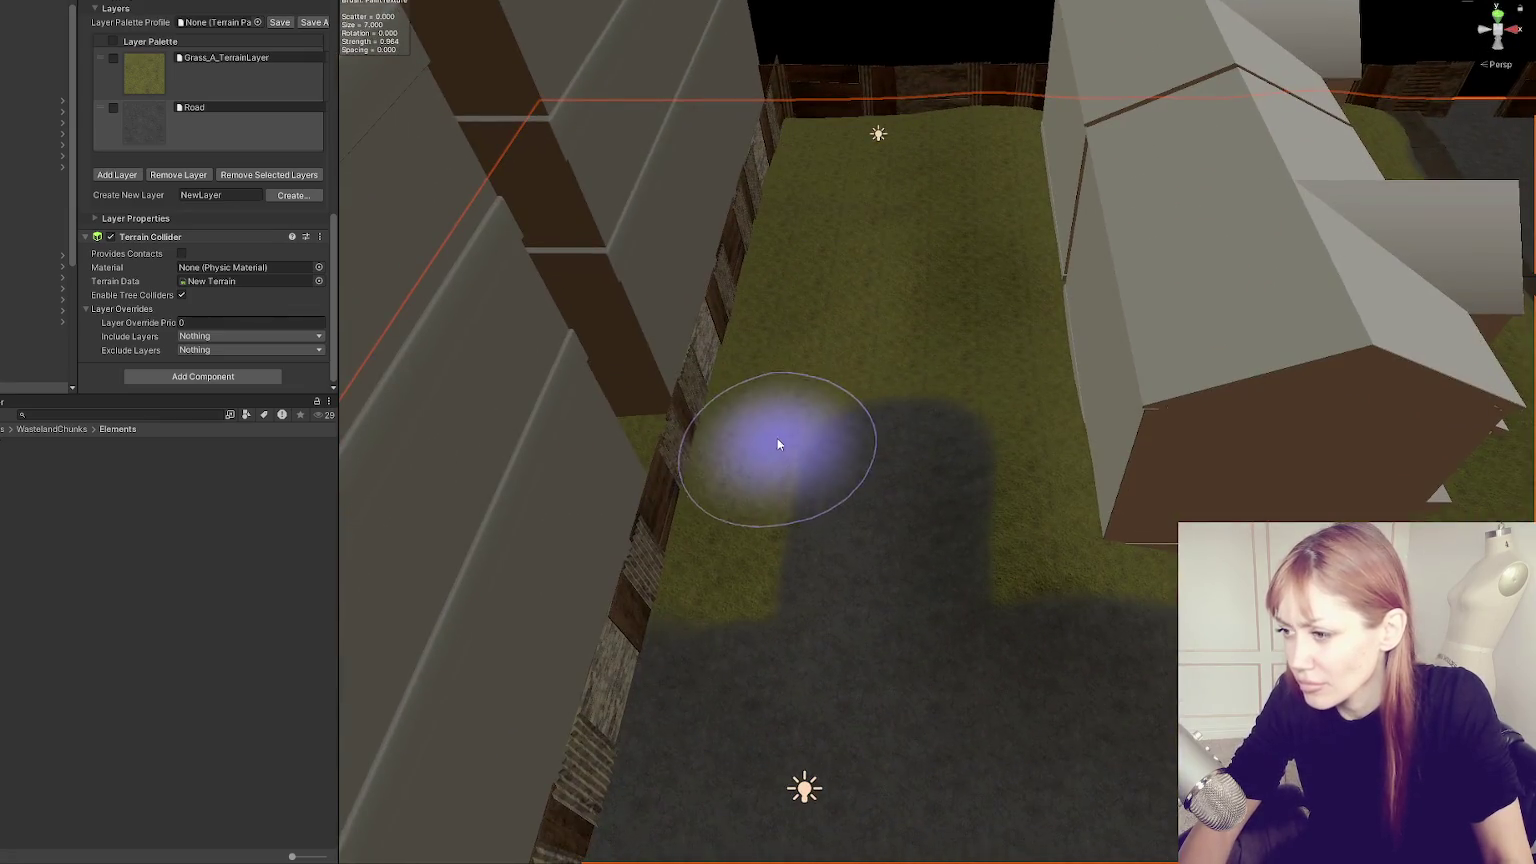
mouse_move(761, 607)
mouse_down()
mouse_move(1063, 480)
mouse_move(827, 426)
mouse_move(850, 352)
mouse_up()
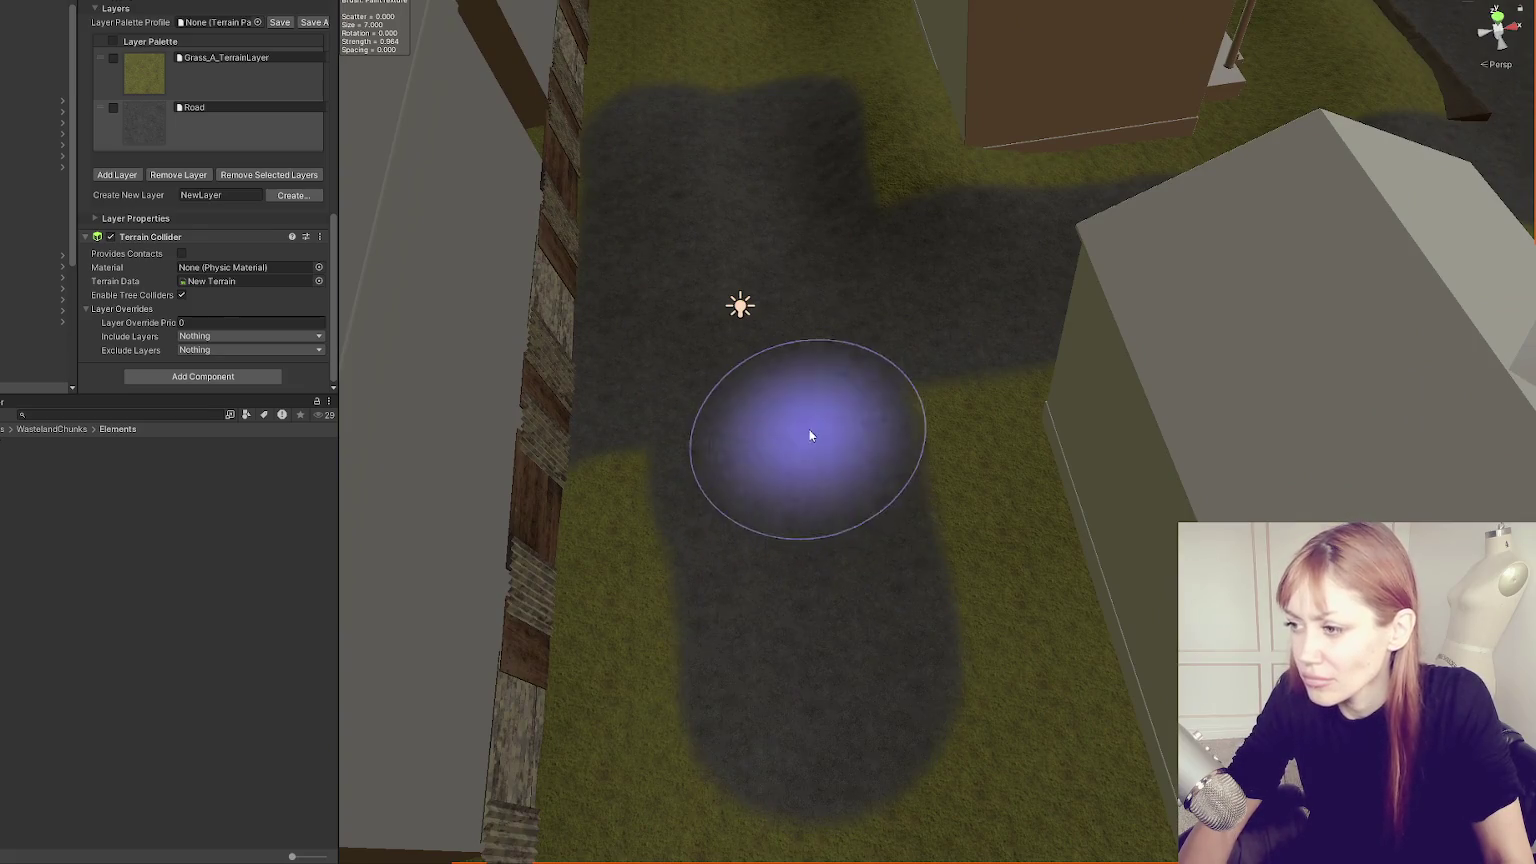
click(121, 88)
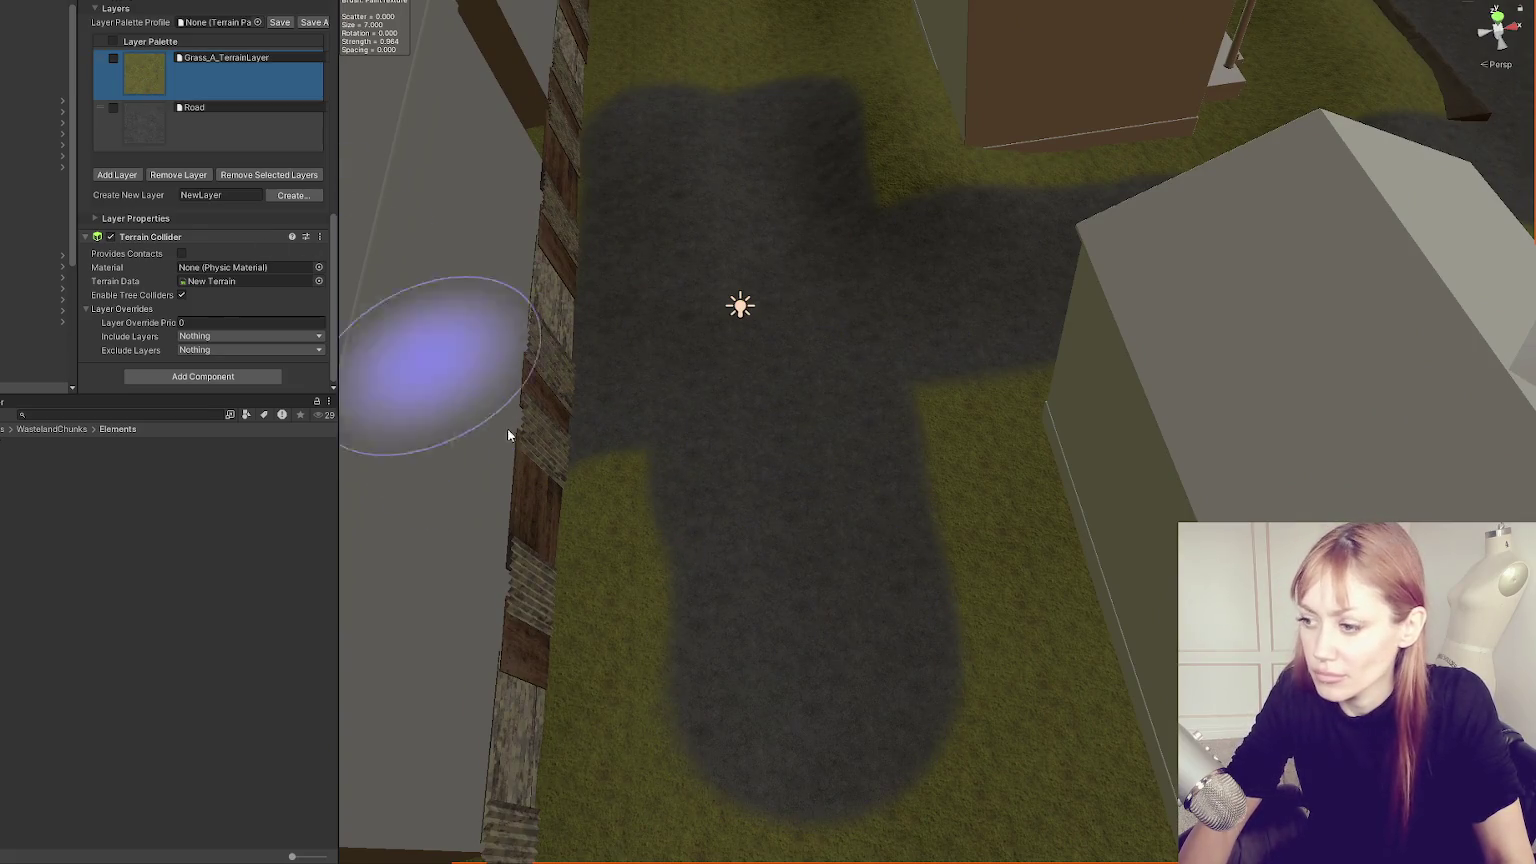
Halve the brush size and paint grass over the road's lower-left, right, and top edges.
scroll(240, 200, up, 5)
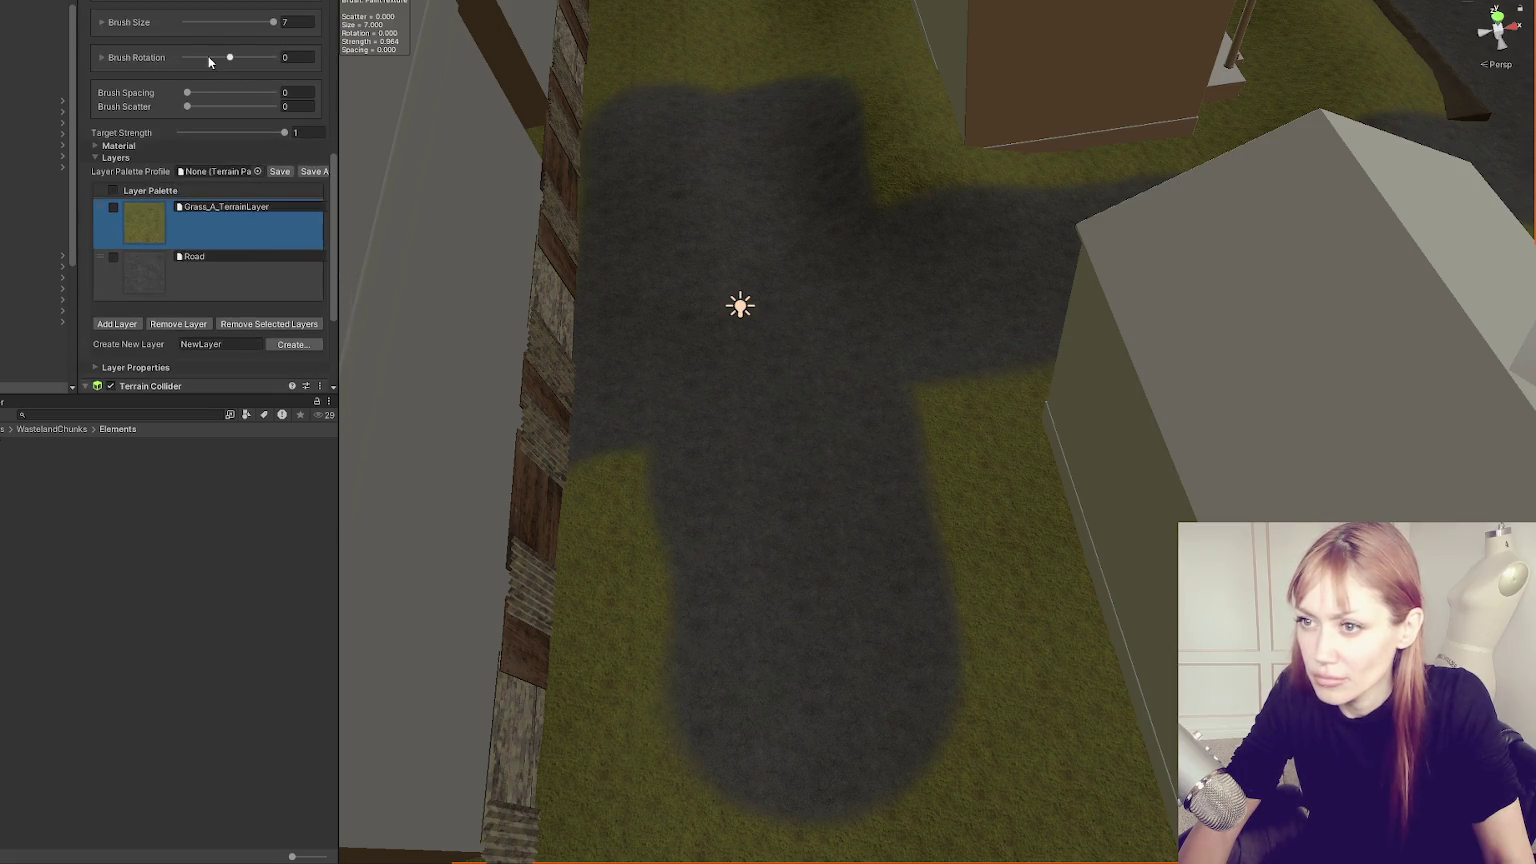
click(212, 22)
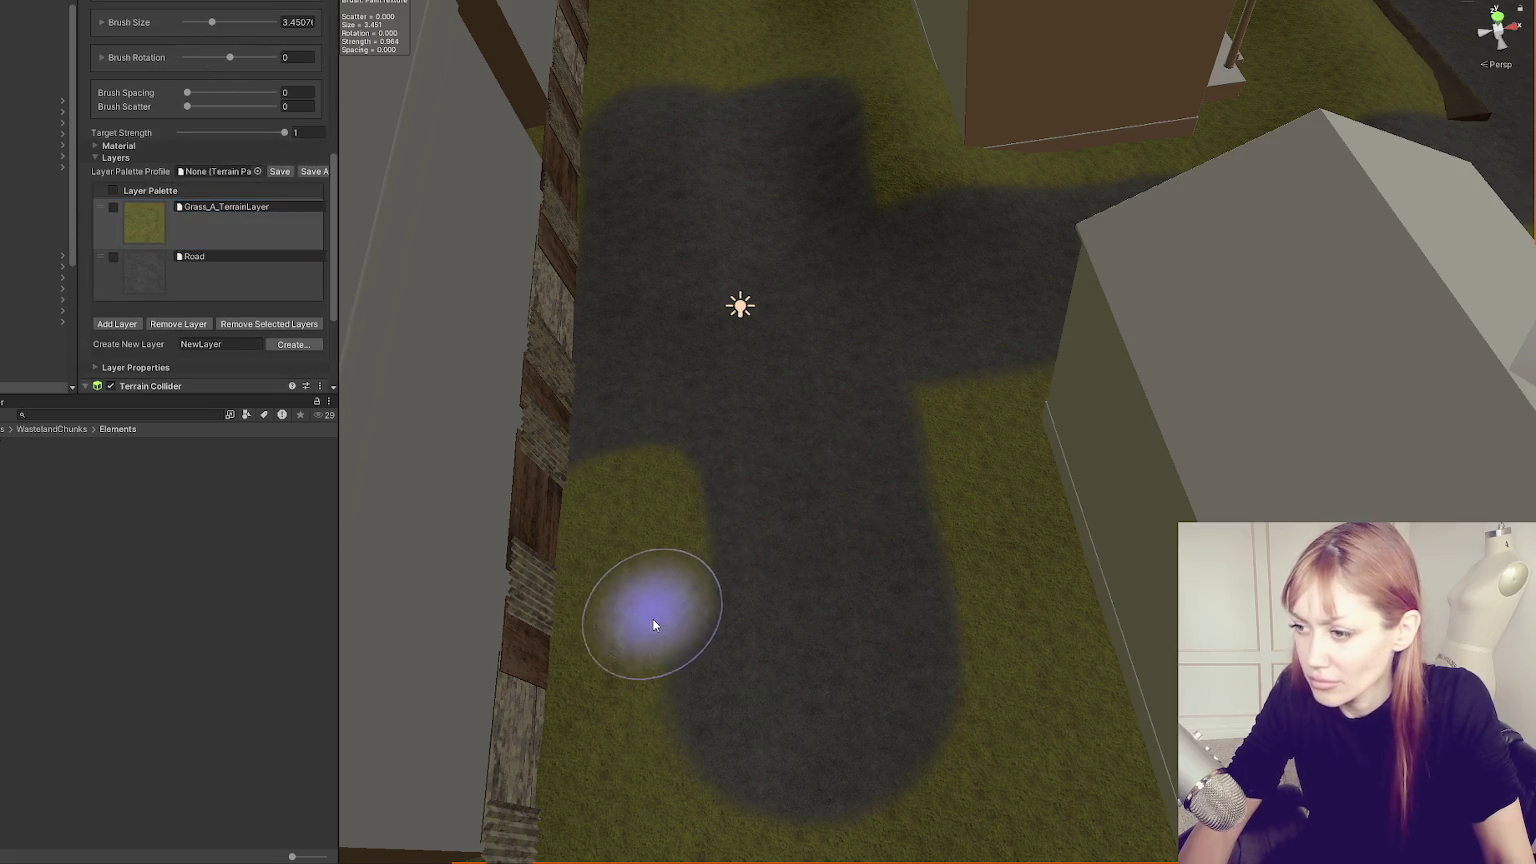
drag(652, 610, 679, 799)
drag(939, 432, 994, 713)
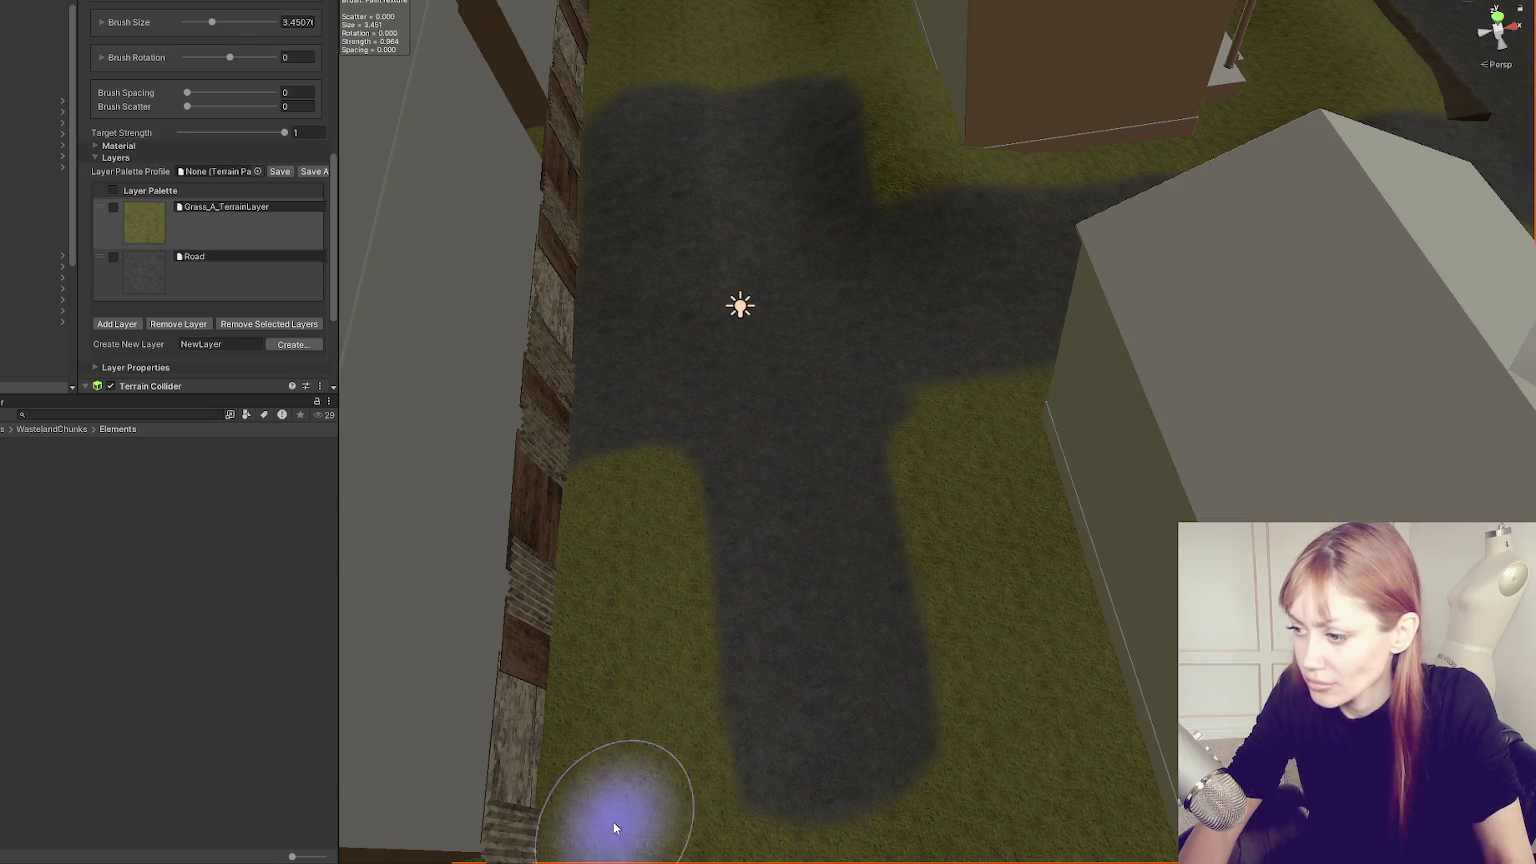
drag(1001, 501, 935, 645)
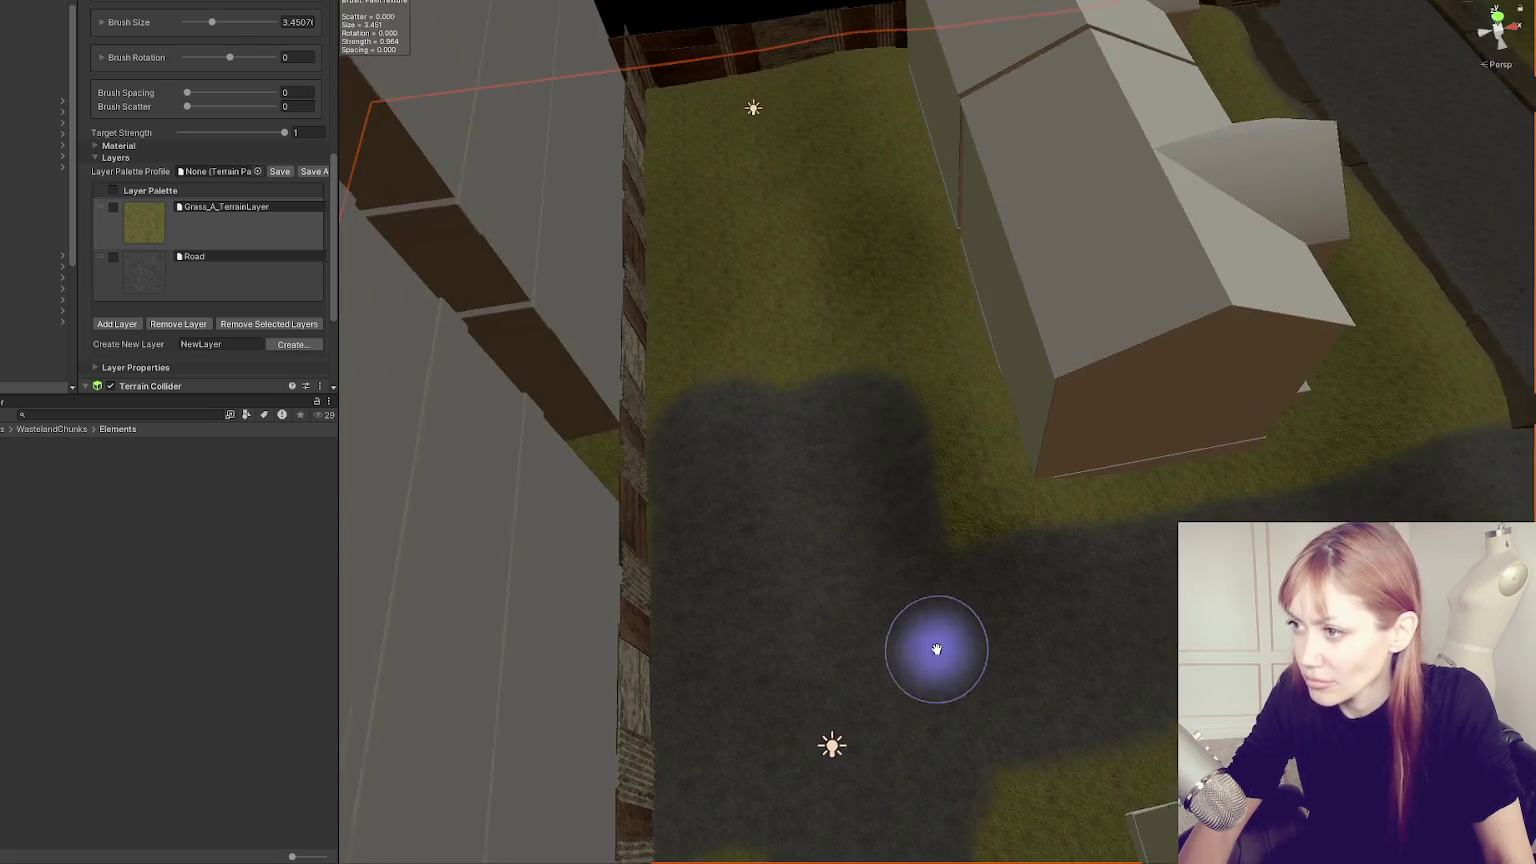
mouse_move(823, 350)
mouse_down()
mouse_move(878, 538)
mouse_move(845, 500)
mouse_up()
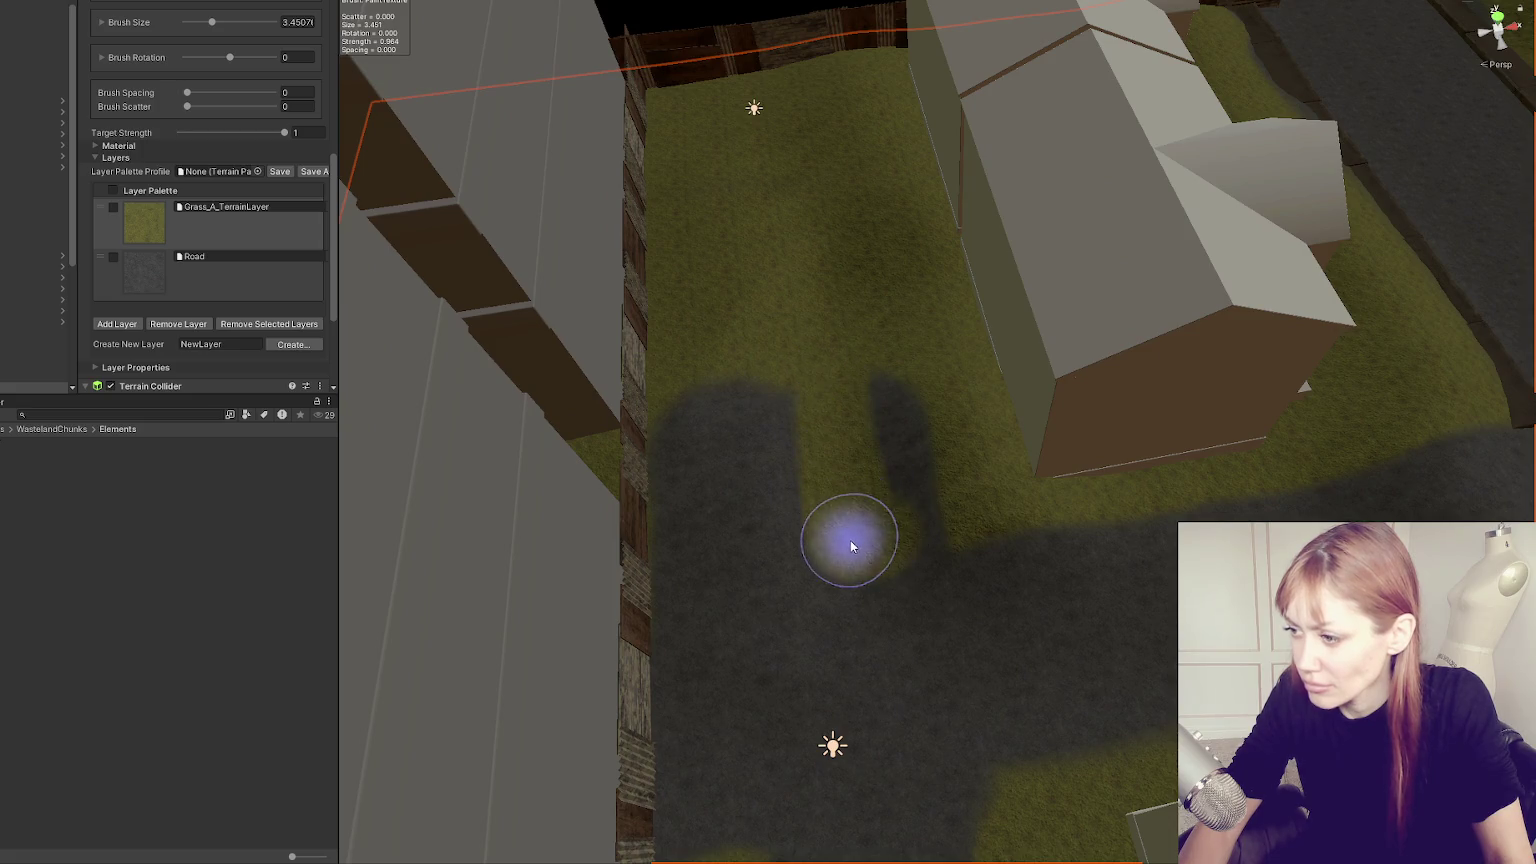
mouse_move(785, 333)
mouse_down()
mouse_move(635, 384)
mouse_move(854, 373)
mouse_up()
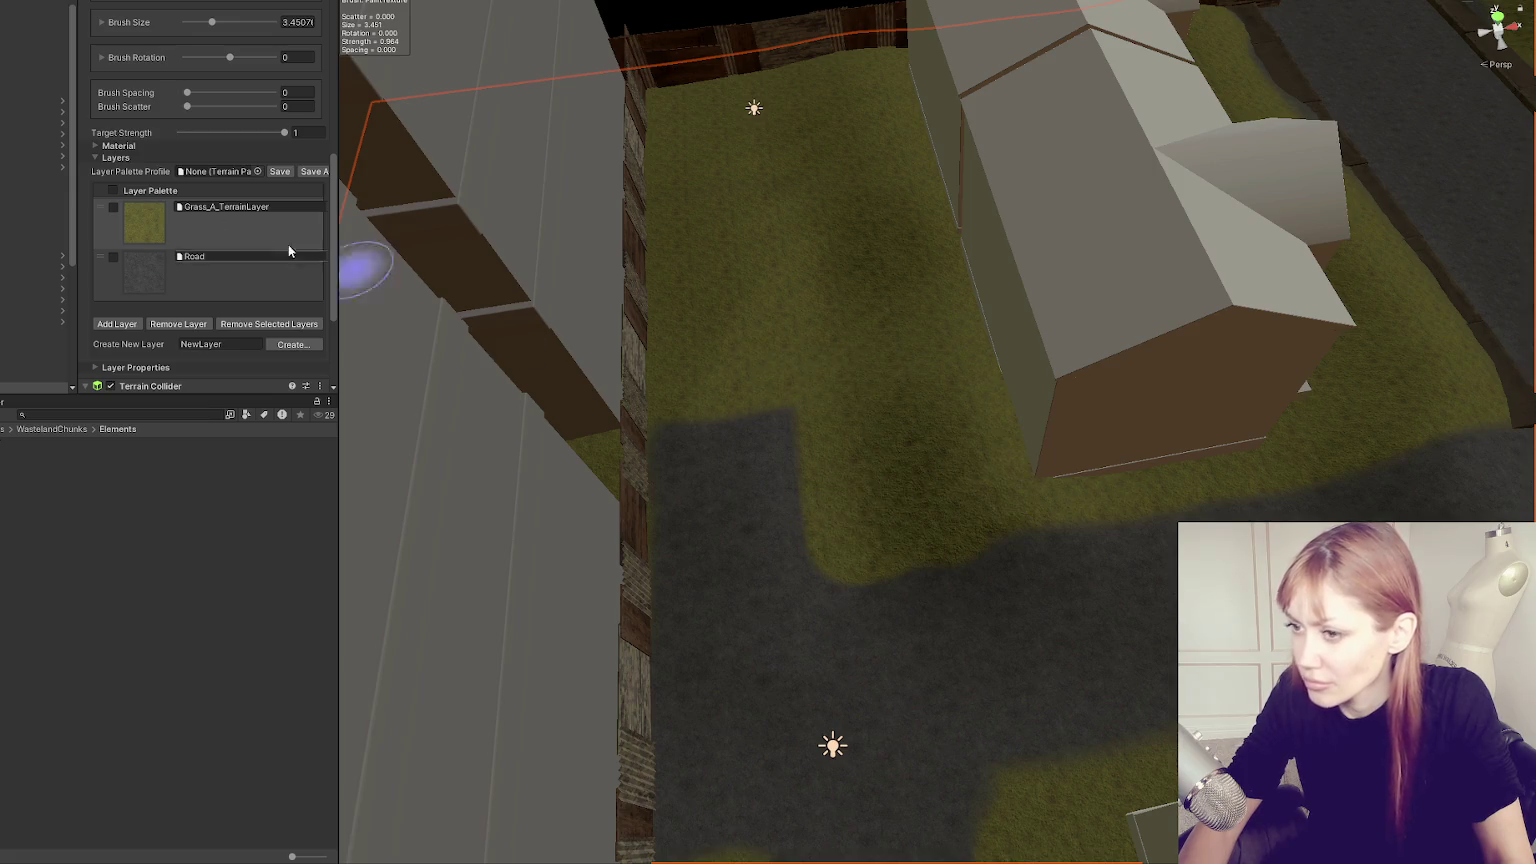
Make the brush smaller and lower its strength for softer painting.
scroll(217, 174, up, 5)
click(203, 208)
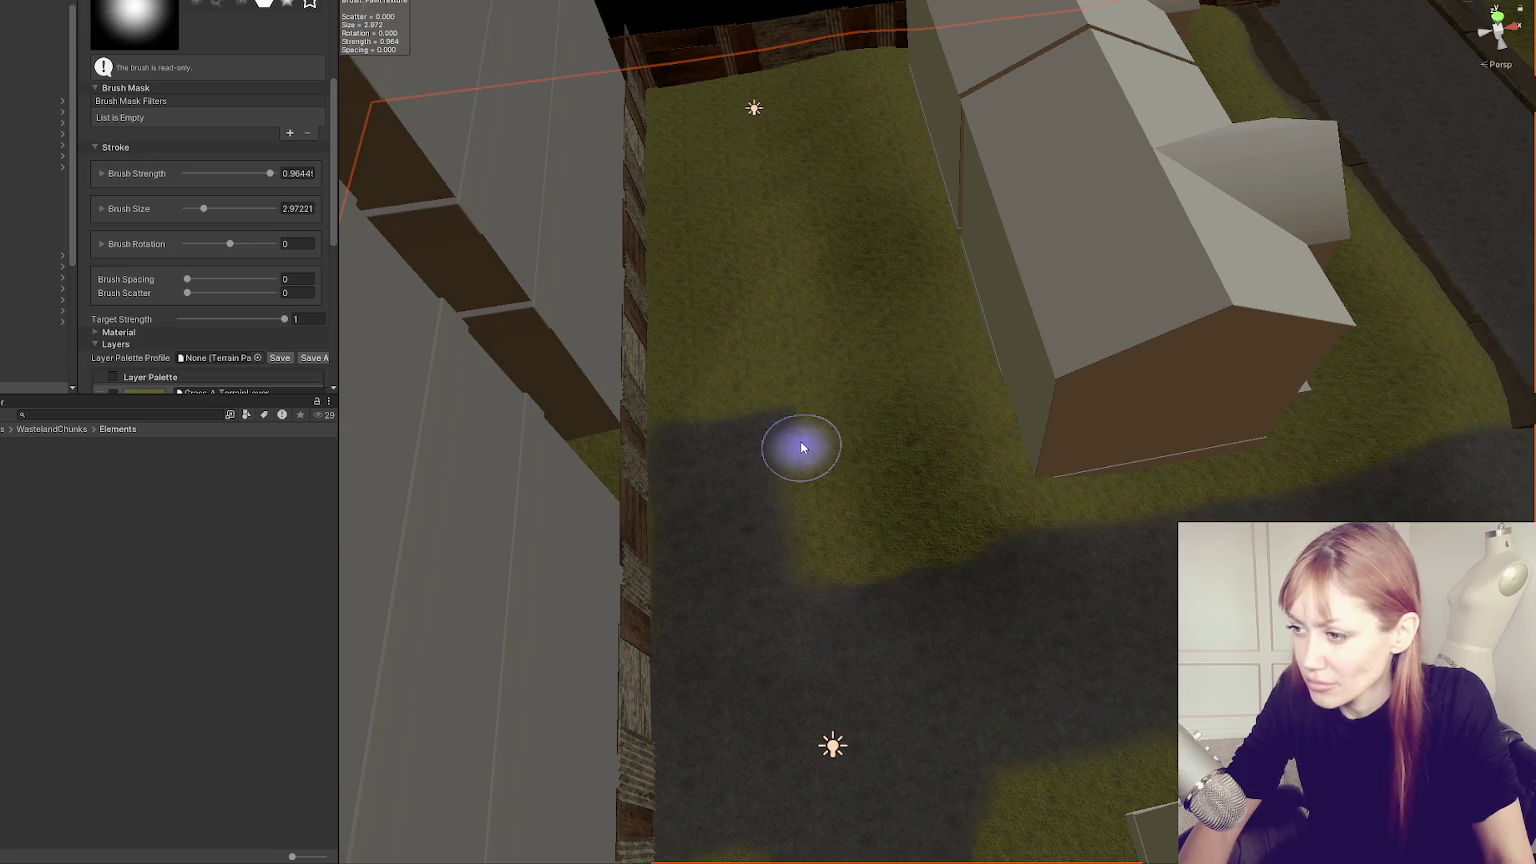
drag(902, 453, 941, 230)
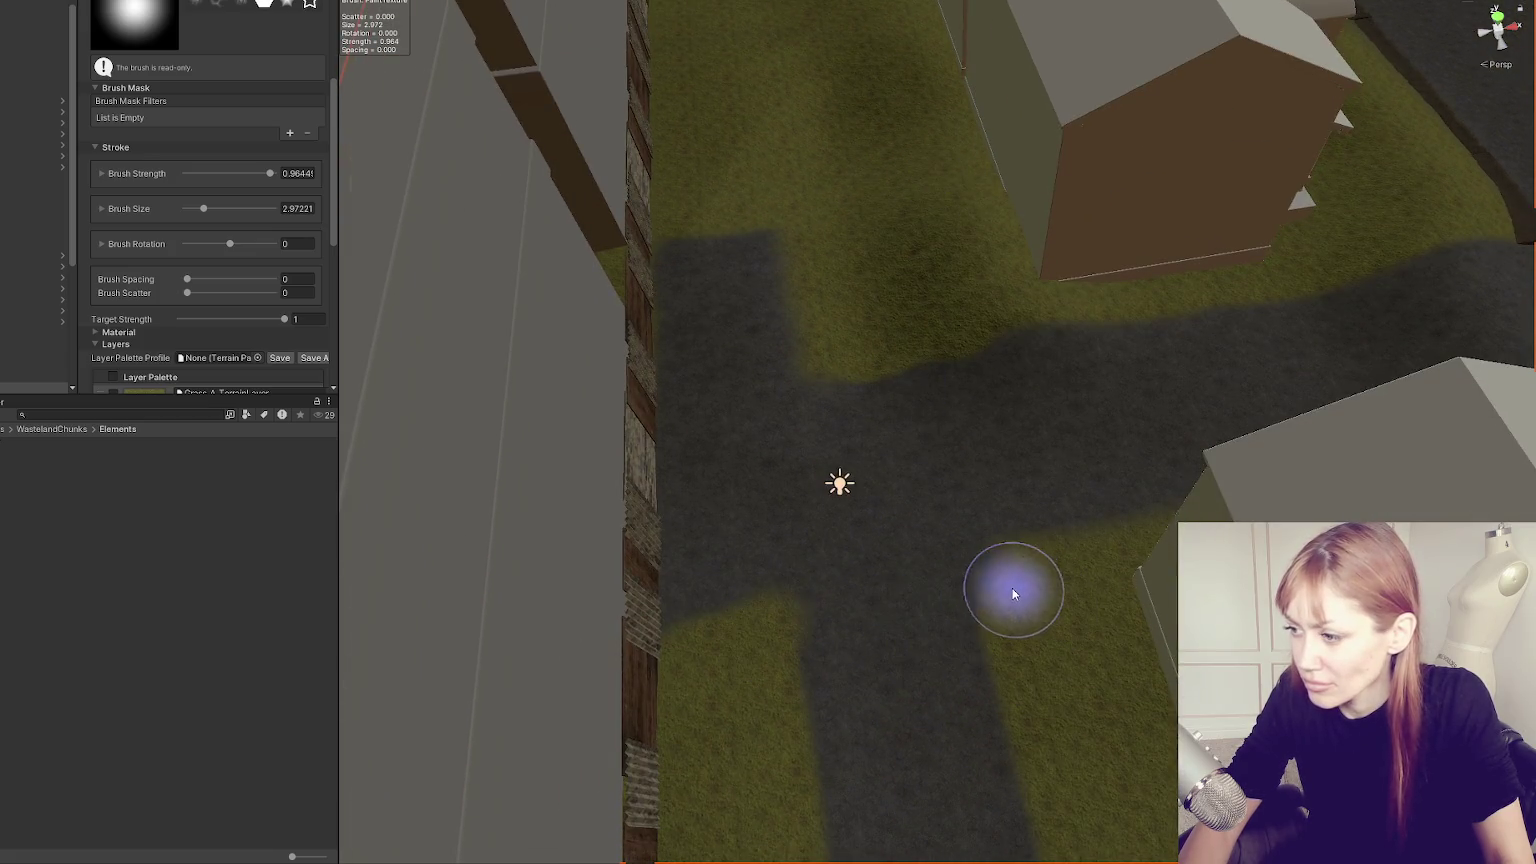
drag(782, 627, 782, 377)
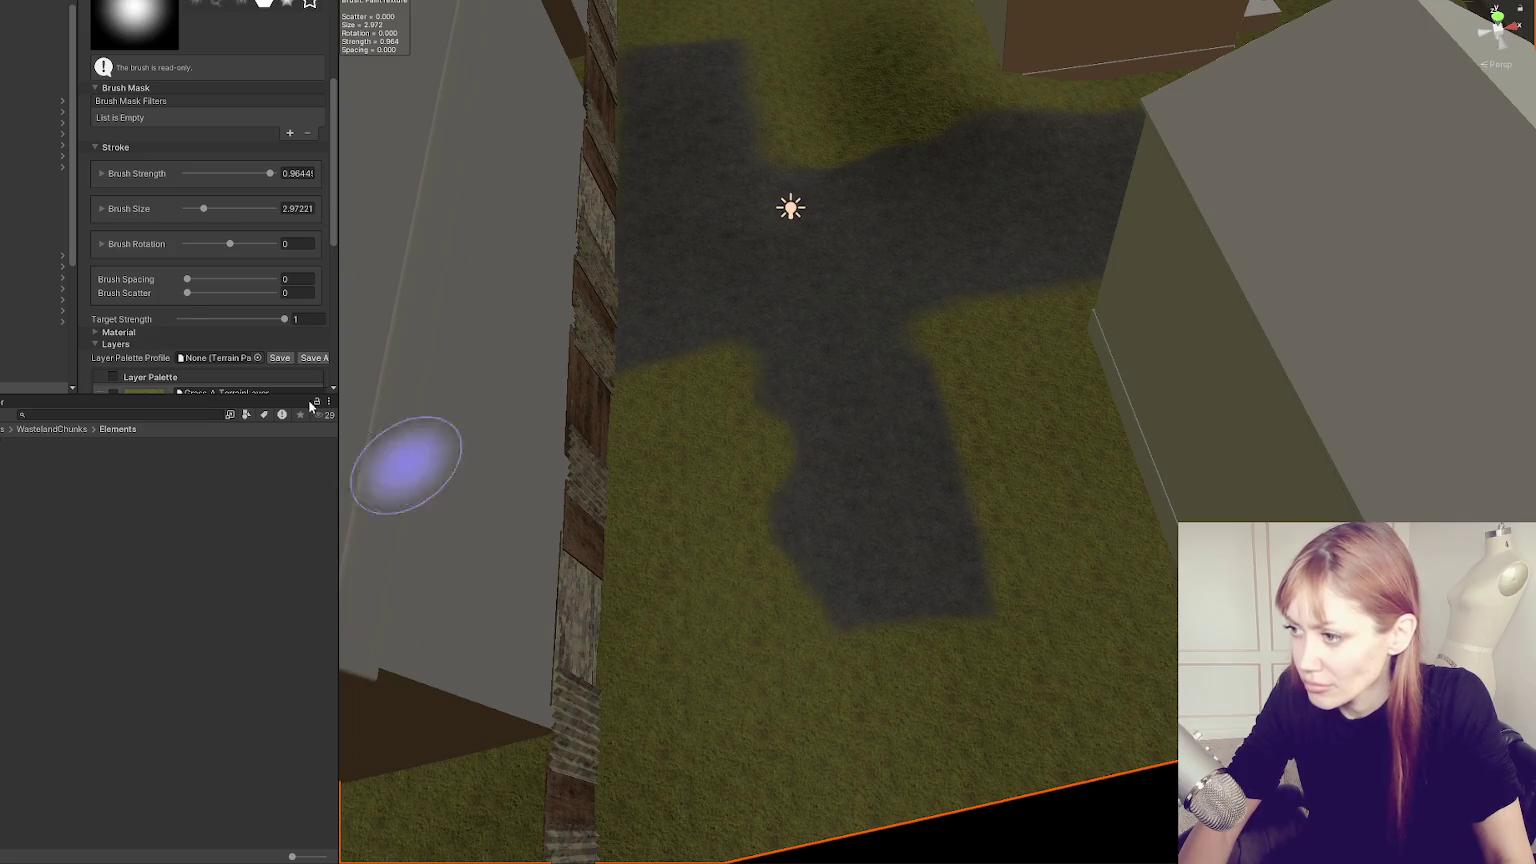
click(212, 172)
drag(203, 211, 199, 209)
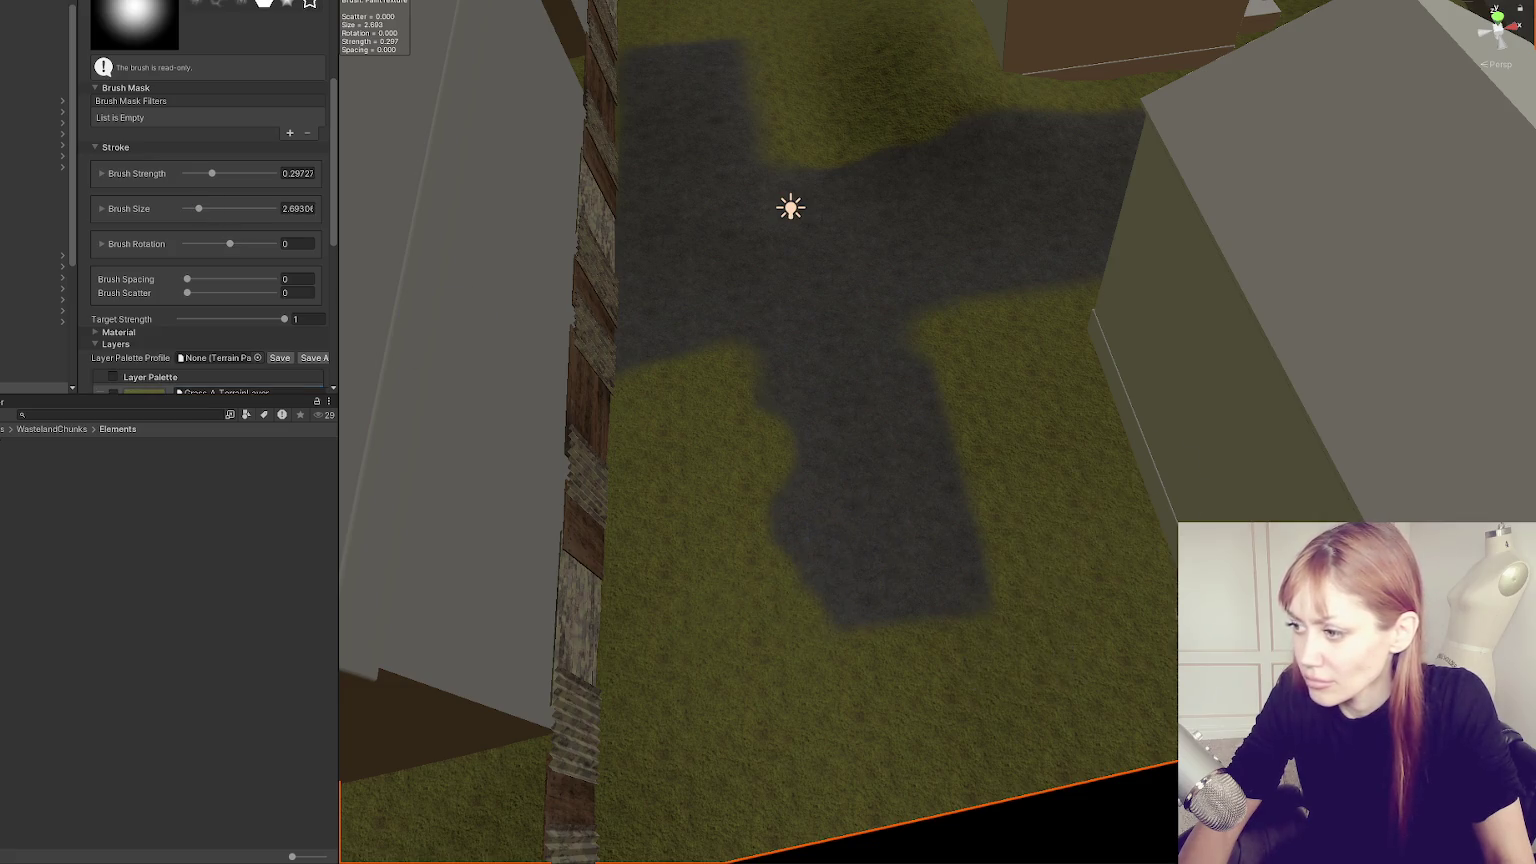
scroll(196, 146, up, 5)
scroll(196, 146, down, 7)
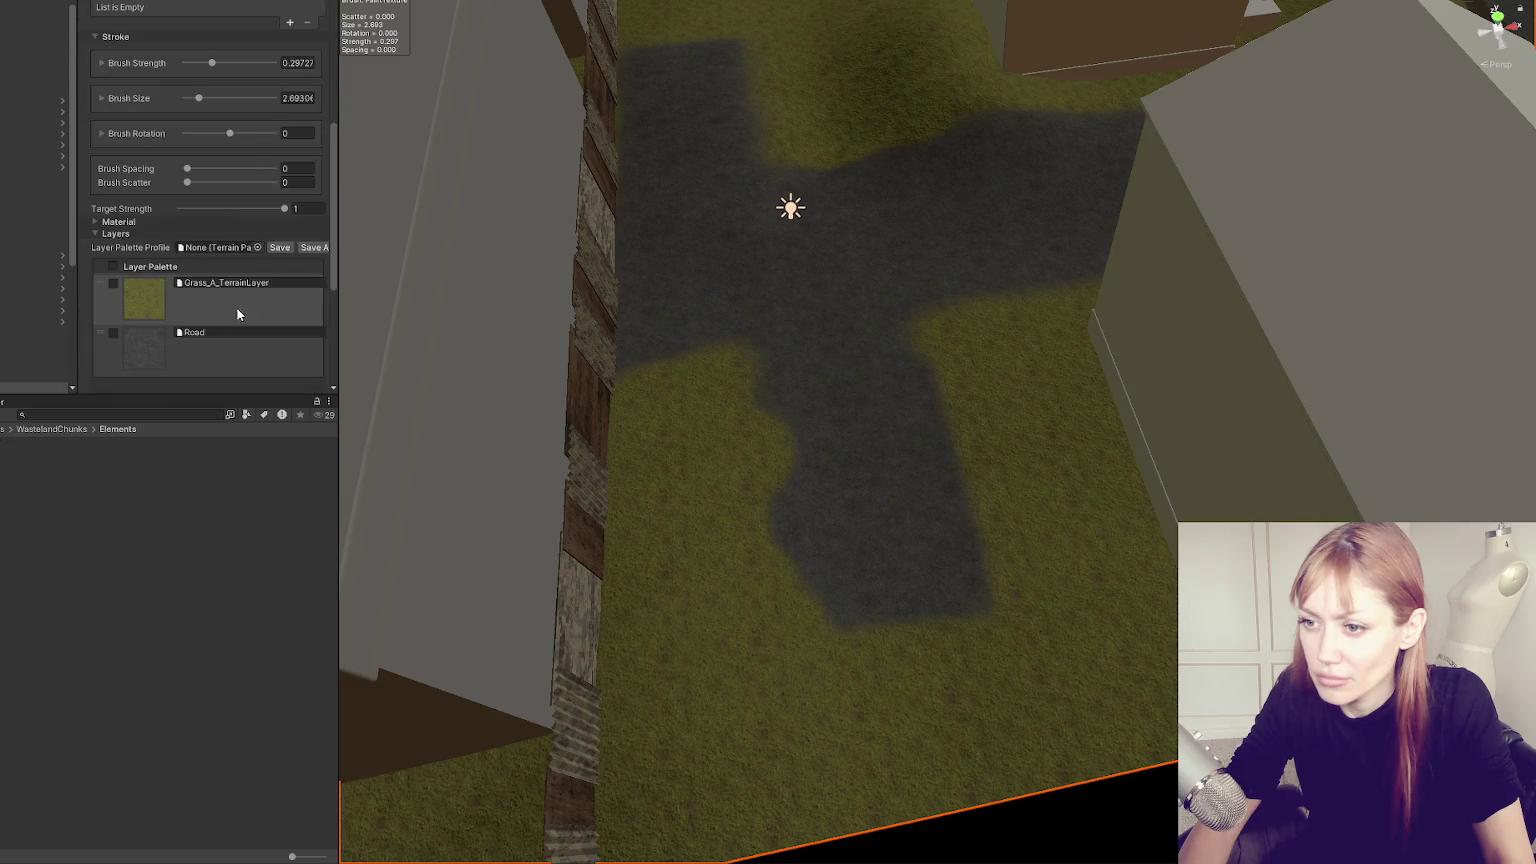
Fill the road's lower-left gap with Road texture to complete the T-junction.
click(220, 345)
mouse_move(818, 522)
mouse_down()
mouse_move(823, 583)
mouse_move(816, 521)
mouse_move(931, 572)
mouse_up()
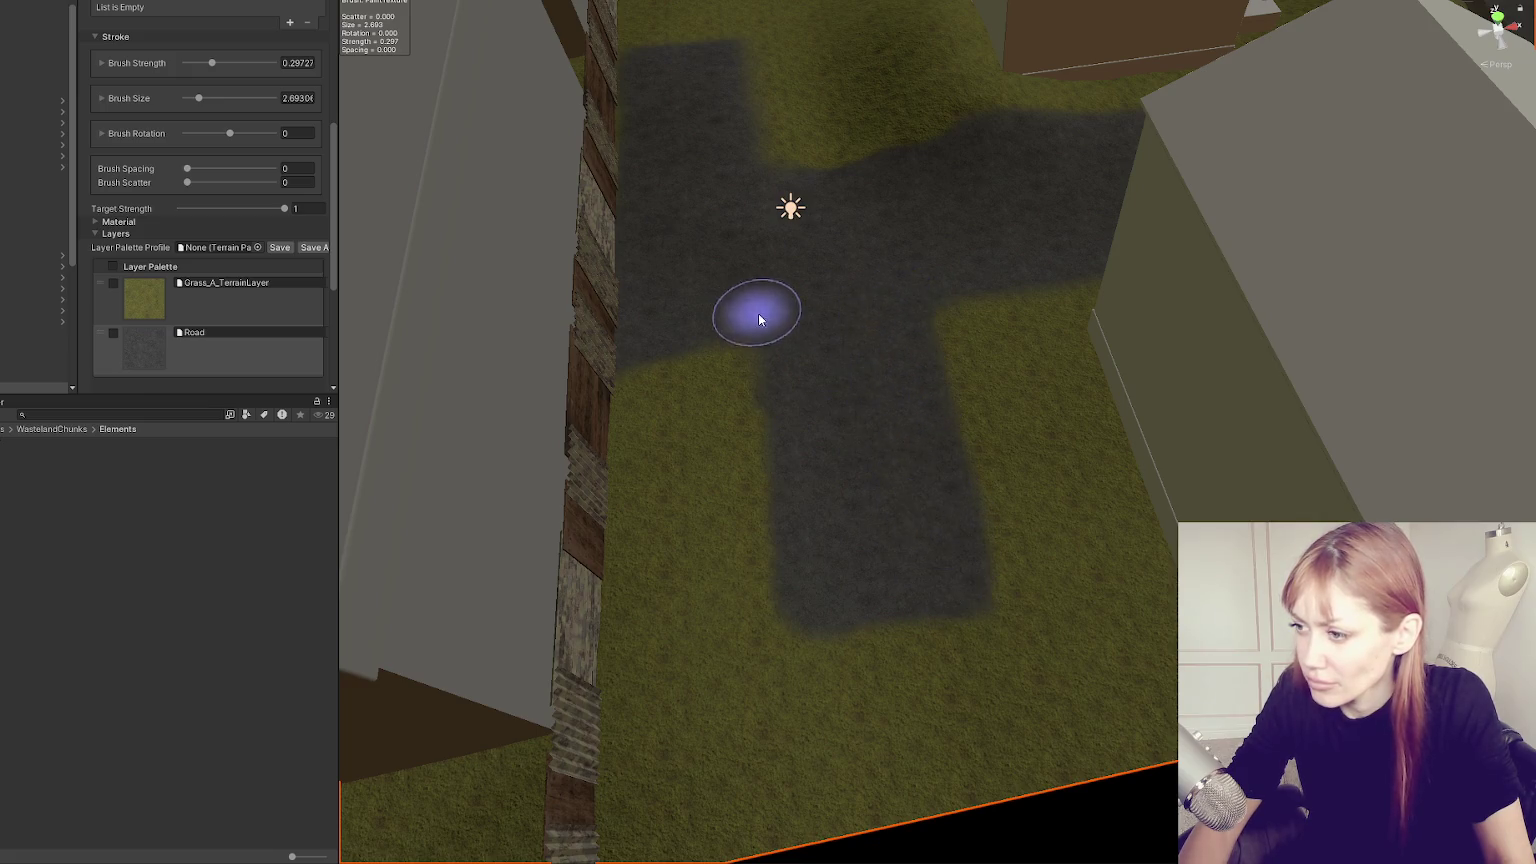
scroll(816, 429, up, 2)
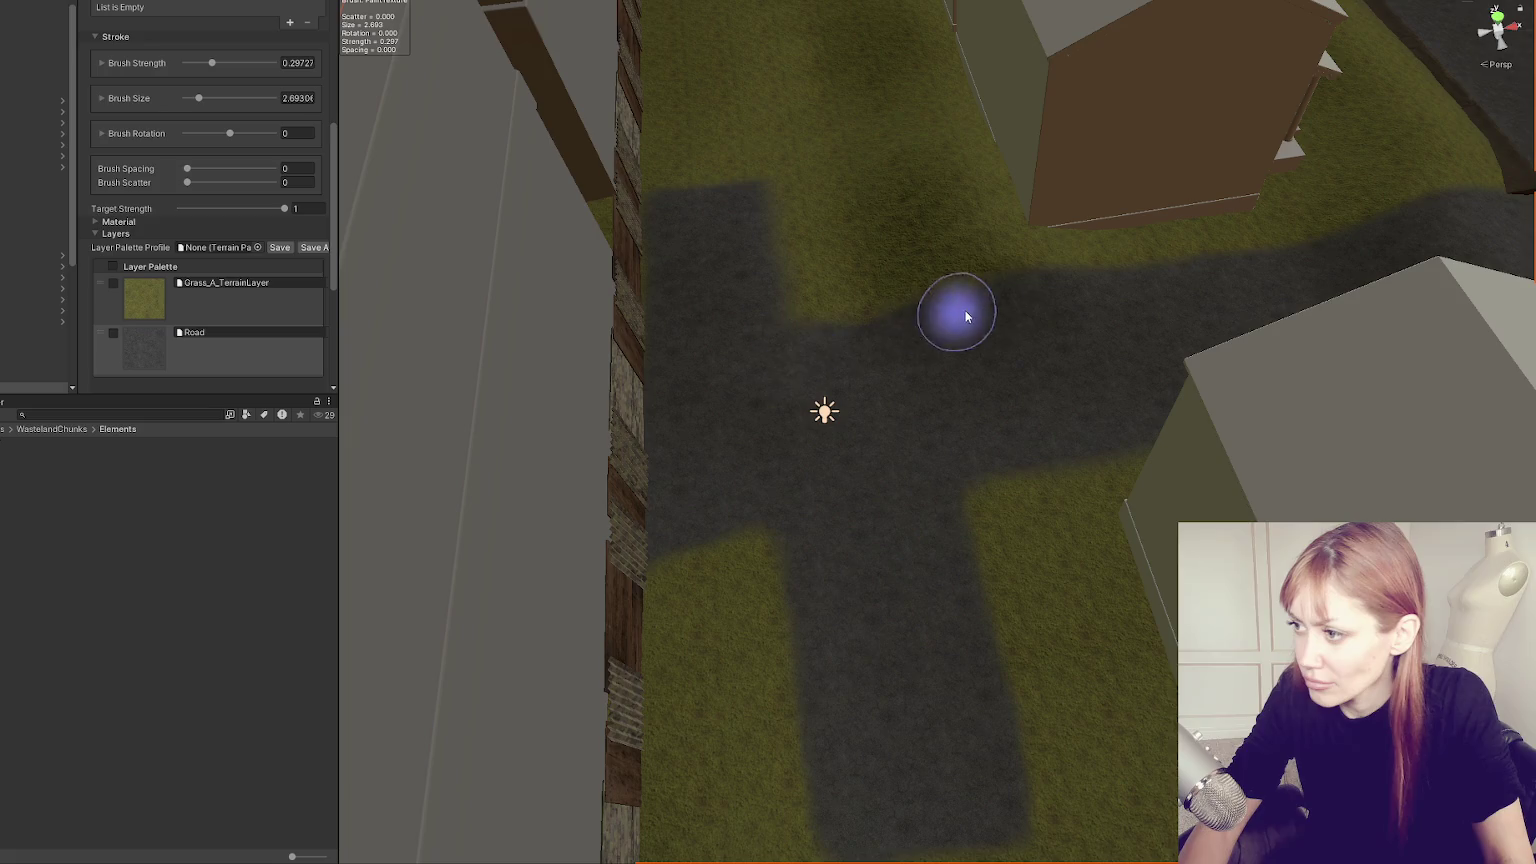
mouse_move(720, 353)
alt+mouse_down()
mouse_move(1224, 288)
mouse_move(1210, 356)
mouse_move(1195, 352)
alt+mouse_up()
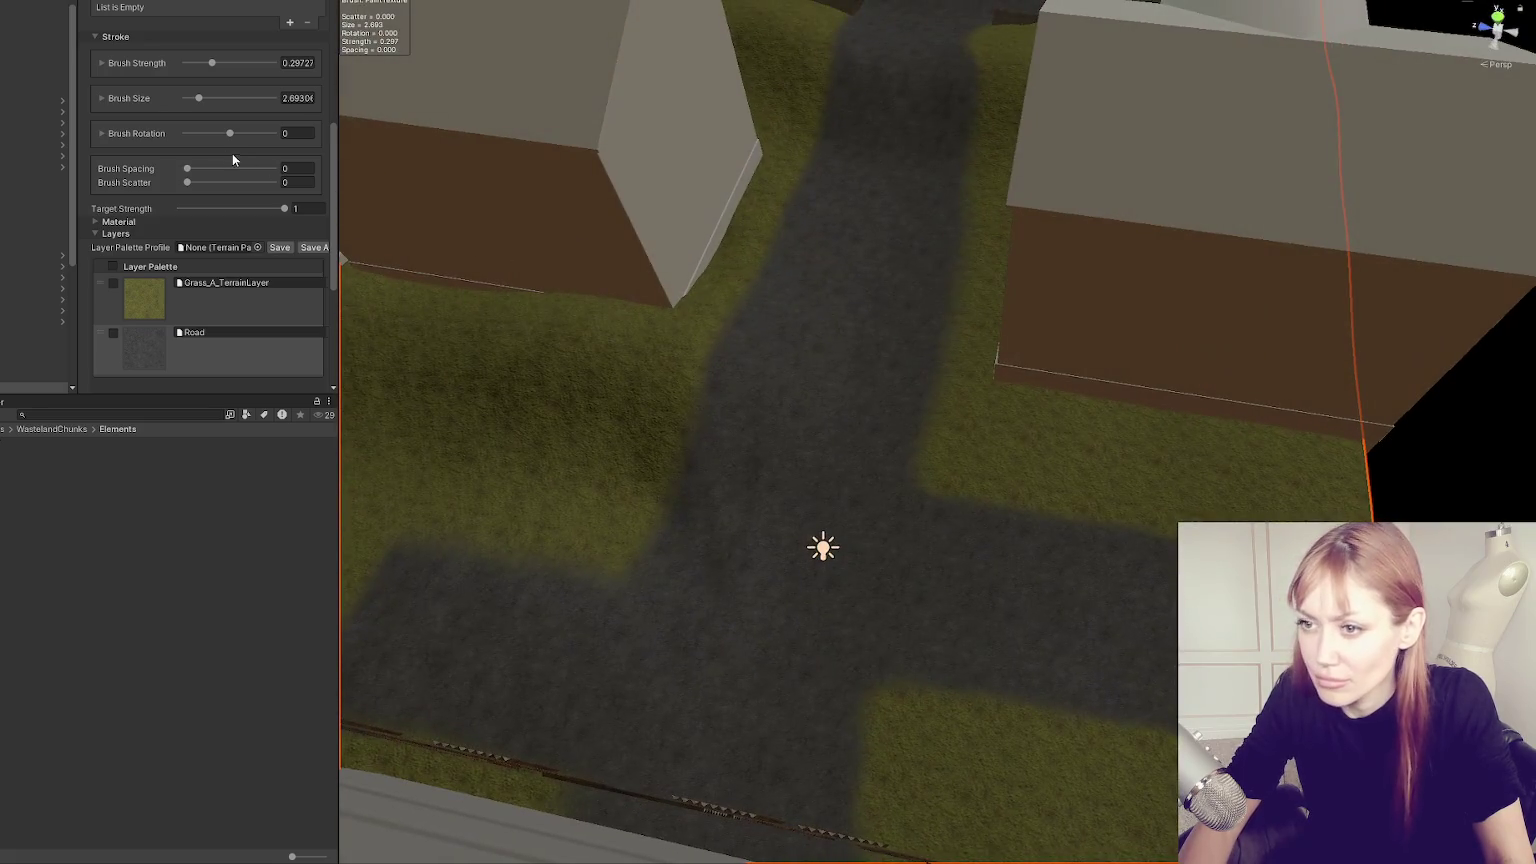
scroll(171, 172, up, 4)
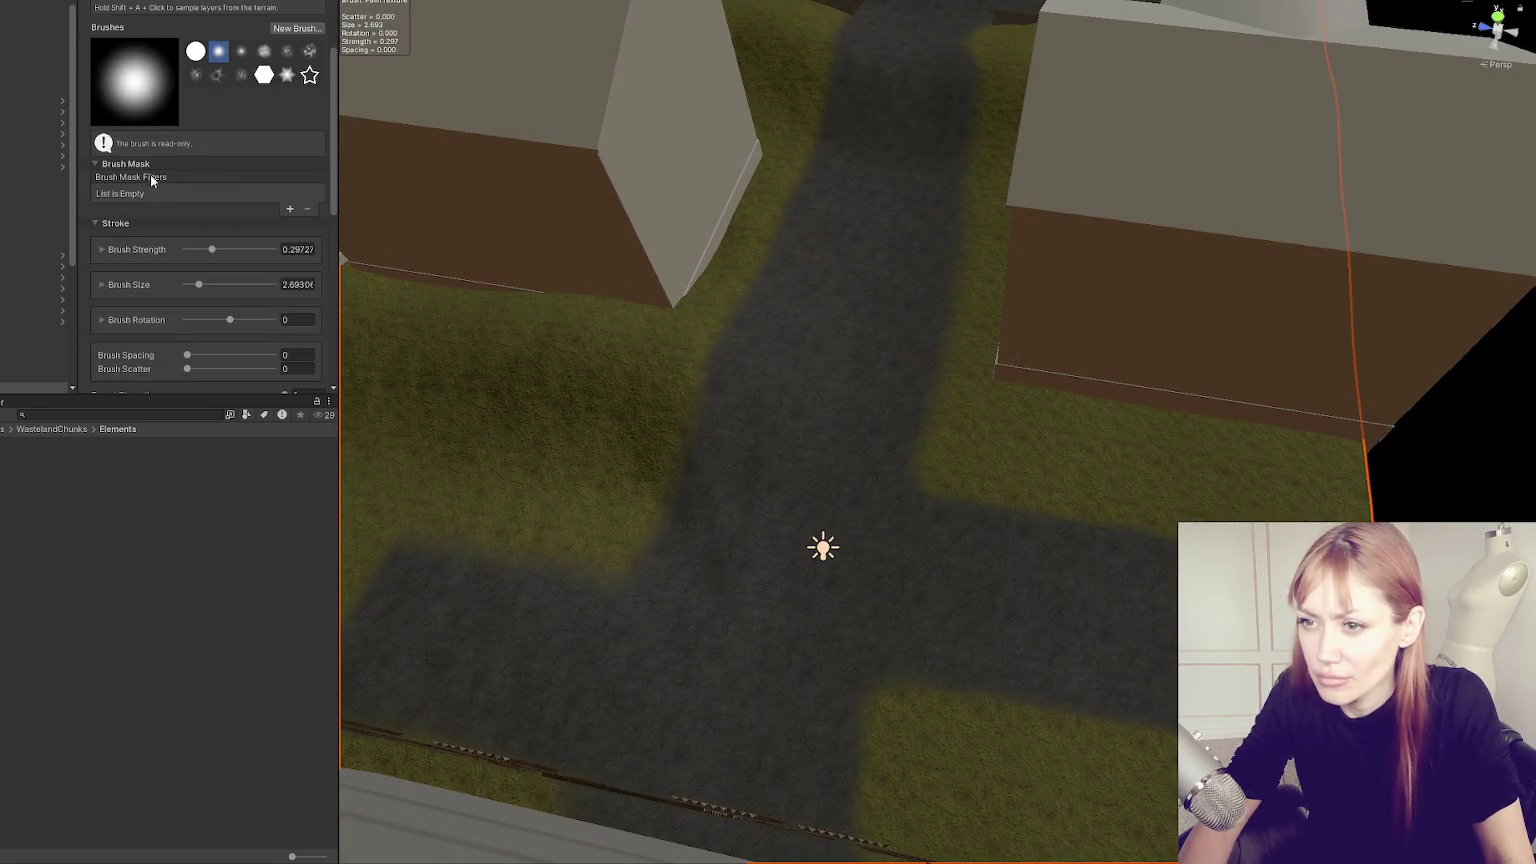
scroll(151, 179, up, 3)
click(200, 123)
Select Set Height, sample the target height from the terrain, adjust brush strength and choose a soft brush.
click(133, 170)
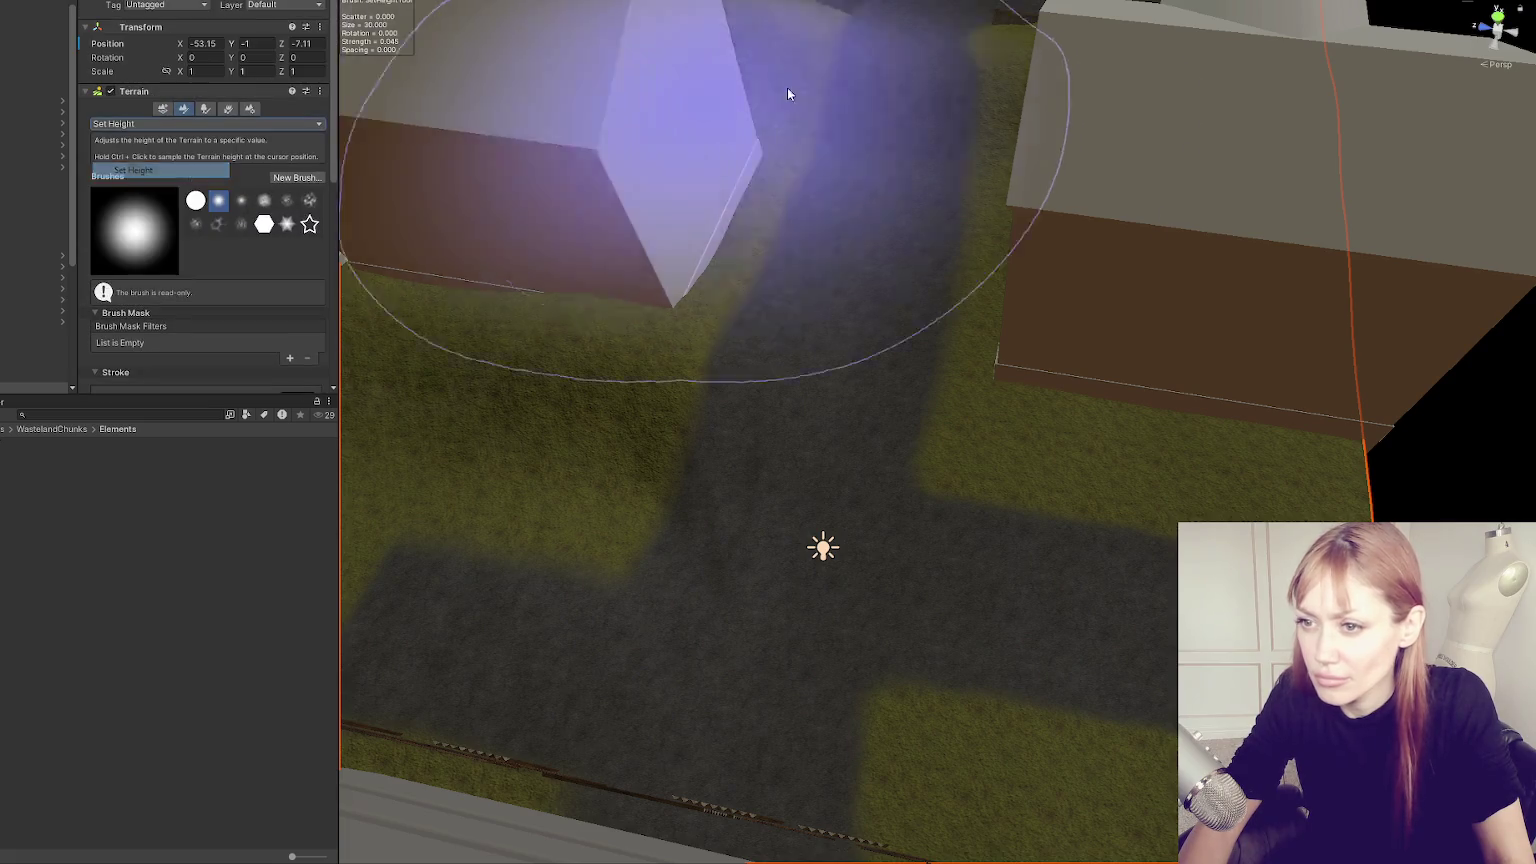
scroll(665, 116, down, 5)
scroll(200, 180, down, 3)
drag(205, 176, 214, 212)
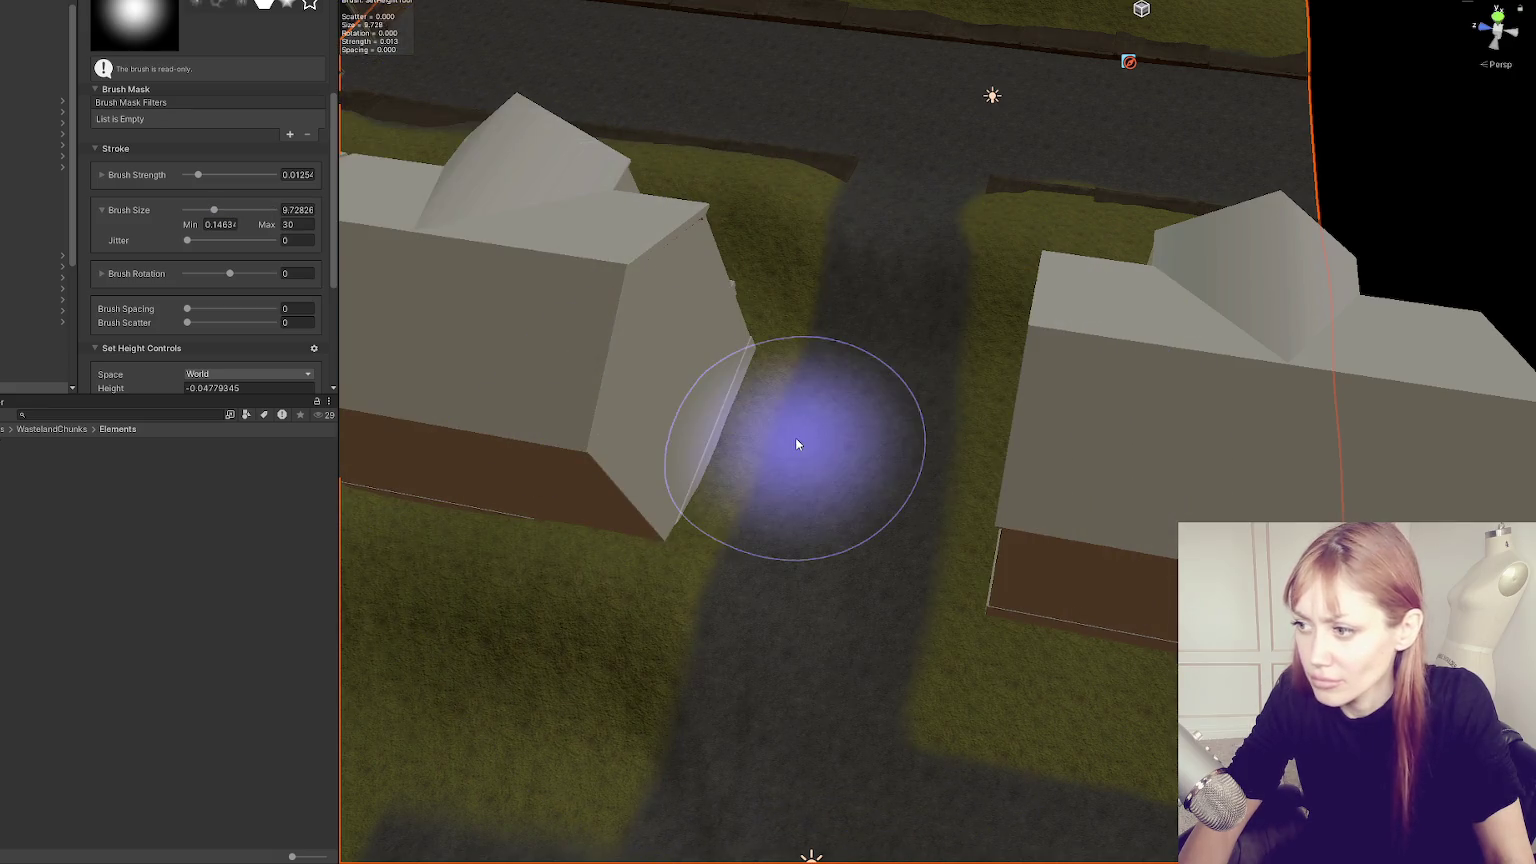
scroll(809, 360, up, 3)
shift+click(976, 659)
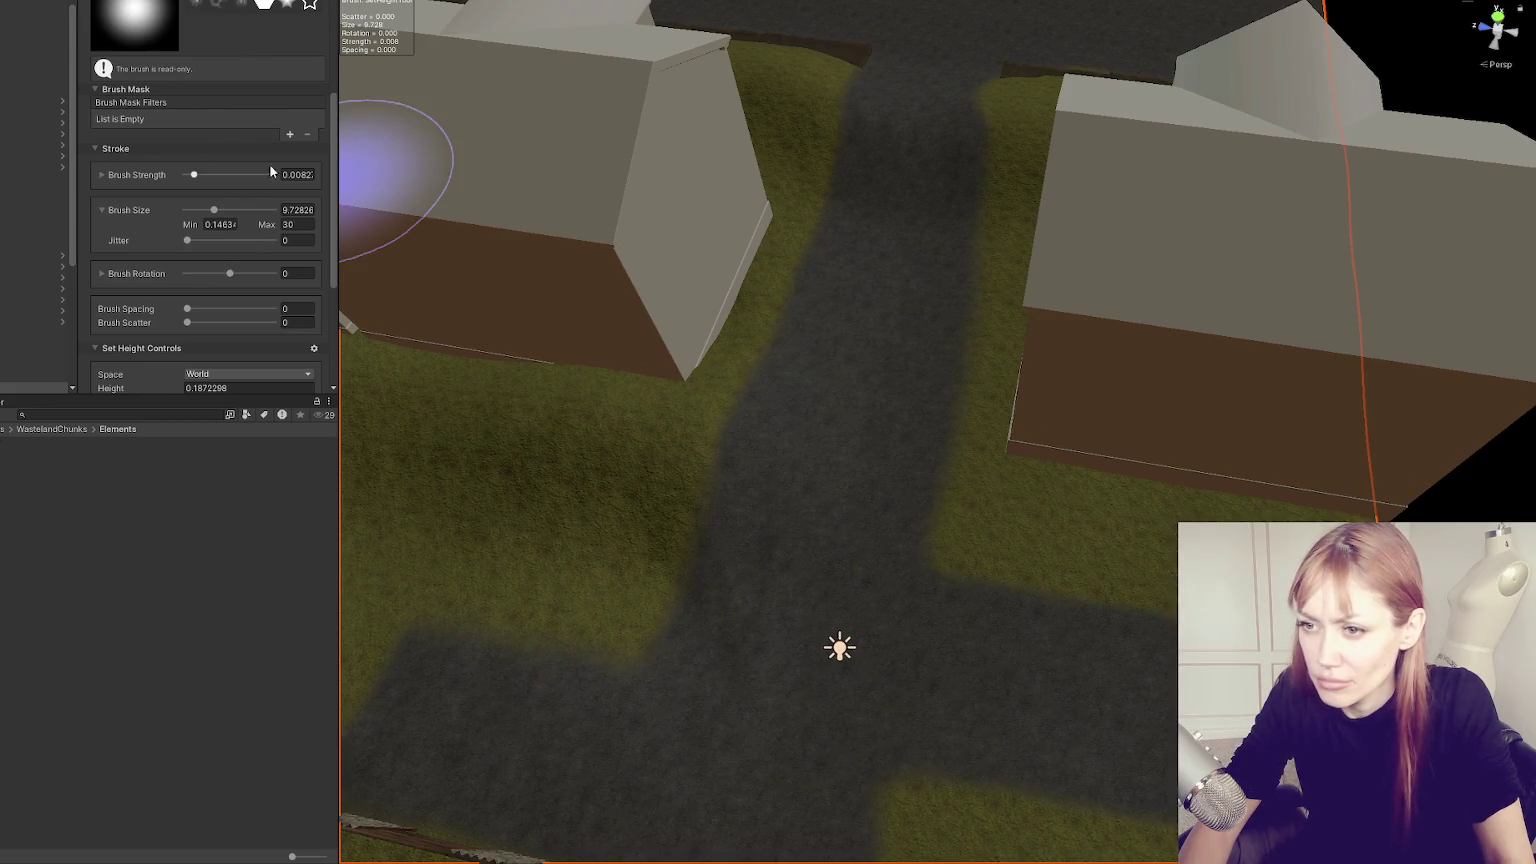
scroll(270, 194, up, 5)
scroll(225, 160, down, 5)
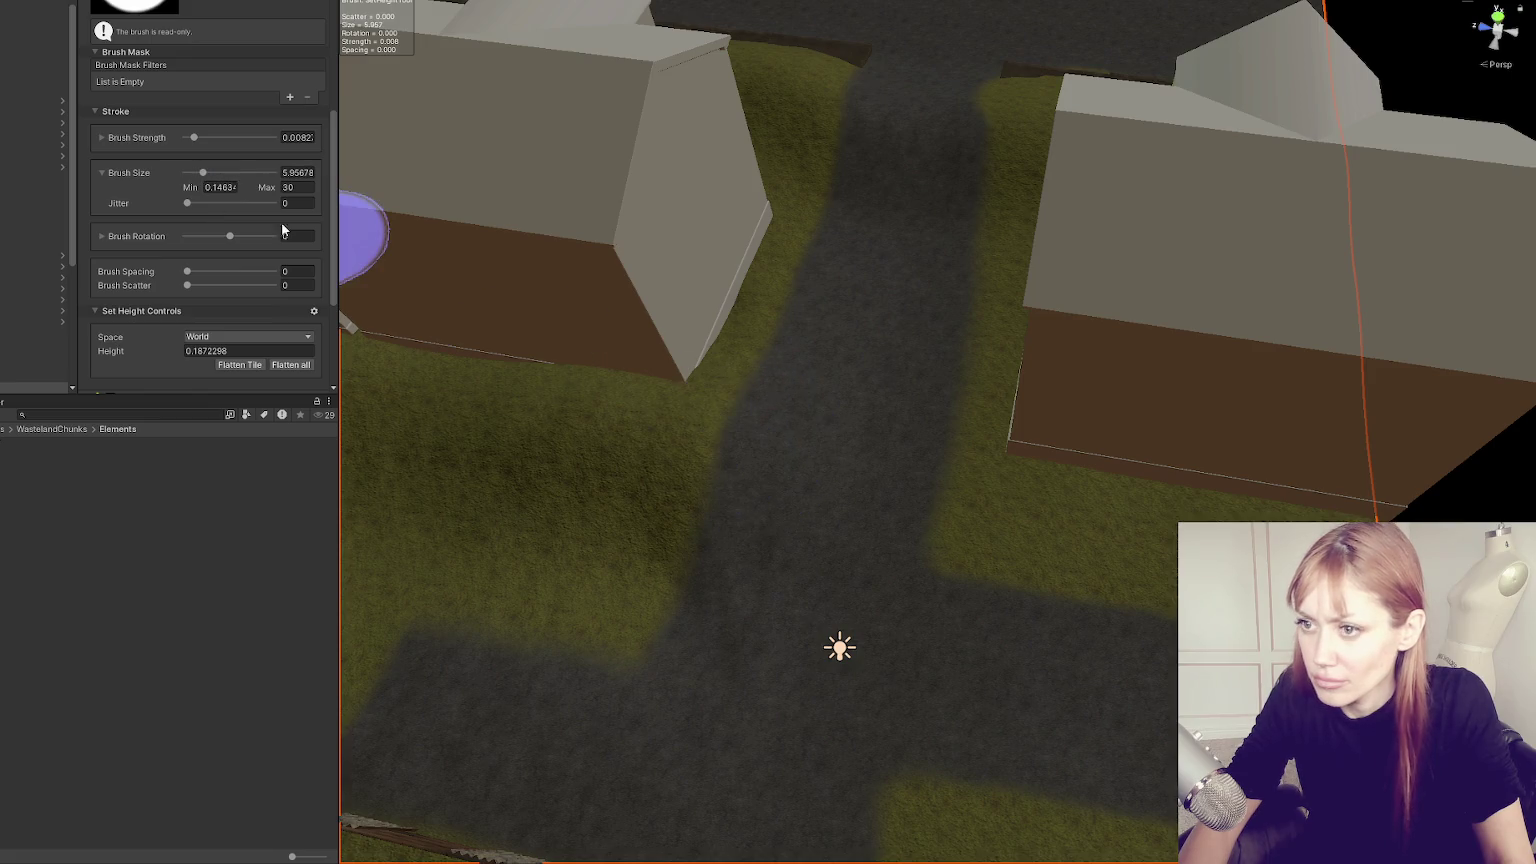
click(215, 137)
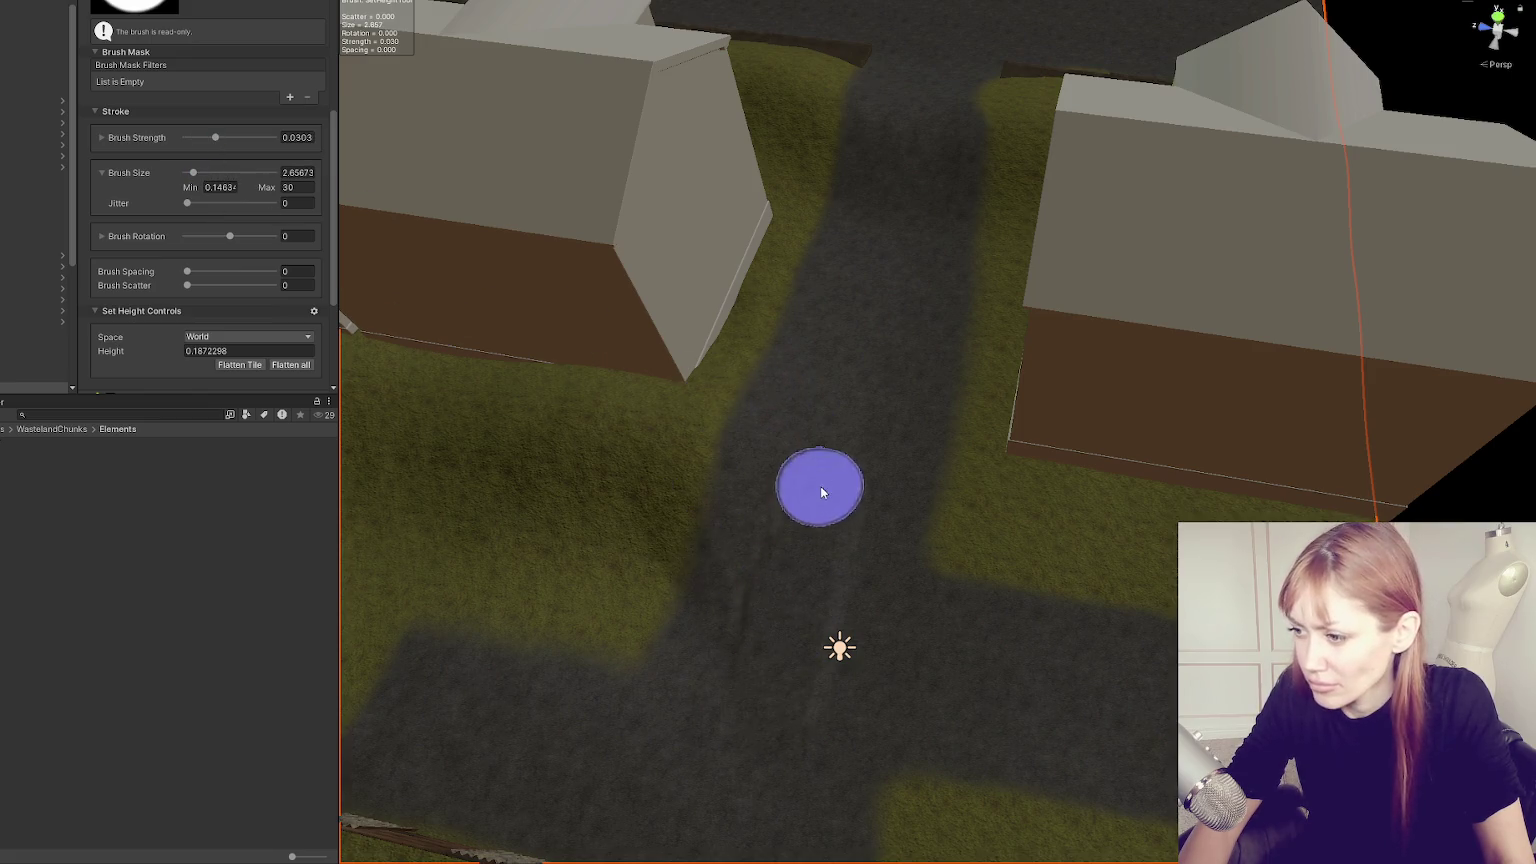
scroll(209, 251, up, 5)
click(226, 162)
scroll(215, 180, down, 5)
Level the road surface, resampling the road's height (-0.04779345) as the target.
mouse_move(822, 420)
mouse_down()
mouse_move(880, 545)
mouse_move(866, 505)
mouse_up()
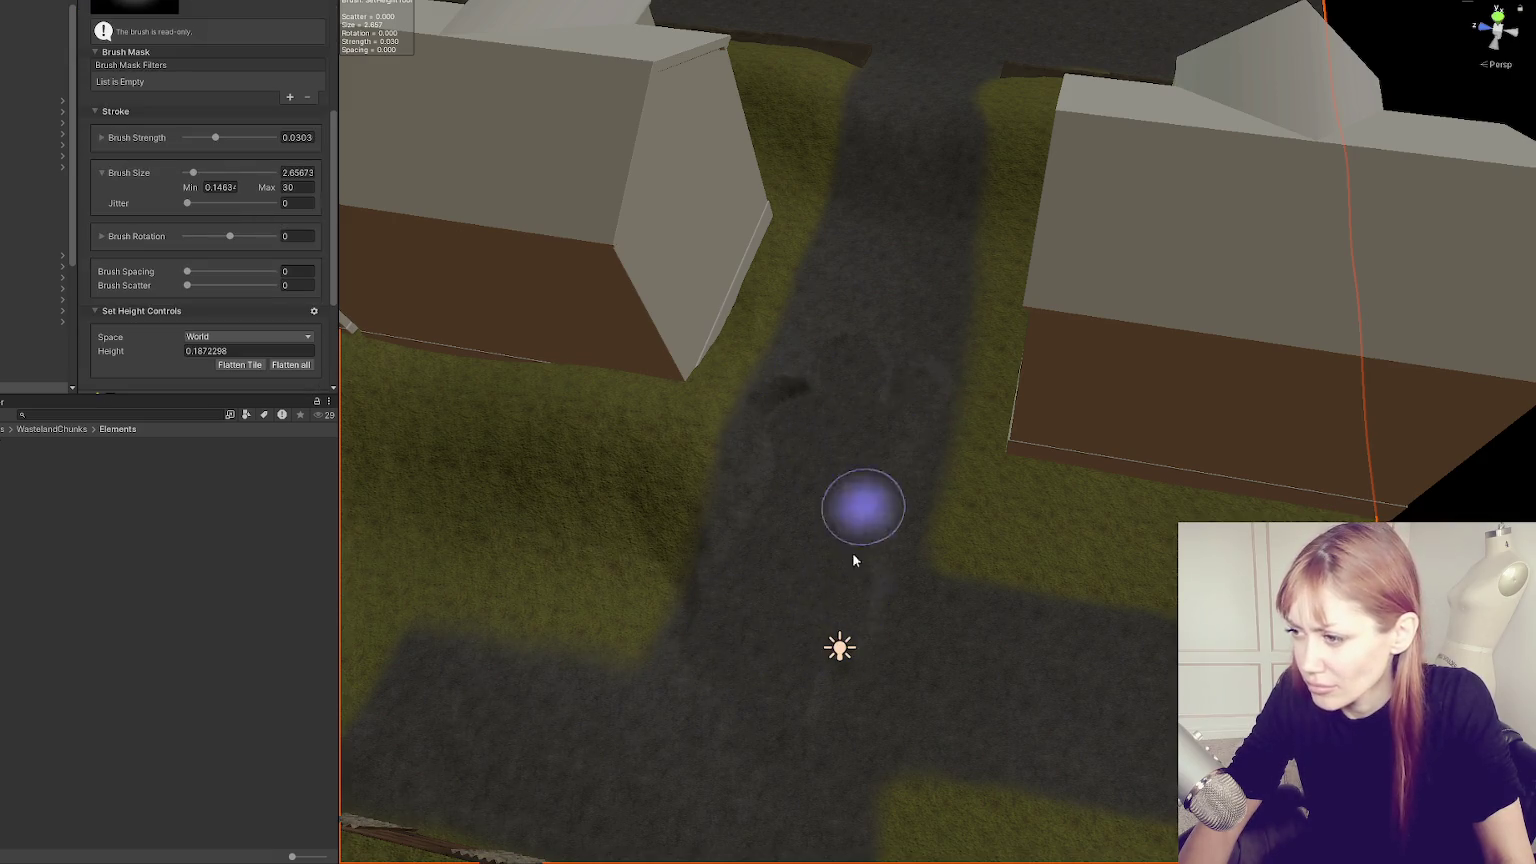
scroll(890, 472, down, 3)
drag(785, 641, 992, 678)
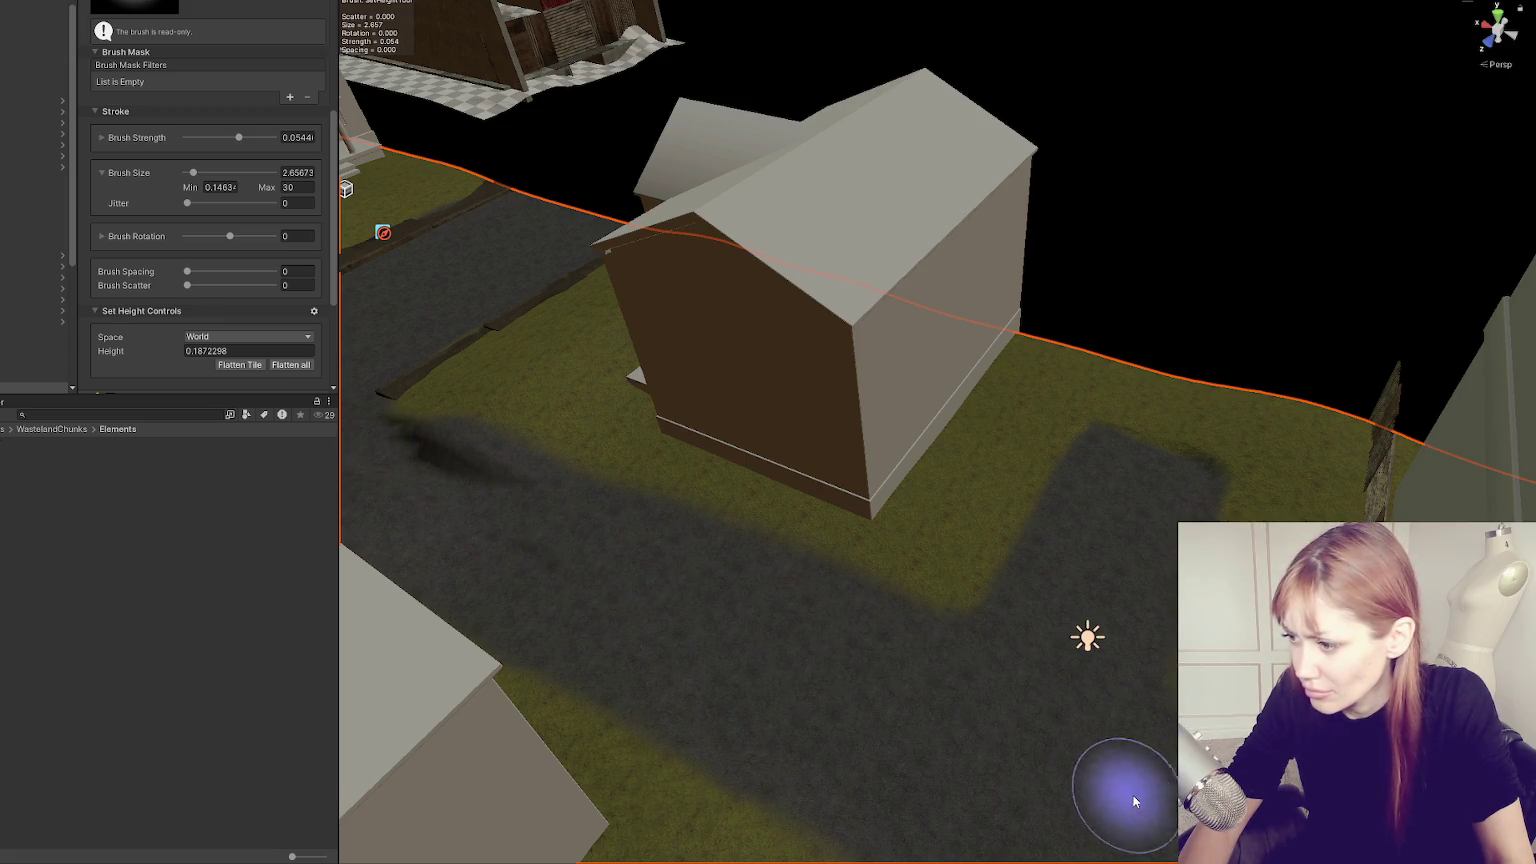
scroll(816, 662, up, 5)
scroll(965, 474, down, 6)
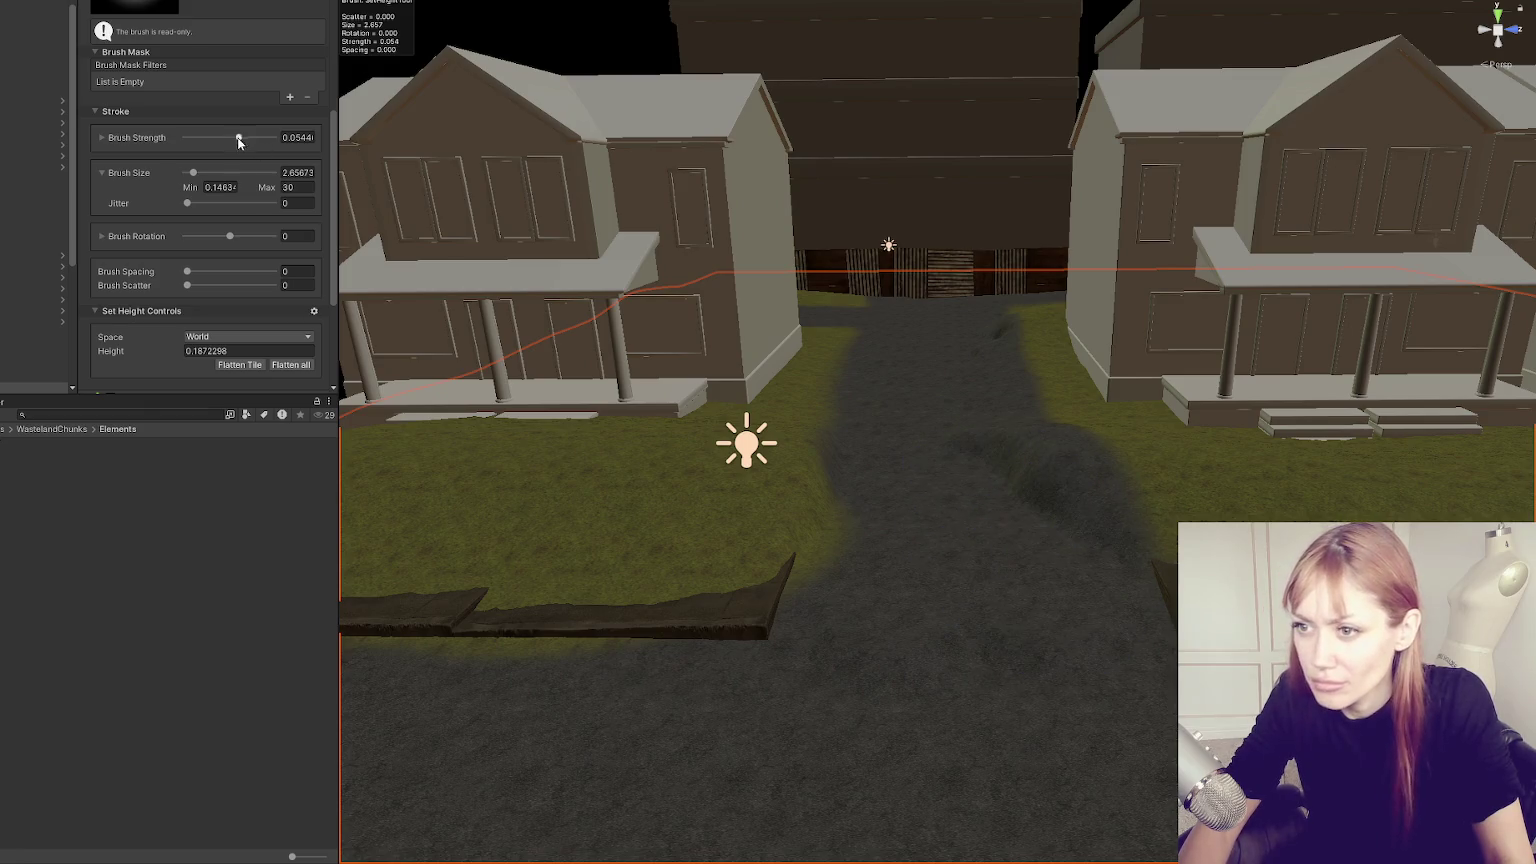
shift+click(966, 558)
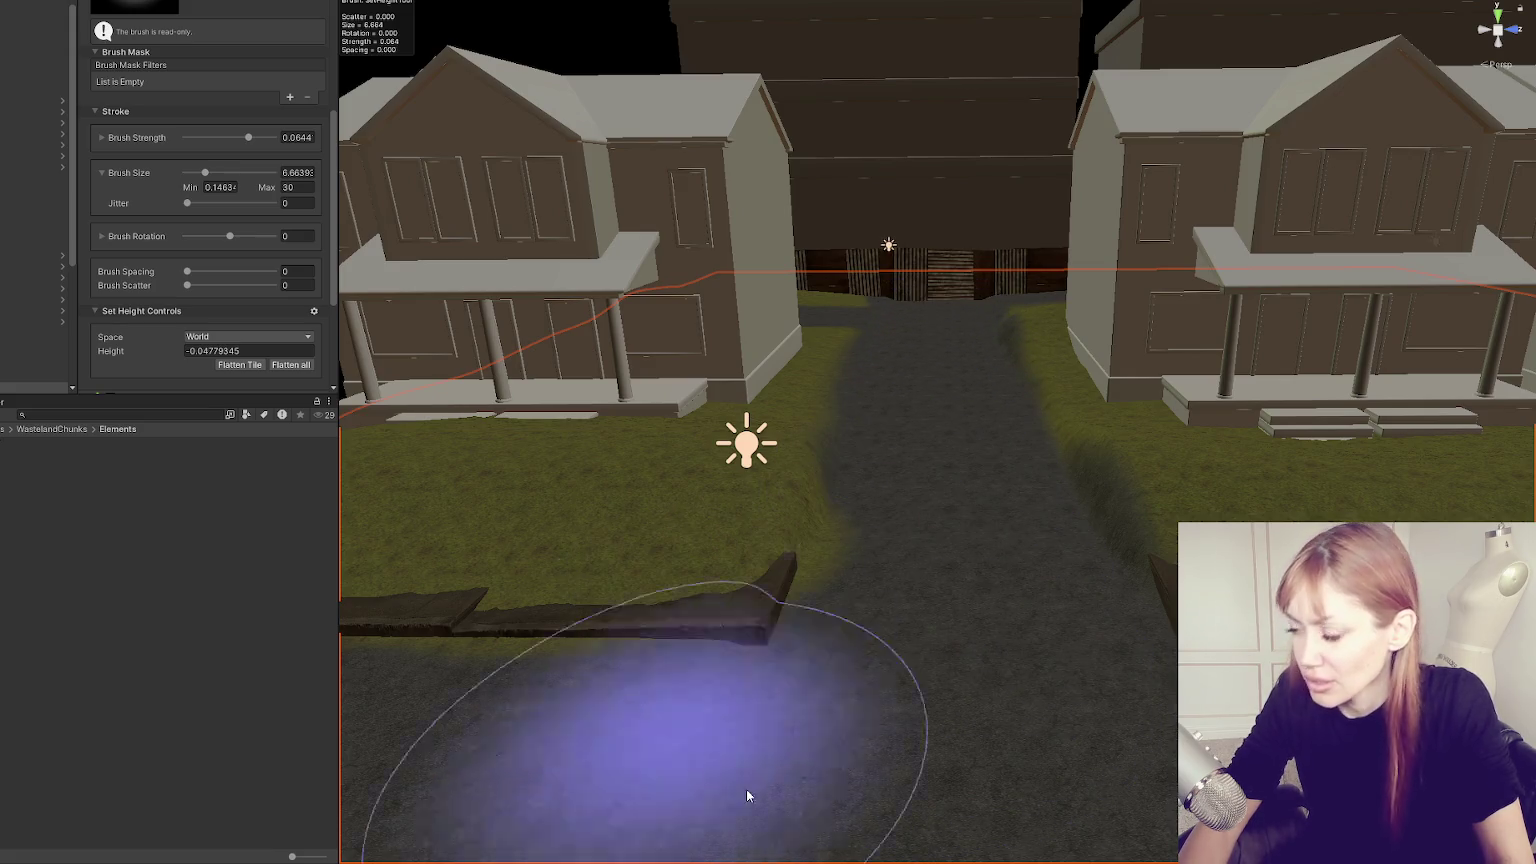
scroll(196, 118, up, 3)
scroll(210, 185, up, 3)
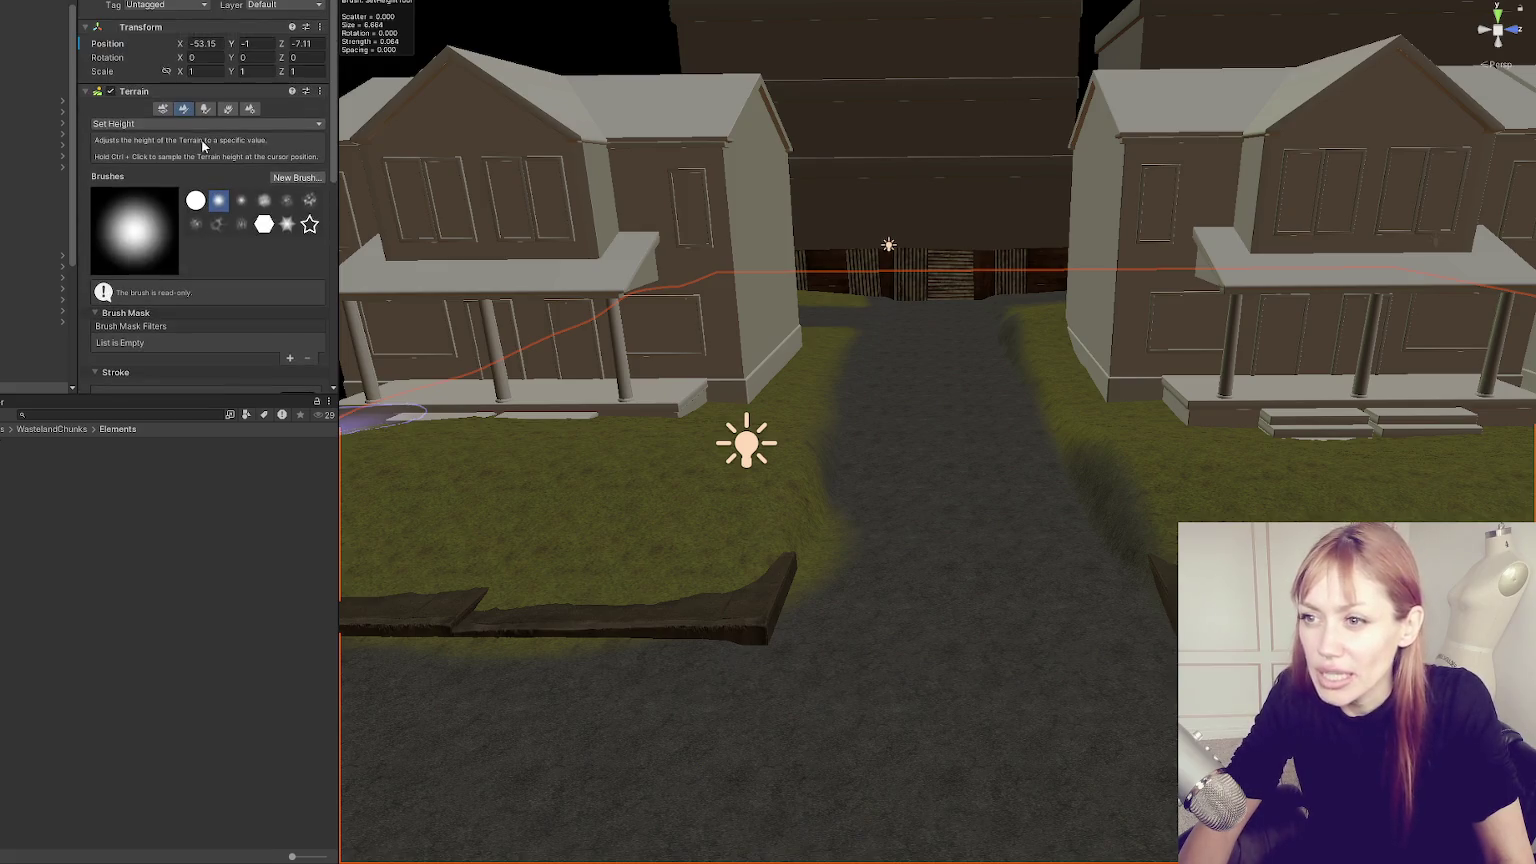
click(168, 121)
Switch to Paint Texture and tidy the road edges with grass on the right and road on the left.
click(120, 262)
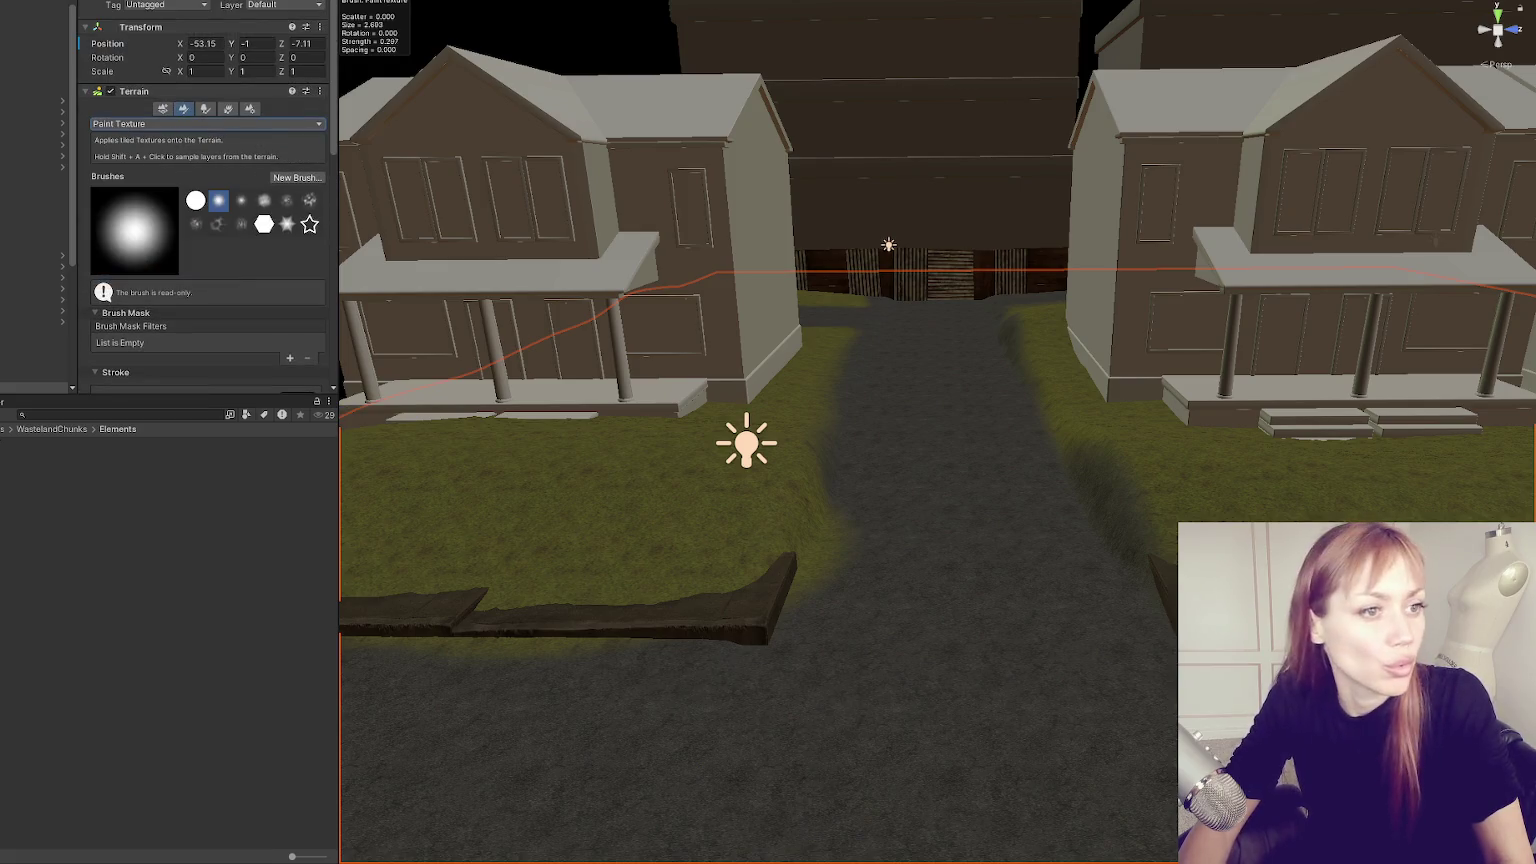
scroll(220, 180, down, 3)
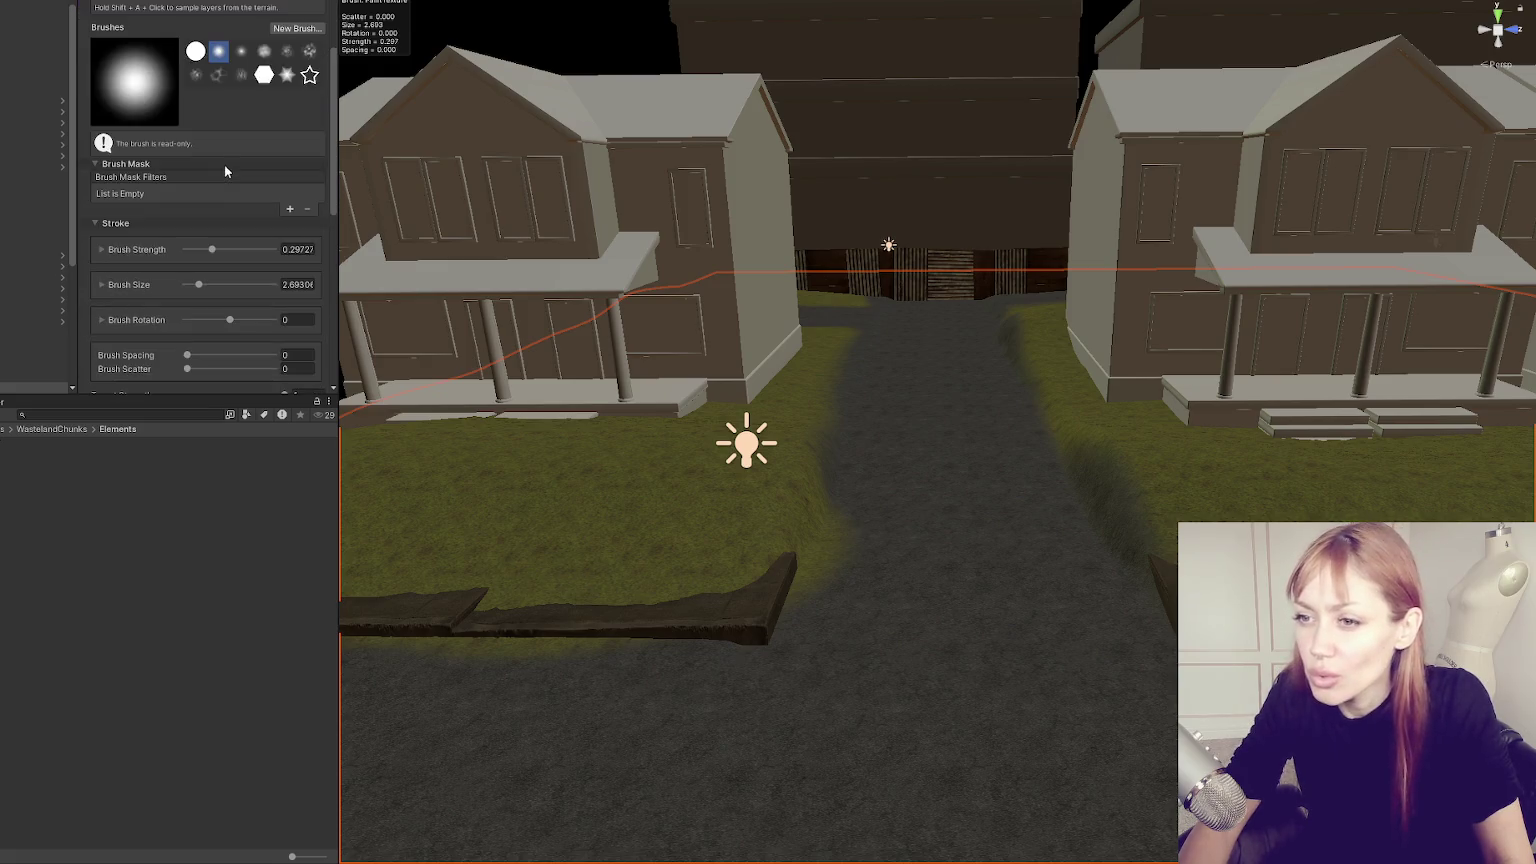
scroll(213, 284, down, 8)
click(224, 78)
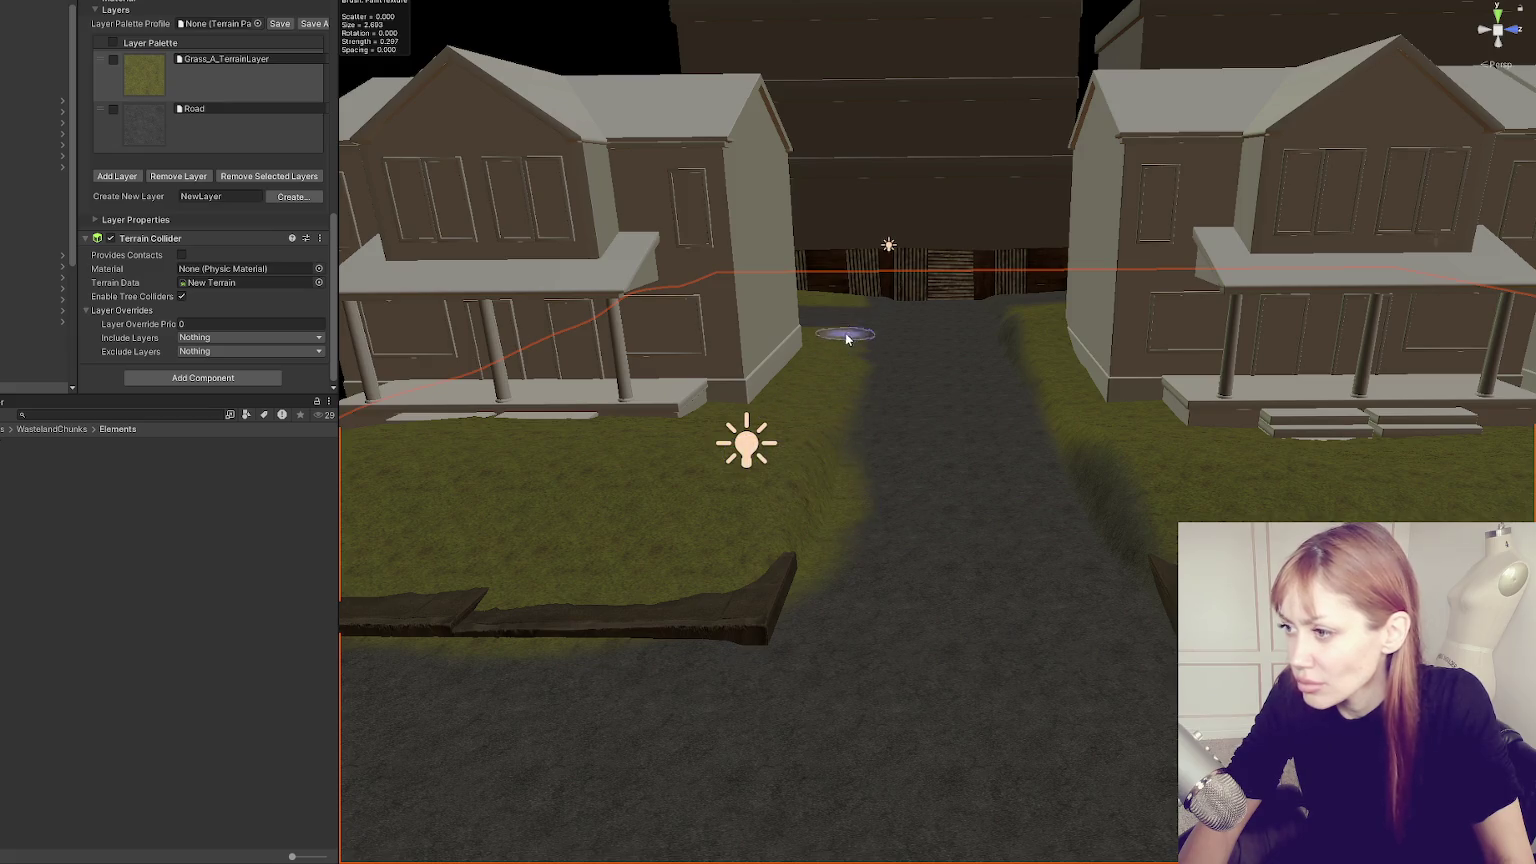
mouse_move(1013, 344)
mouse_down()
mouse_move(1114, 539)
mouse_move(1004, 338)
mouse_up()
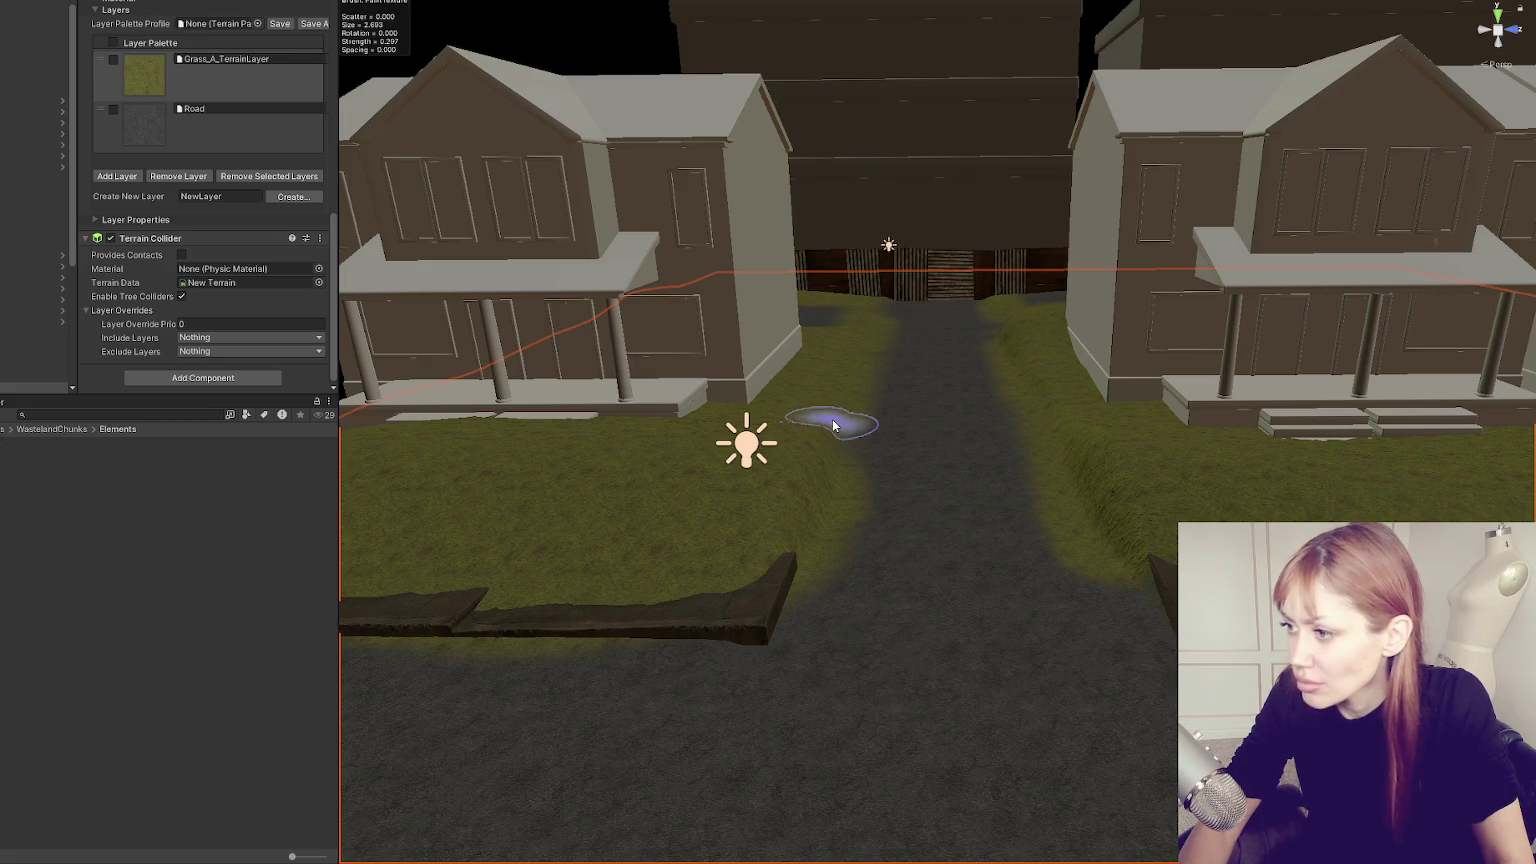
click(160, 142)
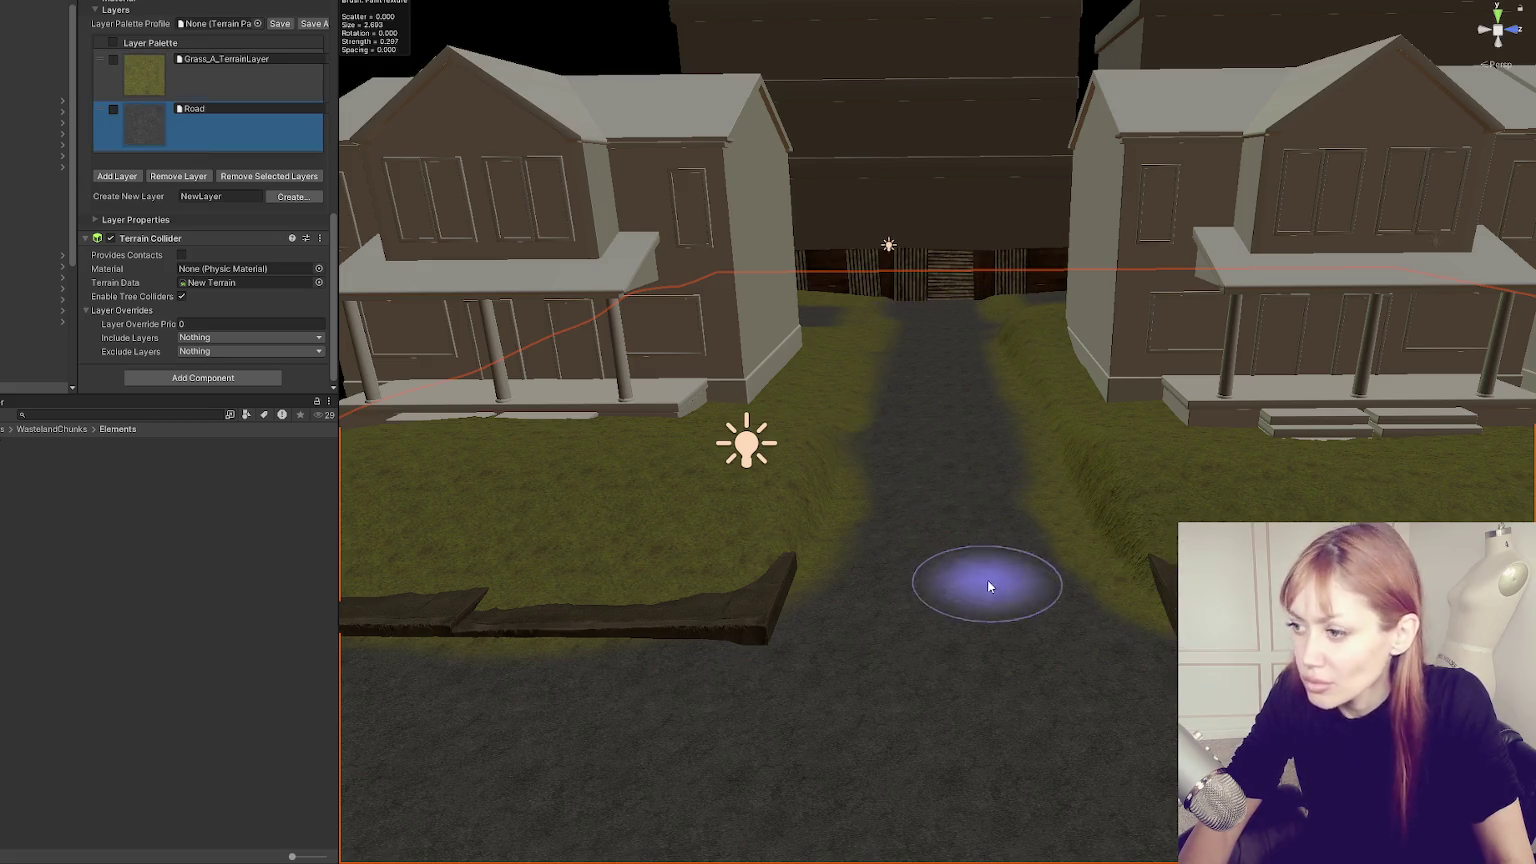
drag(881, 533, 890, 456)
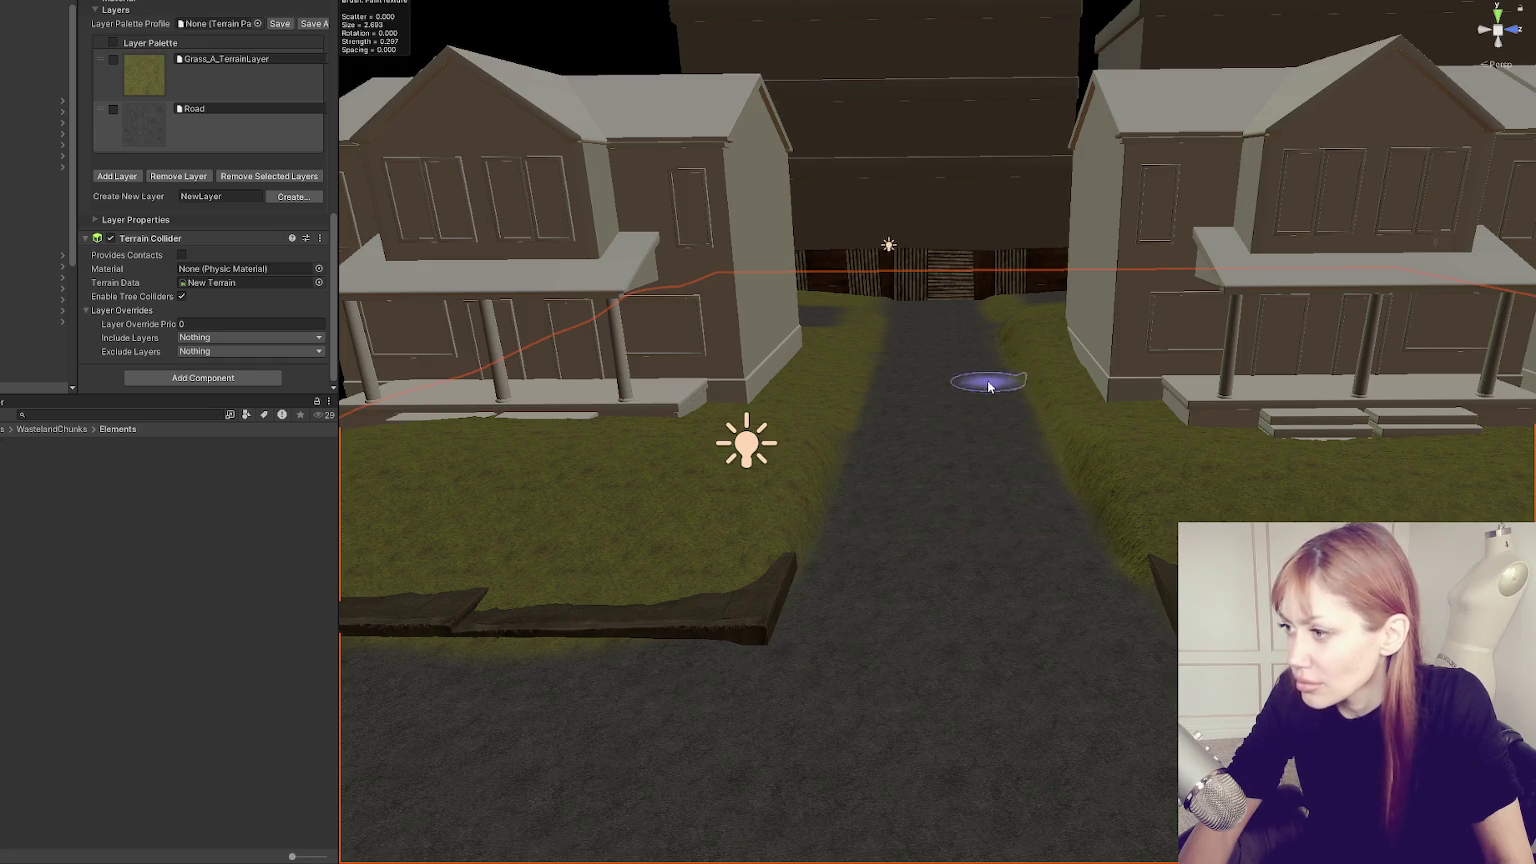
Extend the road texture along its right edge toward the fence.
mouse_move(1000, 277)
mouse_down()
mouse_move(1056, 669)
mouse_move(1015, 713)
mouse_move(894, 482)
mouse_move(905, 285)
mouse_move(902, 401)
mouse_move(1221, 449)
mouse_move(891, 538)
mouse_move(1063, 480)
mouse_move(925, 520)
mouse_move(771, 583)
mouse_up()
click(220, 75)
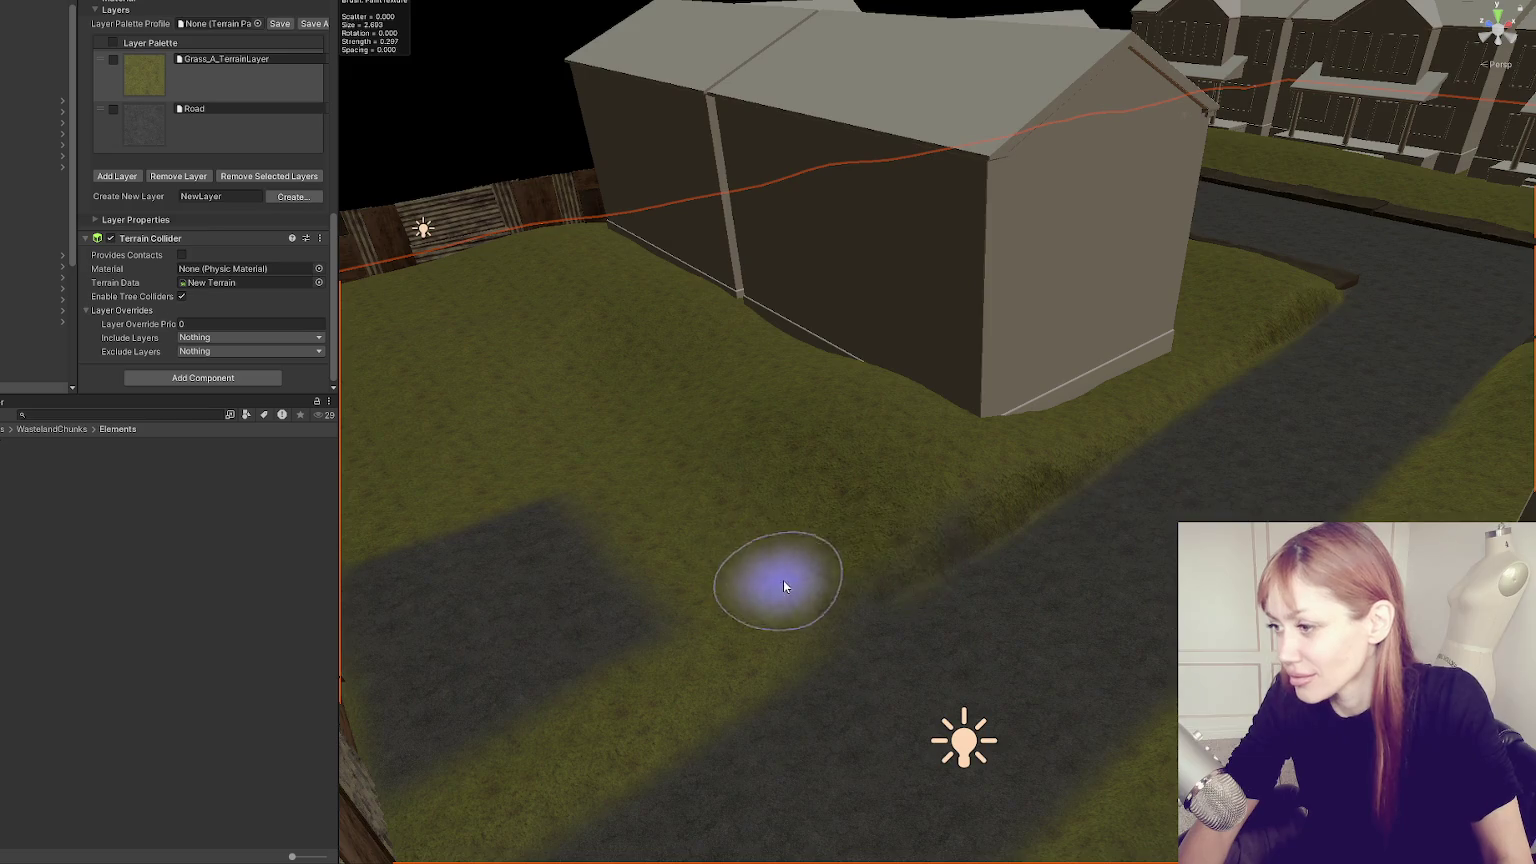
drag(853, 719, 848, 502)
mouse_move(868, 748)
mouse_down()
mouse_move(1163, 440)
mouse_move(1003, 508)
mouse_move(900, 520)
mouse_up()
scroll(150, 90, up, 10)
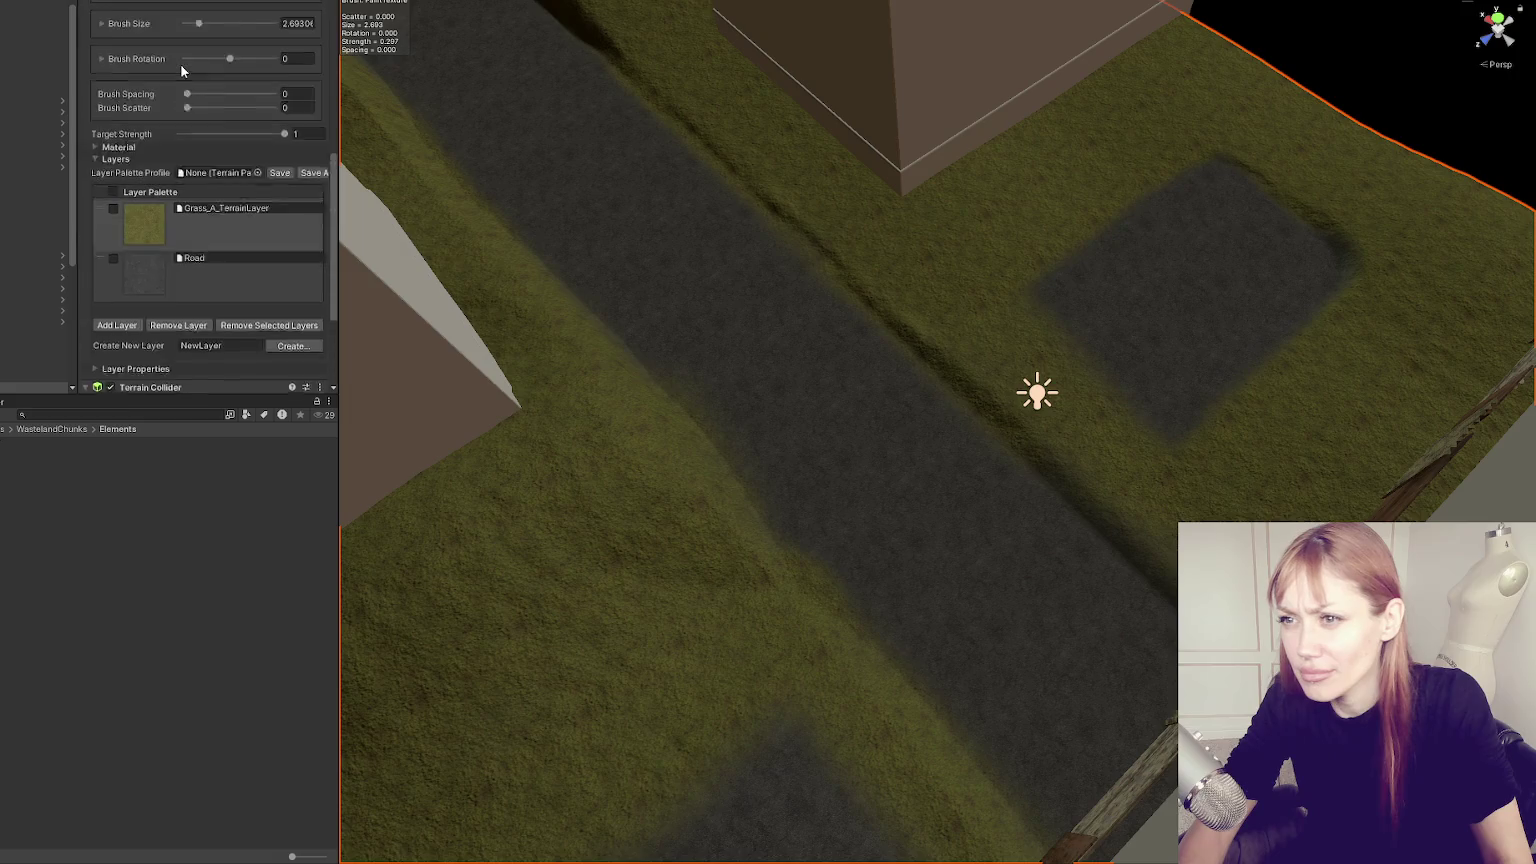
scroll(145, 288, down, 10)
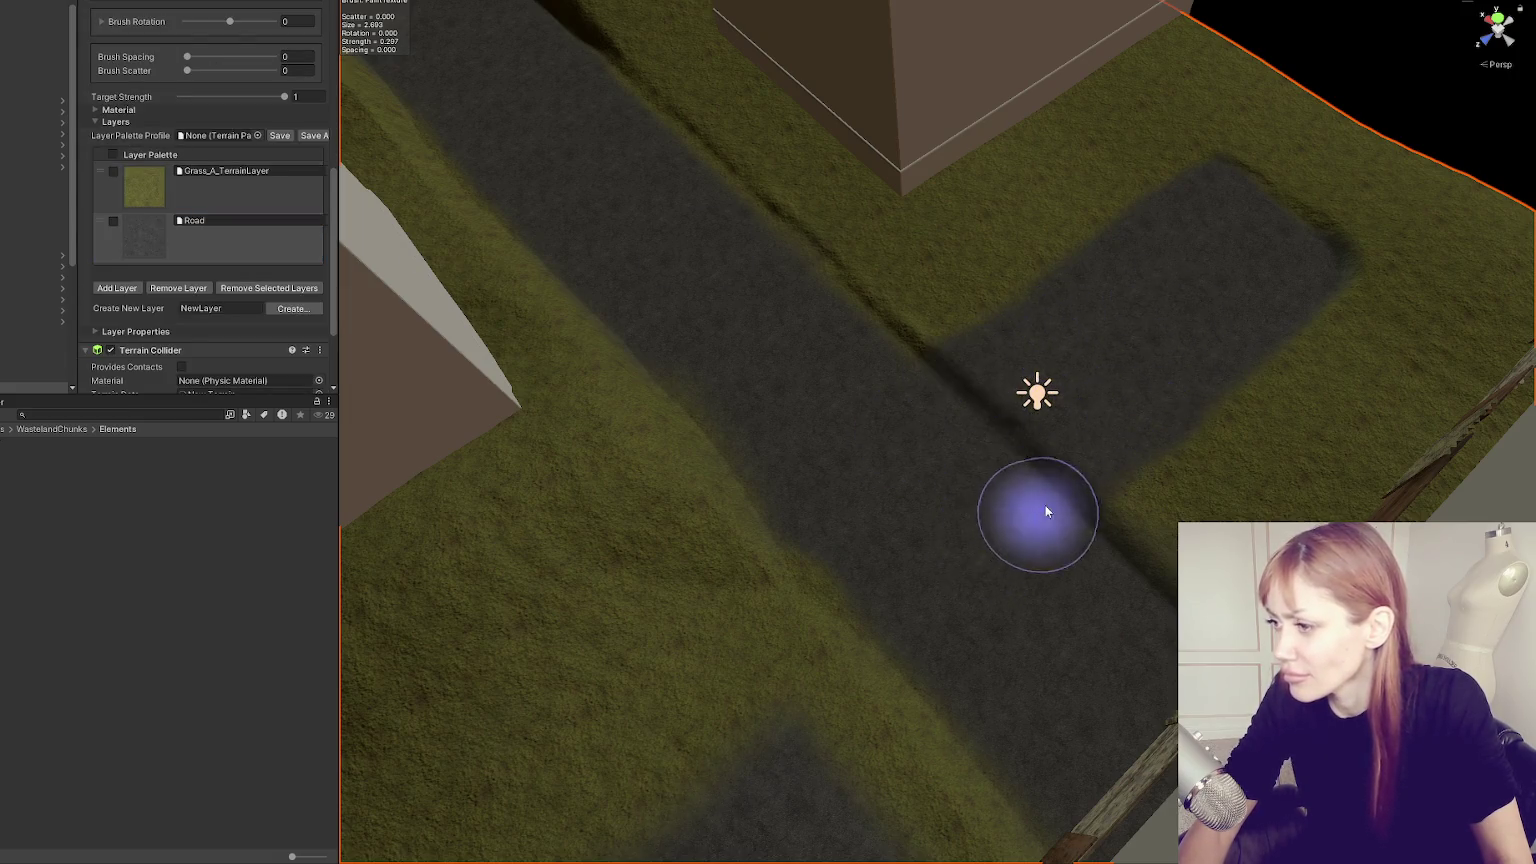
drag(1038, 518, 546, 490)
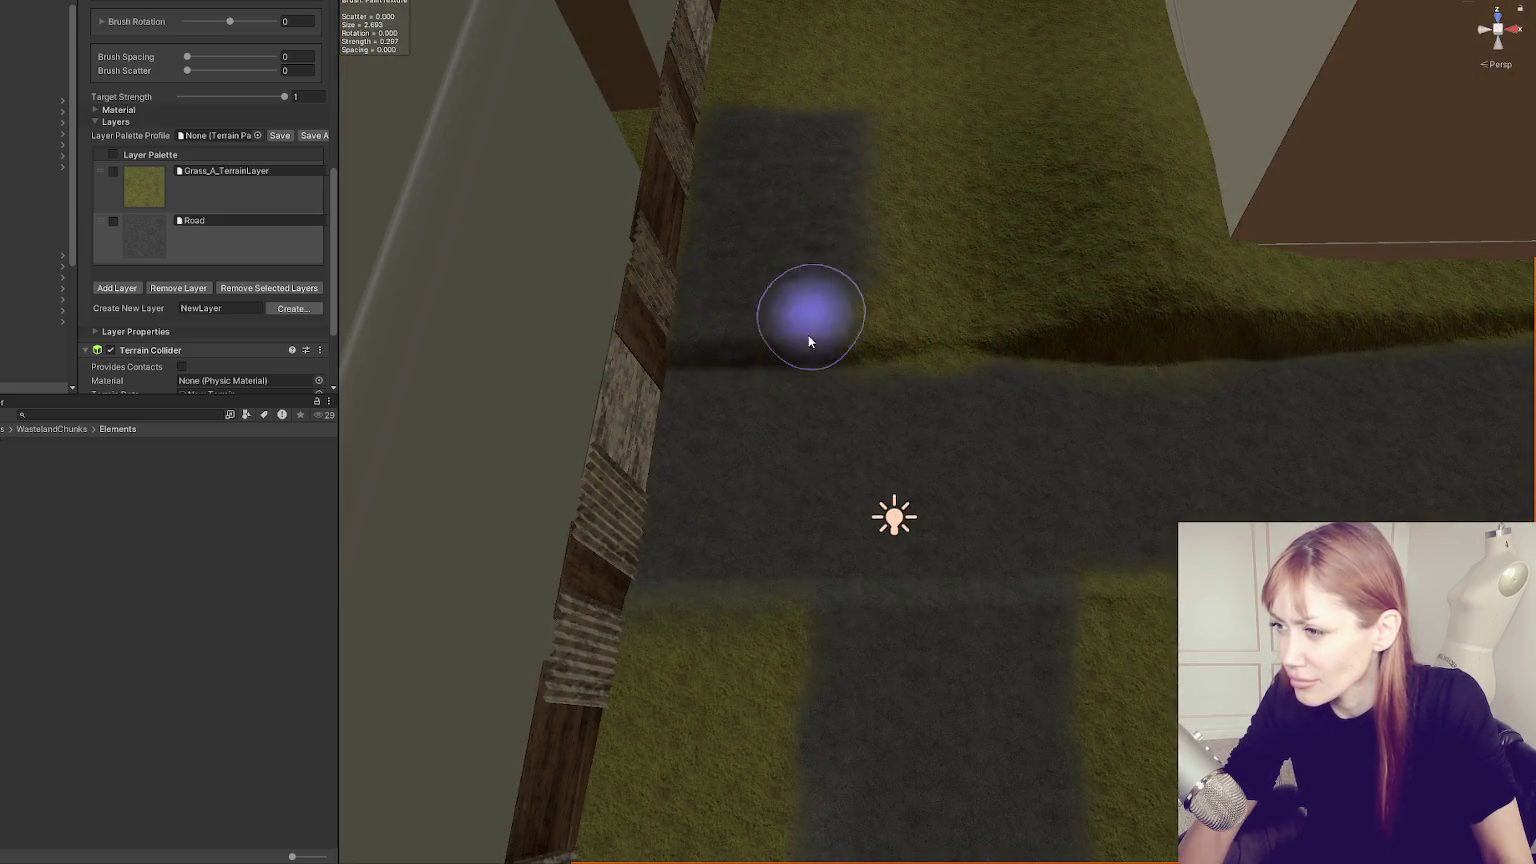
mouse_move(833, 281)
mouse_down()
mouse_move(970, 418)
mouse_move(766, 354)
mouse_move(838, 338)
mouse_up()
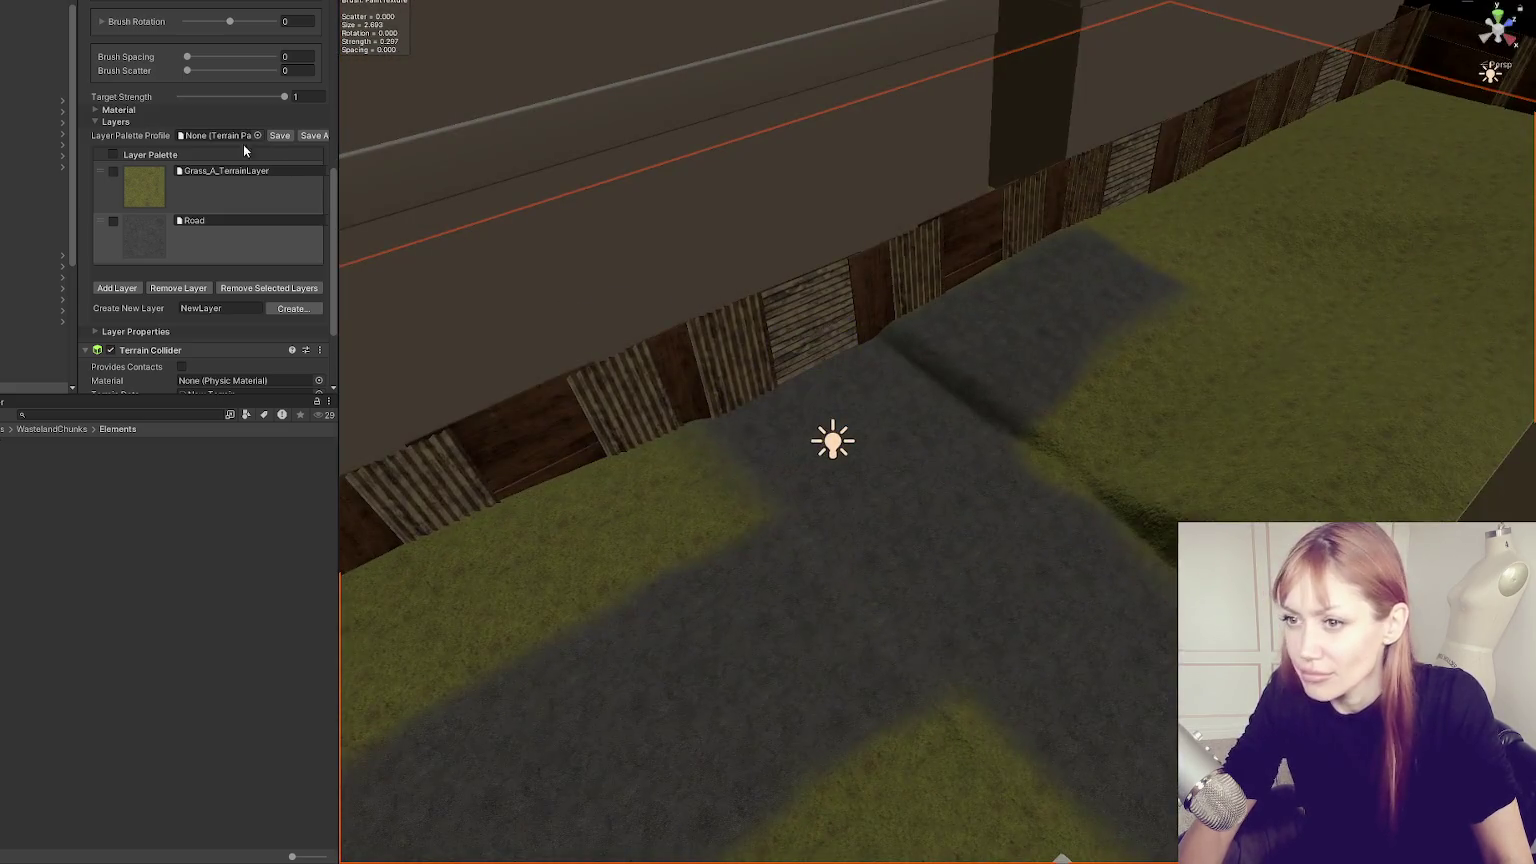
drag(1088, 343, 1162, 305)
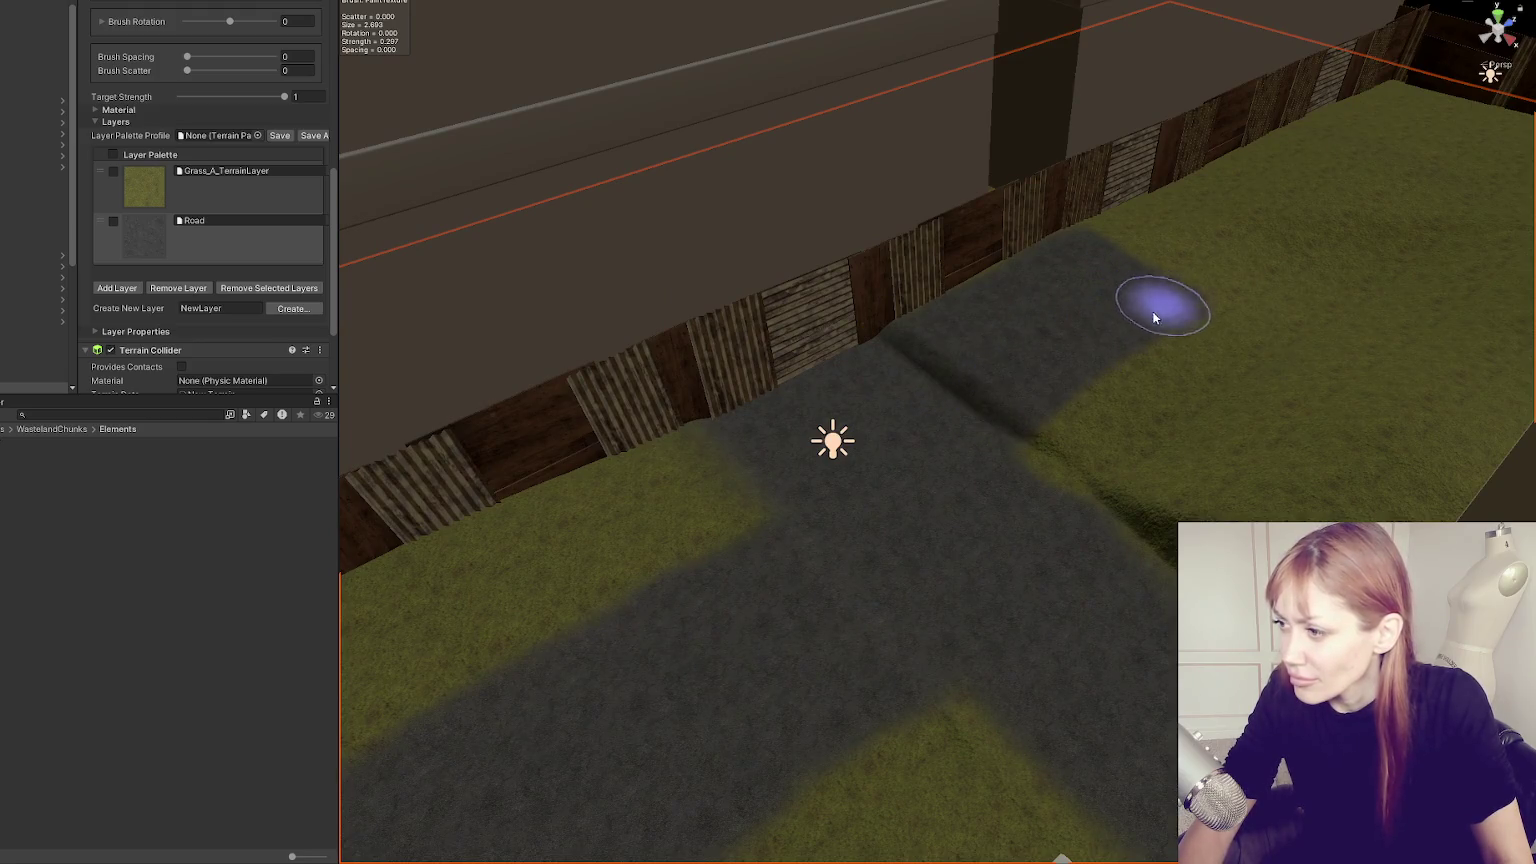
Paint a strip of Grass_A_TerrainLayer beside the road along the fence.
click(220, 185)
mouse_move(686, 435)
mouse_down()
mouse_move(1091, 213)
mouse_move(899, 486)
mouse_move(898, 290)
mouse_up()
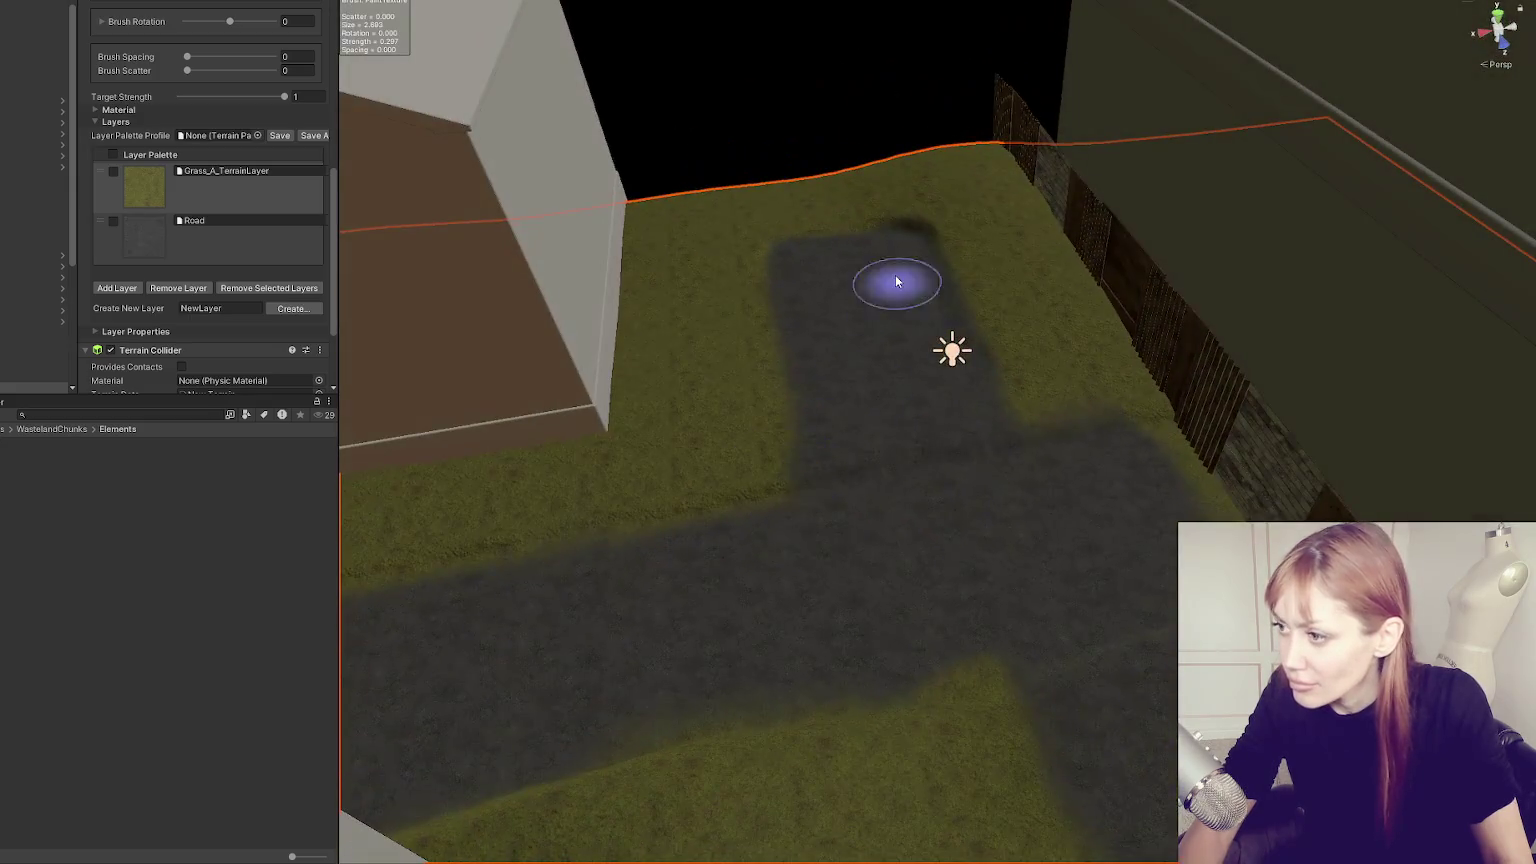
mouse_move(769, 470)
mouse_down()
mouse_move(1090, 480)
mouse_move(898, 456)
mouse_move(974, 696)
mouse_up()
scroll(182, 131, up, 4)
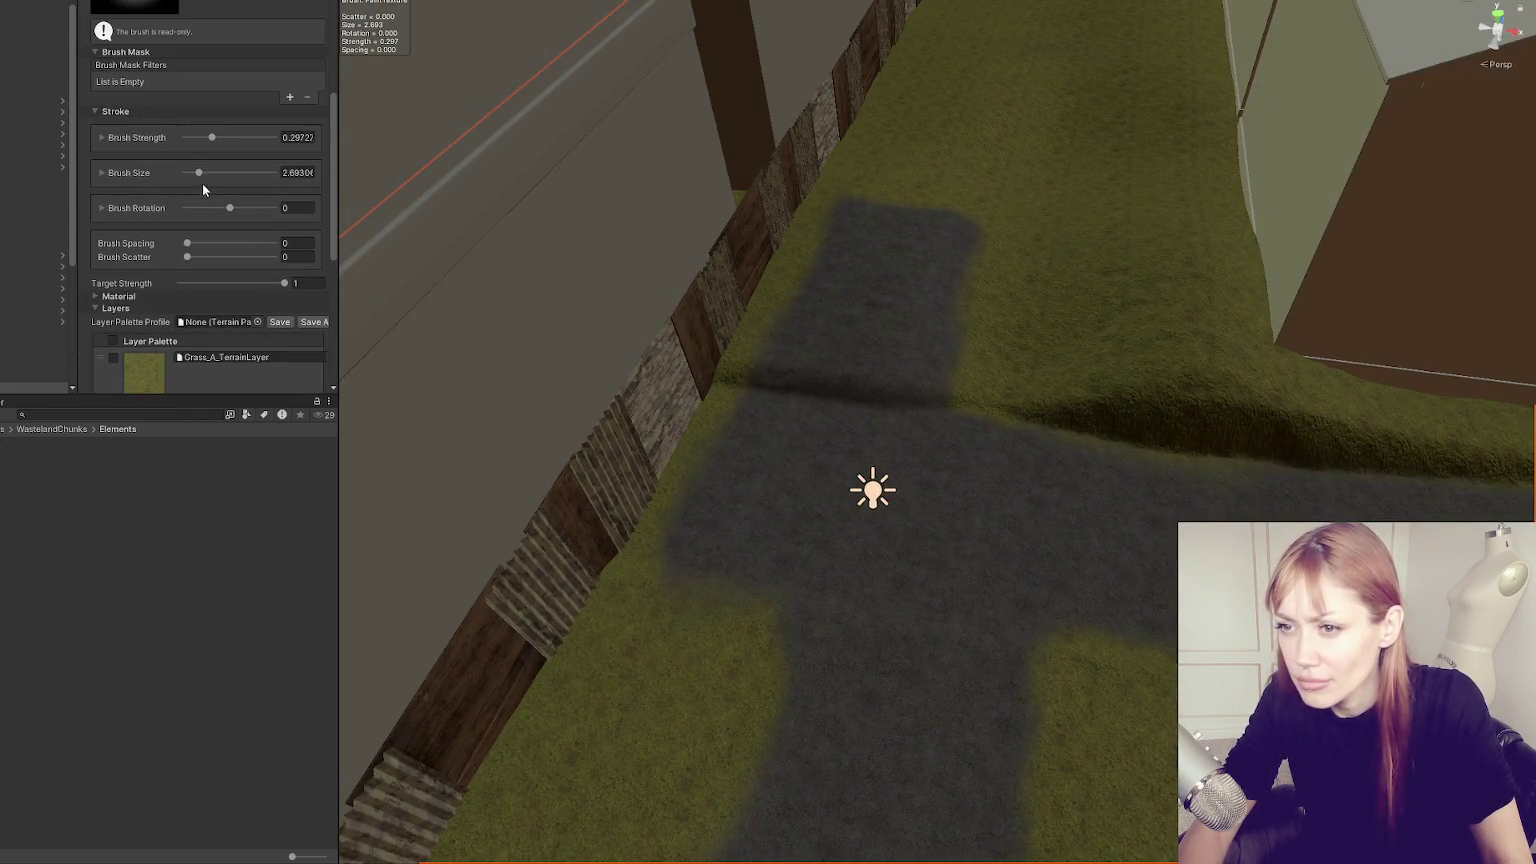
scroll(172, 31, up, 4)
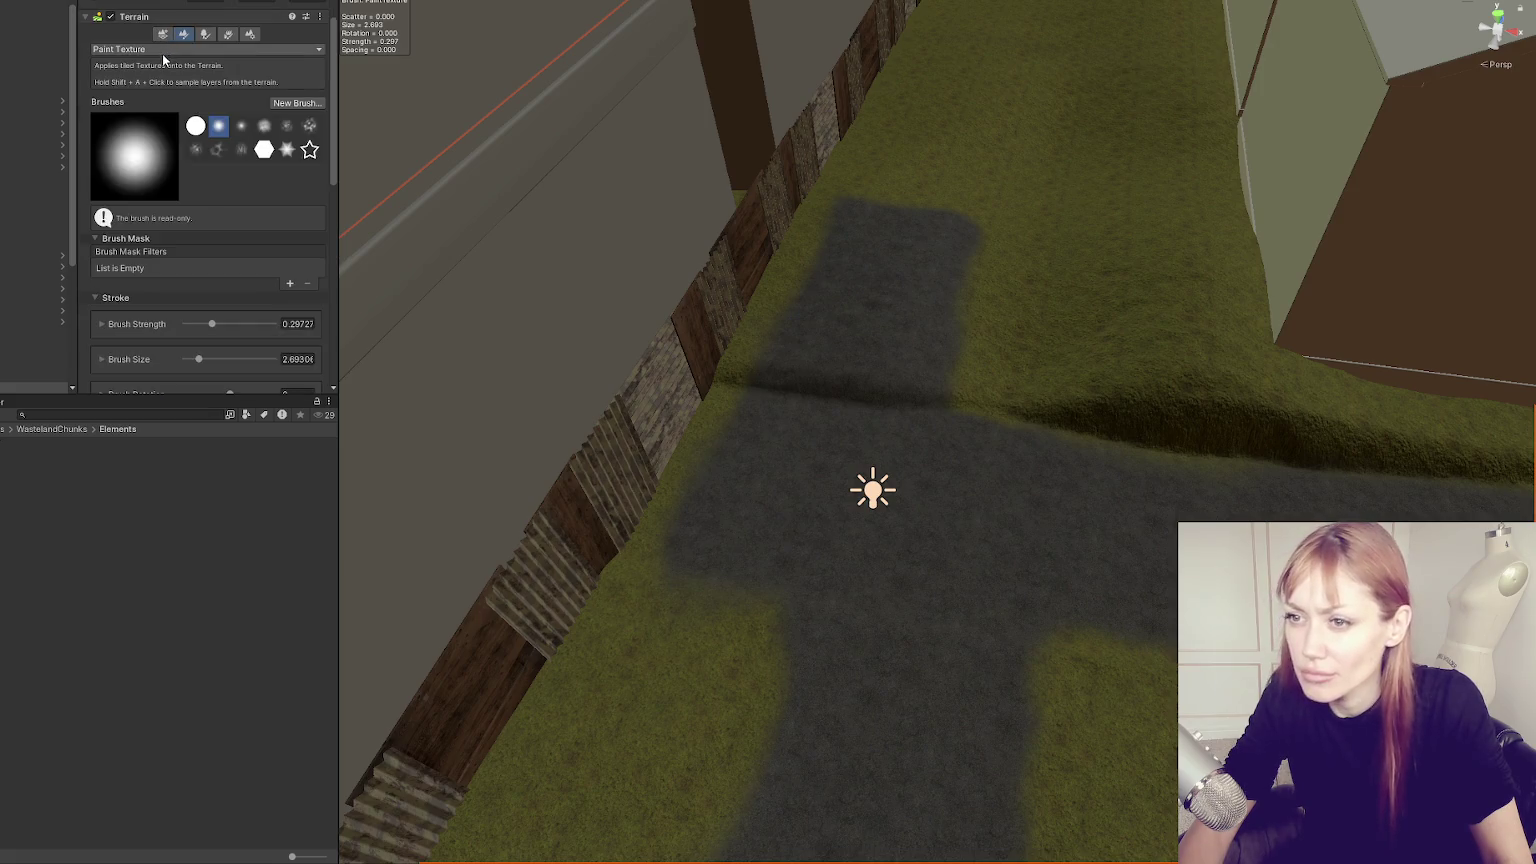
Switch to Raise or Lower Terrain, shrink the brush to about 3.18, then select Set Height.
click(164, 48)
click(171, 111)
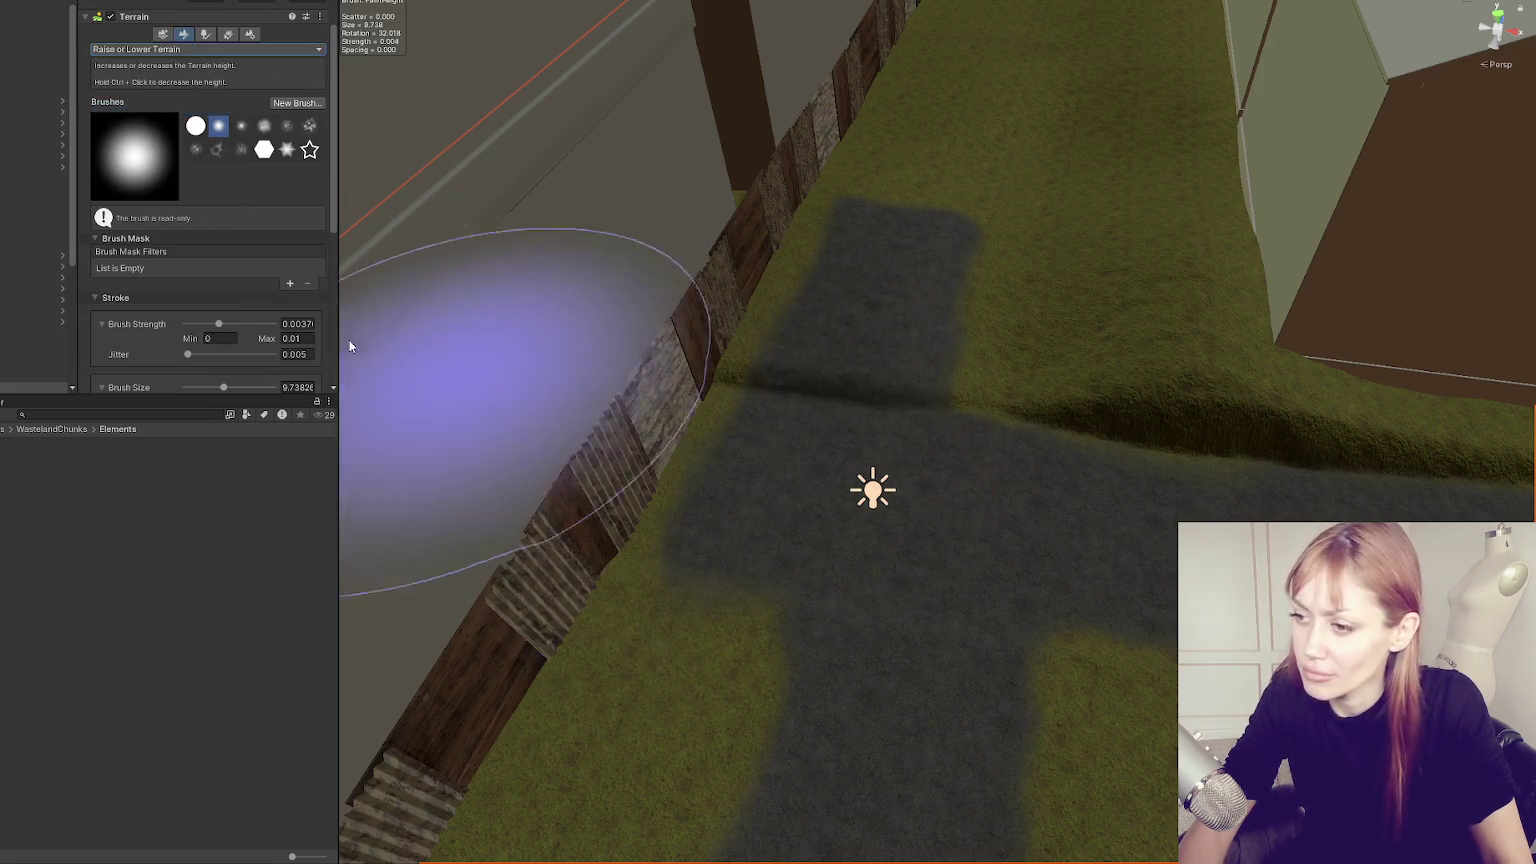
scroll(220, 290, down, 4)
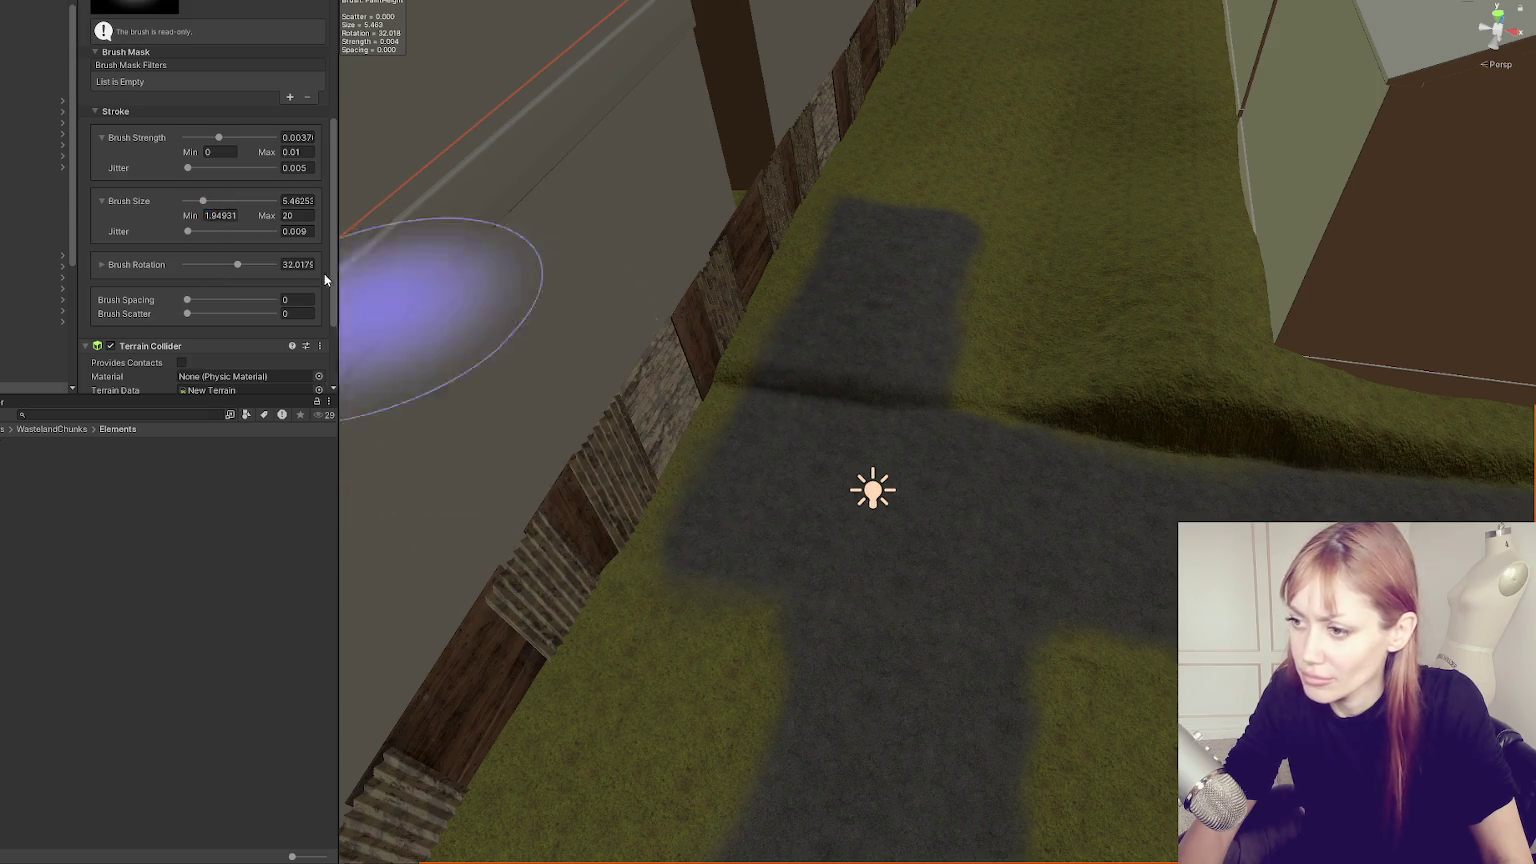
drag(195, 204, 191, 204)
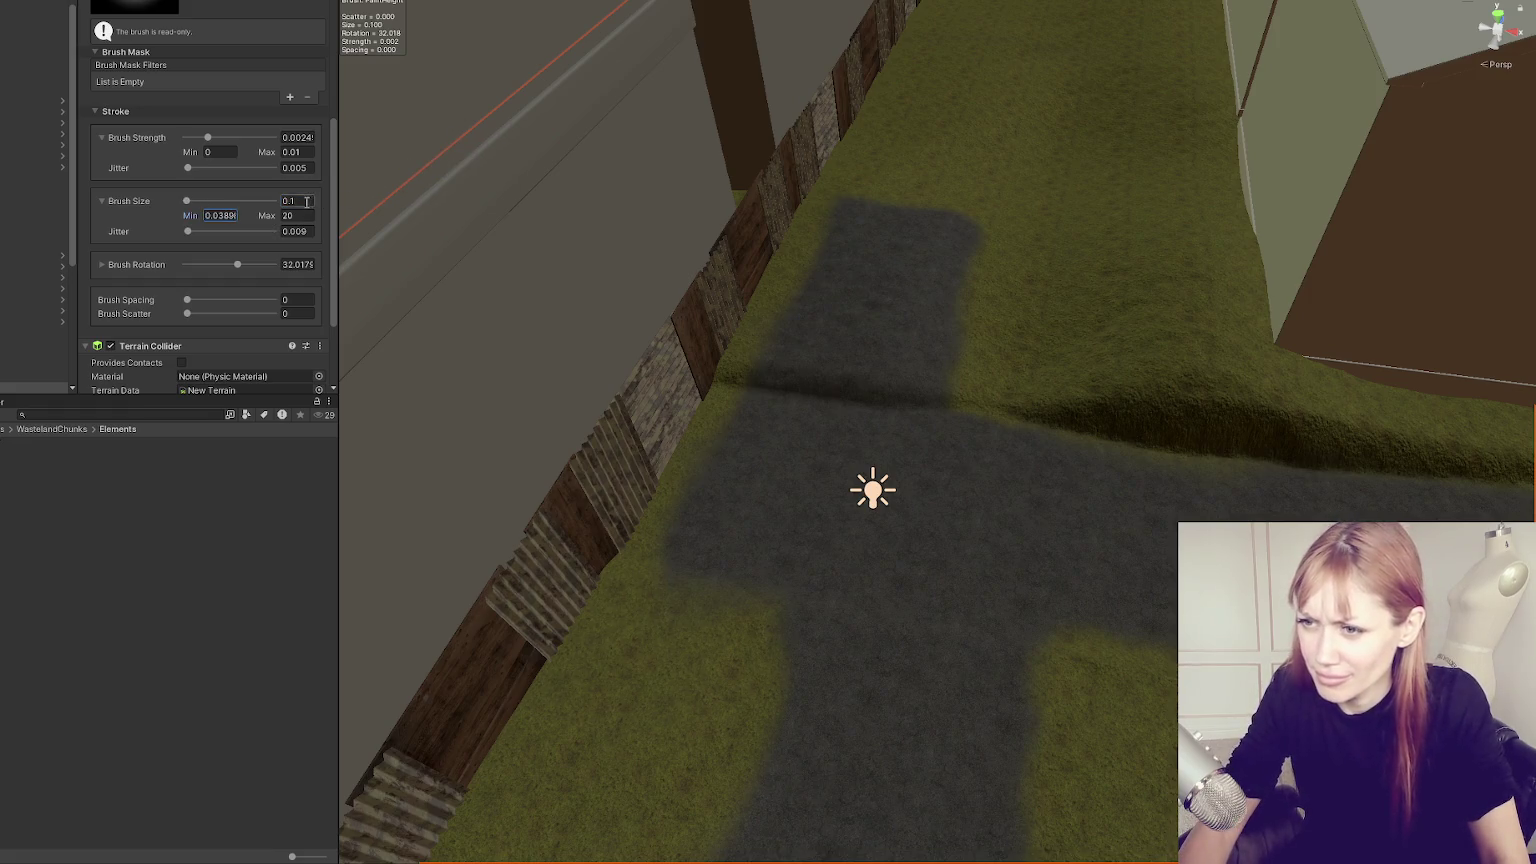
click(705, 417)
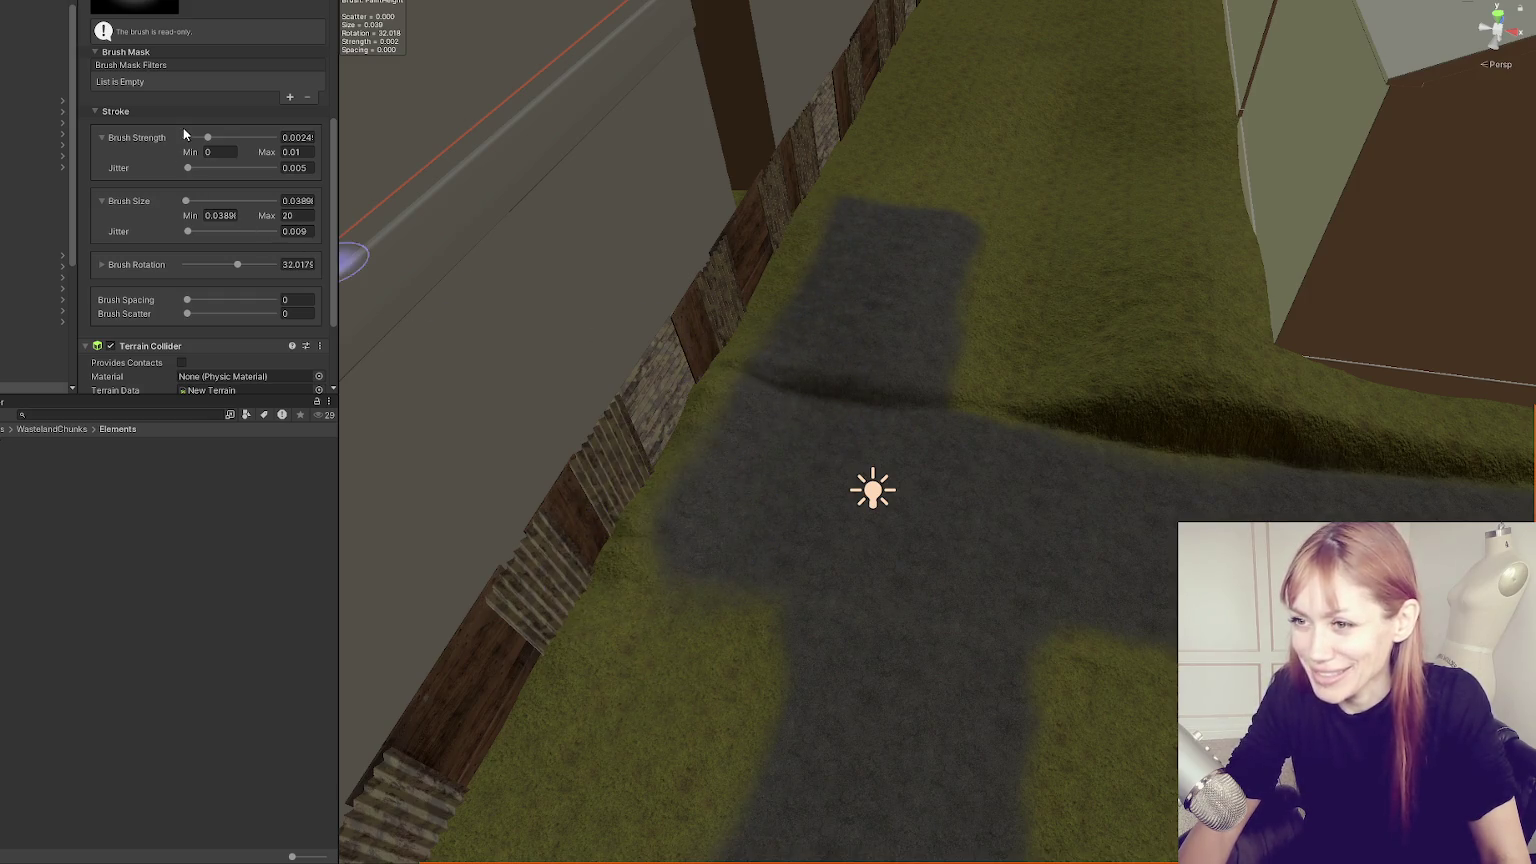
scroll(183, 135, up, 4)
click(200, 49)
click(160, 95)
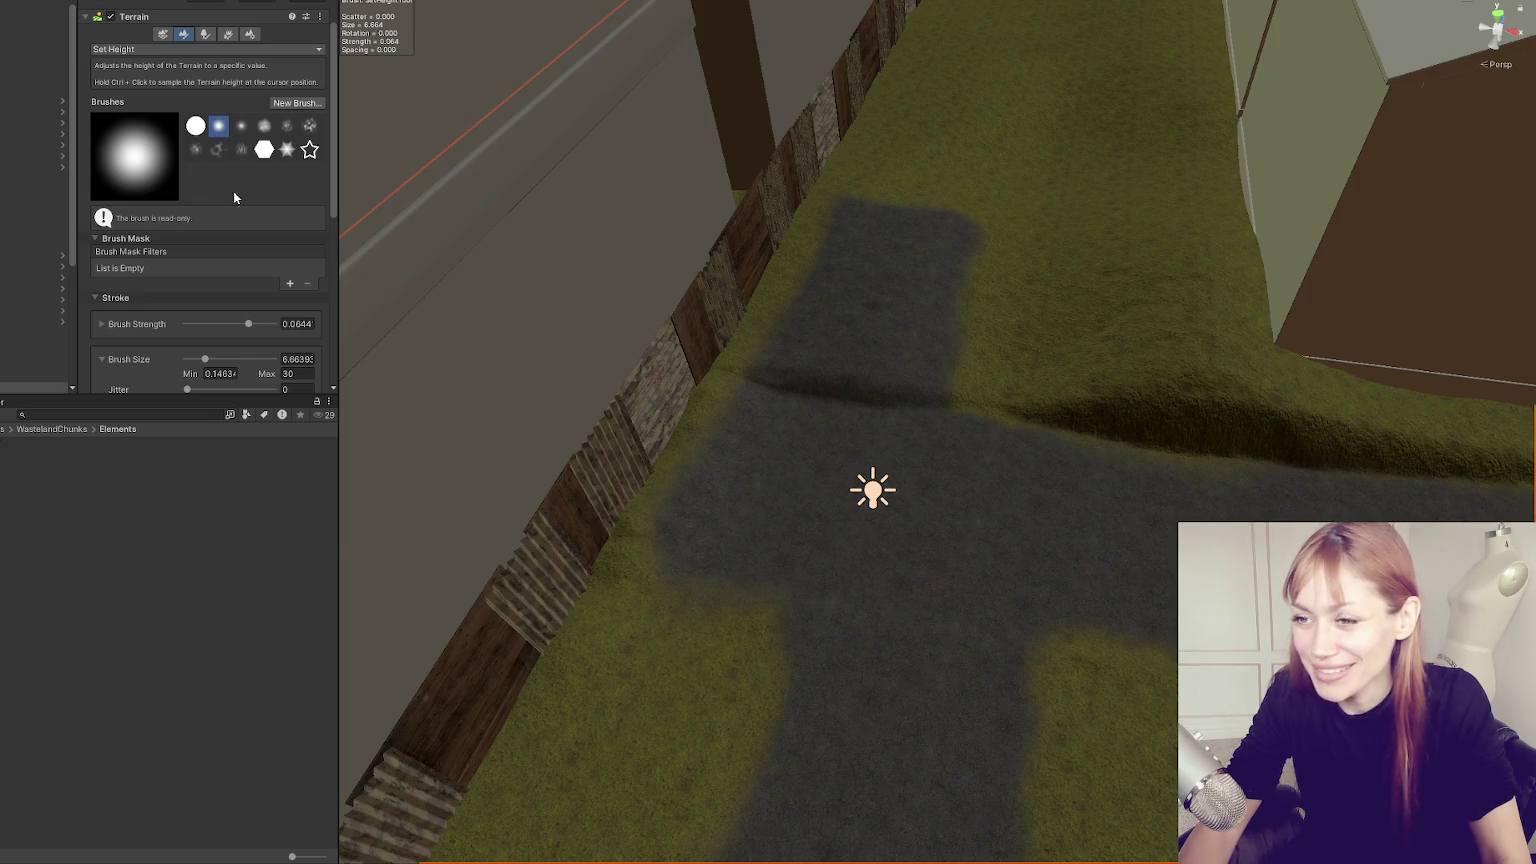
Keep Set Height active and reduce the brush size to about 4.07.
scroll(160, 240, down, 3)
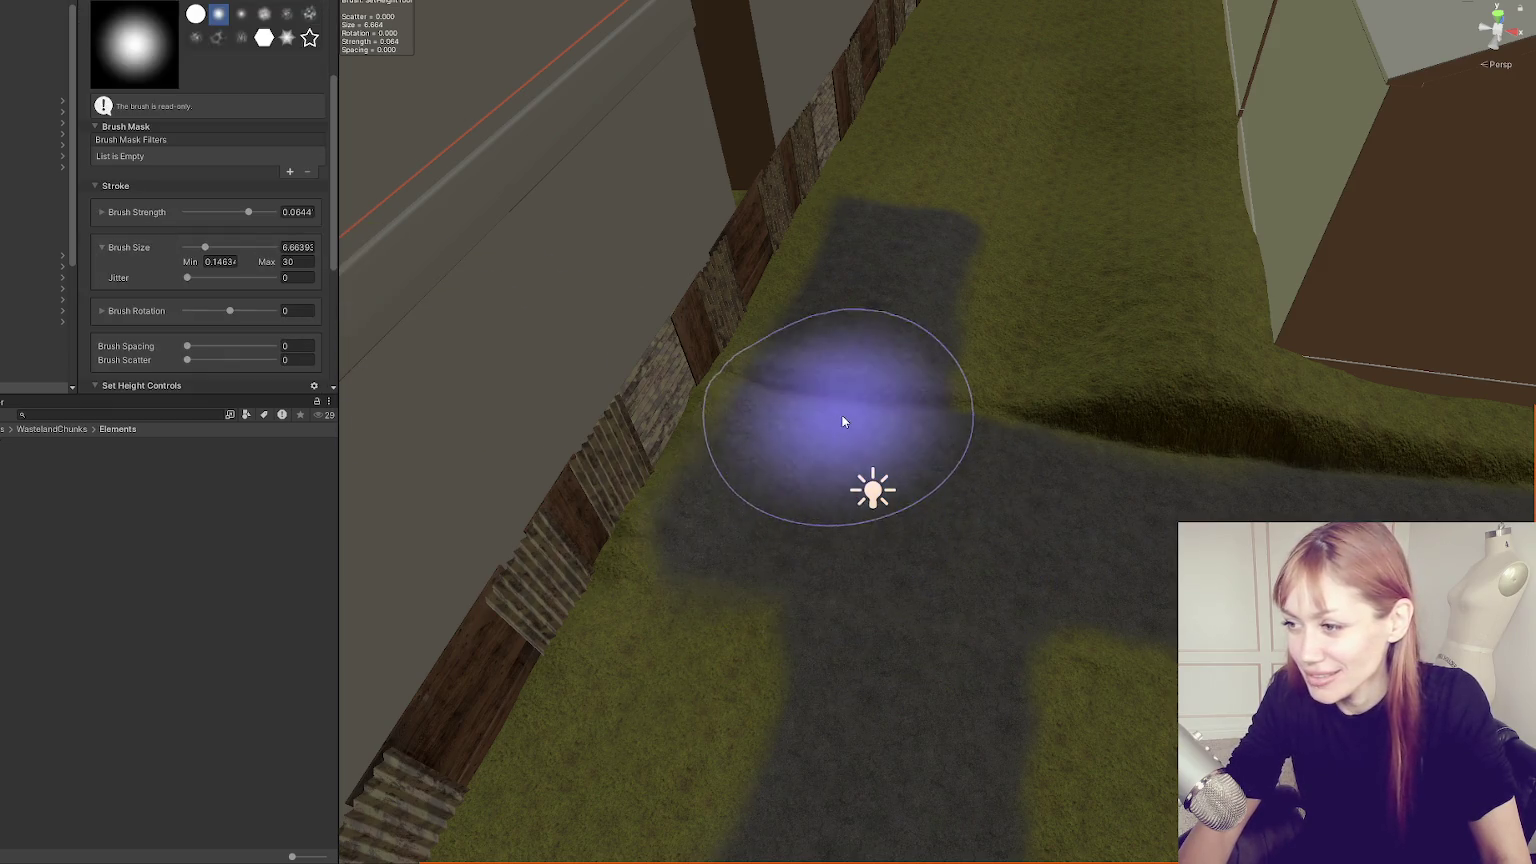
click(862, 710)
scroll(200, 250, up, 5)
click(200, 123)
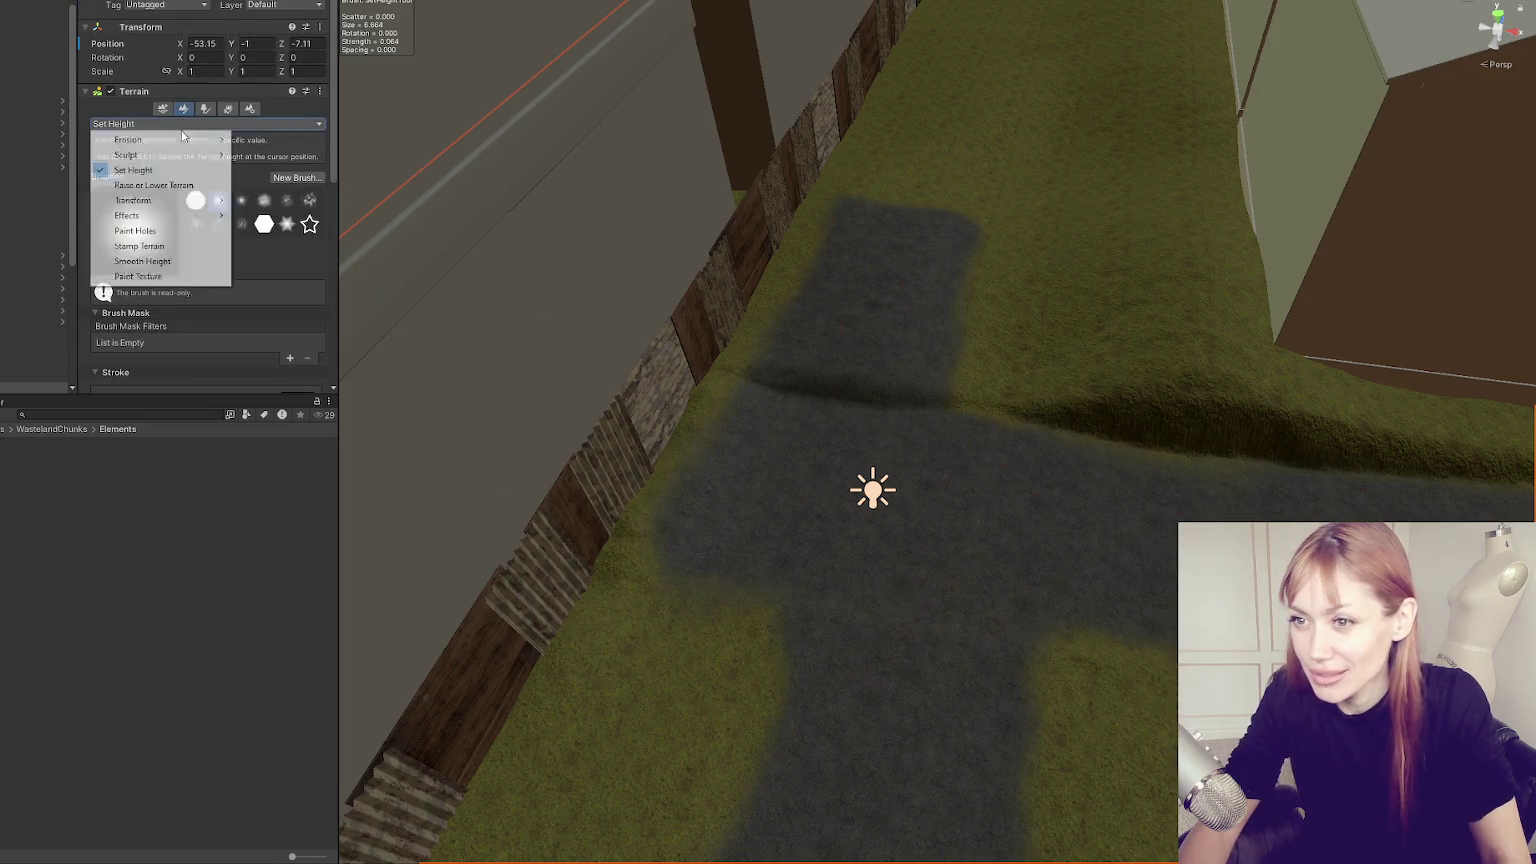
click(133, 170)
mouse_move(1125, 603)
mouse_down()
mouse_move(1097, 439)
mouse_move(1344, 446)
mouse_move(835, 455)
mouse_move(1049, 482)
mouse_move(962, 478)
mouse_up()
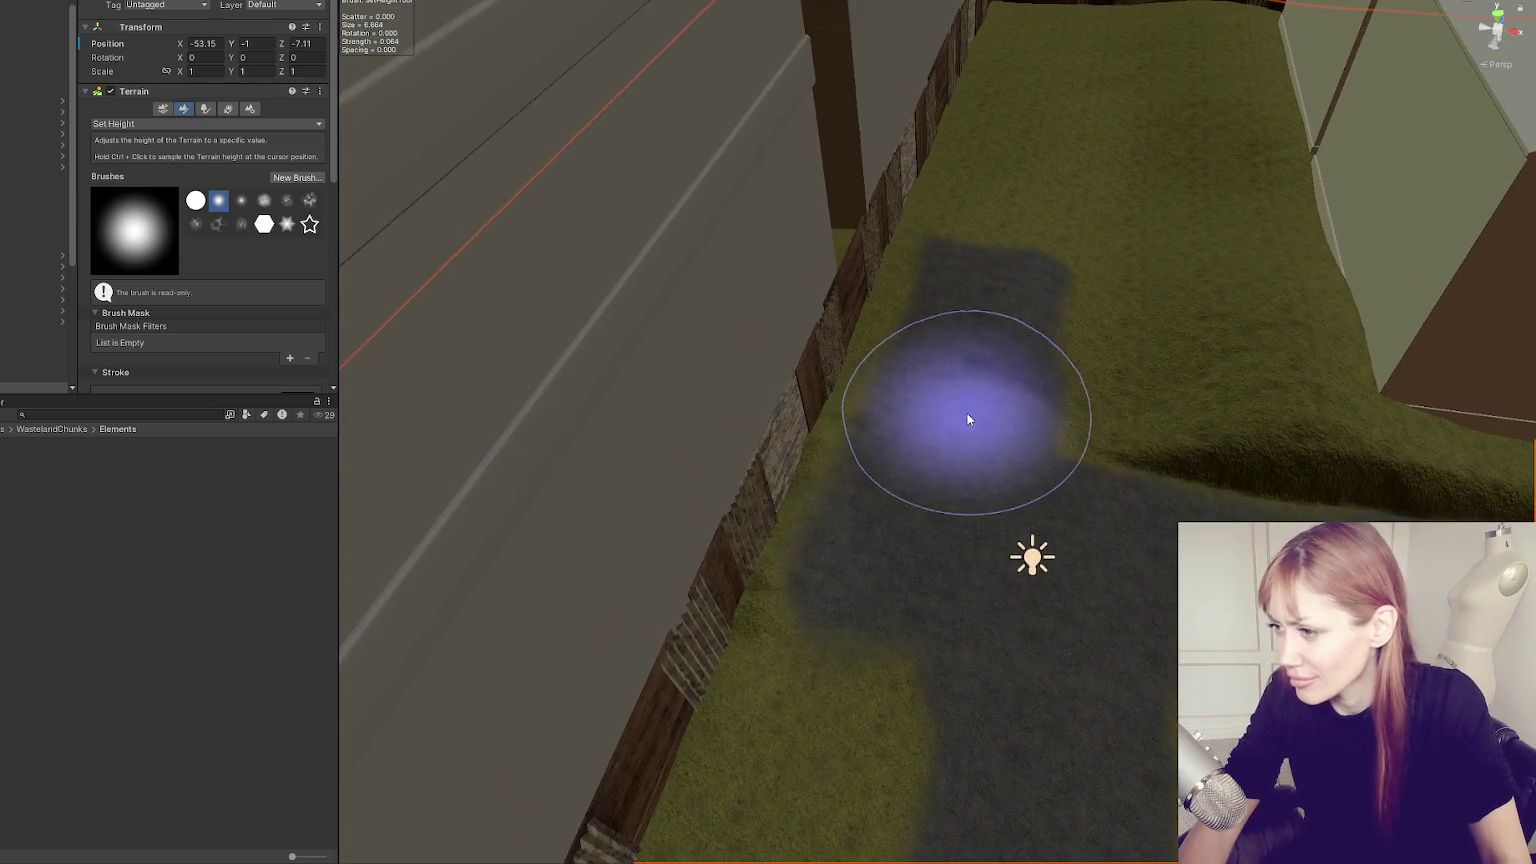
scroll(194, 250, down, 5)
scroll(178, 243, down, 4)
scroll(203, 252, up, 5)
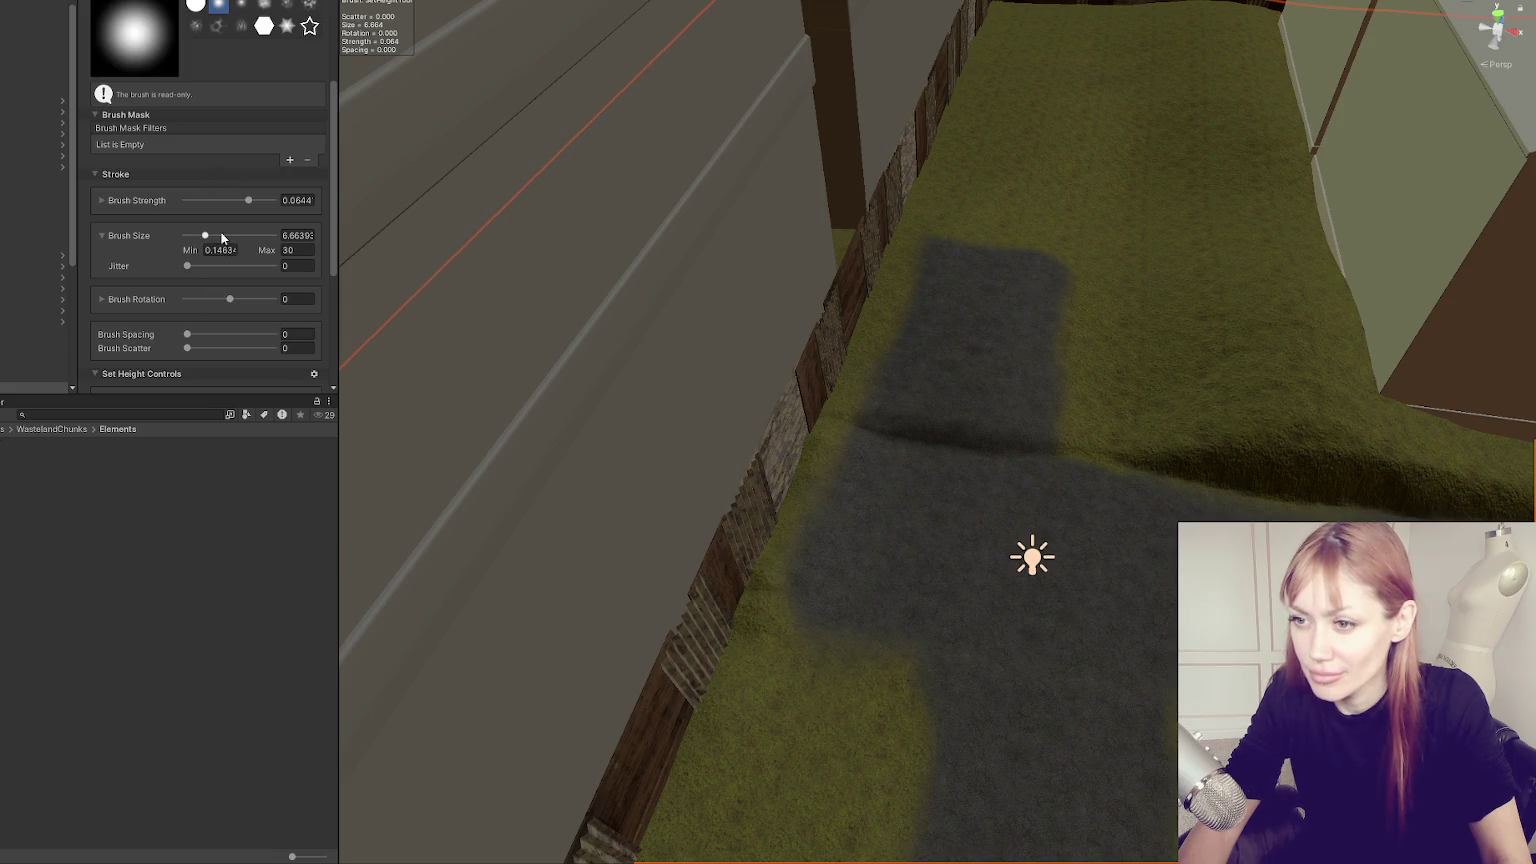
click(197, 235)
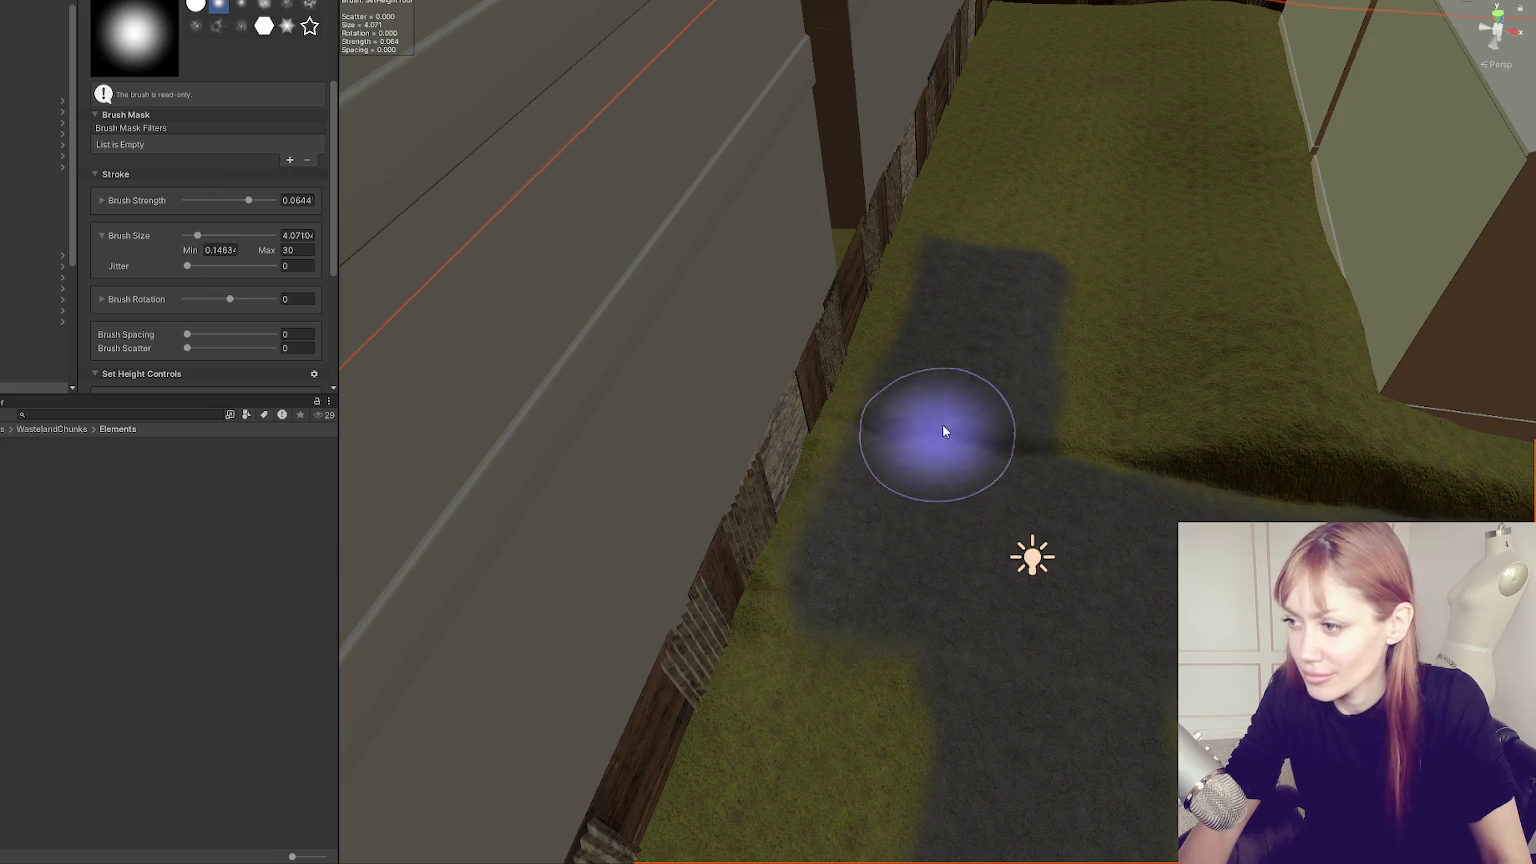
Level the path area and the ground at the top of the path to the set height.
mouse_move(1000, 327)
mouse_down()
mouse_move(1012, 310)
mouse_move(968, 296)
mouse_move(918, 462)
mouse_up()
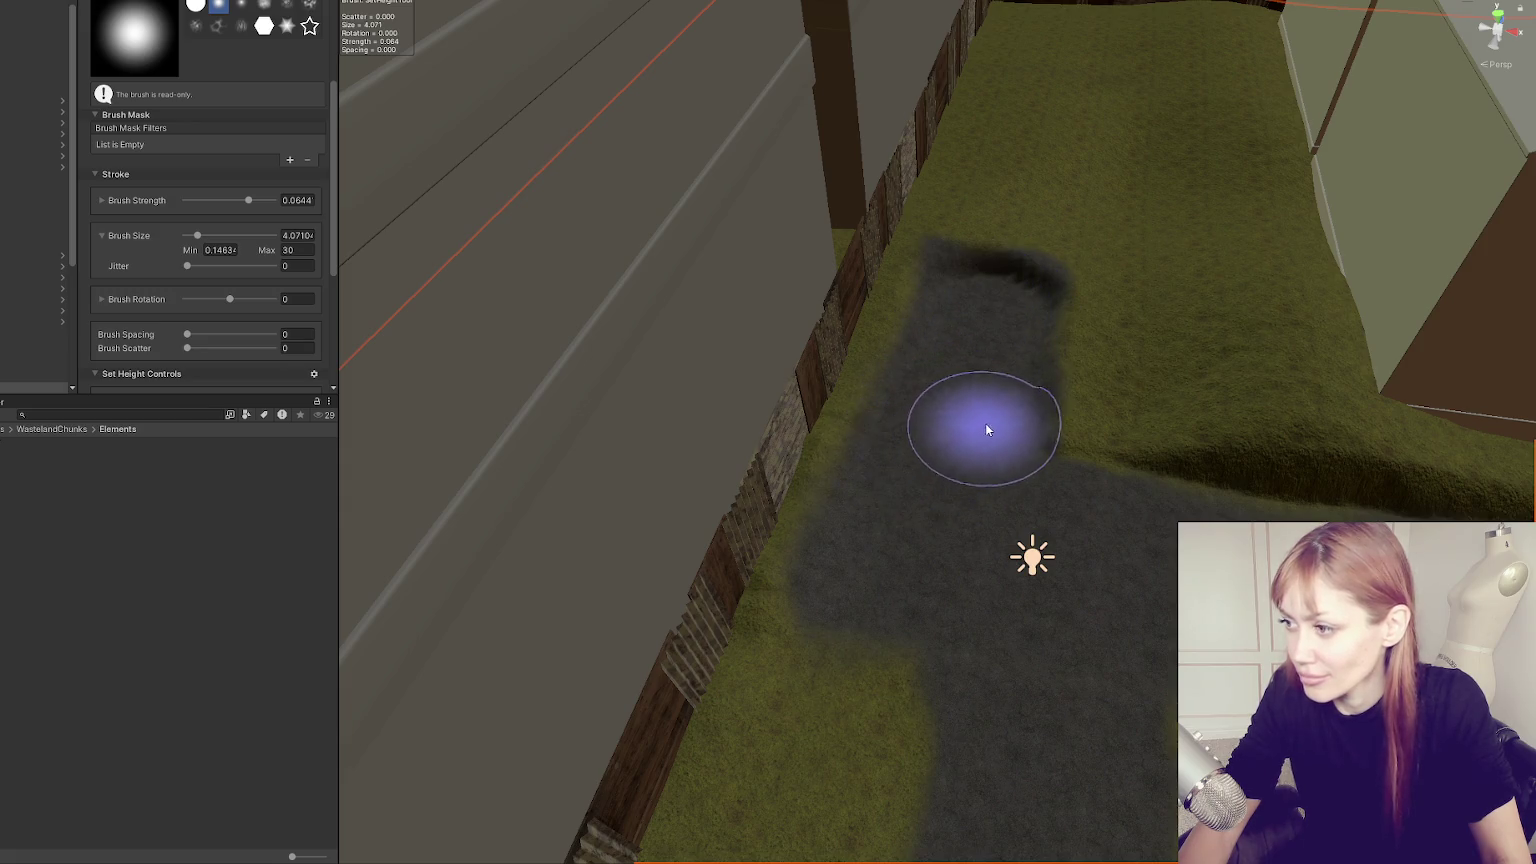
mouse_move(1018, 302)
mouse_down()
mouse_move(982, 300)
mouse_move(963, 384)
mouse_move(990, 403)
mouse_up()
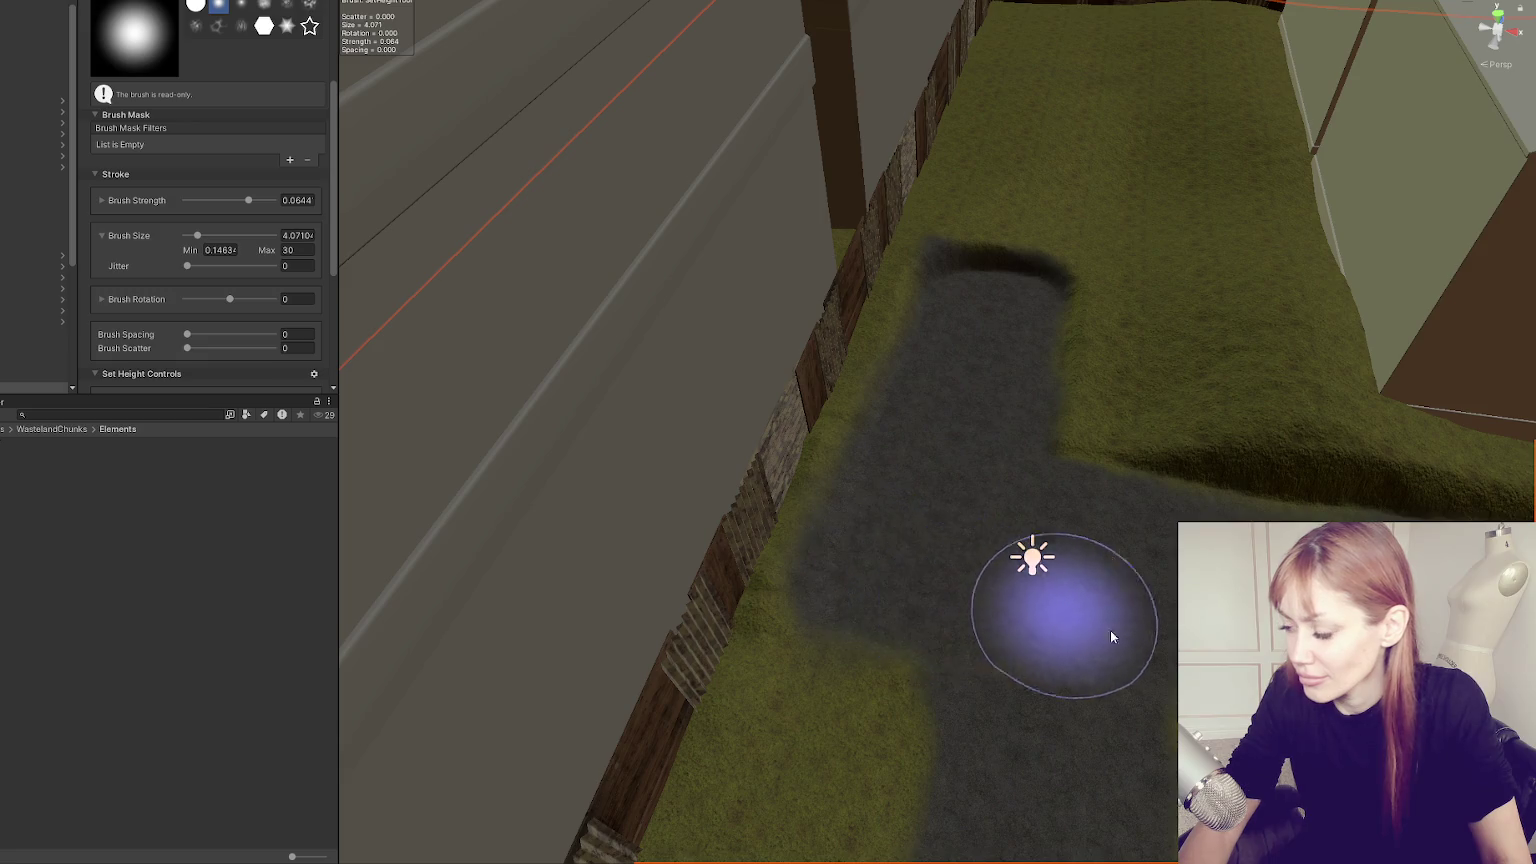
scroll(1055, 607, down, 3)
scroll(967, 670, up, 2)
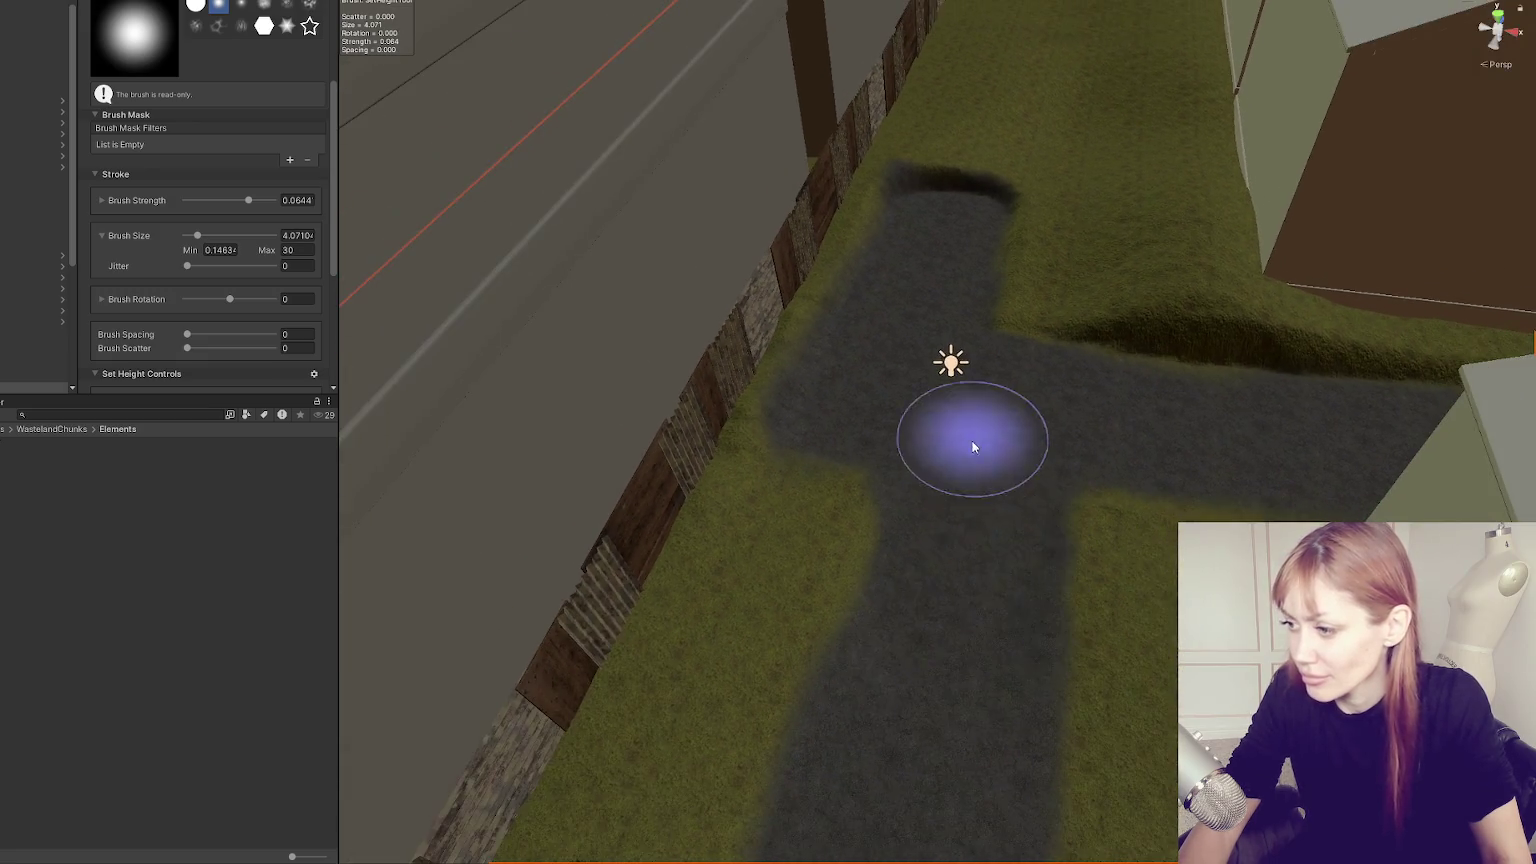
scroll(1015, 480, down, 2)
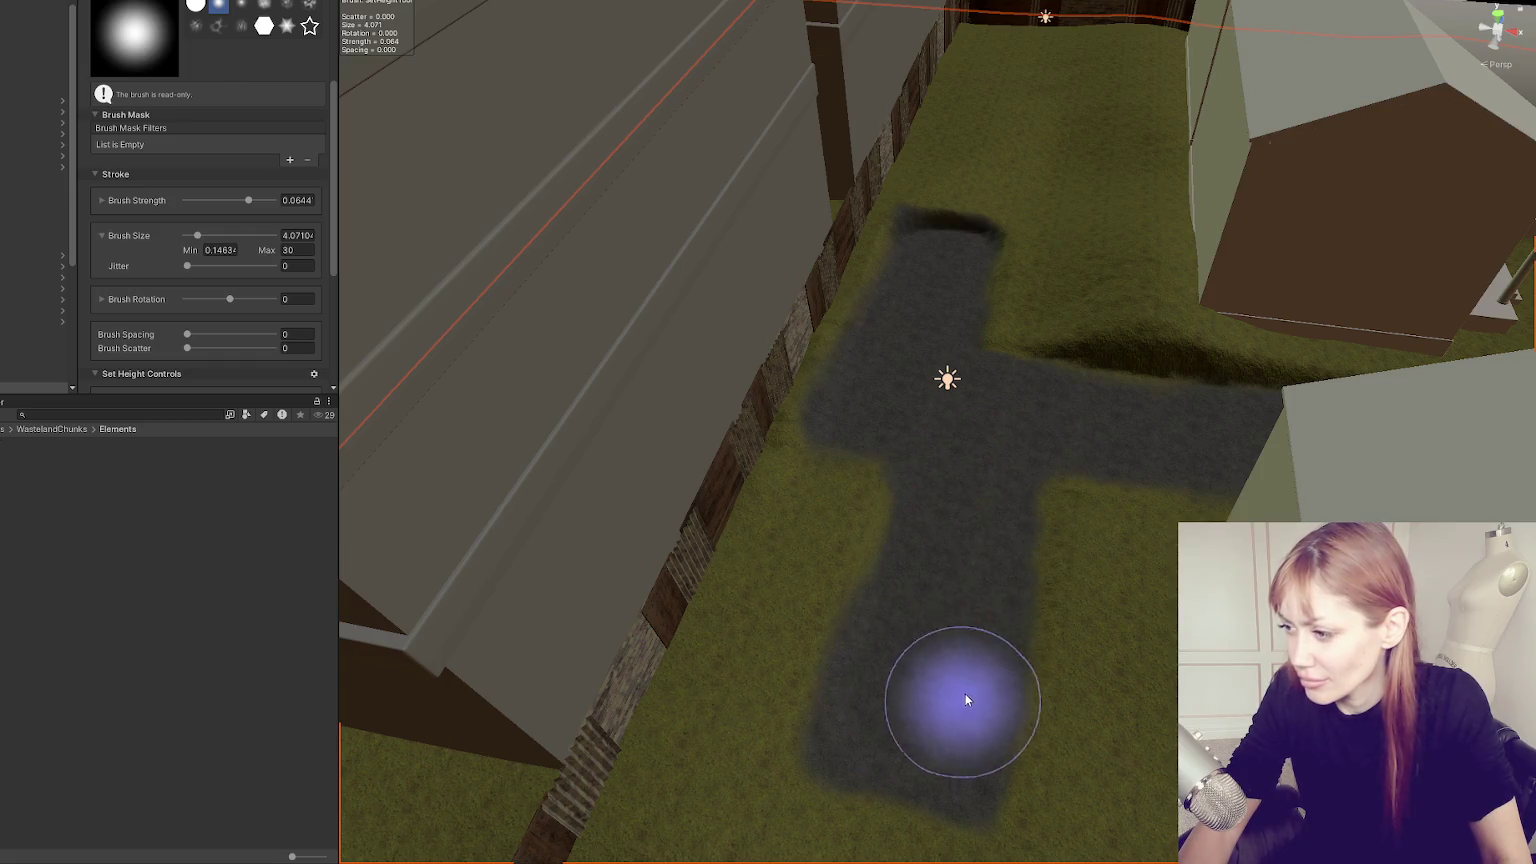
scroll(172, 170, up, 4)
scroll(172, 163, up, 1)
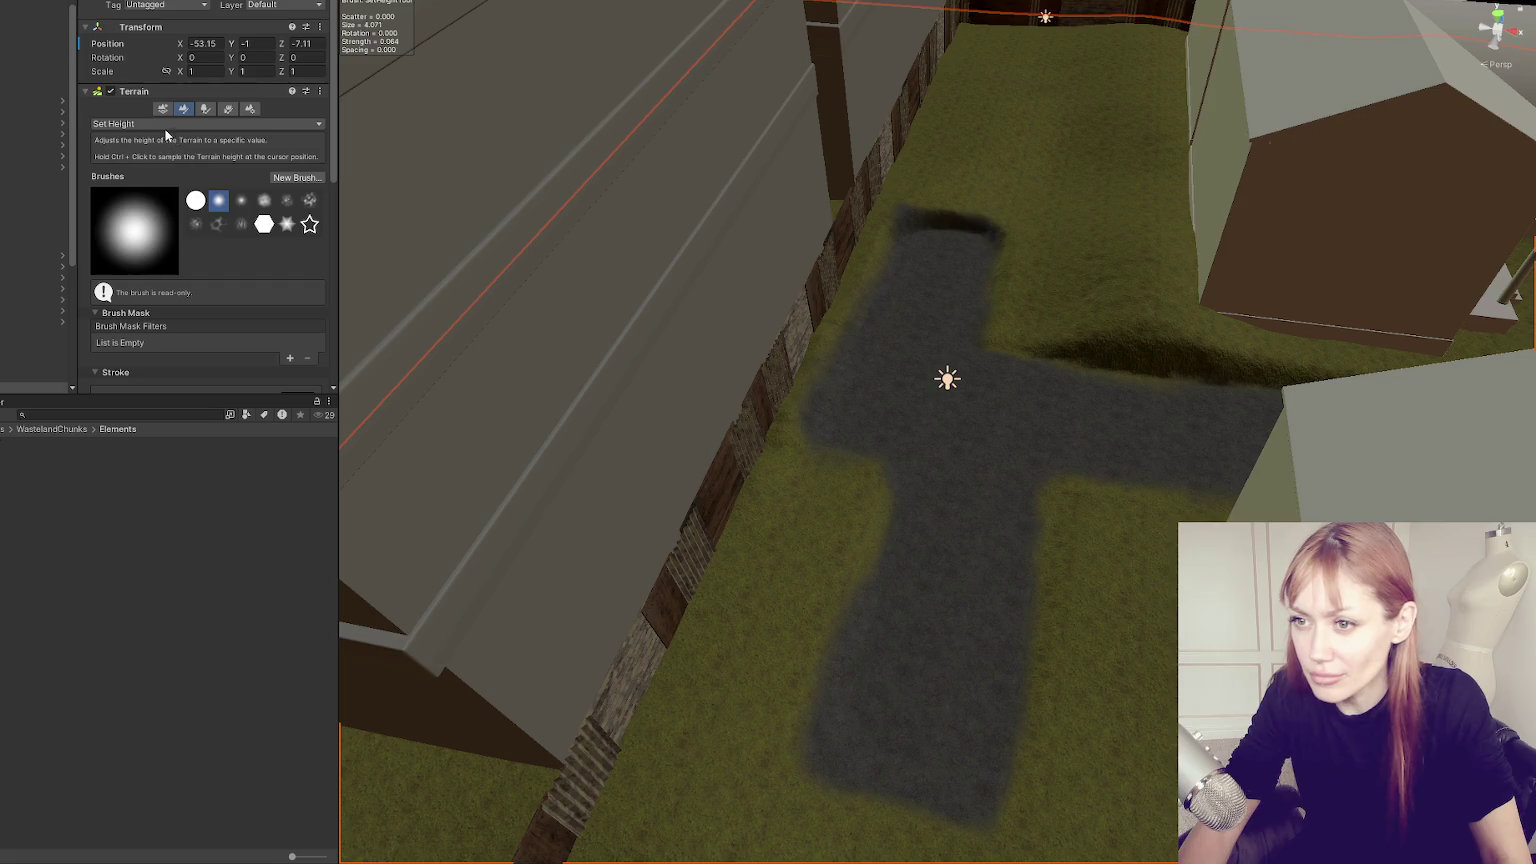
Paint Grass_A_TerrainLayer over the road's left edge and its lower end.
click(160, 123)
click(165, 277)
scroll(222, 263, down, 10)
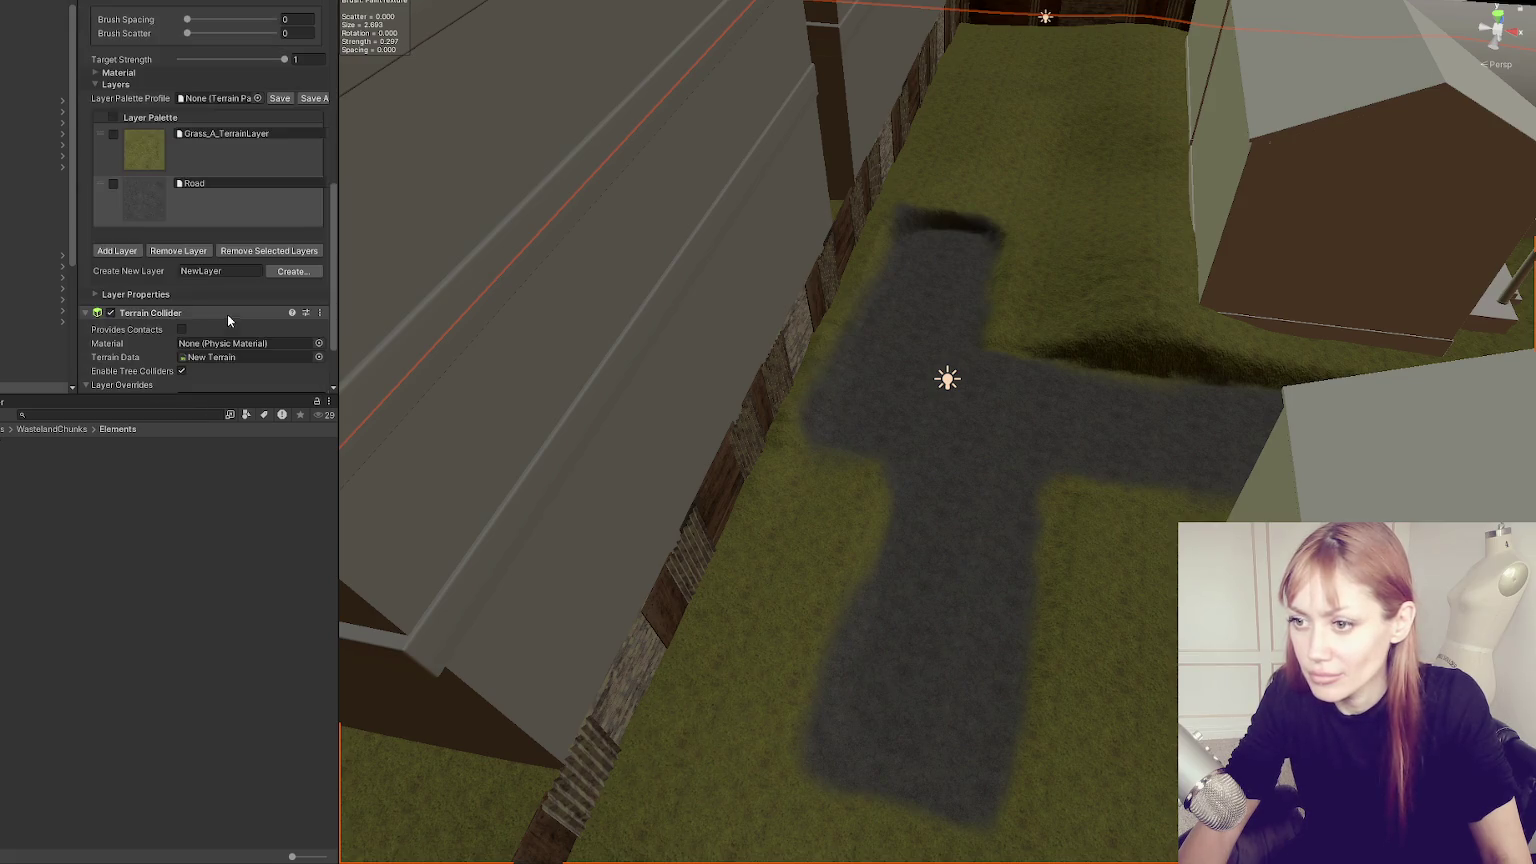
click(197, 158)
scroll(949, 326, up, 5)
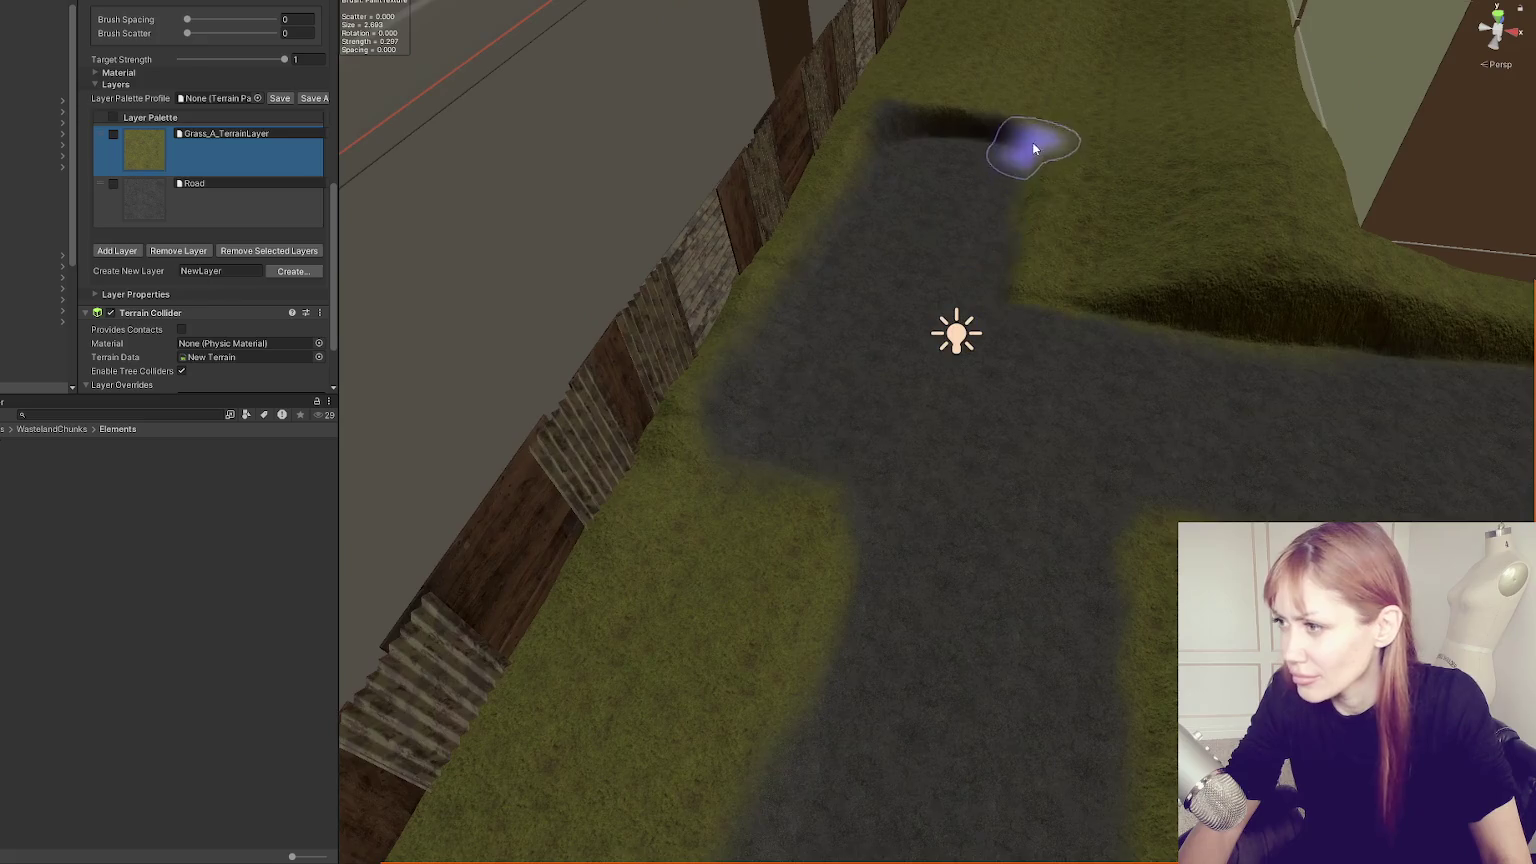
mouse_move(790, 233)
mouse_down()
mouse_move(703, 418)
mouse_move(873, 85)
mouse_up()
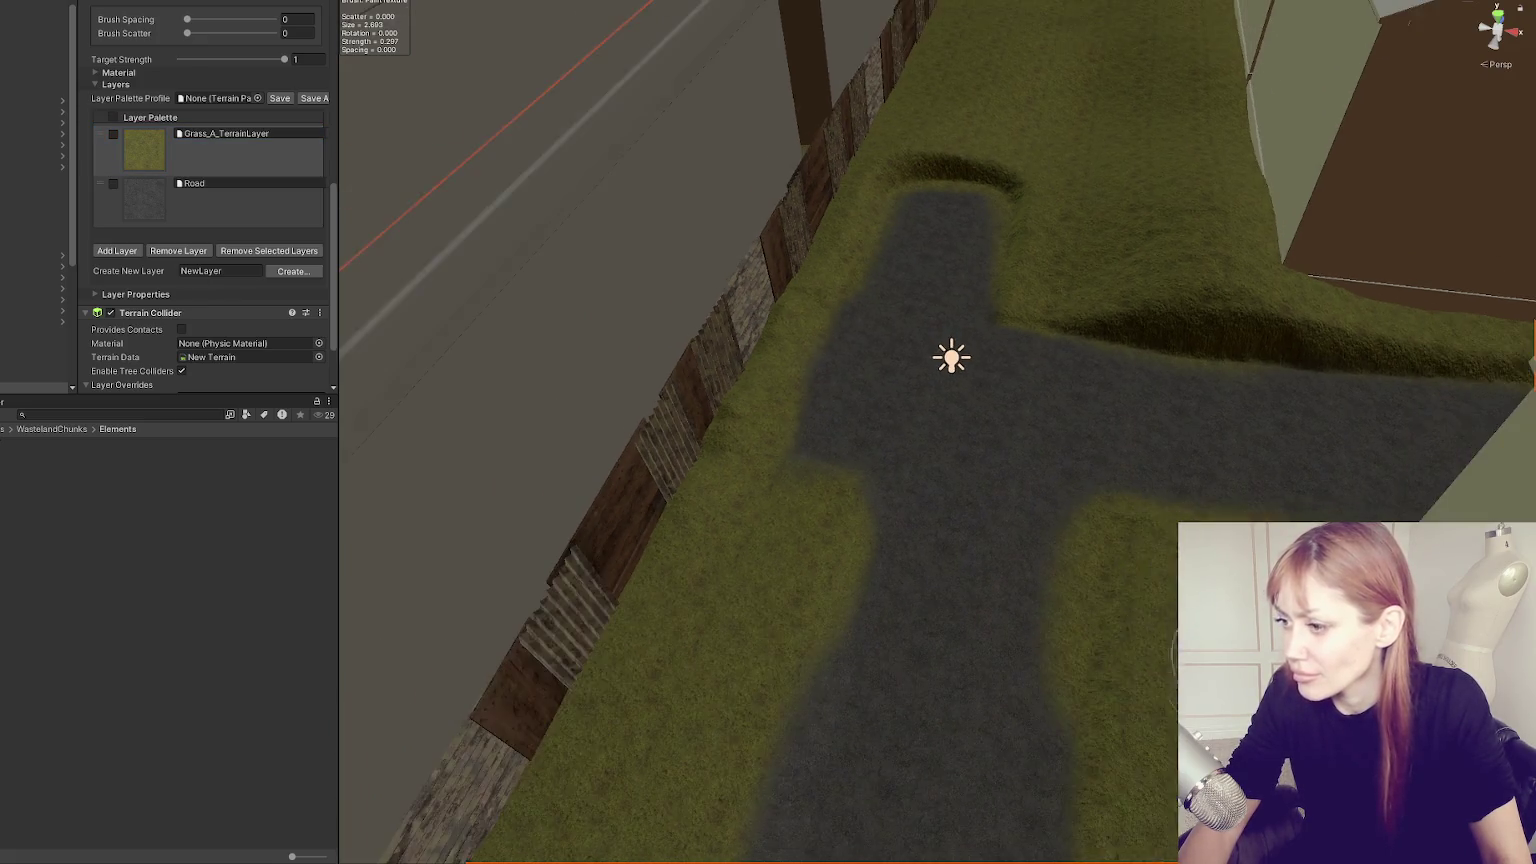
scroll(1138, 190, down, 5)
mouse_move(1097, 521)
mouse_down()
mouse_move(885, 470)
mouse_move(789, 415)
mouse_move(1025, 425)
mouse_up()
mouse_move(1107, 302)
mouse_down()
mouse_move(1141, 514)
mouse_move(1164, 325)
mouse_move(1061, 276)
mouse_move(700, 200)
mouse_up()
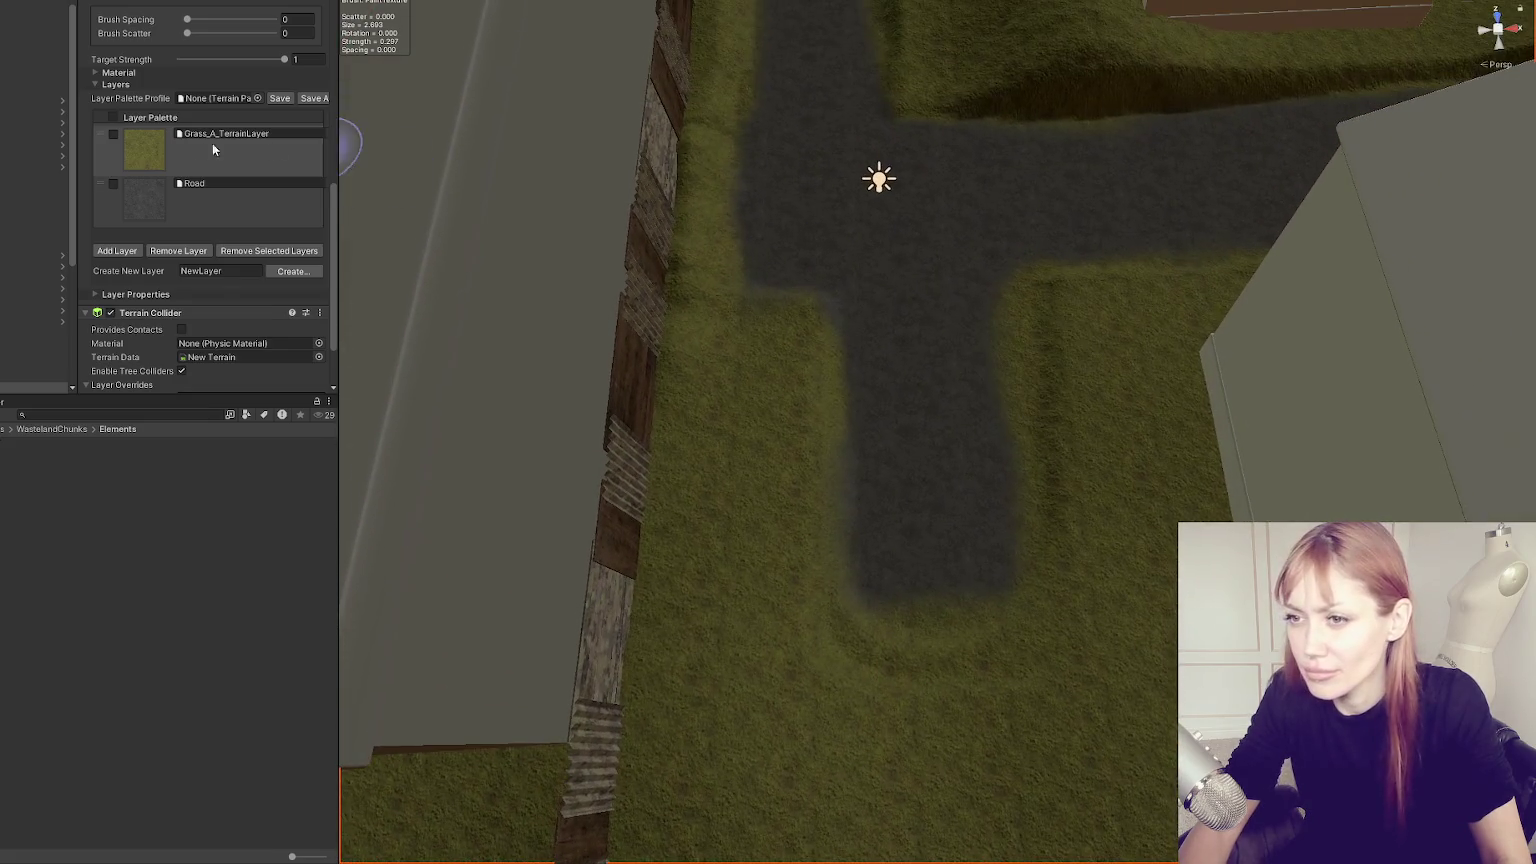
scroll(270, 144, up, 10)
click(140, 48)
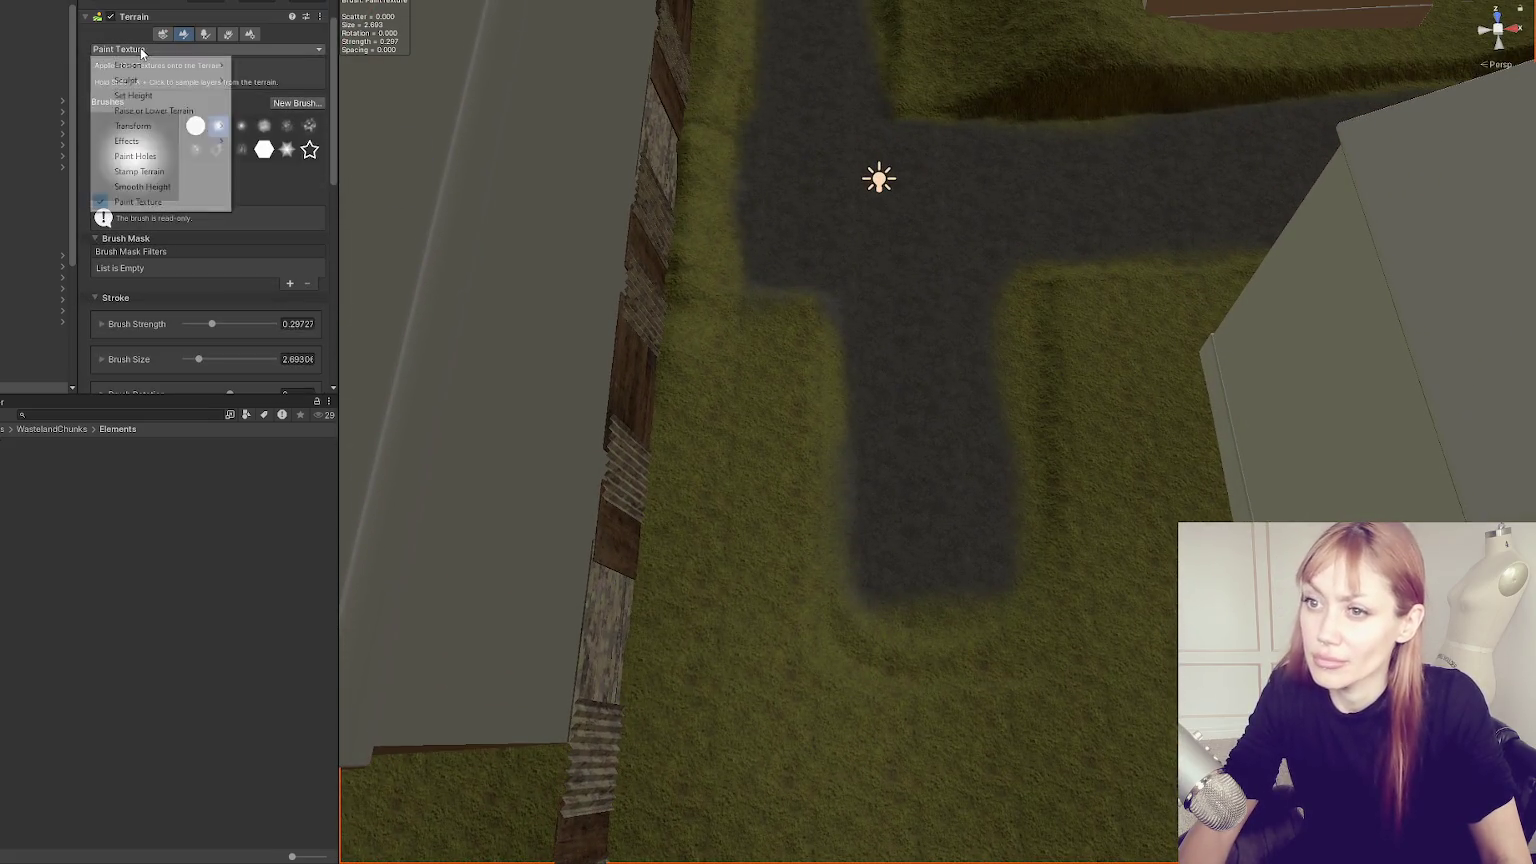
With Raise or Lower Terrain, sculpt the road's end and extend the sunken path over the grass left of the junction.
click(158, 112)
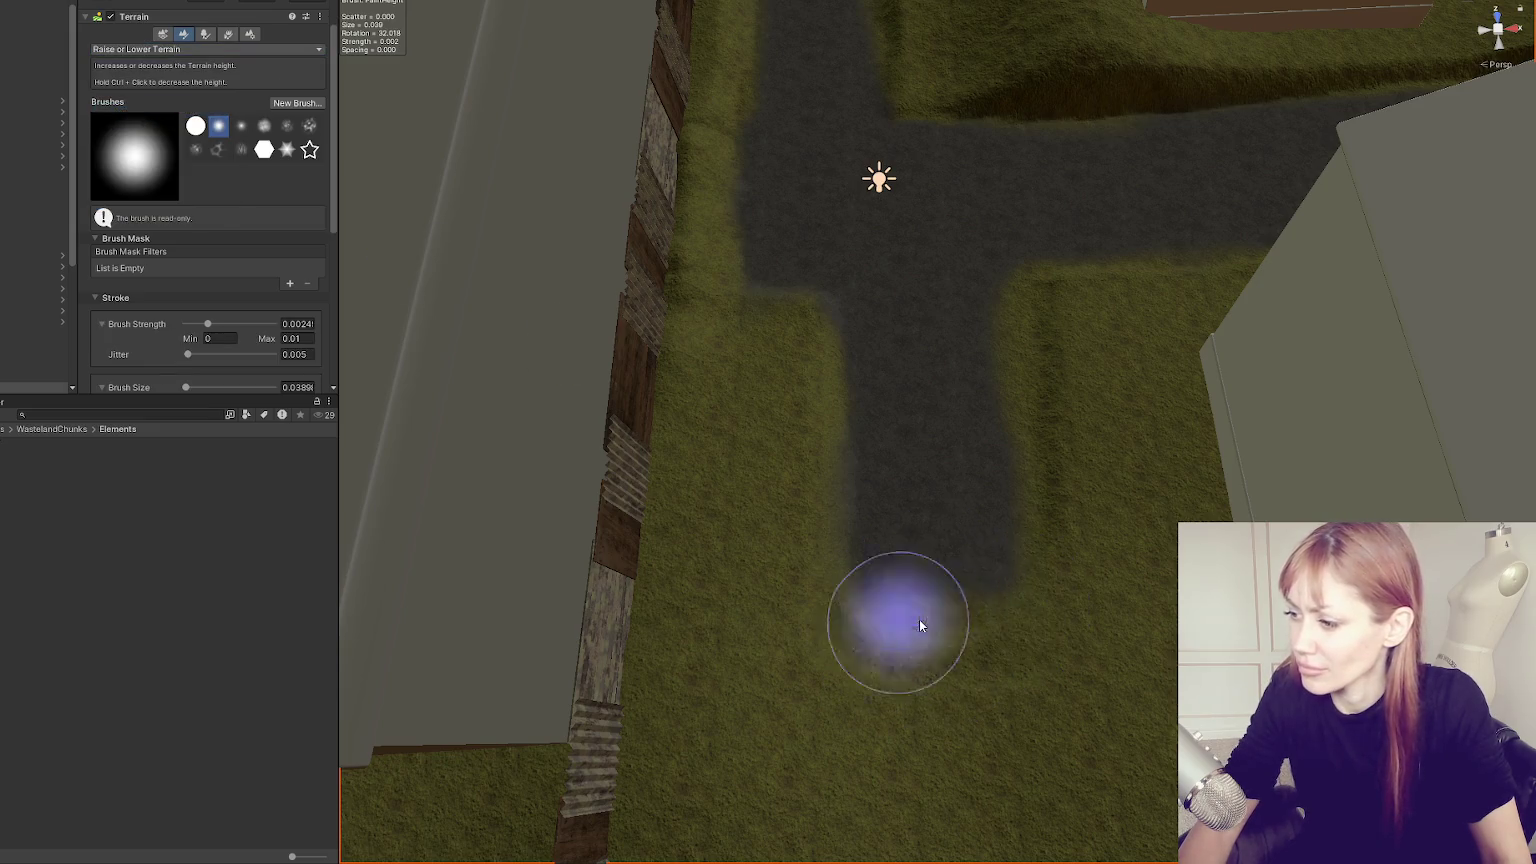
drag(889, 625, 823, 641)
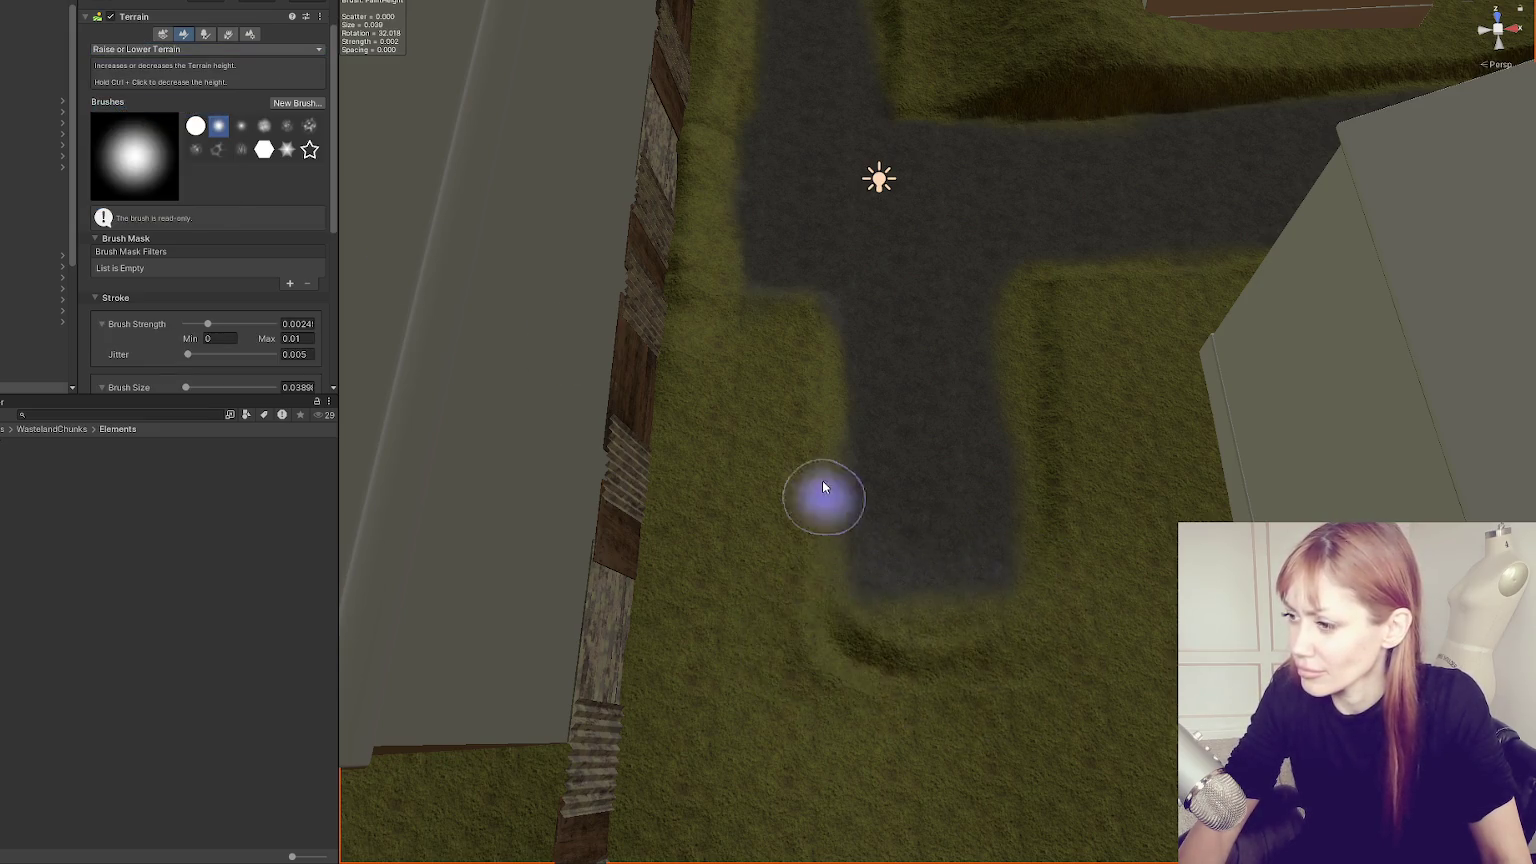
mouse_move(1053, 453)
mouse_down()
mouse_move(1155, 597)
mouse_move(980, 302)
mouse_up()
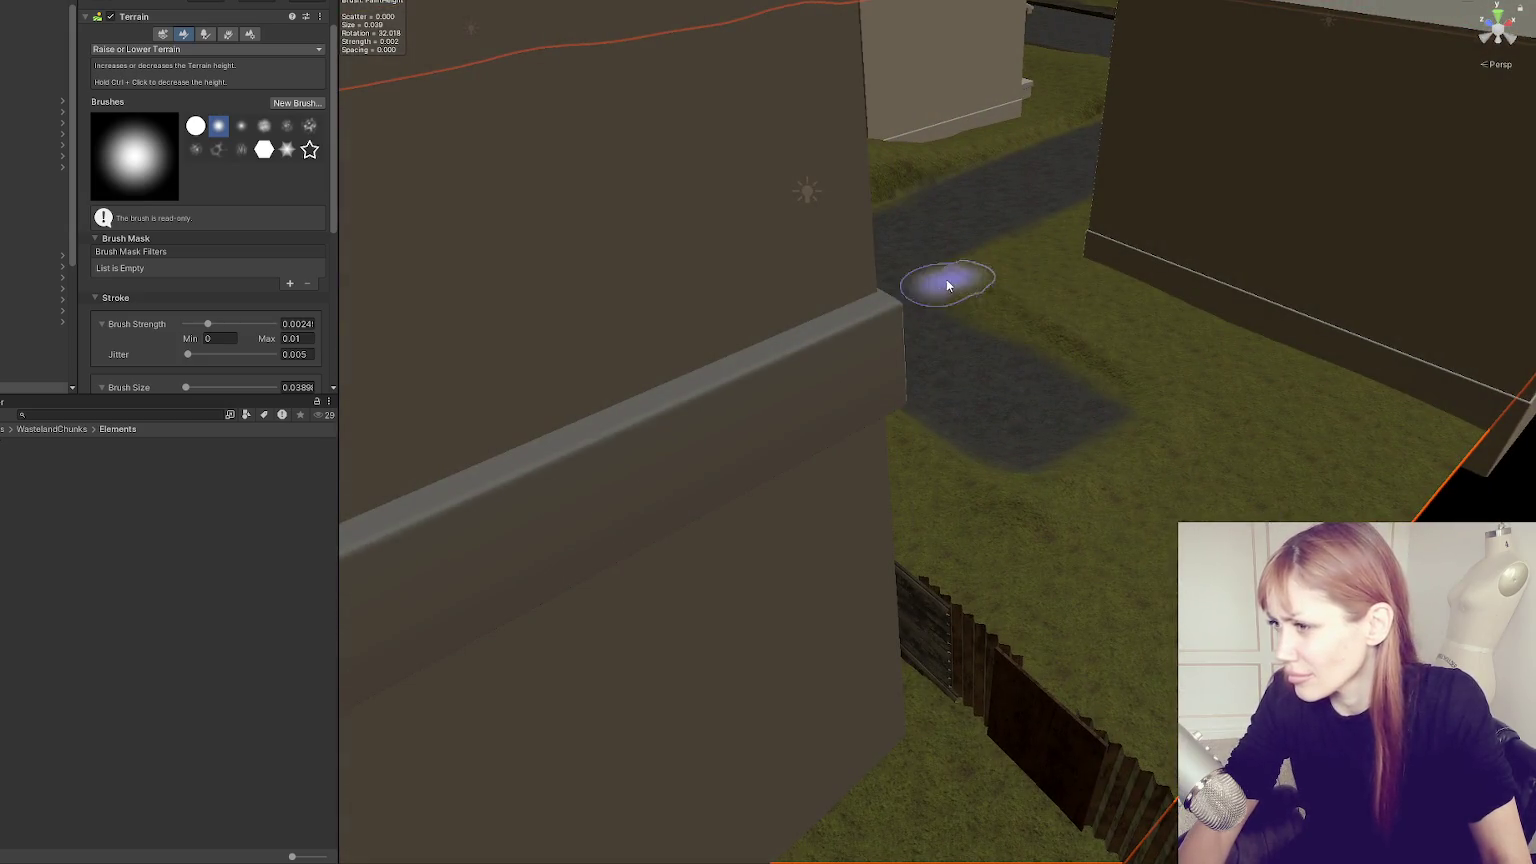
drag(1114, 497, 1066, 507)
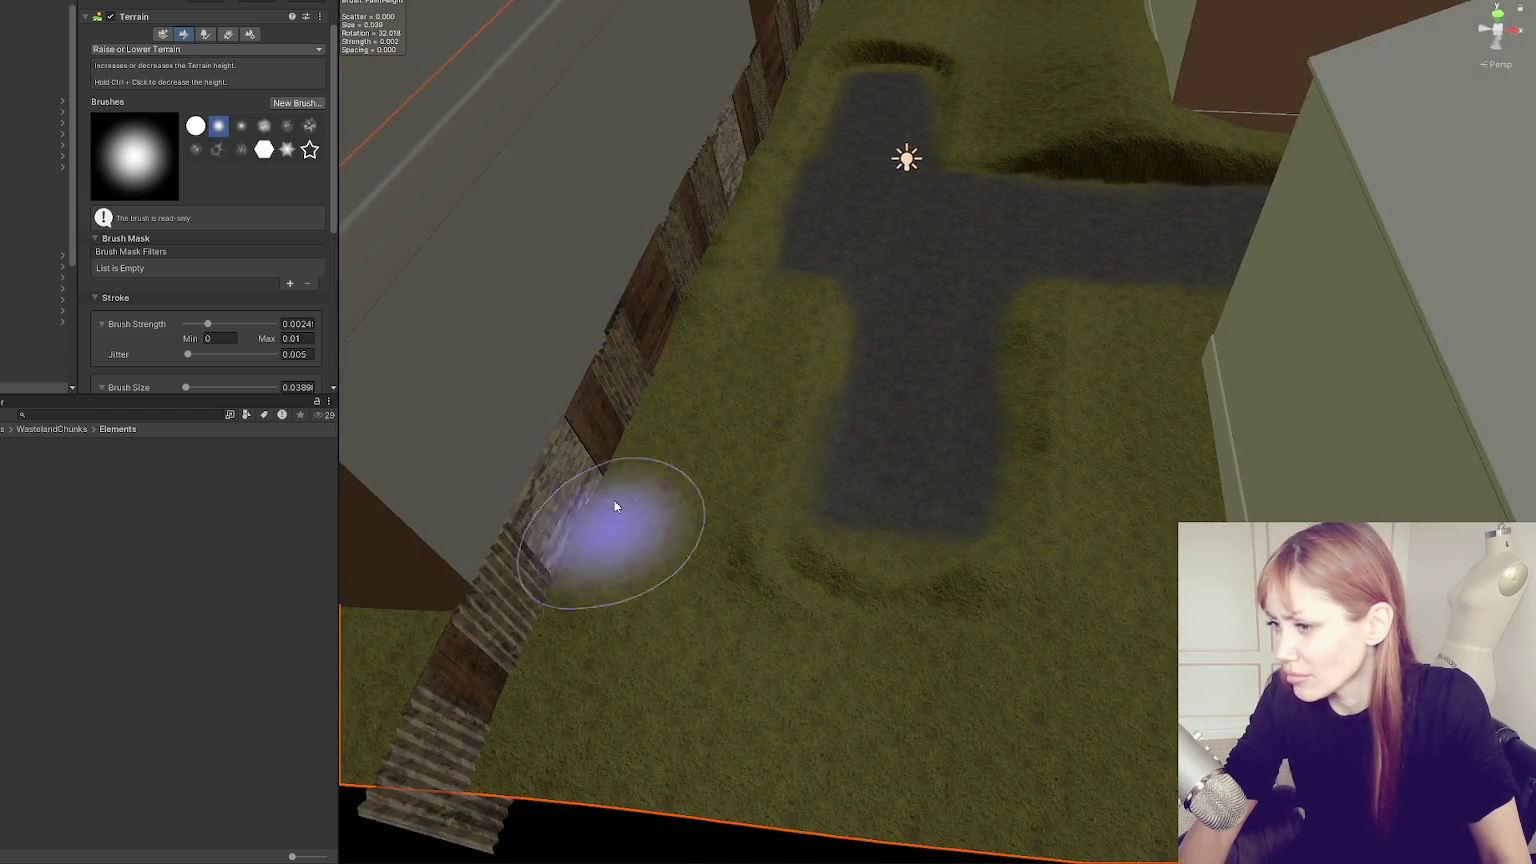
mouse_move(790, 83)
mouse_down()
mouse_move(778, 302)
mouse_move(1069, 396)
mouse_up()
drag(512, 402, 660, 400)
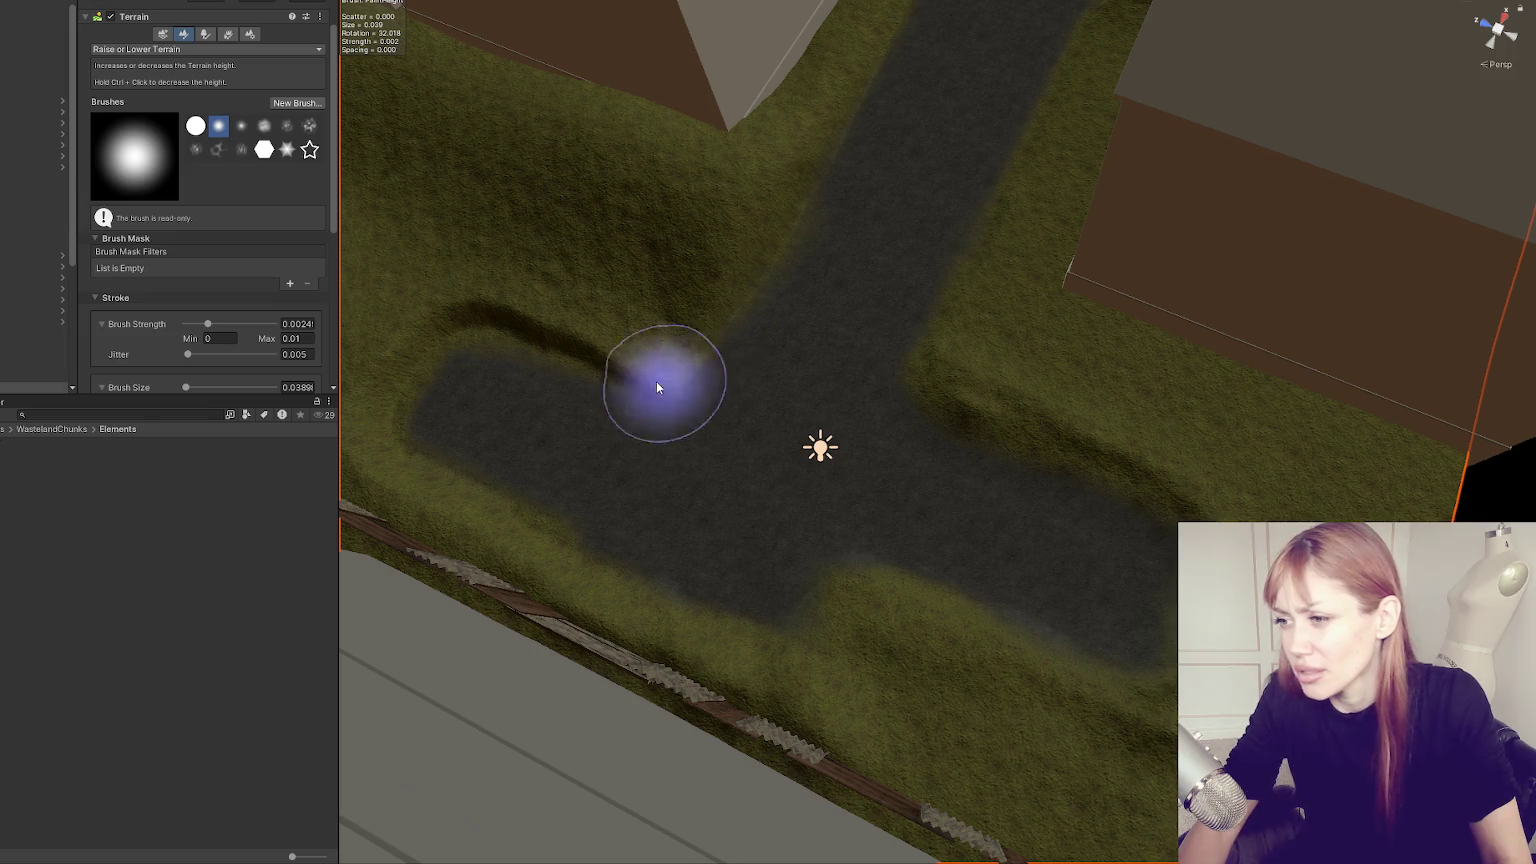
drag(761, 384, 878, 309)
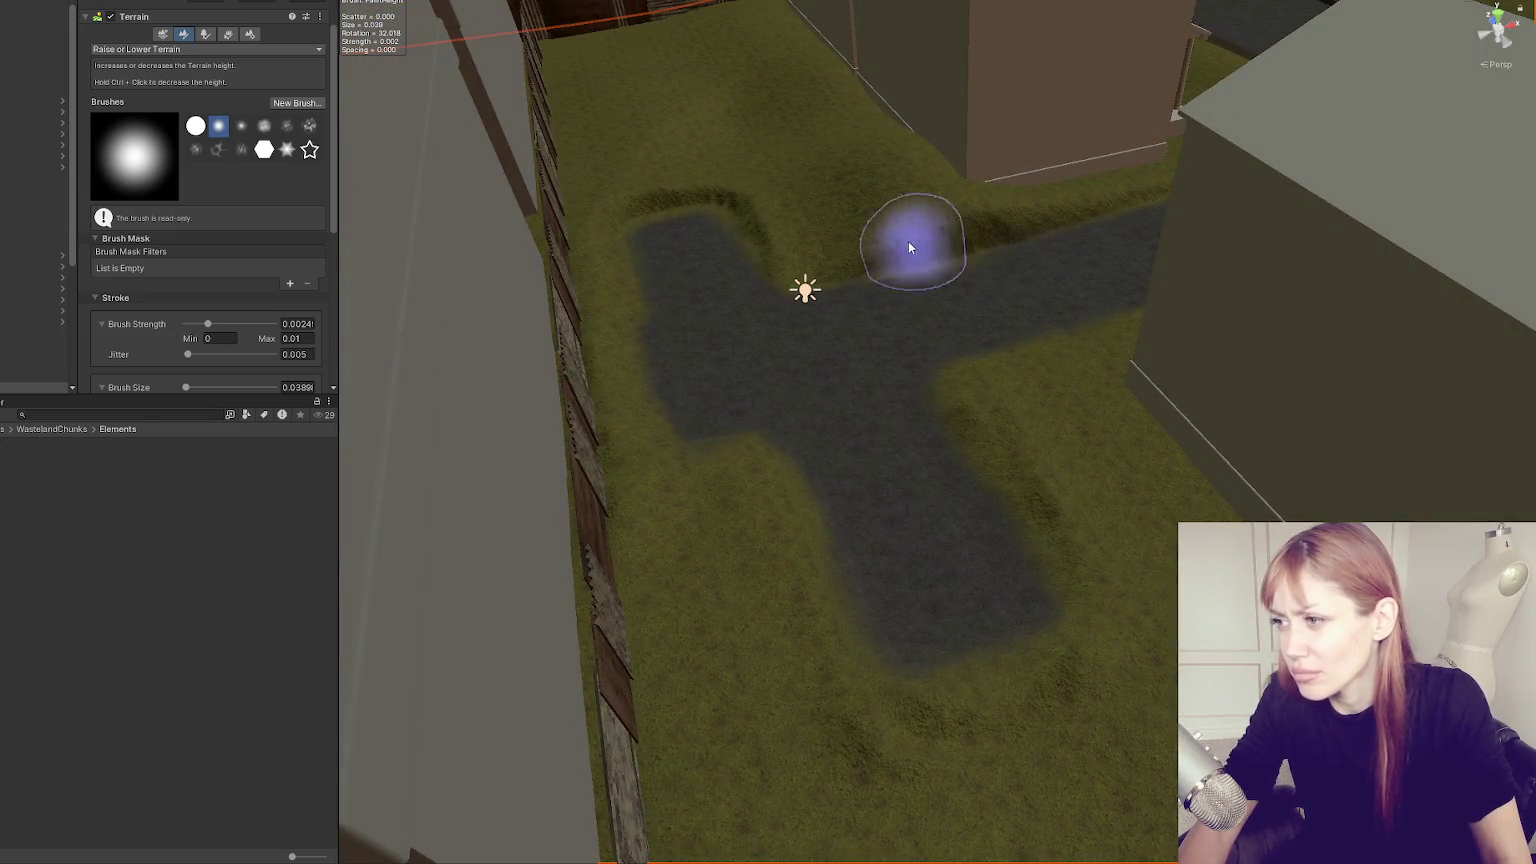
Enlarge the sculpting brush to about 10.7 and leave the terrain tool.
scroll(203, 312, down, 5)
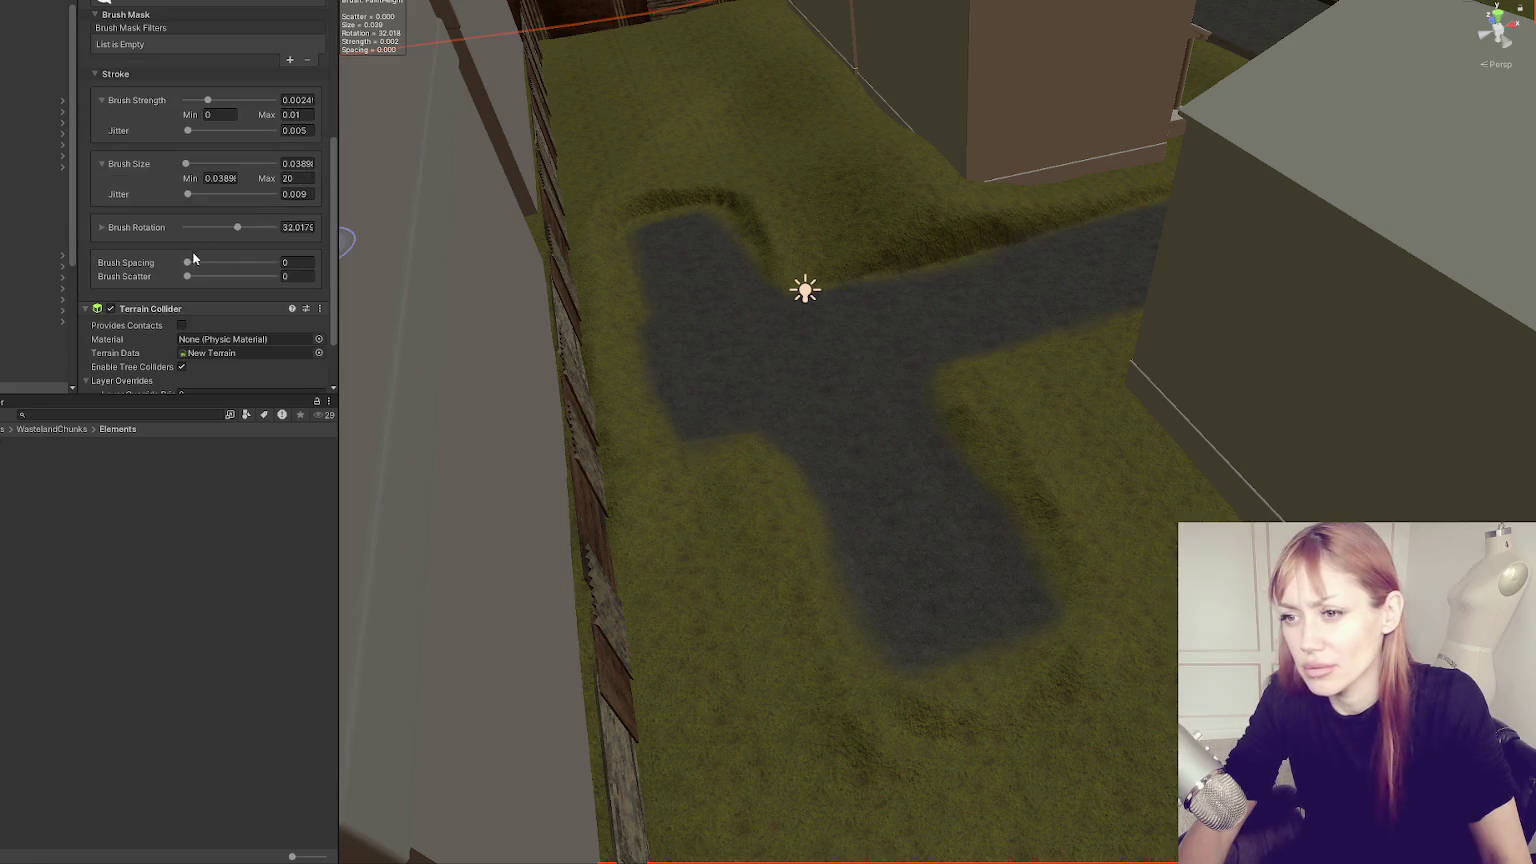
click(232, 163)
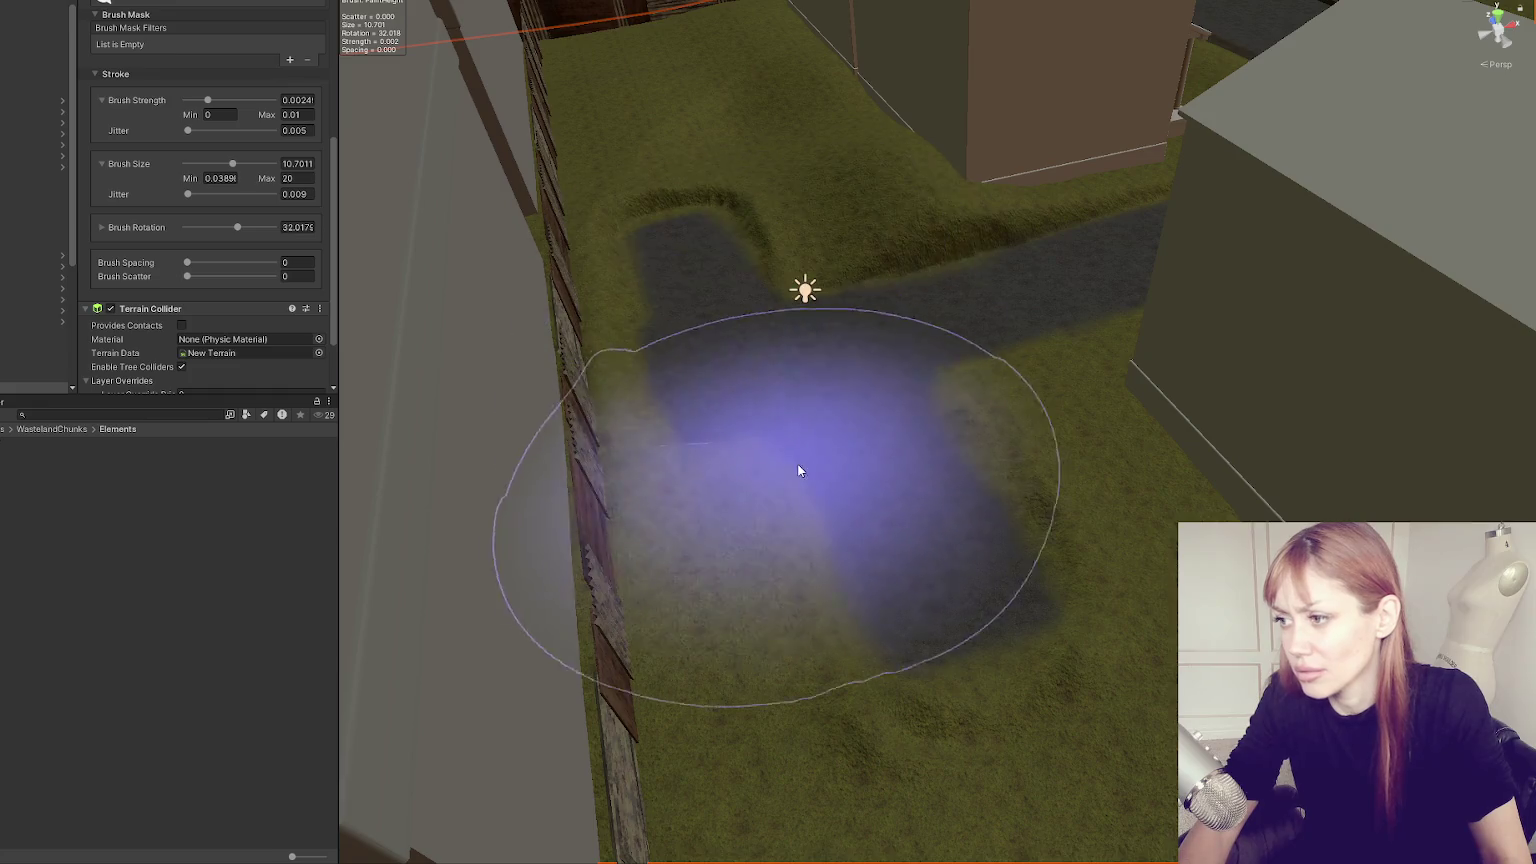
mouse_move(1102, 246)
mouse_down()
mouse_move(943, 233)
mouse_move(891, 312)
mouse_up()
mouse_move(984, 353)
mouse_down()
mouse_move(1020, 451)
mouse_move(965, 374)
mouse_up()
drag(949, 226, 1268, 378)
scroll(798, 110, up, 3)
scroll(798, 118, down, 3)
drag(686, 137, 864, 463)
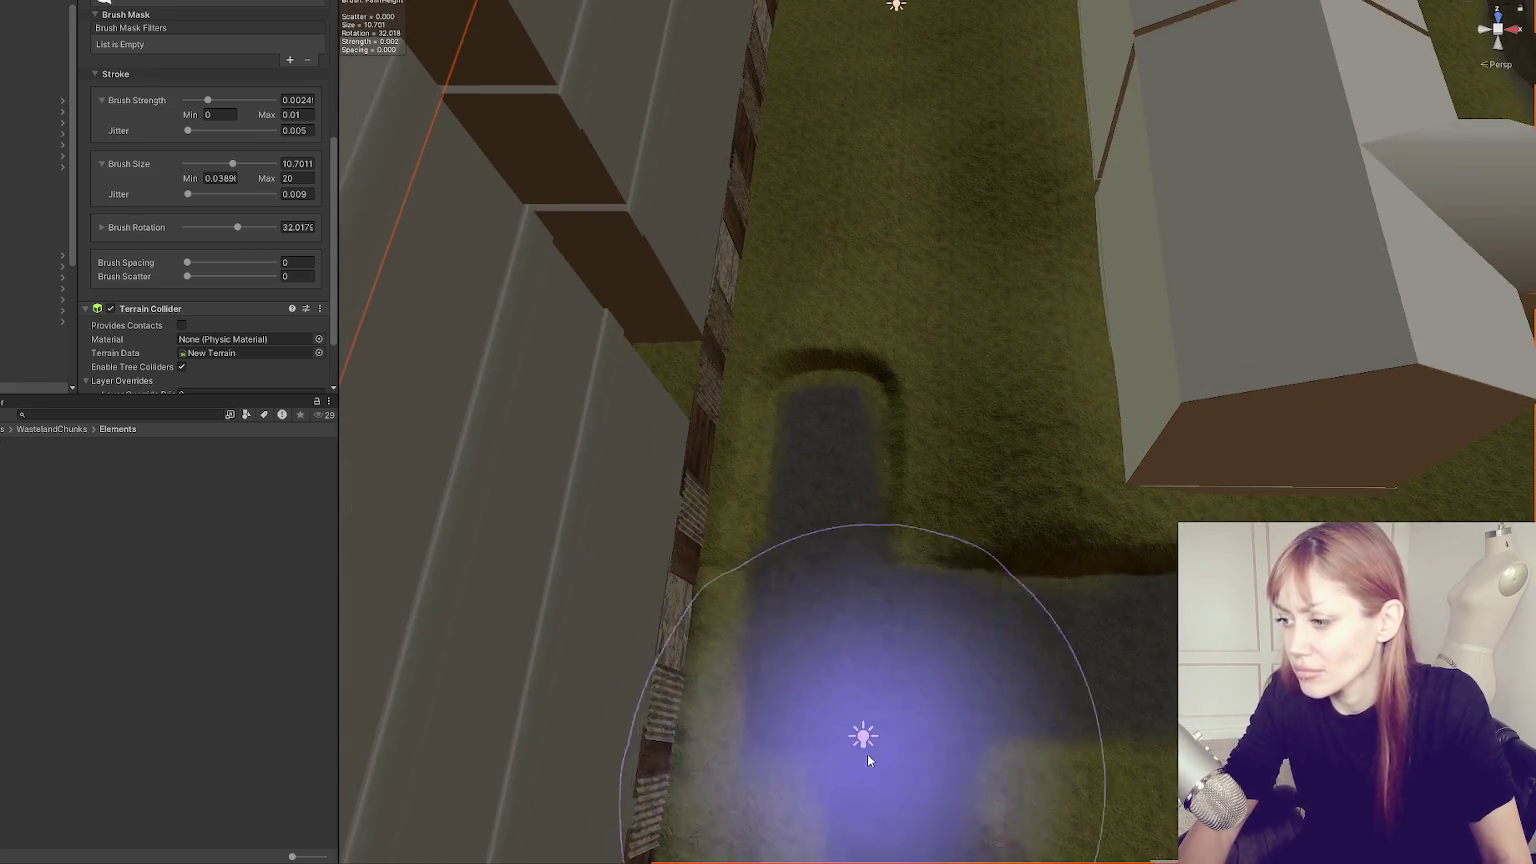
drag(857, 730, 934, 345)
scroll(934, 345, down, 5)
drag(1234, 439, 1070, 333)
key(w)
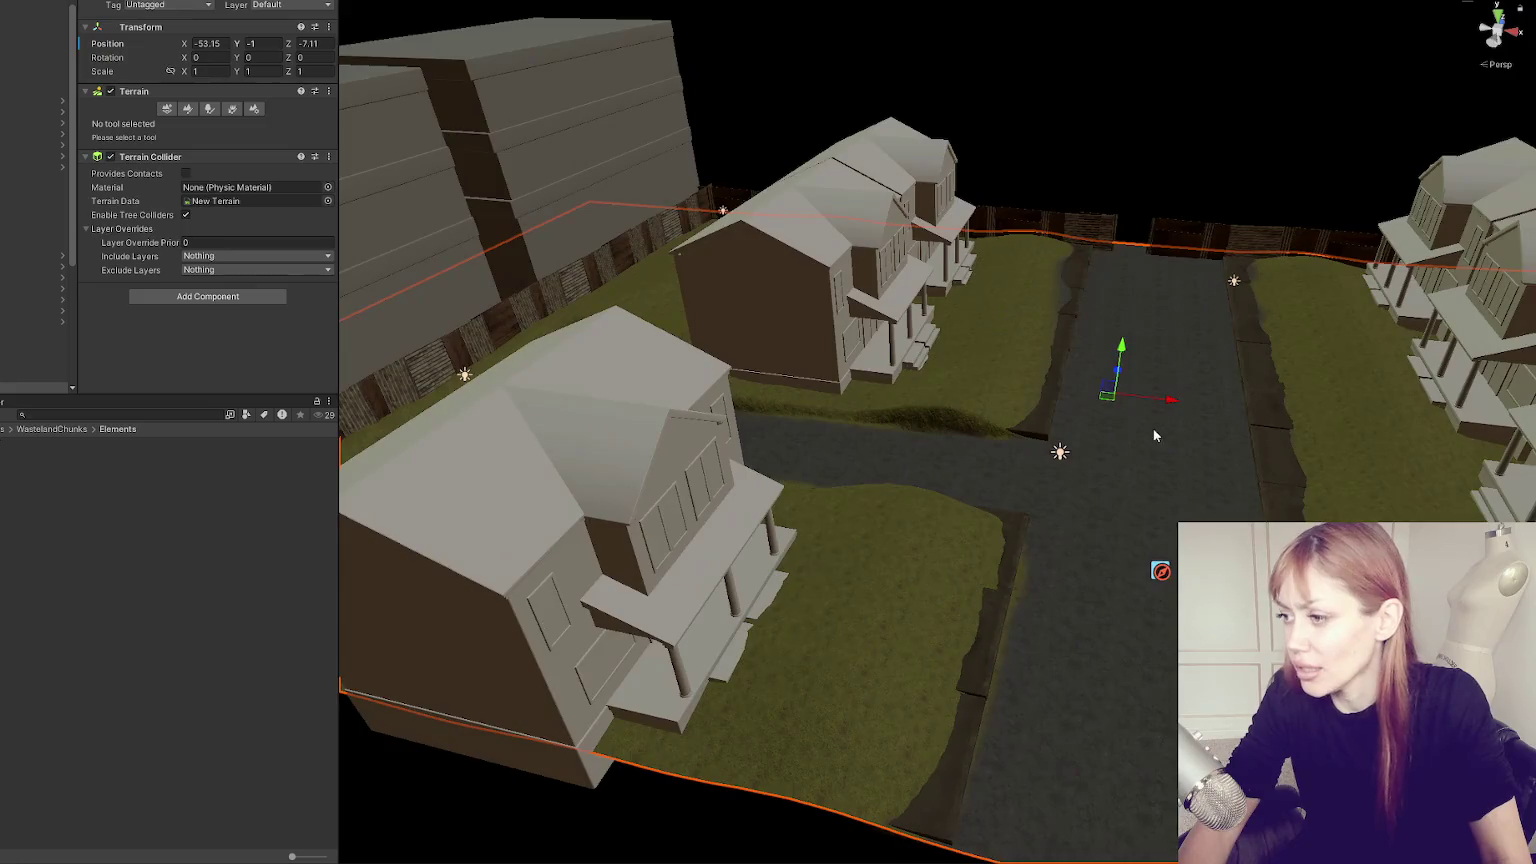
scroll(988, 372, up, 2)
scroll(988, 372, up, 2)
mouse_move(737, 432)
mouse_down()
mouse_move(980, 319)
mouse_move(778, 380)
mouse_up()
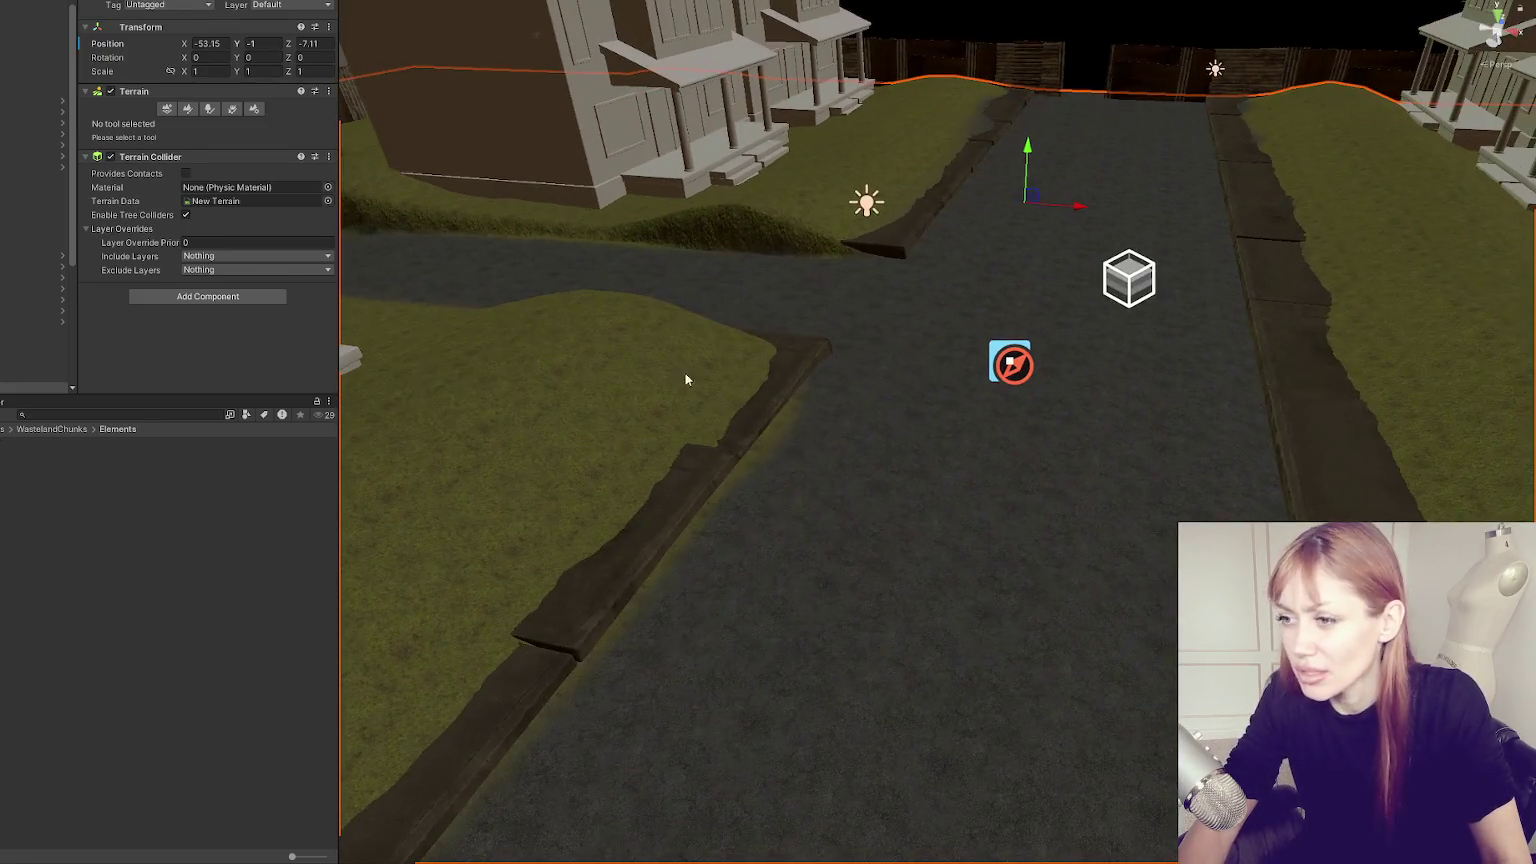
Switch the terrain to Paint Texture with the Road layer selected.
click(166, 109)
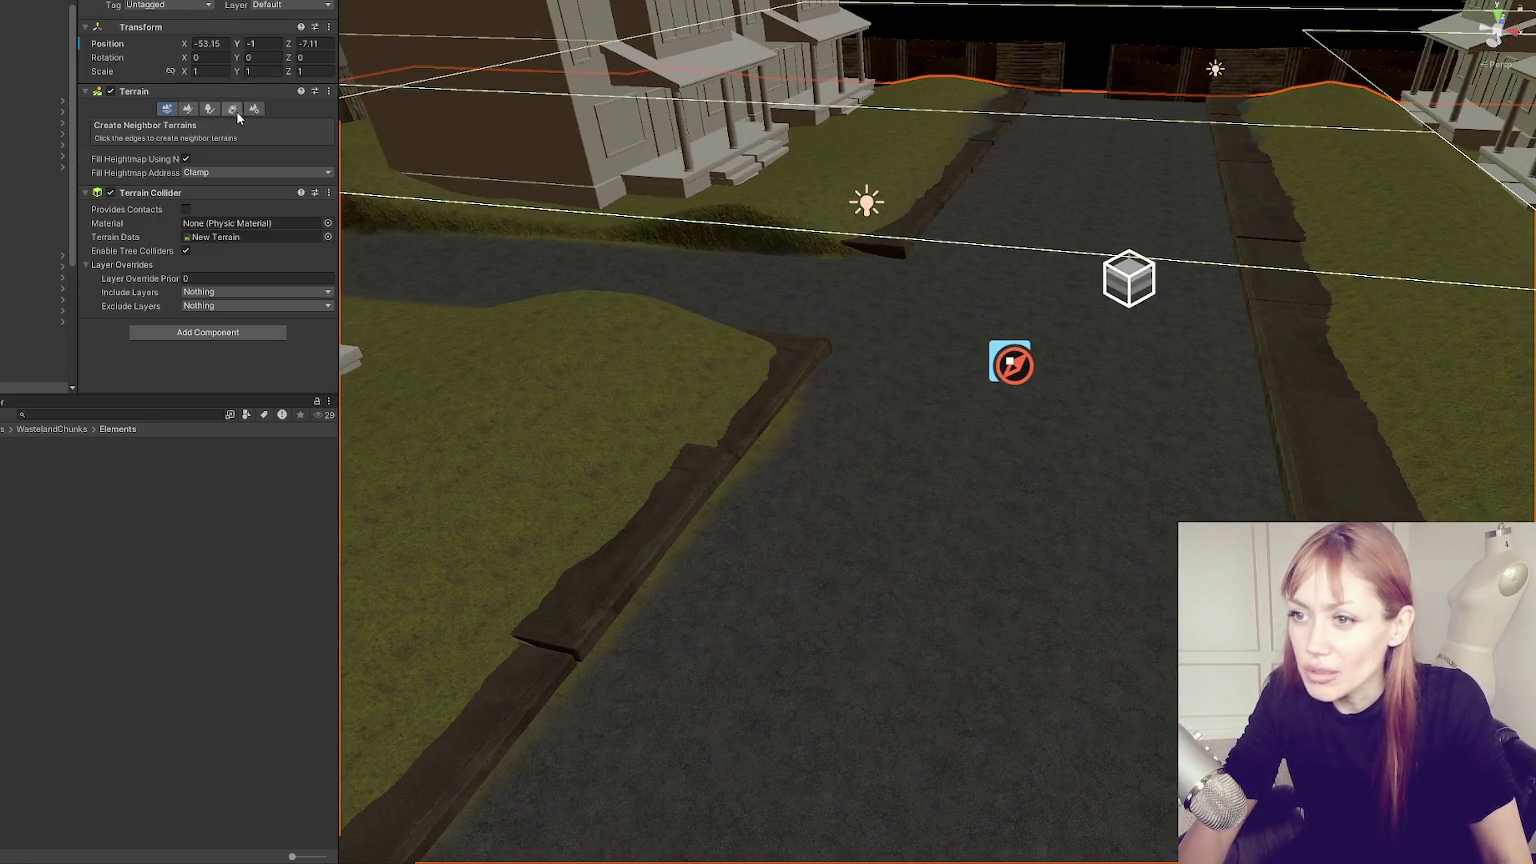
click(207, 109)
scroll(240, 250, down, 5)
scroll(232, 318, up, 5)
click(166, 124)
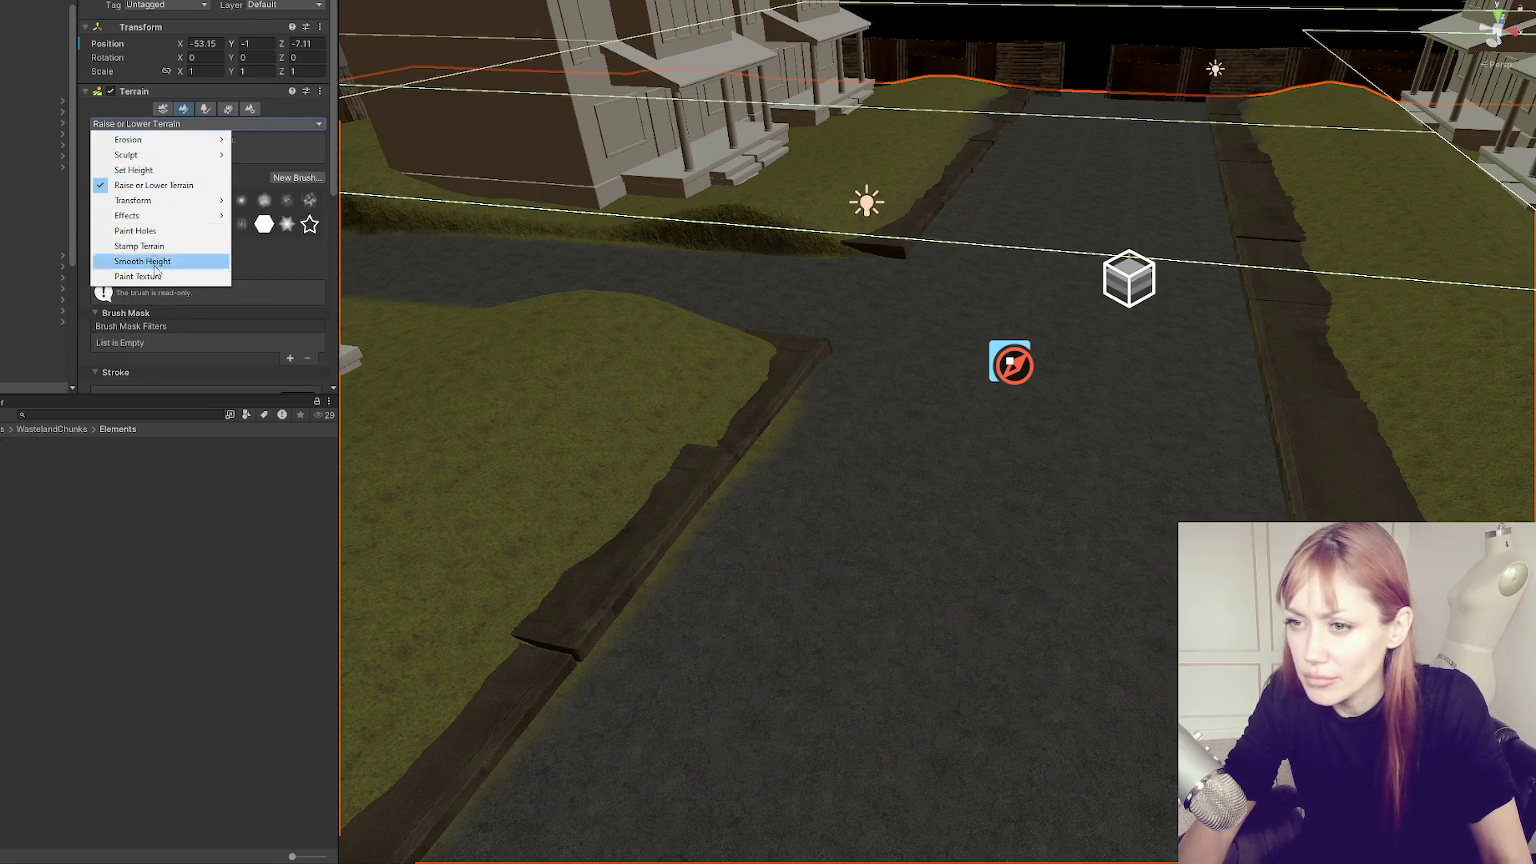
click(198, 242)
scroll(198, 242, down, 4)
scroll(190, 227, down, 4)
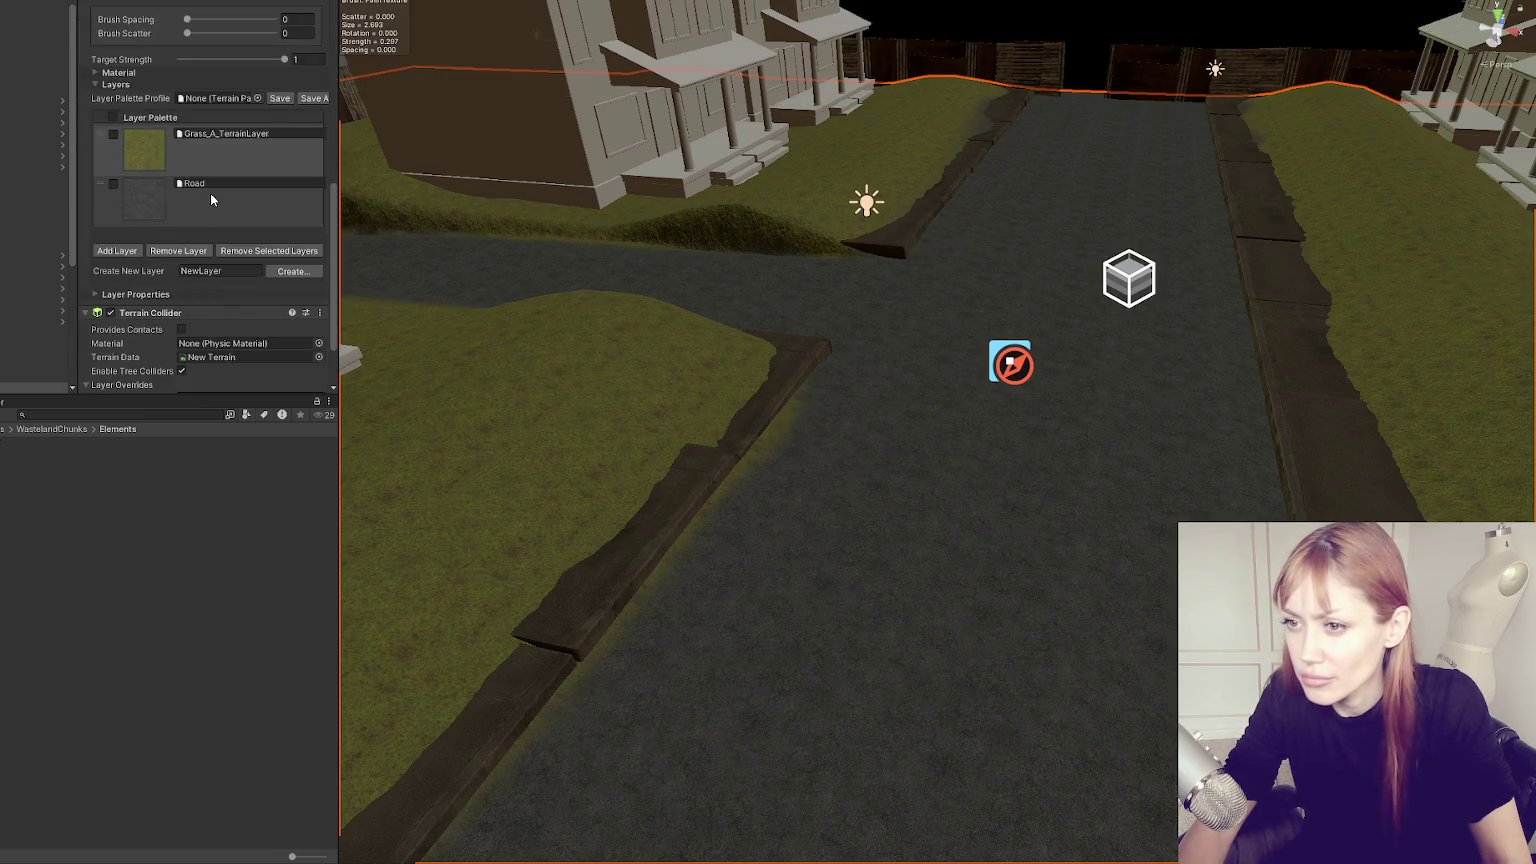
click(210, 193)
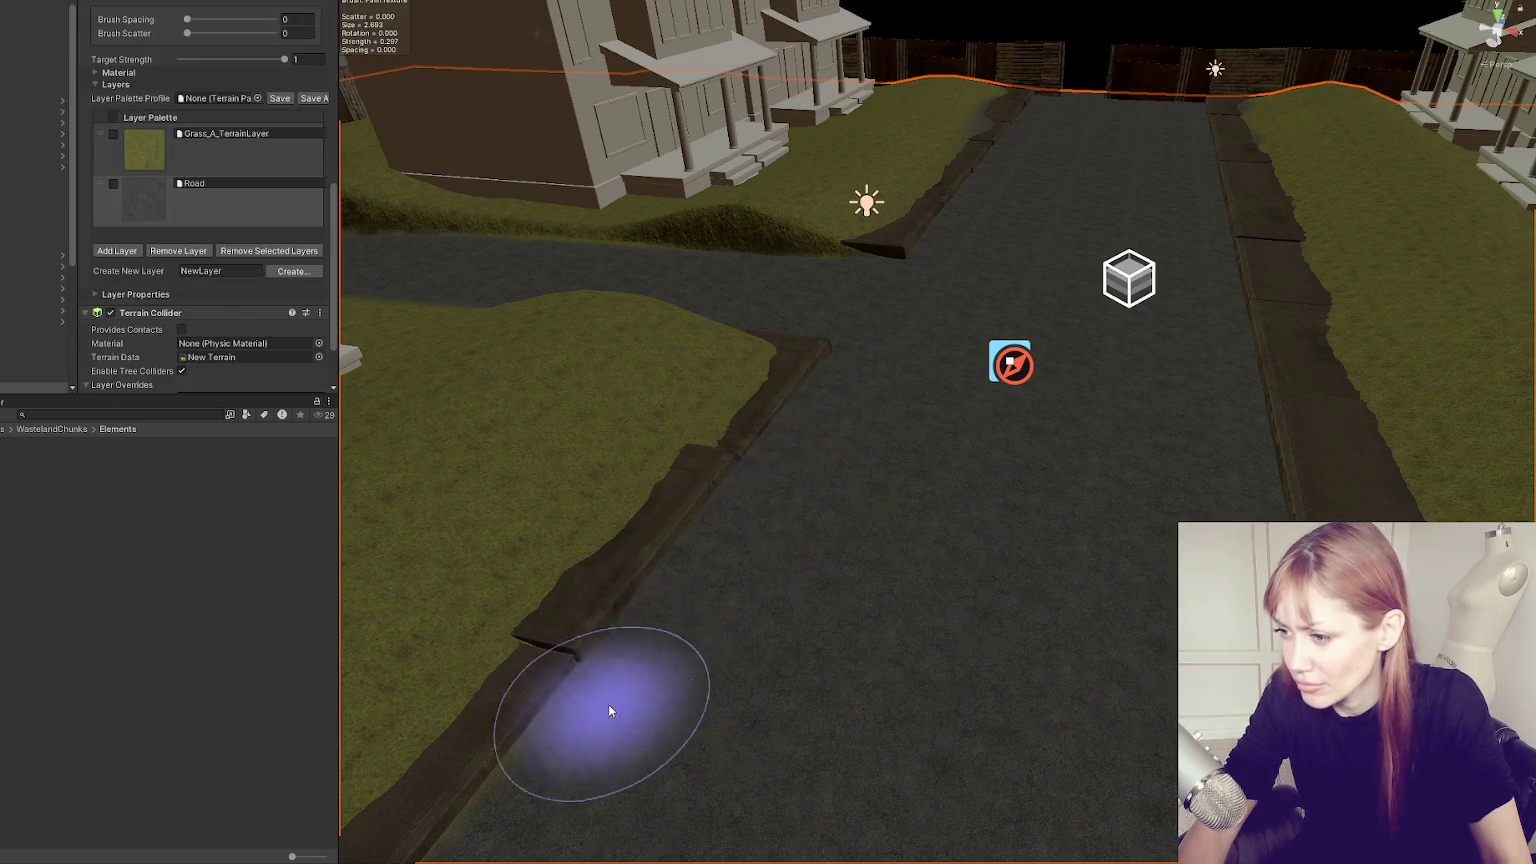
Reselect the terrain object while viewing the road and houses from above.
scroll(700, 650, down, 5)
drag(968, 432, 919, 600)
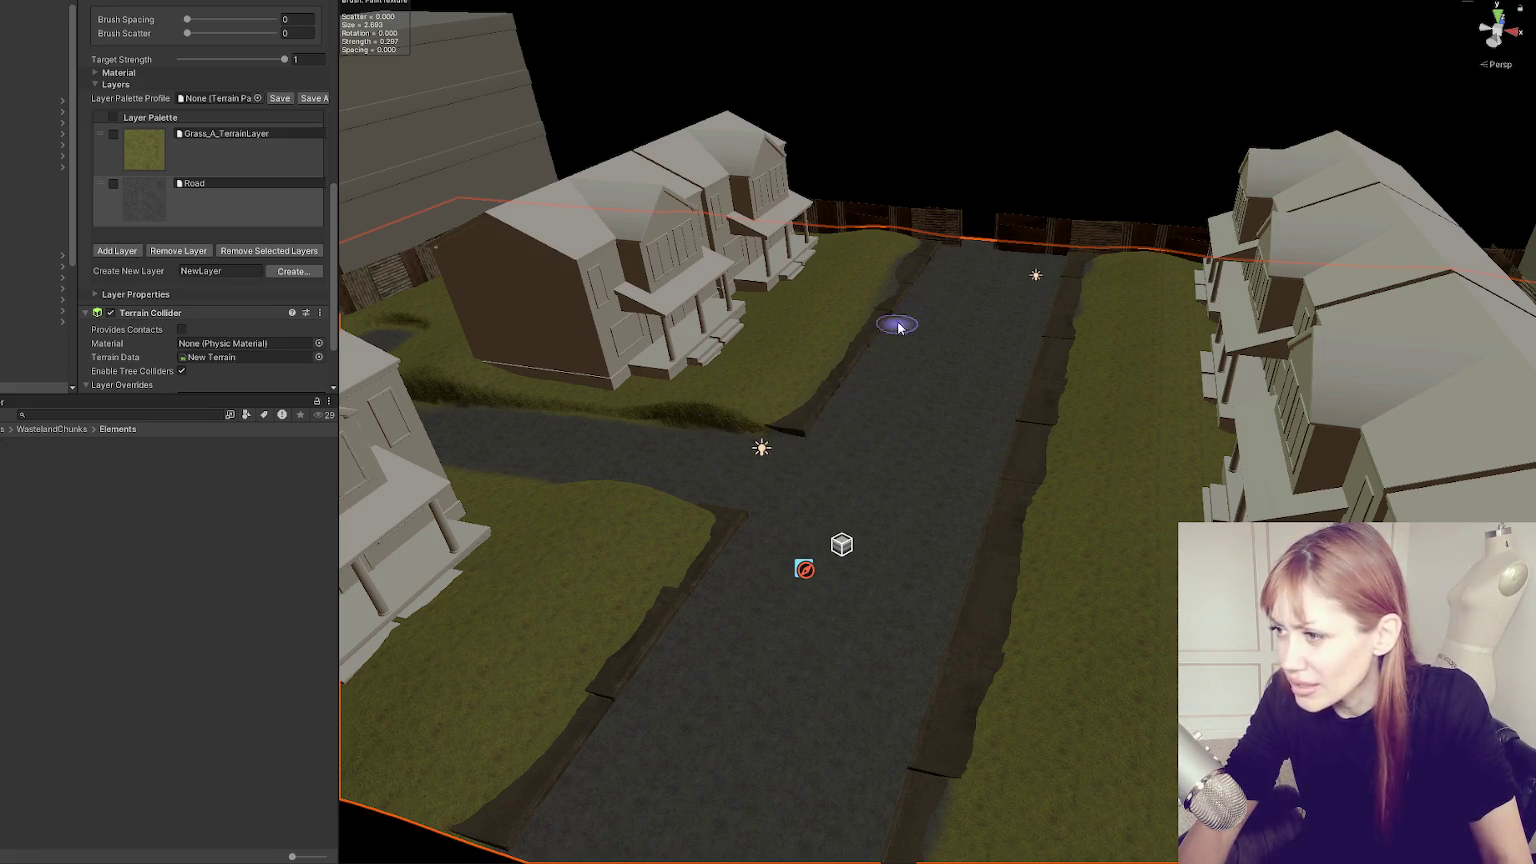
click(626, 358)
click(795, 509)
click(144, 123)
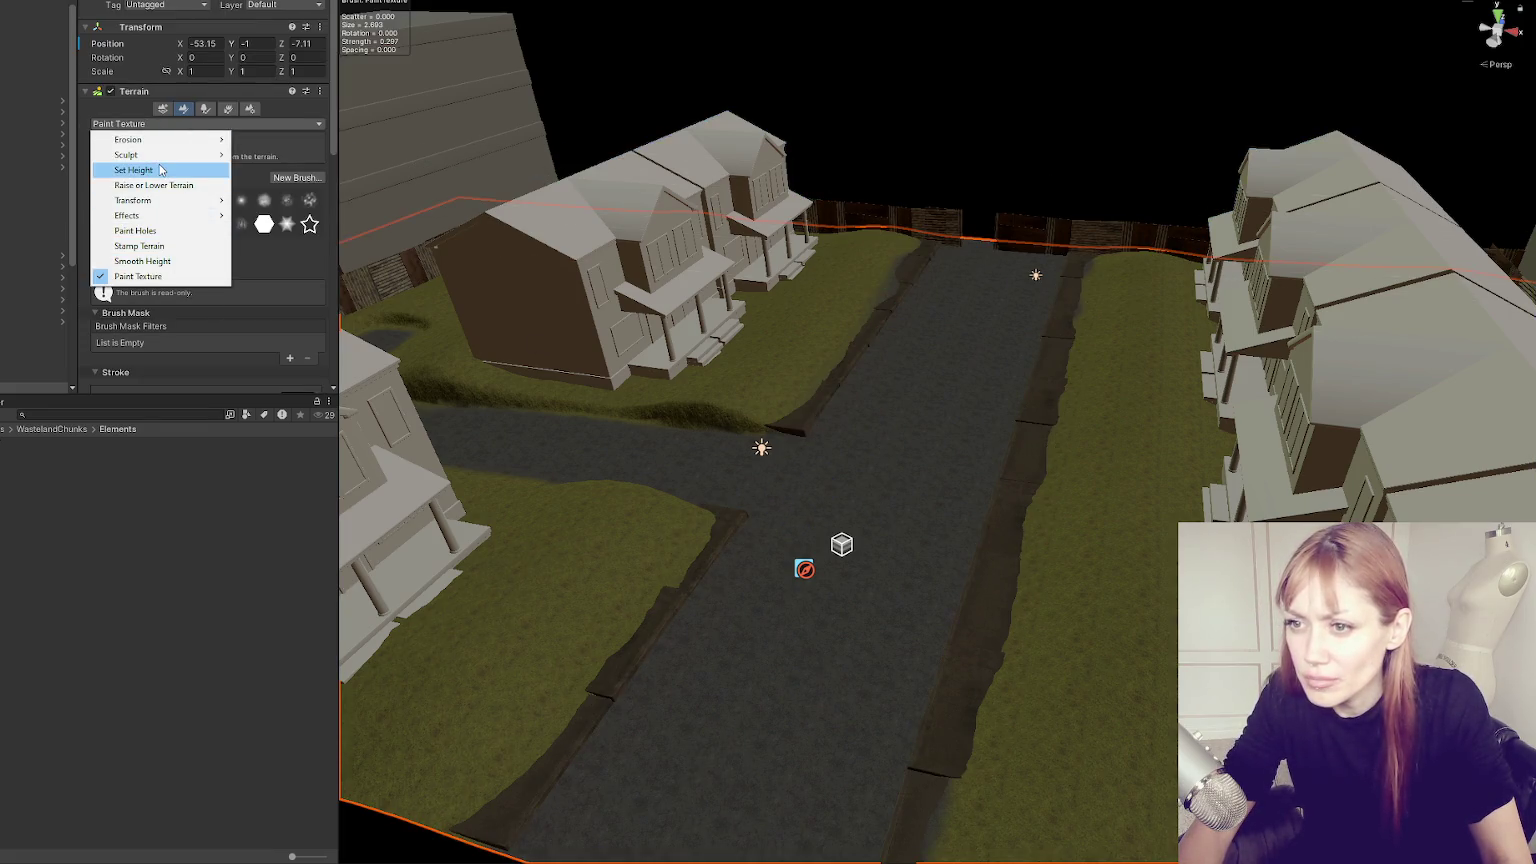
Select Set Height, shrink the brush to about 2.42 and flatten the terrain along the curb.
click(160, 170)
scroll(833, 480, up, 5)
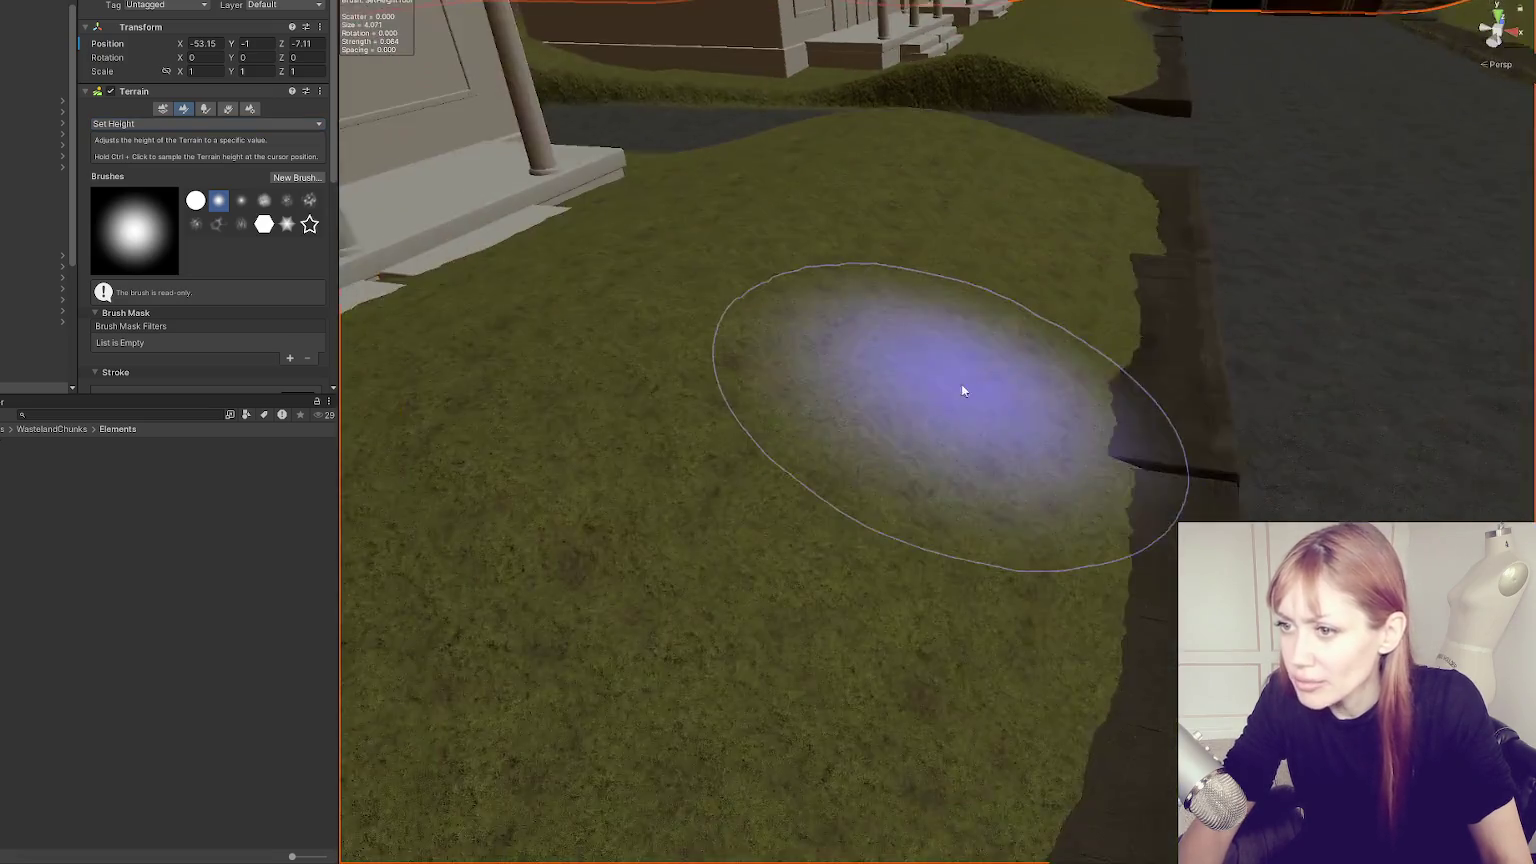
scroll(961, 384, down, 5)
scroll(239, 306, down, 3)
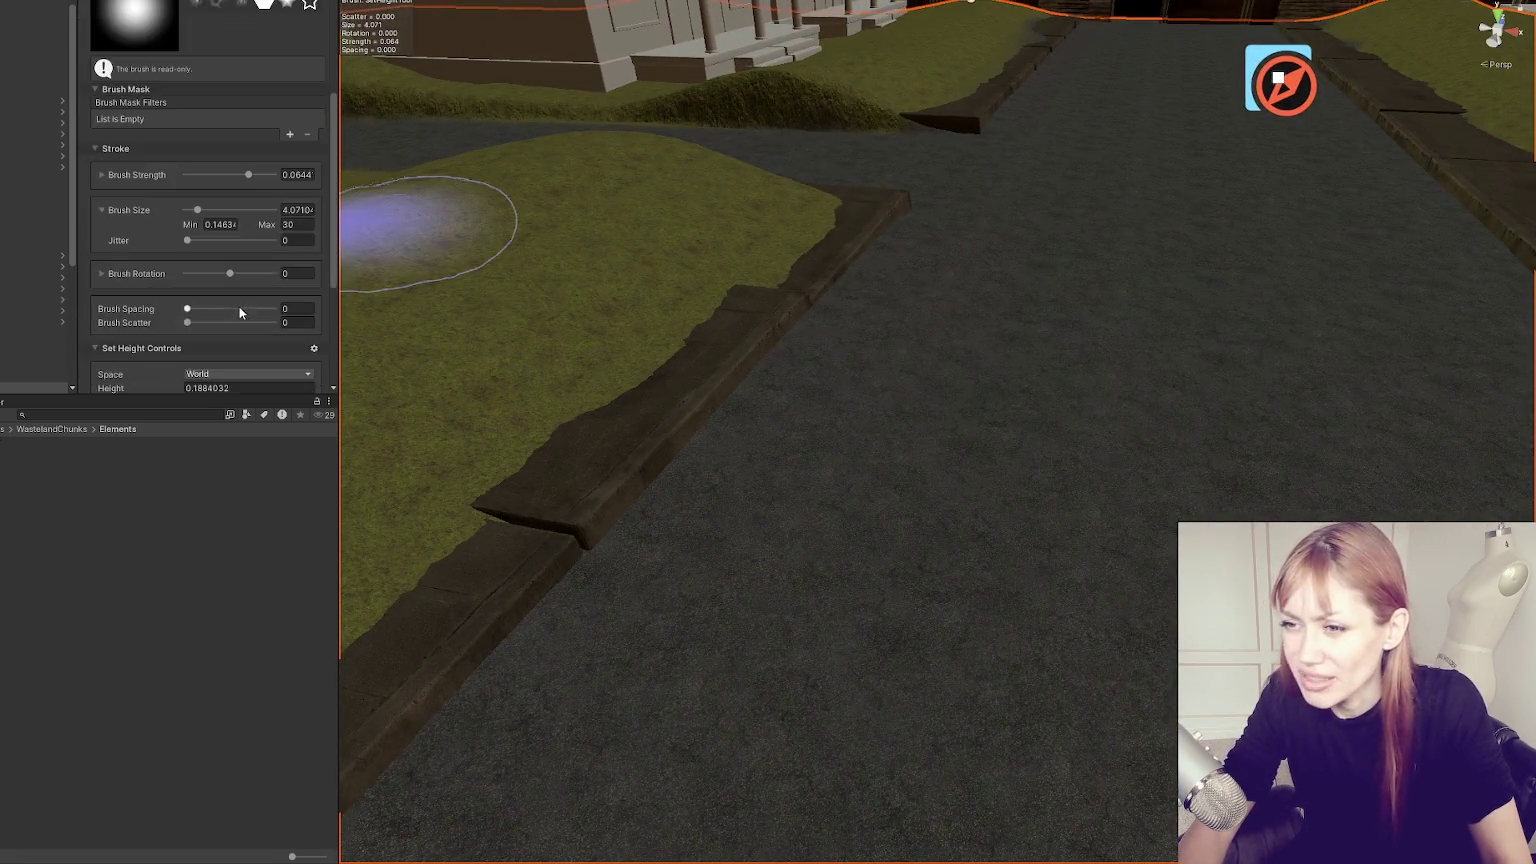
scroll(239, 306, down, 3)
scroll(236, 260, up, 5)
drag(199, 242, 193, 246)
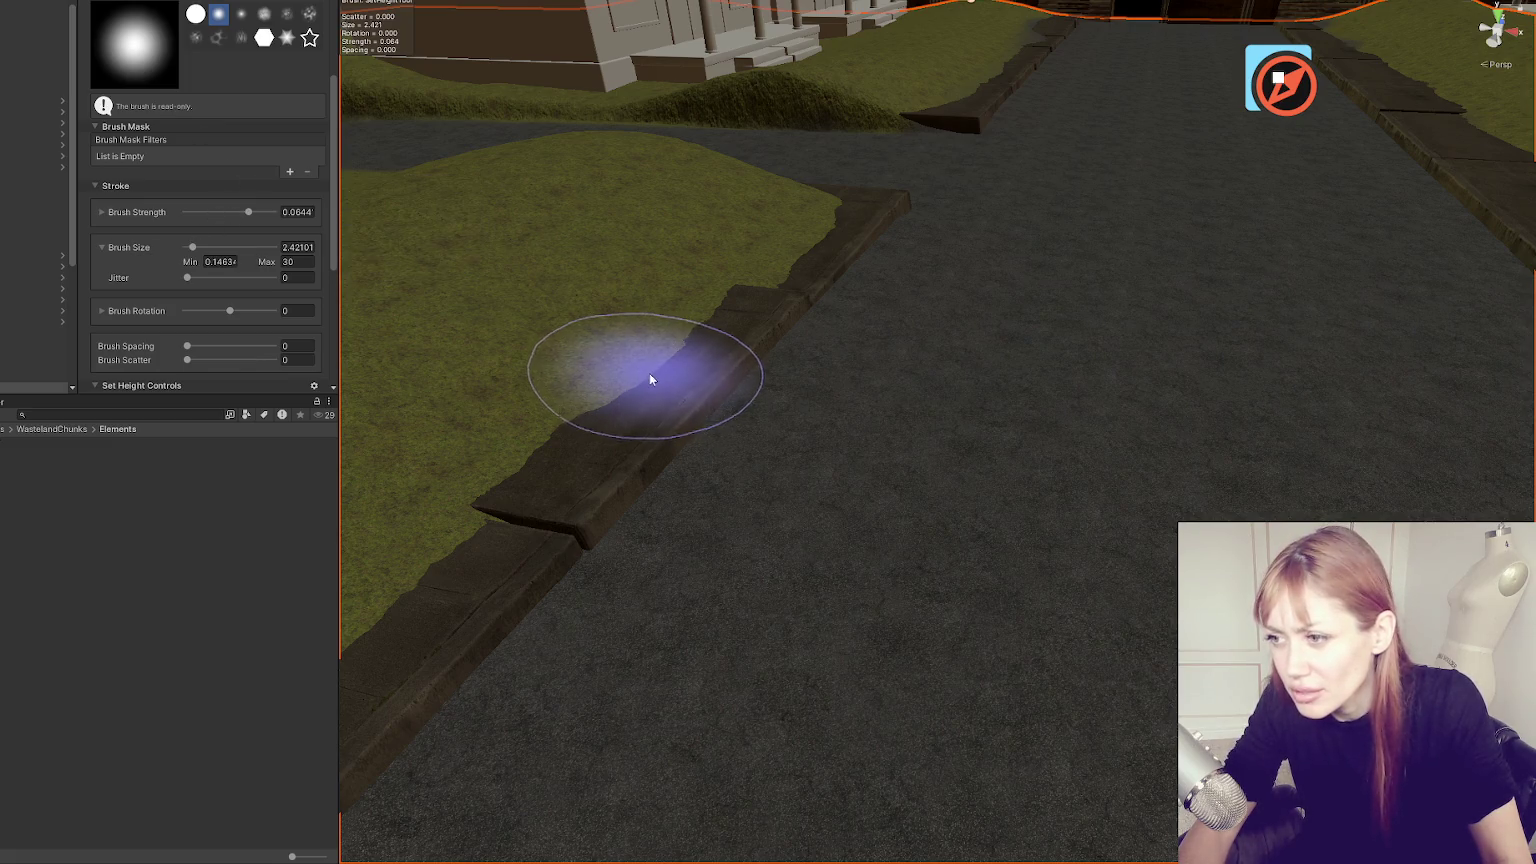
mouse_move(826, 456)
mouse_down()
mouse_move(617, 405)
mouse_move(802, 291)
mouse_move(830, 316)
mouse_move(833, 453)
mouse_move(812, 277)
mouse_move(772, 278)
mouse_move(685, 397)
mouse_move(620, 413)
mouse_move(598, 468)
mouse_up()
Level the terrain along the curb, its corner and the grass edges beside the road.
scroll(598, 468, down, 5)
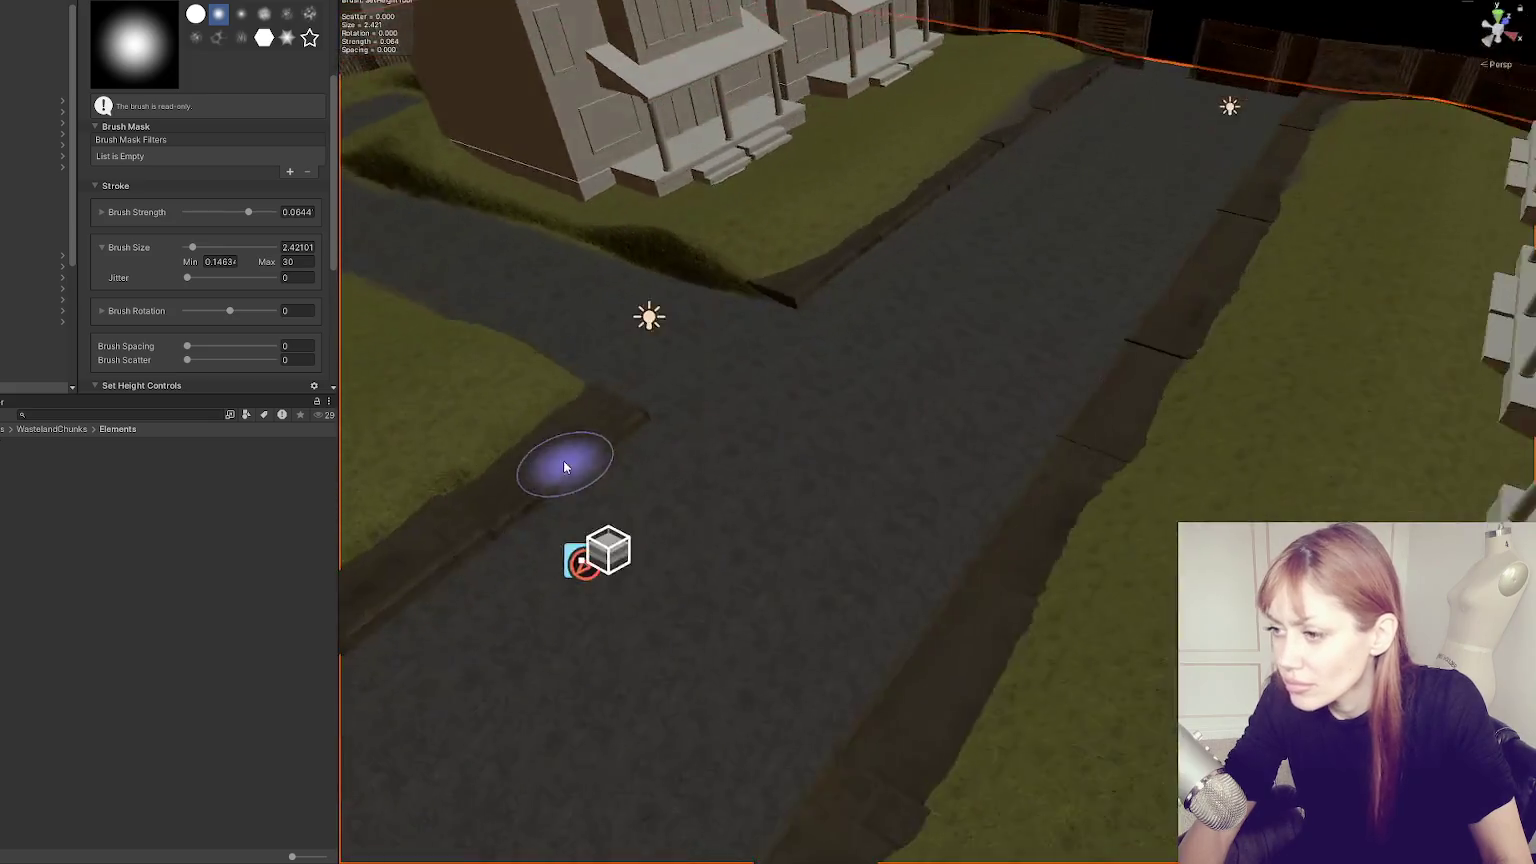
mouse_move(713, 407)
mouse_down()
mouse_move(412, 652)
mouse_move(701, 598)
mouse_up()
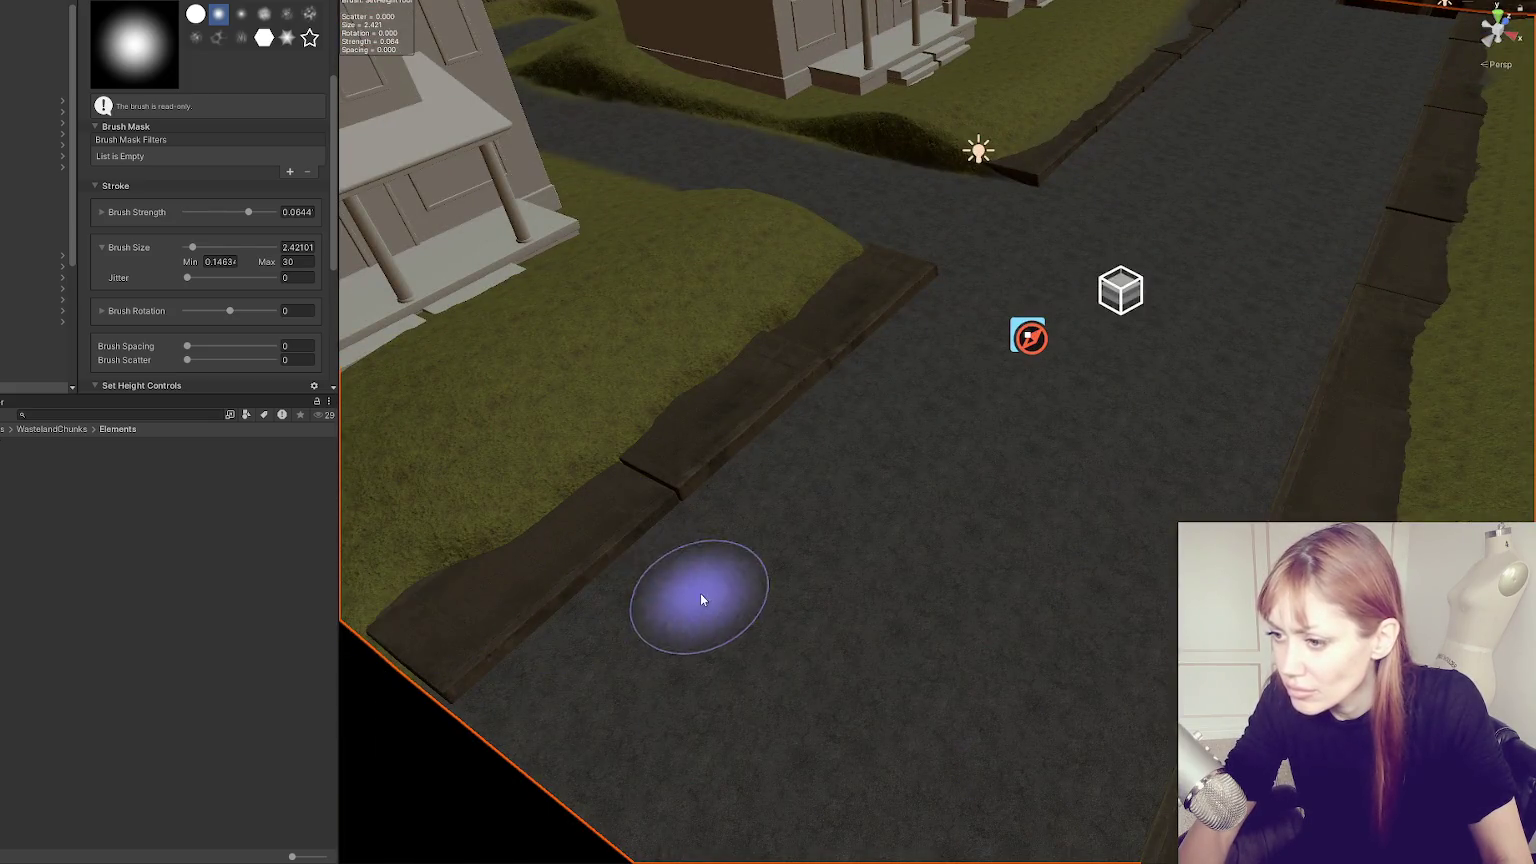
mouse_move(575, 540)
mouse_down()
mouse_move(717, 500)
mouse_move(764, 397)
mouse_up()
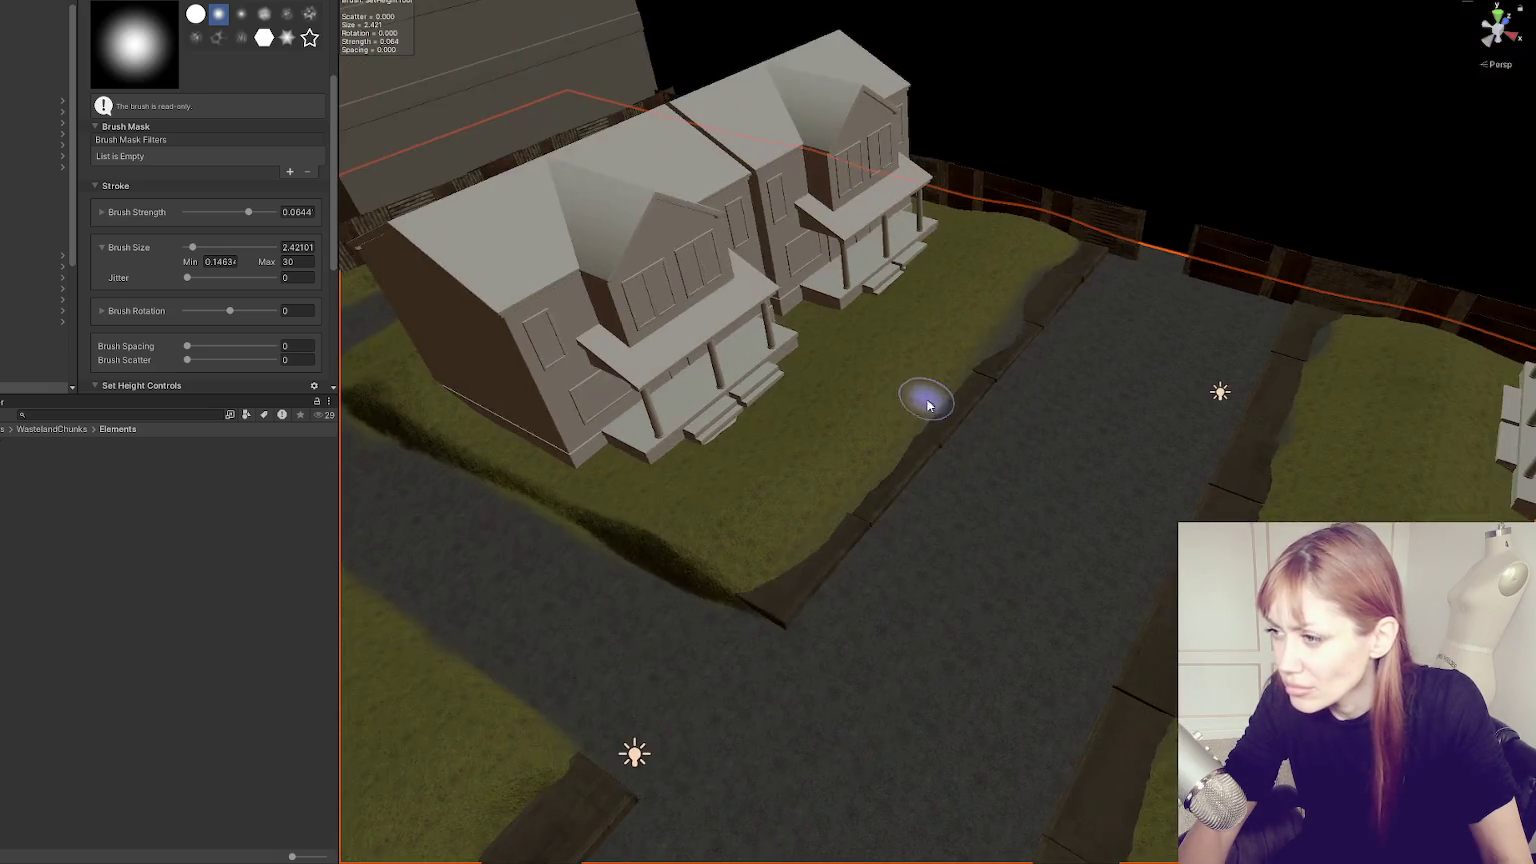
mouse_move(775, 596)
mouse_down()
mouse_move(761, 610)
mouse_move(824, 605)
mouse_move(741, 620)
mouse_move(912, 517)
mouse_move(840, 521)
mouse_move(852, 524)
mouse_up()
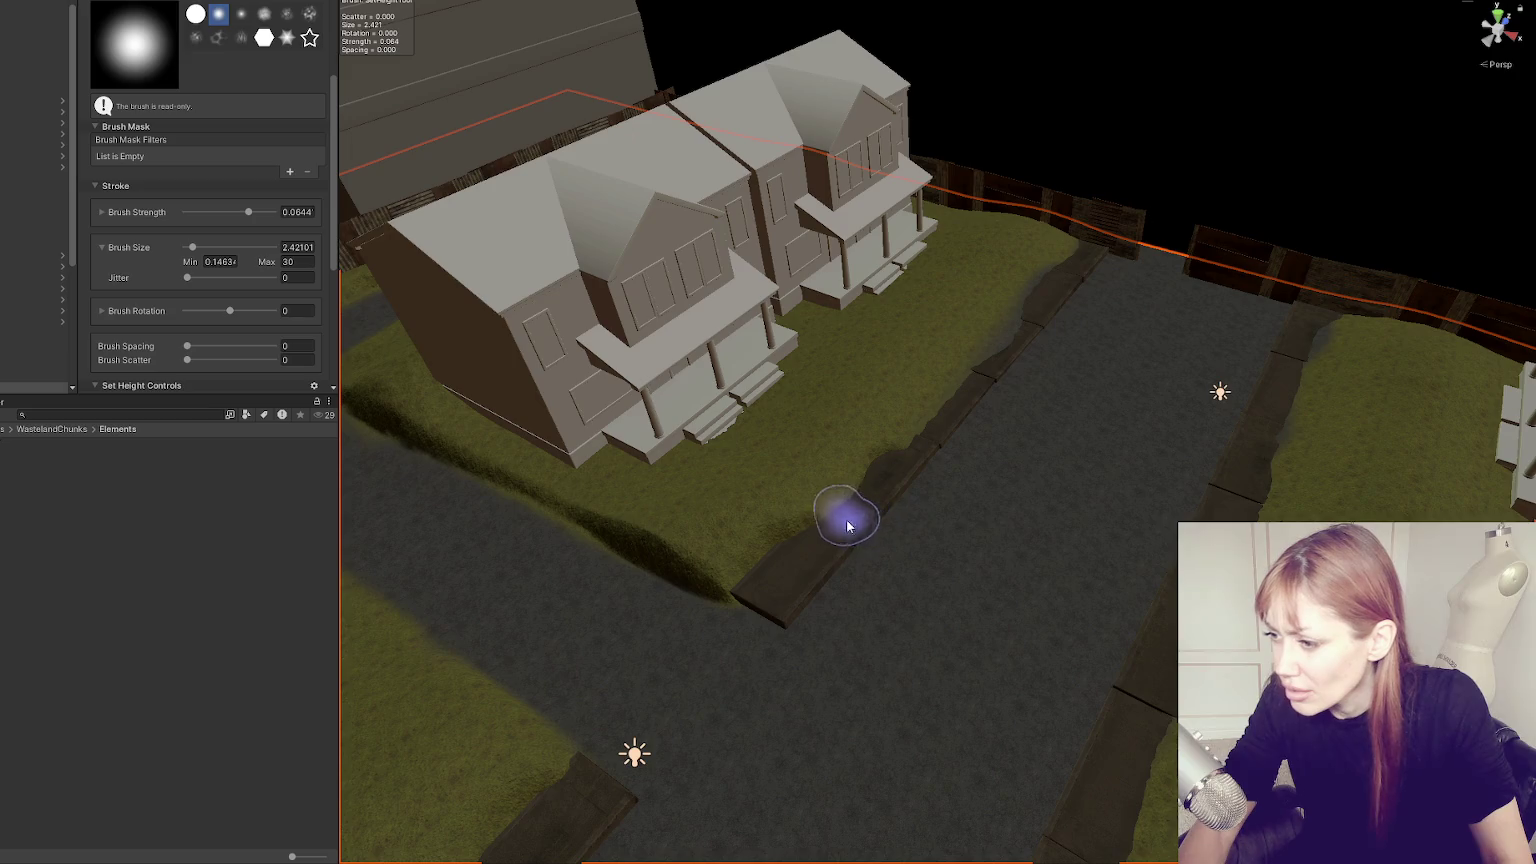
mouse_move(824, 473)
mouse_down()
mouse_move(782, 538)
mouse_move(916, 454)
mouse_up()
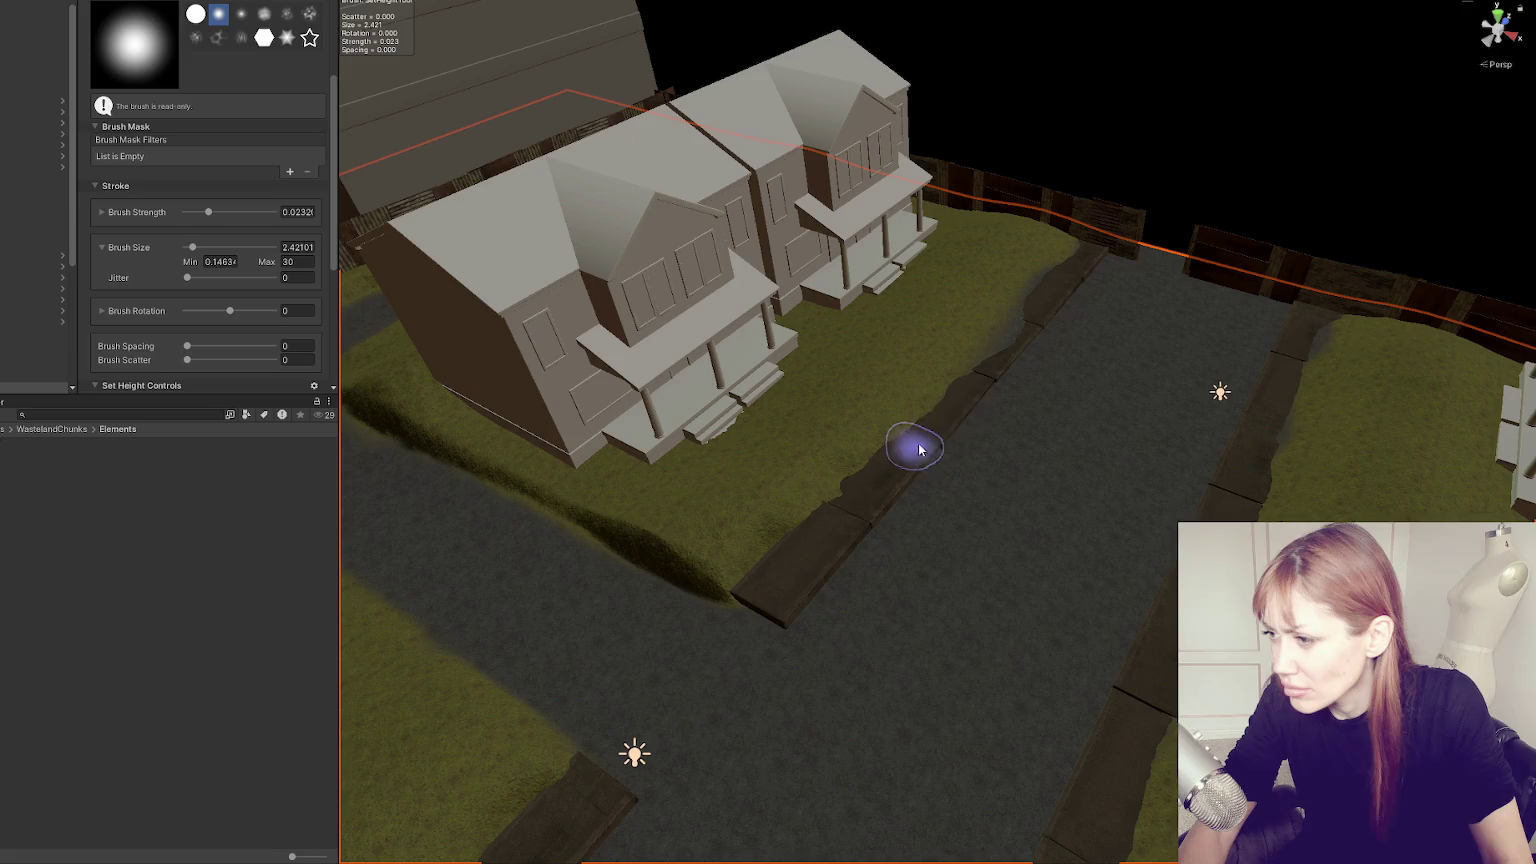
scroll(1019, 336, down, 2)
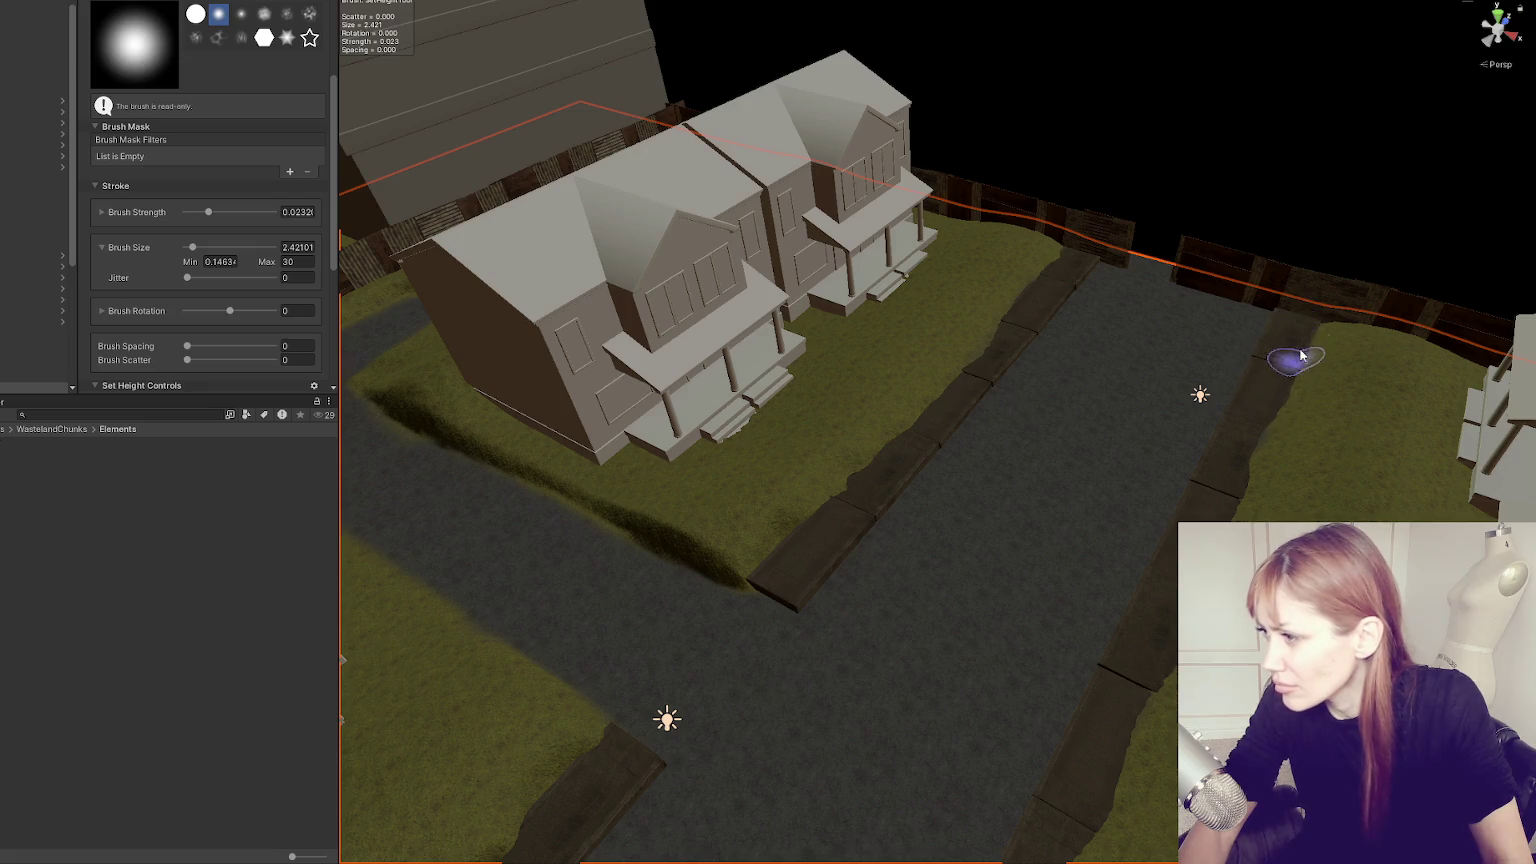
drag(1150, 655, 1176, 340)
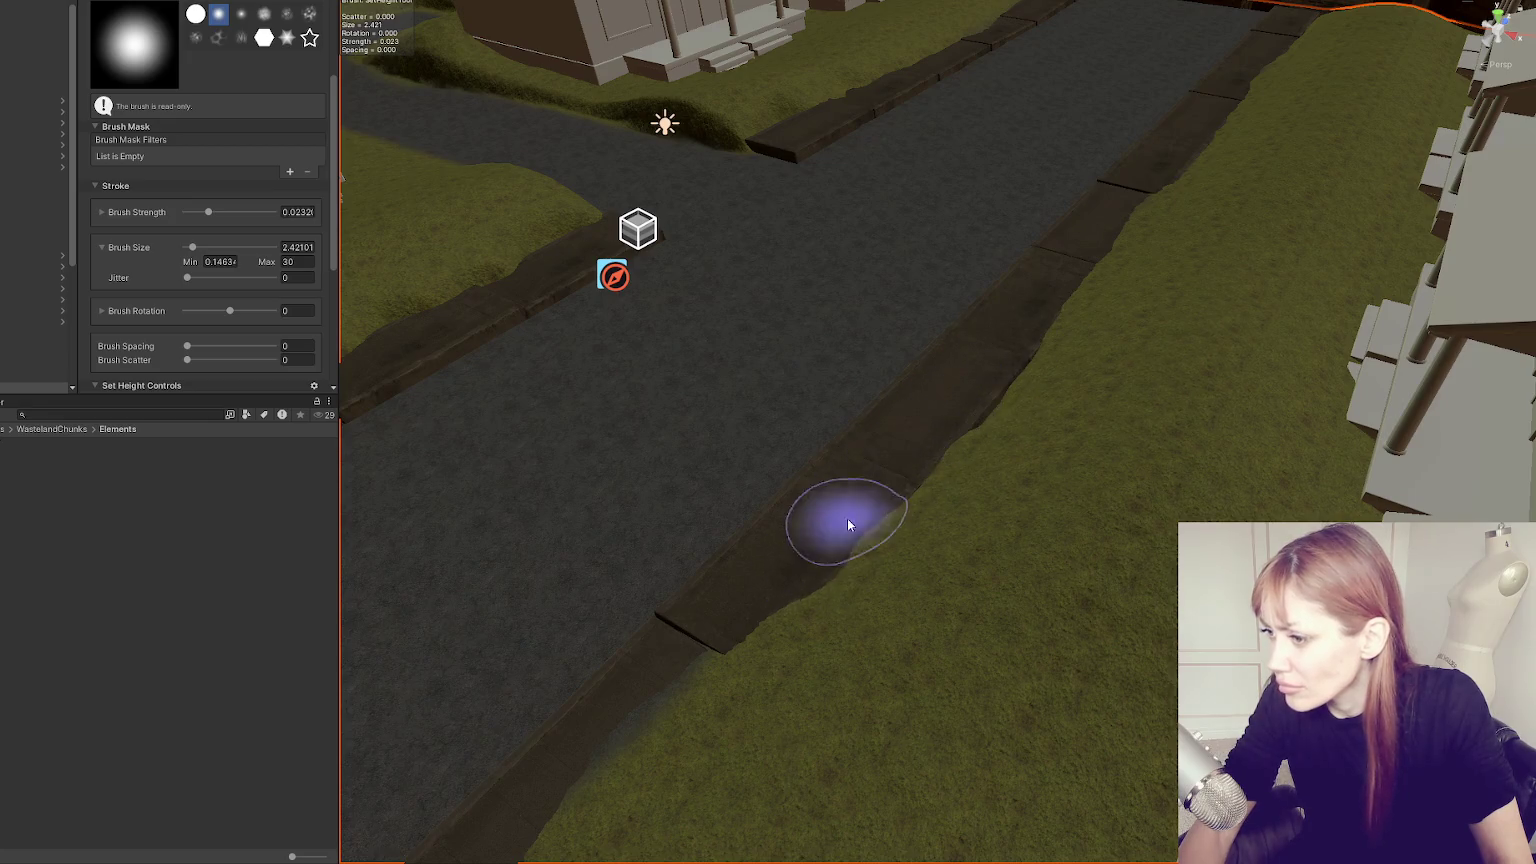
mouse_move(696, 672)
mouse_down()
mouse_move(872, 468)
mouse_move(868, 446)
mouse_up()
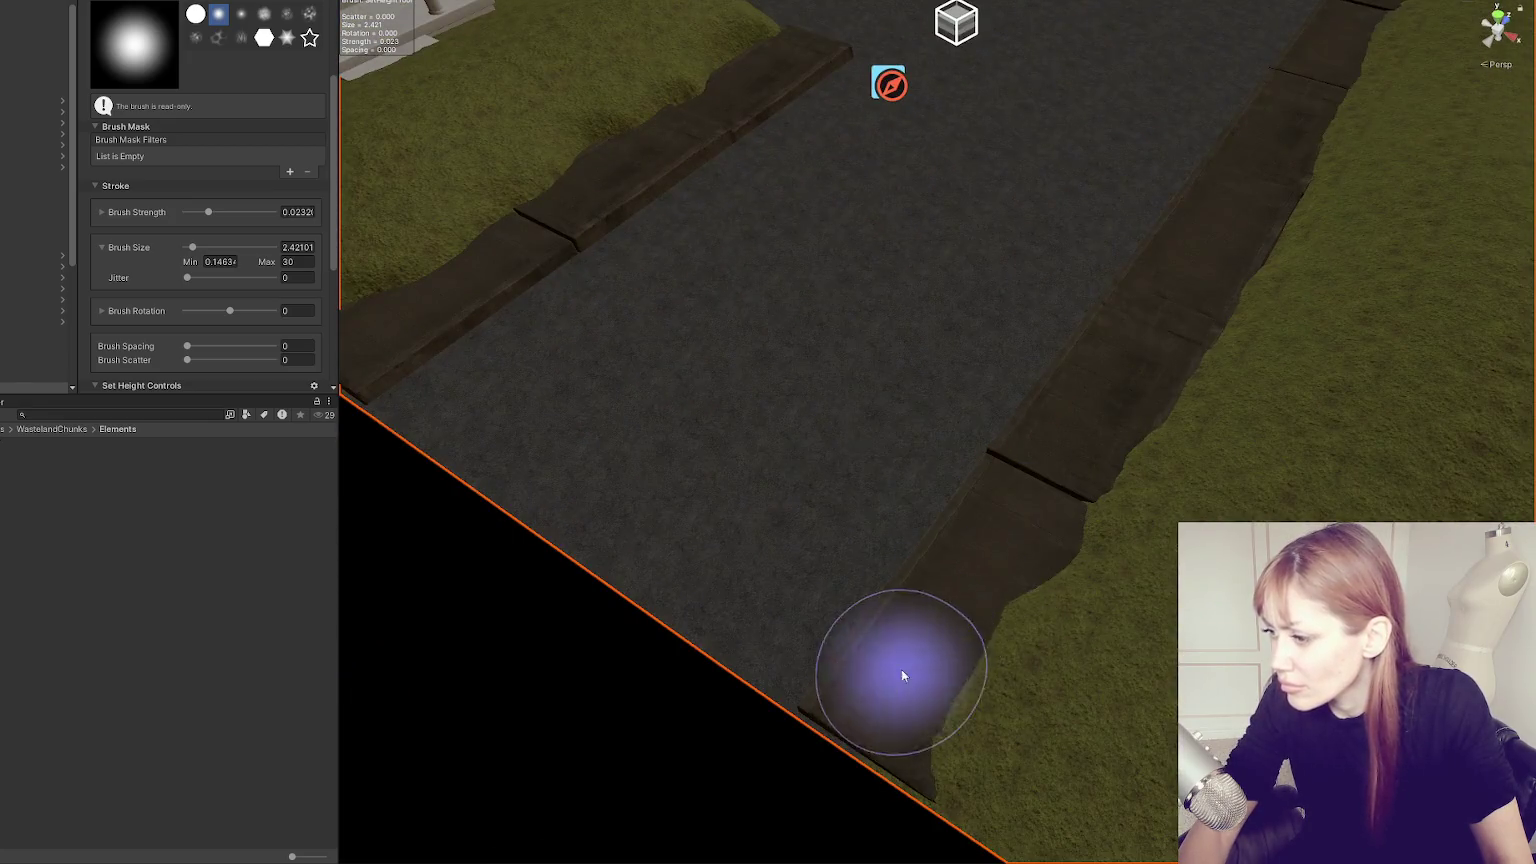
mouse_move(1006, 526)
mouse_down()
mouse_move(874, 514)
mouse_move(994, 439)
mouse_move(1010, 376)
mouse_move(692, 367)
mouse_up()
mouse_move(810, 375)
mouse_down()
mouse_move(675, 384)
mouse_move(782, 374)
mouse_move(729, 401)
mouse_move(634, 398)
mouse_move(727, 408)
mouse_move(738, 362)
mouse_move(711, 371)
mouse_up()
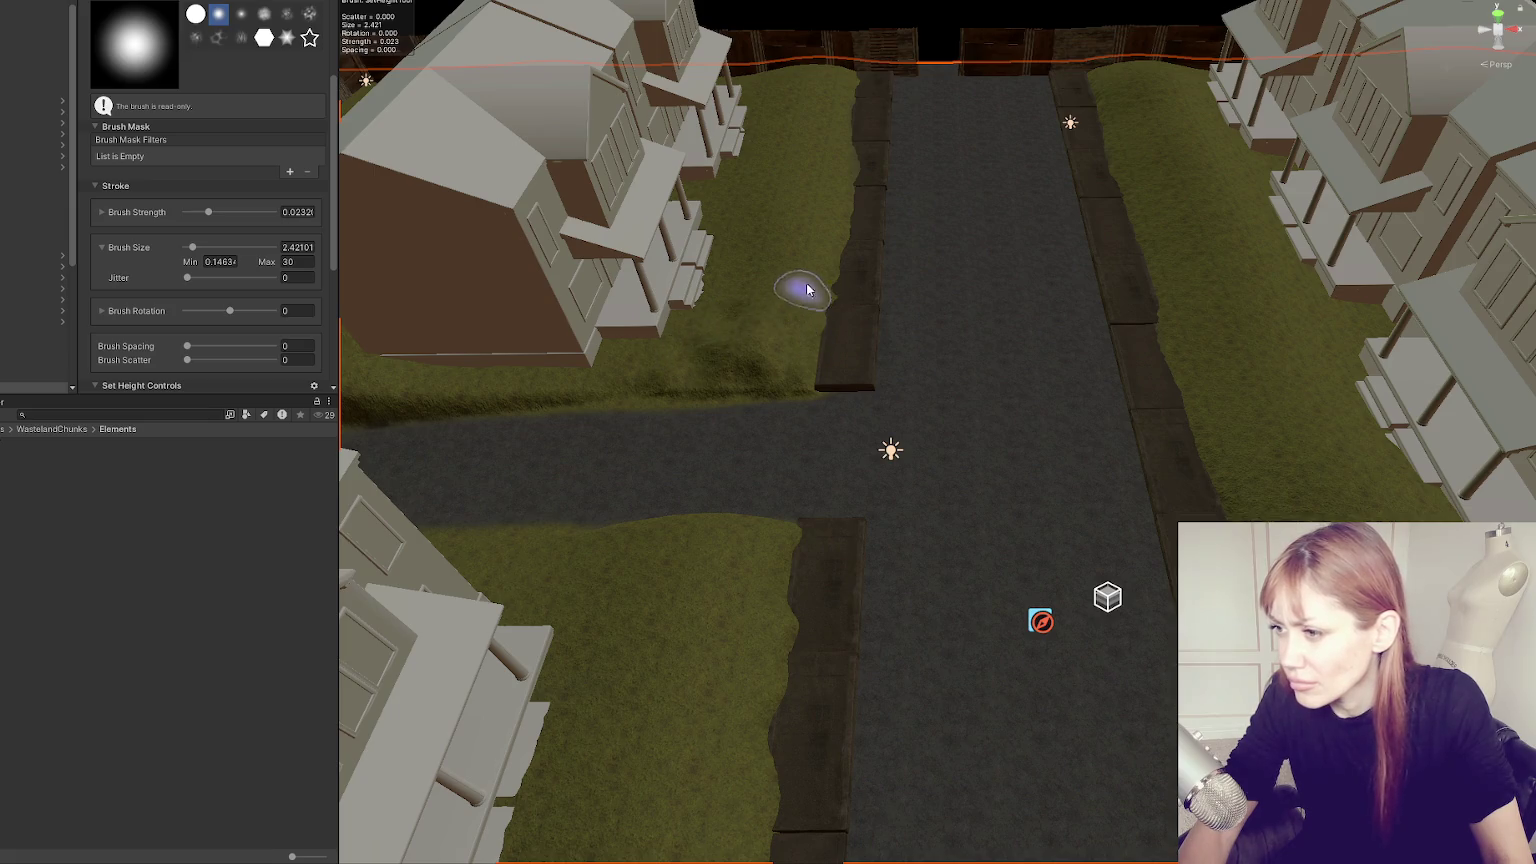
Level and reshape the raised grass edge along the road with the Set Height brush.
mouse_move(597, 397)
mouse_down()
mouse_move(747, 367)
mouse_move(542, 394)
mouse_move(559, 381)
mouse_move(546, 365)
mouse_move(401, 401)
mouse_move(789, 318)
mouse_up()
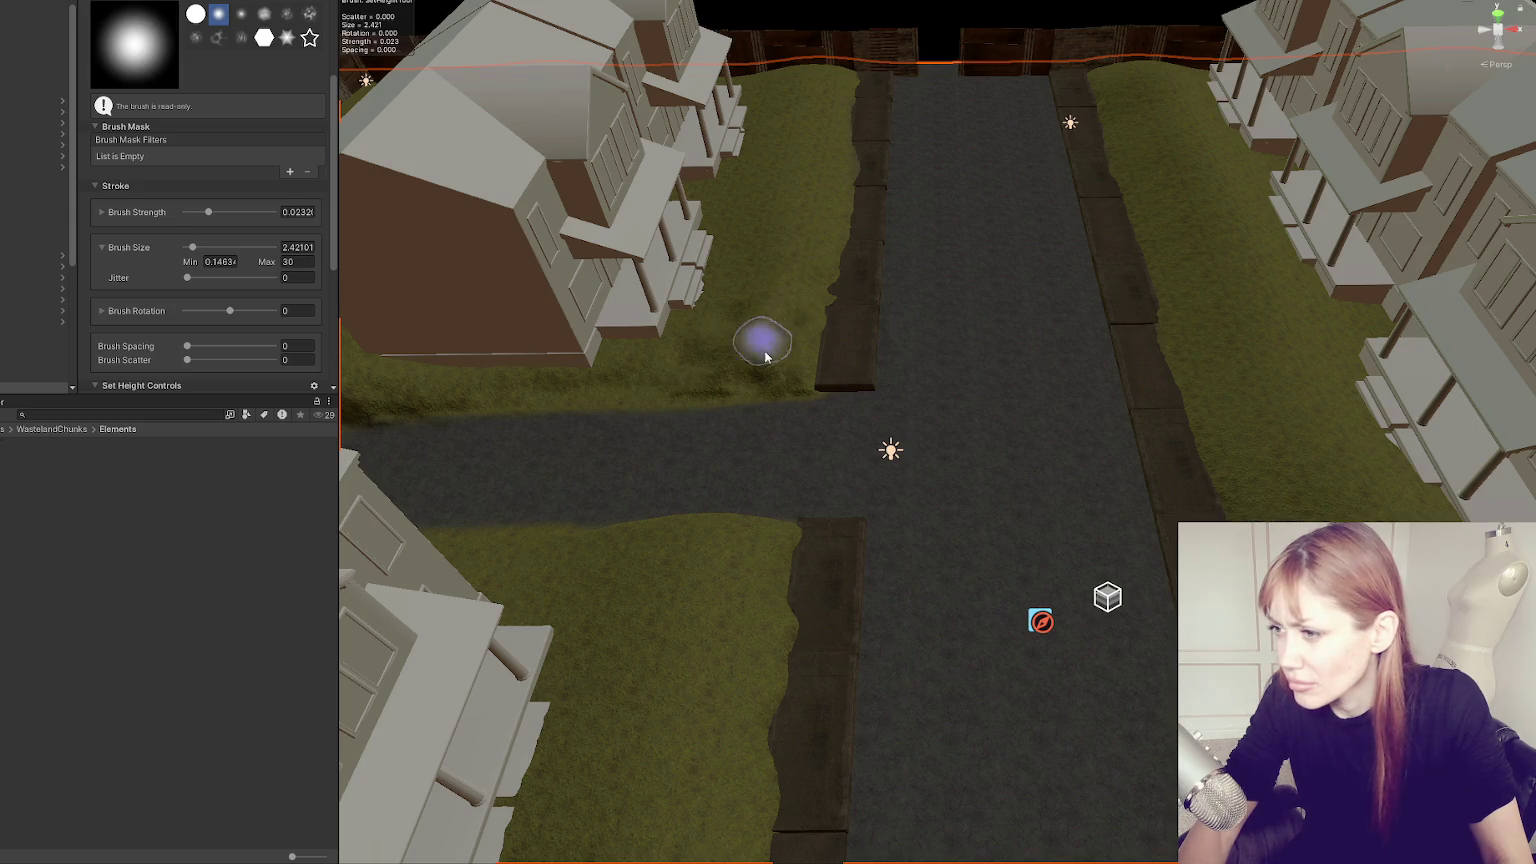
scroll(850, 358, up, 10)
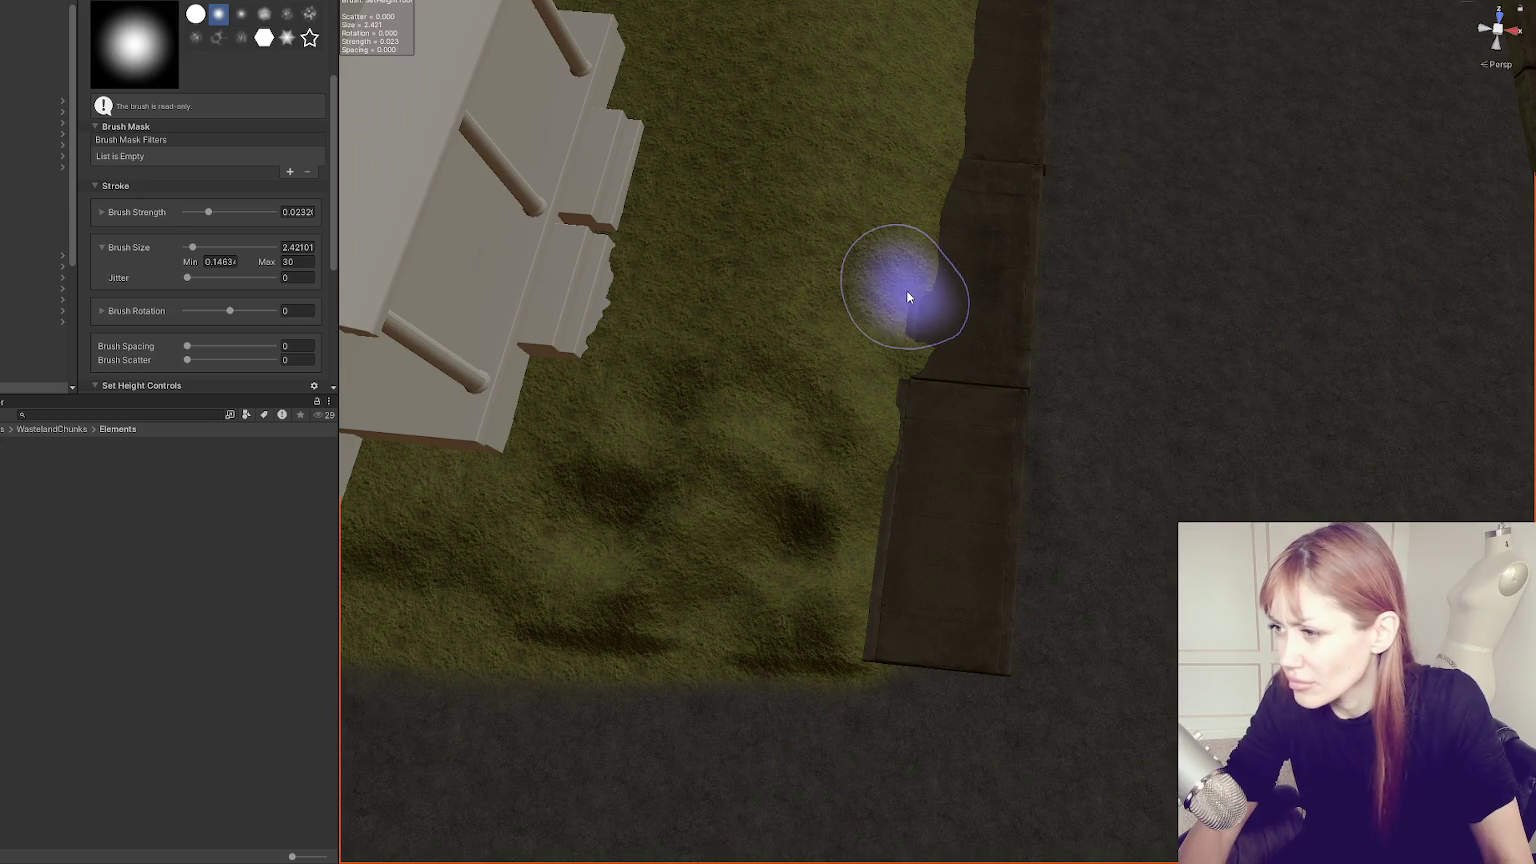
mouse_move(906, 290)
mouse_down()
mouse_move(893, 313)
mouse_move(758, 316)
mouse_up()
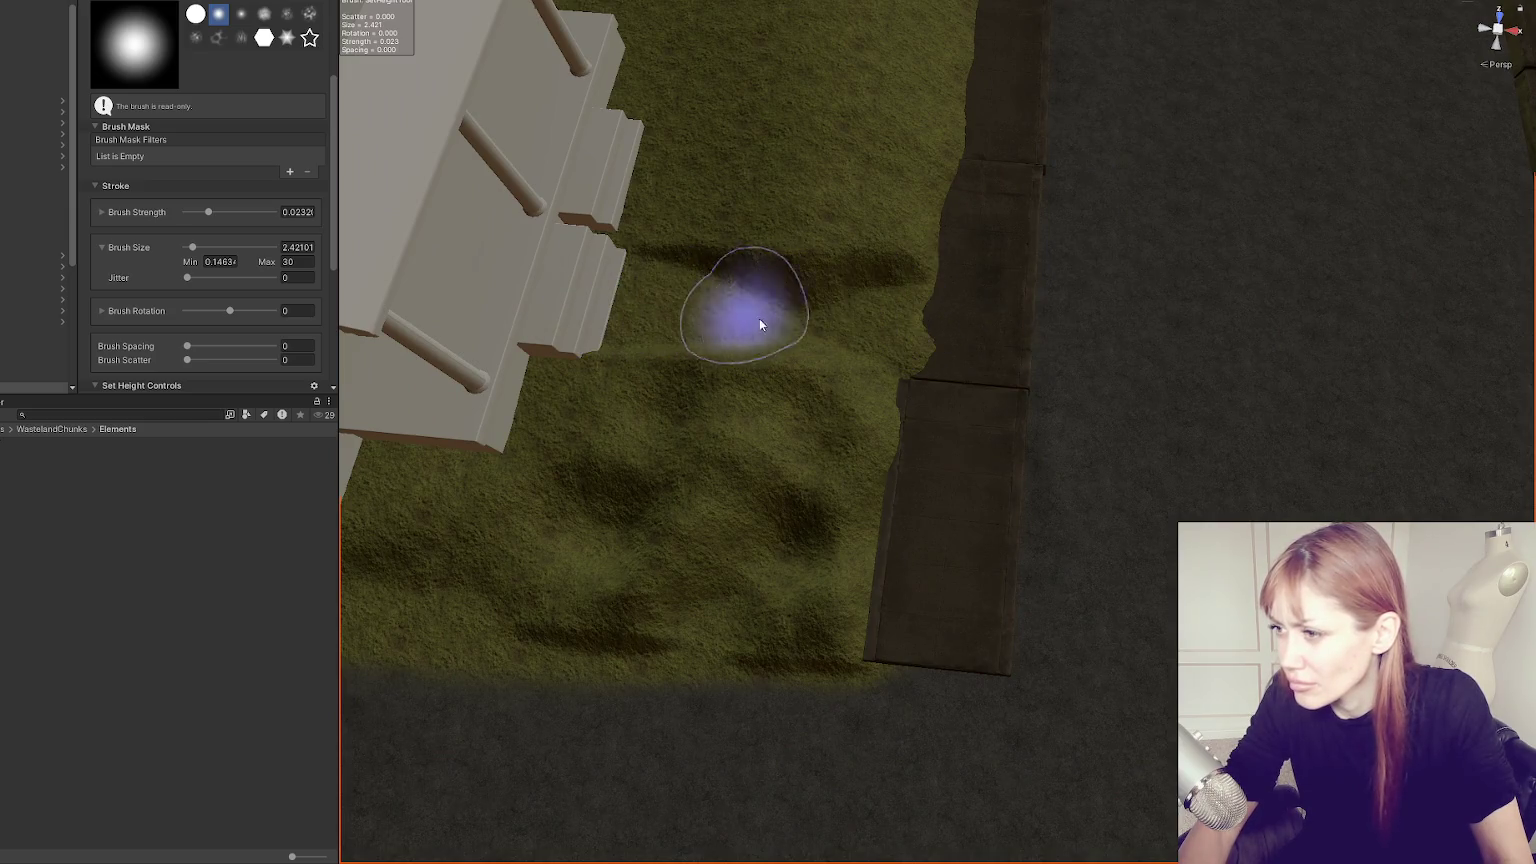
mouse_move(904, 327)
mouse_down()
mouse_move(658, 300)
mouse_move(919, 320)
mouse_up()
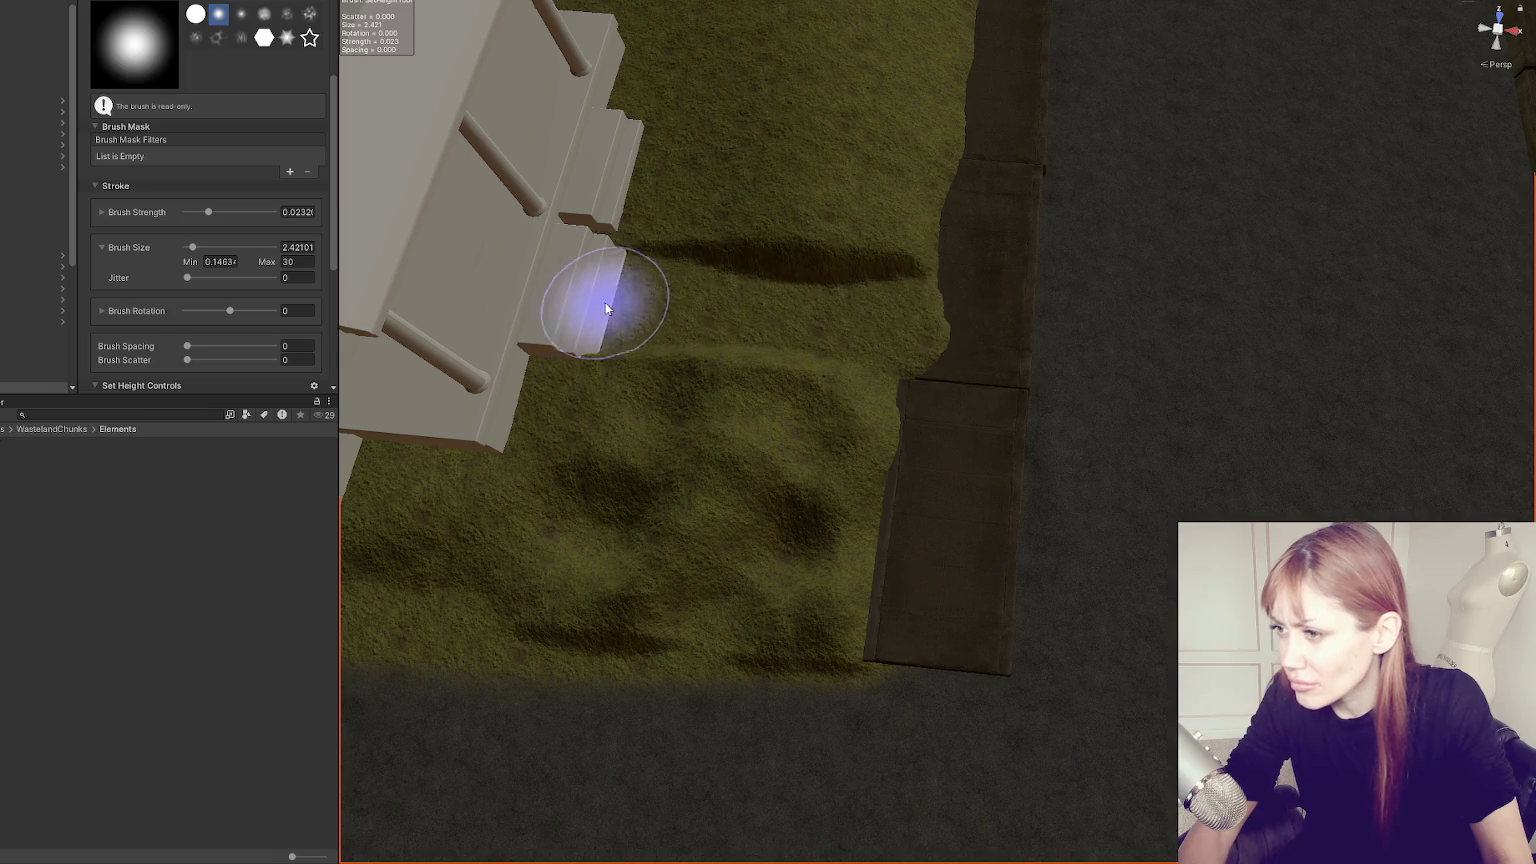
mouse_move(977, 154)
mouse_down()
mouse_move(991, 274)
mouse_move(977, 190)
mouse_move(910, 326)
mouse_up()
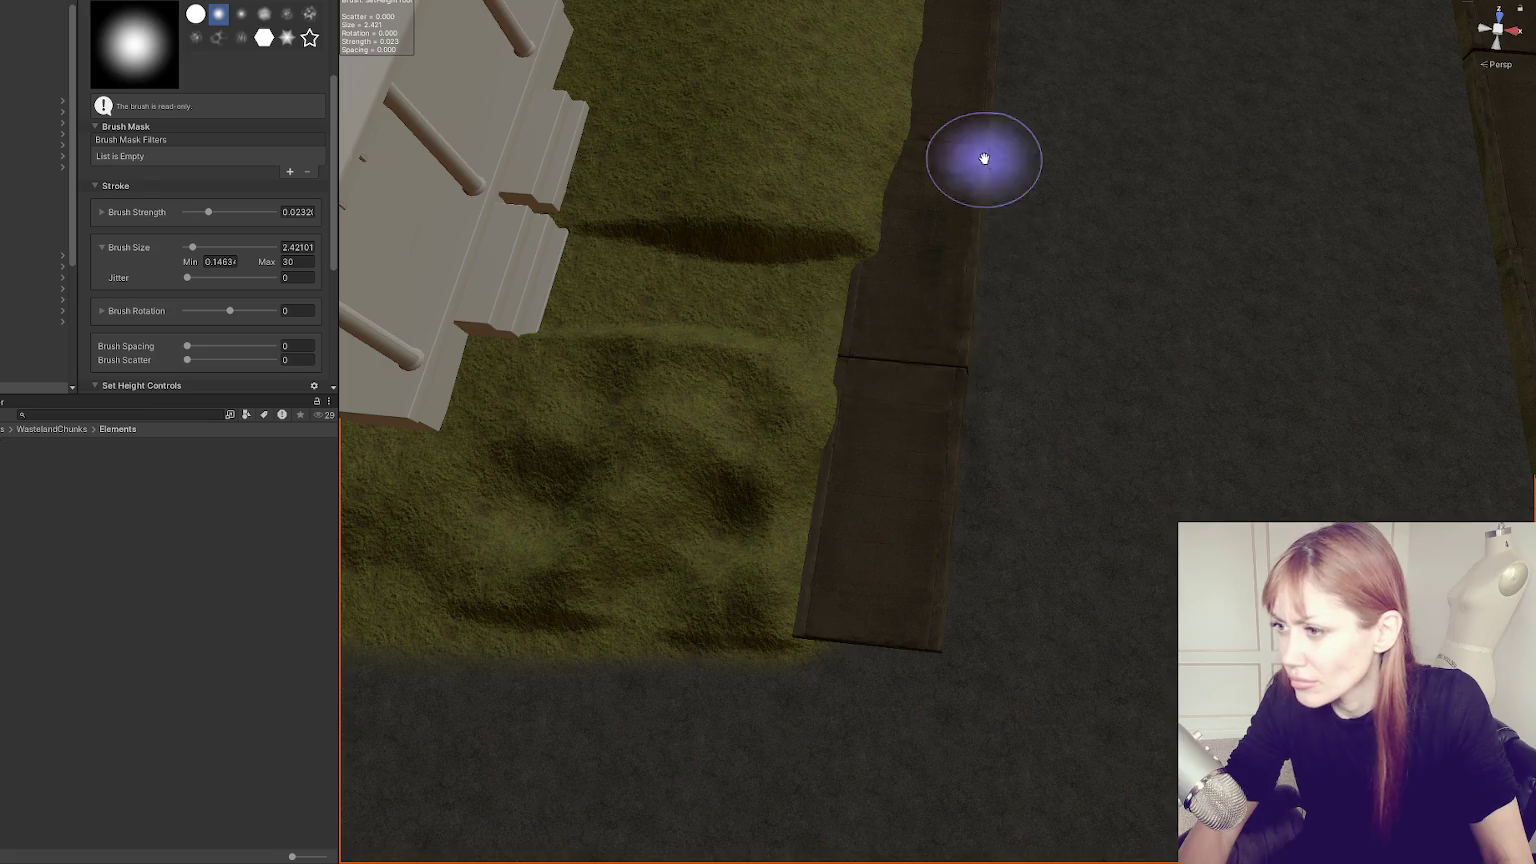
Level the lawn strips between the houses and the road, smoothing them along the curb.
scroll(960, 470, down, 5)
scroll(882, 462, up, 3)
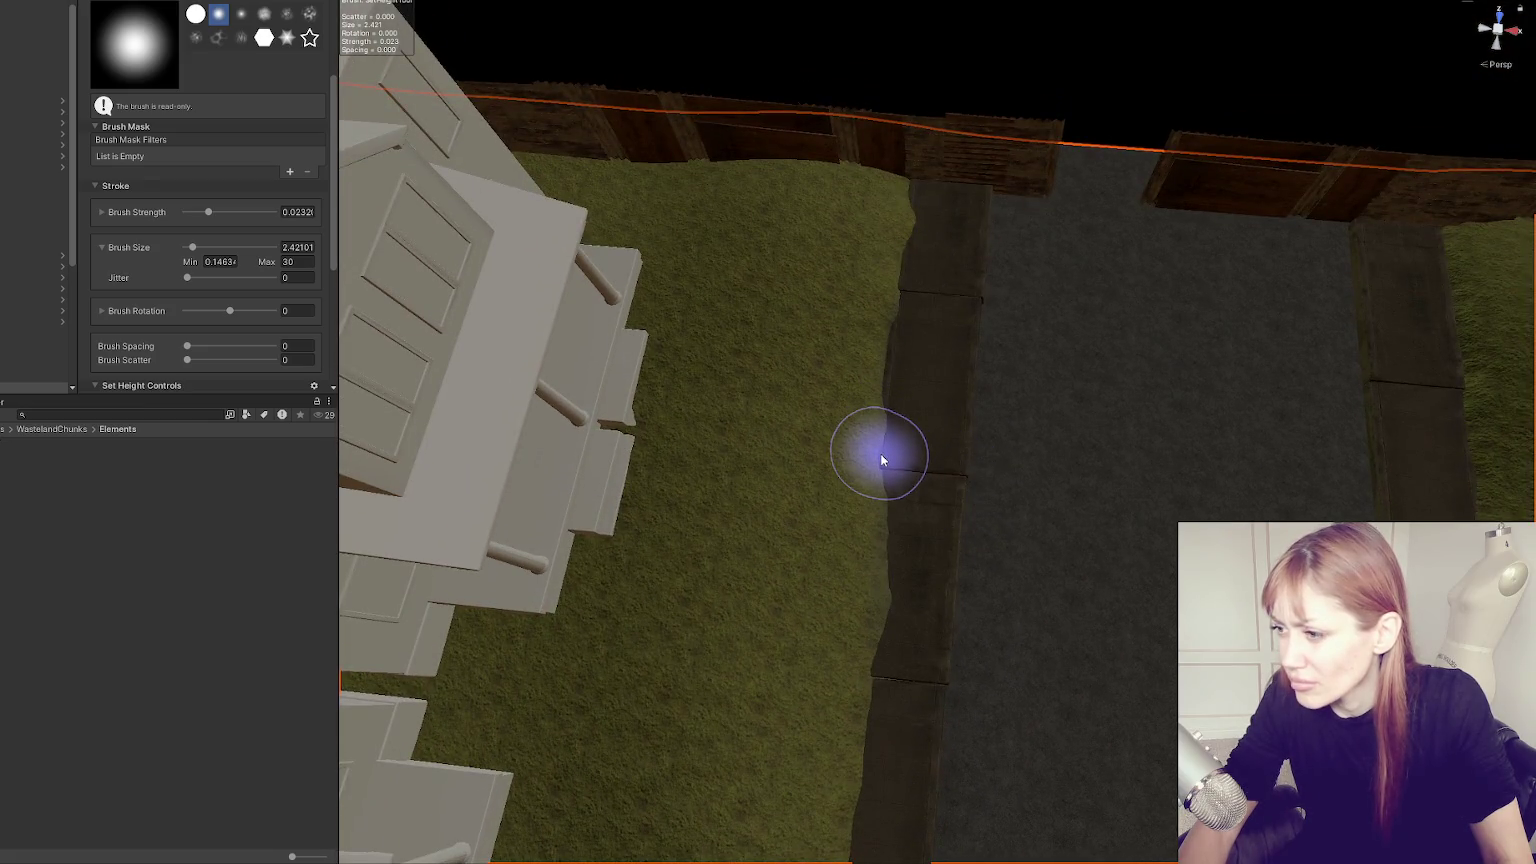
drag(786, 506, 624, 485)
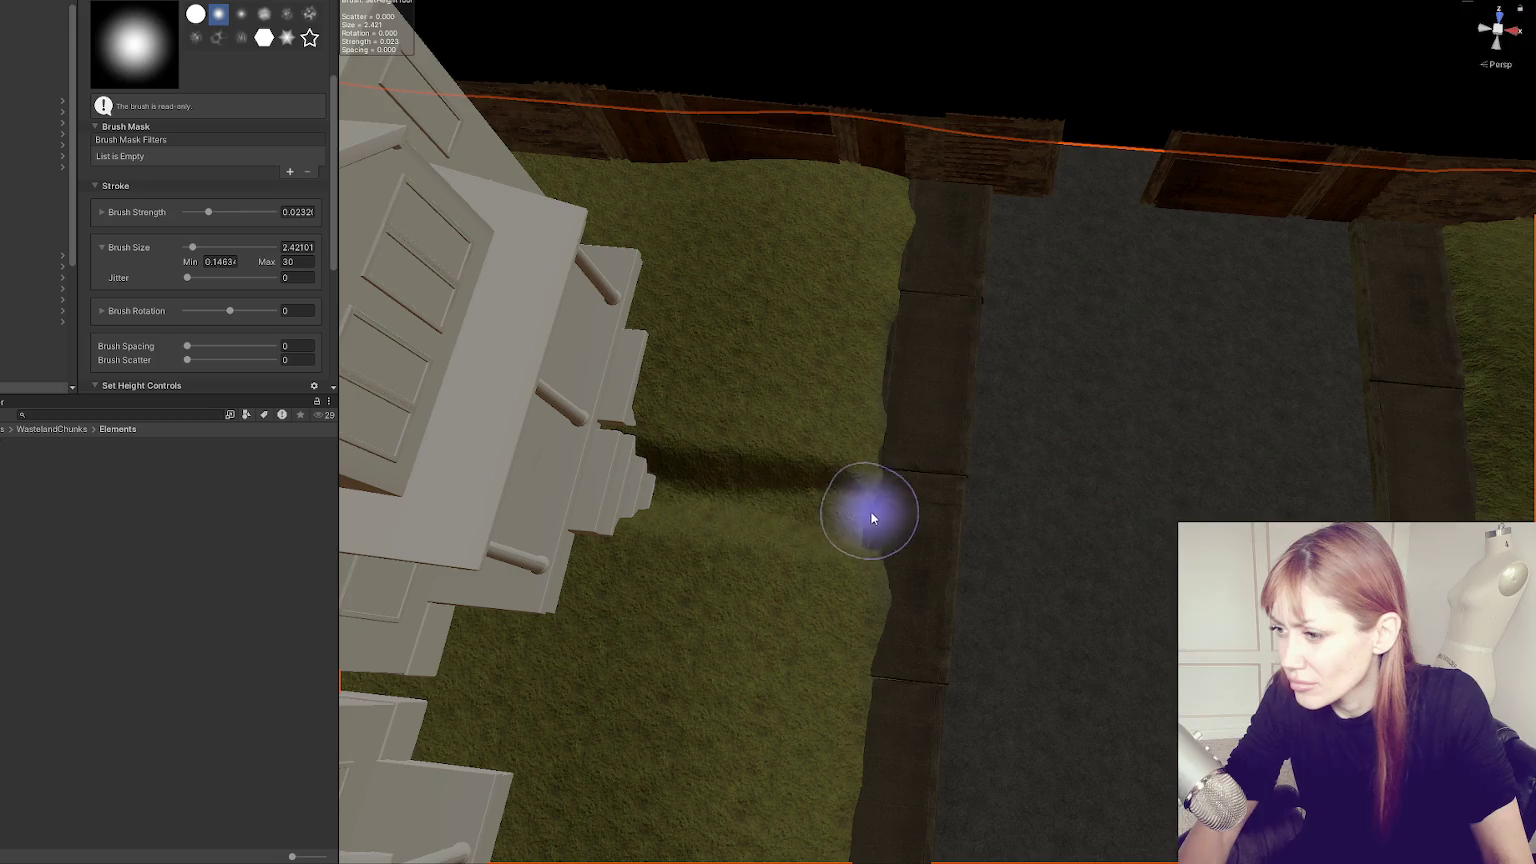
drag(768, 516, 918, 386)
mouse_move(700, 386)
mouse_down()
mouse_move(881, 411)
mouse_move(703, 370)
mouse_move(881, 411)
mouse_move(688, 403)
mouse_move(878, 394)
mouse_move(686, 387)
mouse_move(919, 453)
mouse_move(1193, 459)
mouse_move(1038, 441)
mouse_up()
mouse_move(891, 480)
mouse_down()
mouse_move(906, 331)
mouse_move(886, 424)
mouse_move(889, 502)
mouse_move(906, 403)
mouse_move(891, 422)
mouse_move(905, 514)
mouse_move(909, 367)
mouse_up()
mouse_move(780, 490)
mouse_down()
mouse_move(720, 480)
mouse_move(737, 497)
mouse_move(809, 449)
mouse_move(827, 481)
mouse_move(830, 377)
mouse_move(830, 490)
mouse_move(824, 452)
mouse_move(806, 466)
mouse_up()
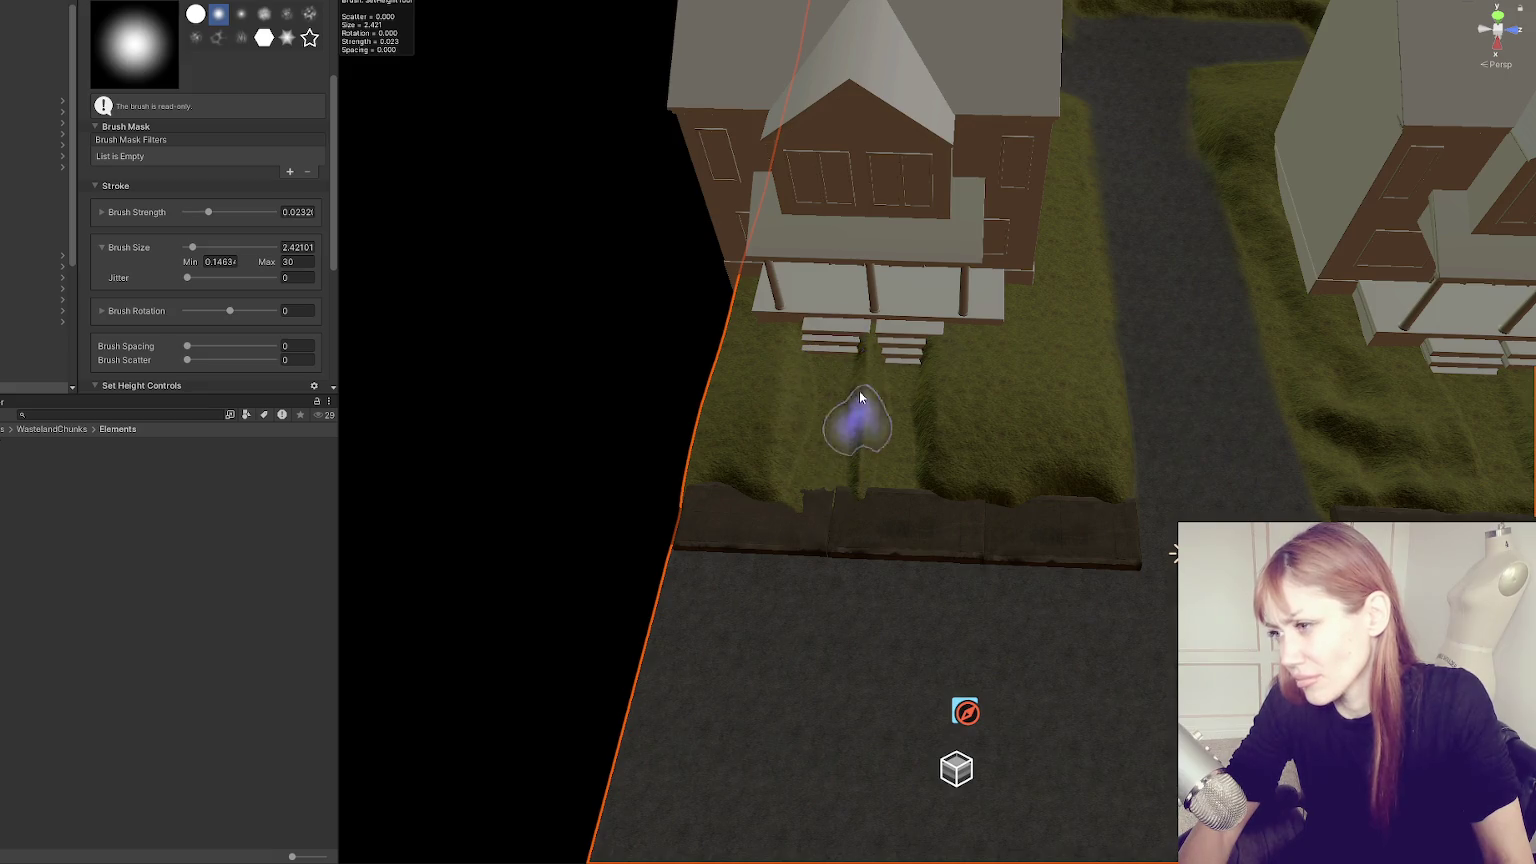
Flatten the lawn below the first porch steps out to the curb.
mouse_move(852, 458)
mouse_down()
mouse_move(926, 429)
mouse_move(919, 370)
mouse_move(771, 429)
mouse_move(820, 468)
mouse_up()
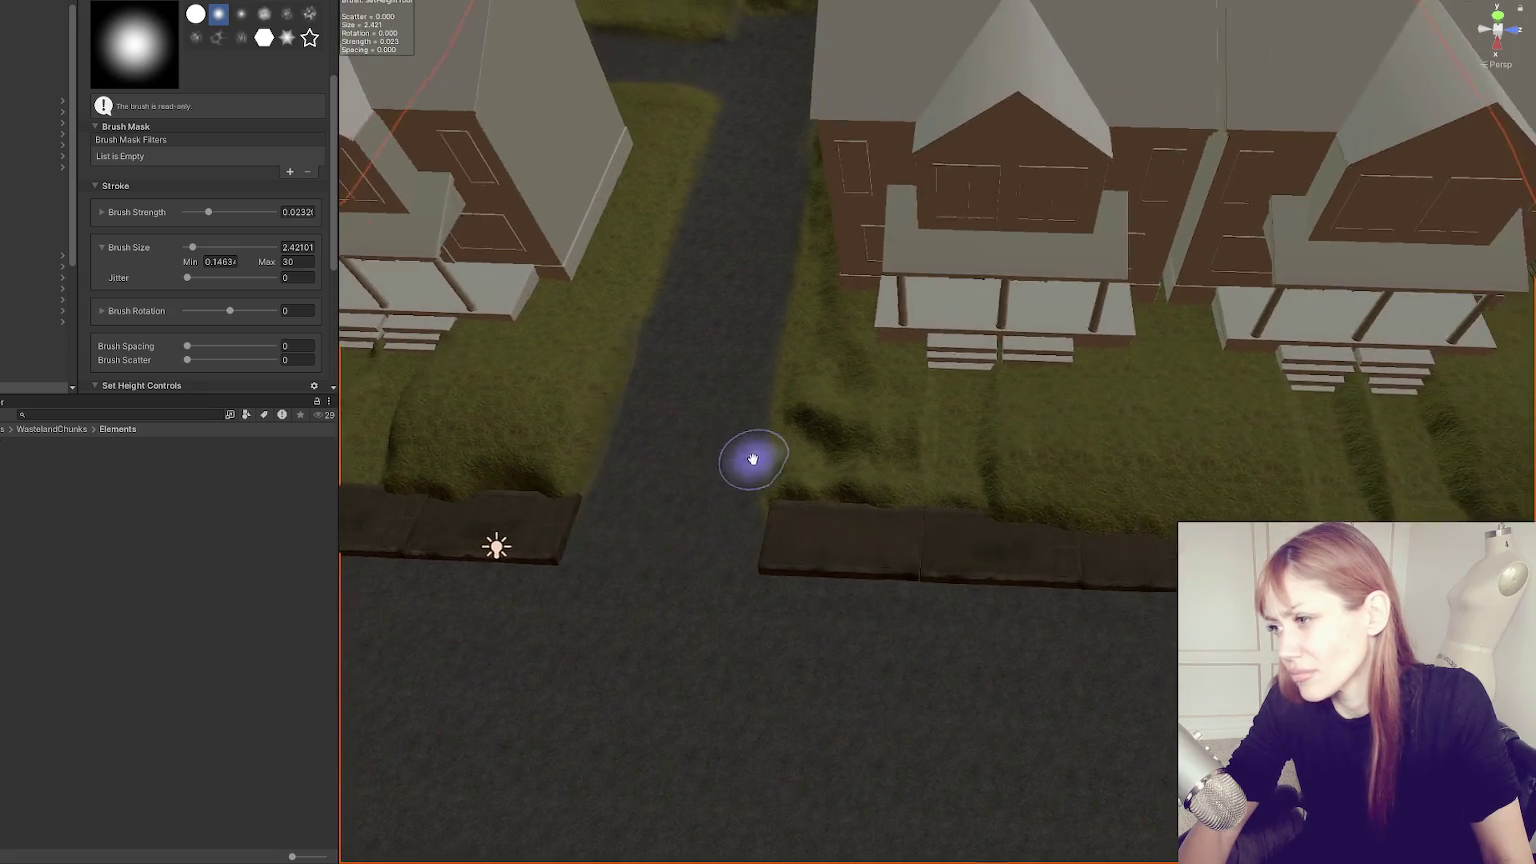
drag(1050, 450, 1050, 512)
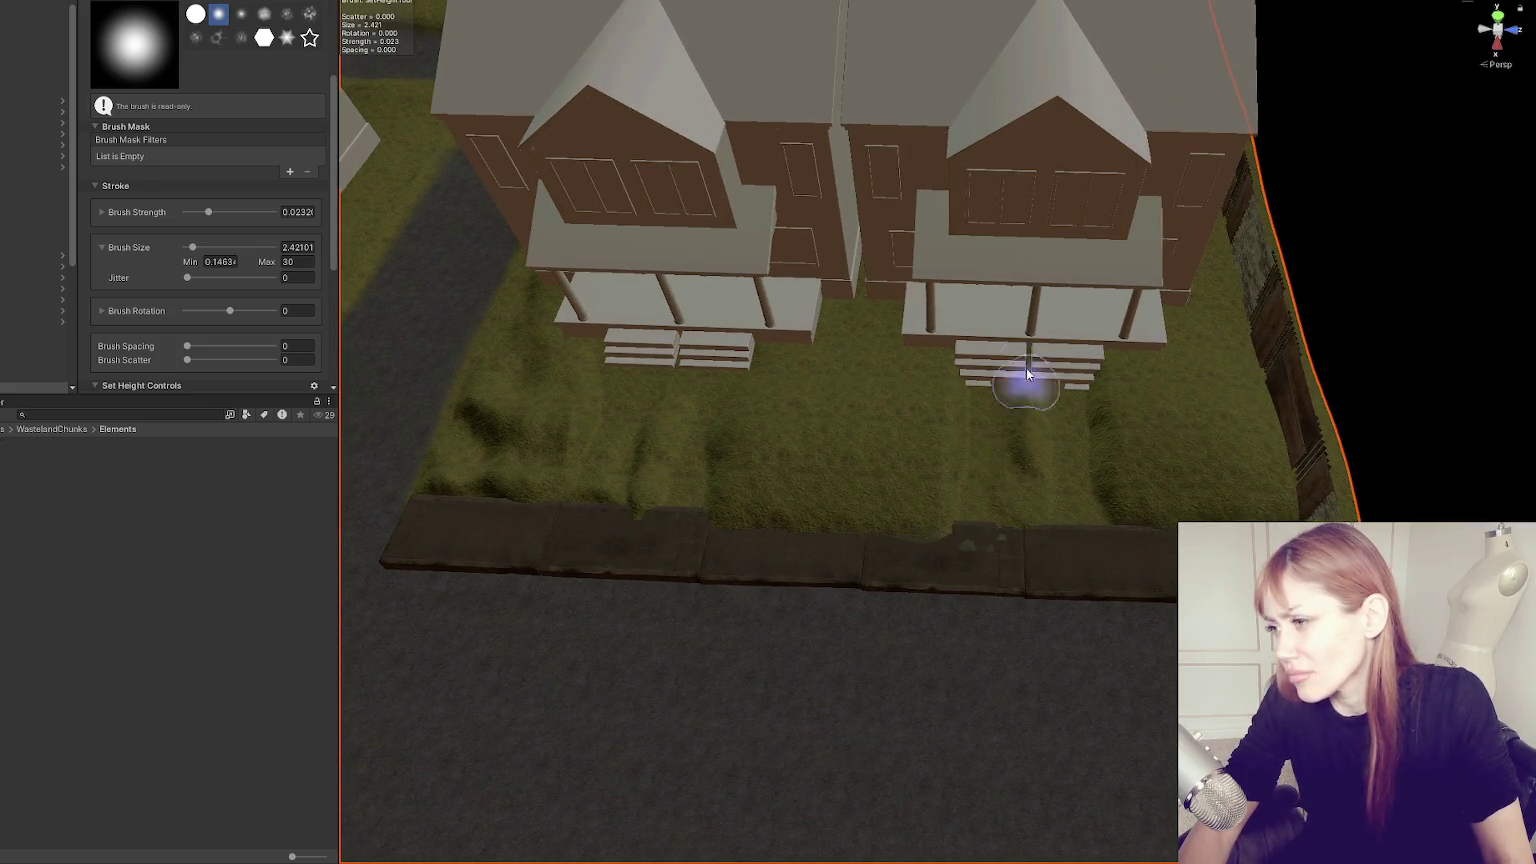
mouse_move(1027, 374)
mouse_down()
mouse_move(943, 542)
mouse_move(1107, 422)
mouse_move(1056, 480)
mouse_move(1036, 632)
mouse_up()
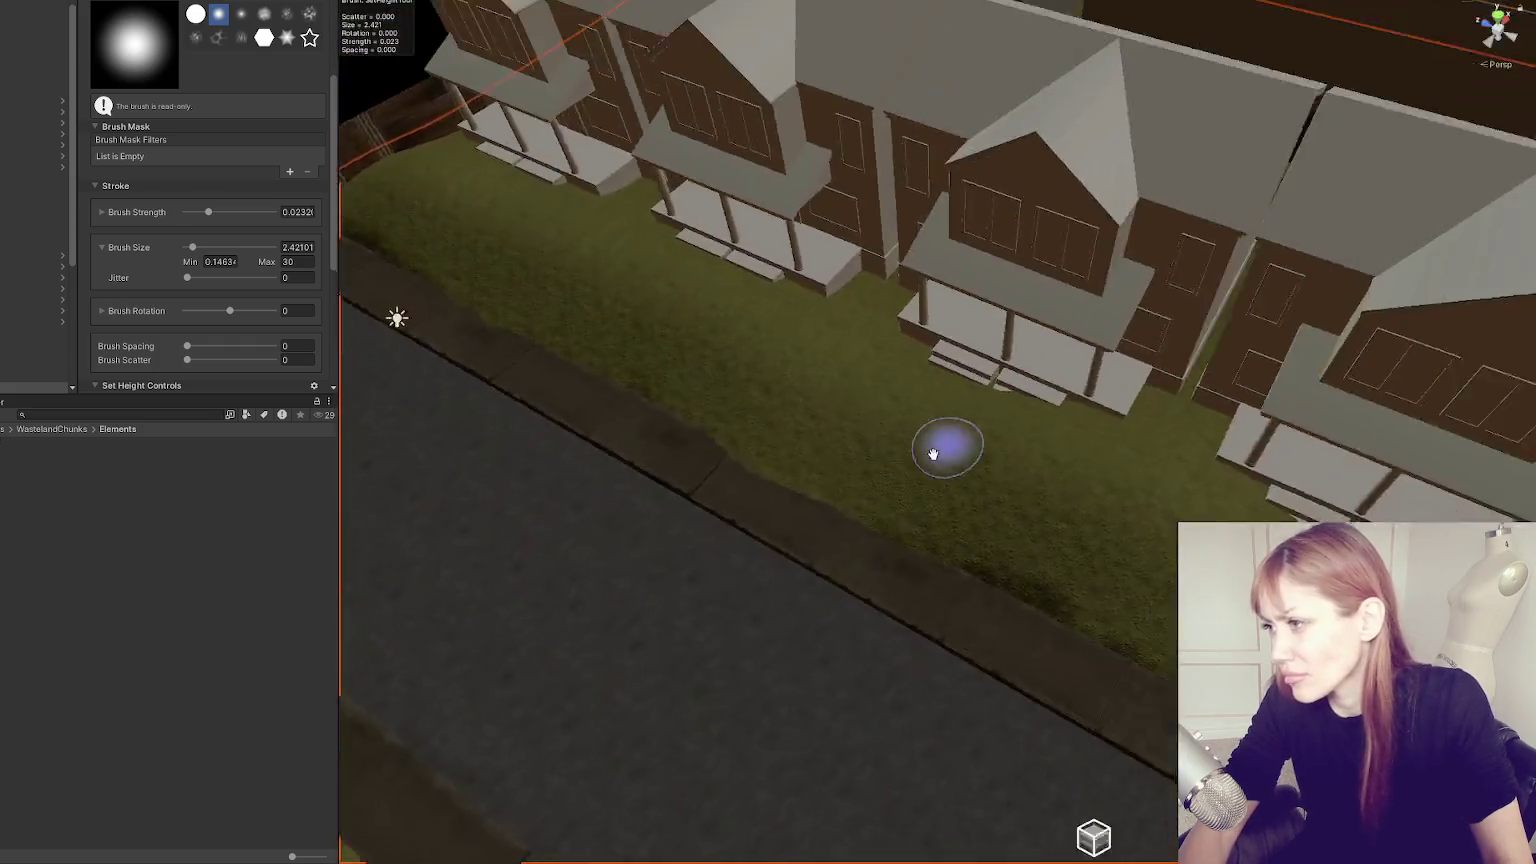
mouse_move(933, 454)
mouse_down()
mouse_move(995, 547)
mouse_move(987, 401)
mouse_move(953, 521)
mouse_move(987, 398)
mouse_move(971, 471)
mouse_move(963, 459)
mouse_up()
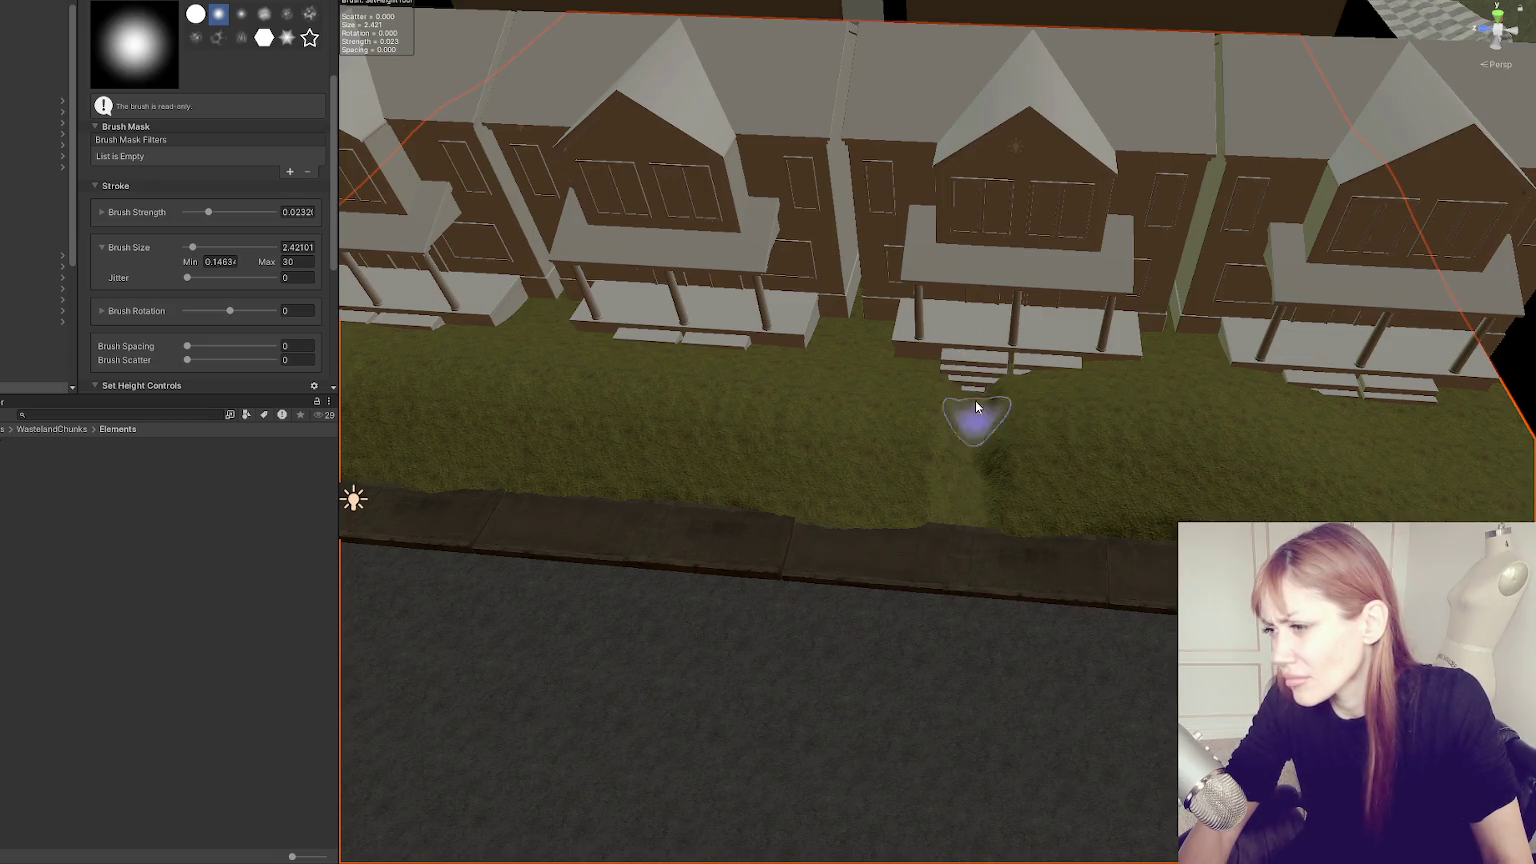
Level strips below the right porch and the left house's steps down to the curb.
mouse_move(1027, 404)
mouse_down()
mouse_move(1042, 514)
mouse_move(1047, 427)
mouse_move(1066, 535)
mouse_move(1035, 439)
mouse_move(1044, 458)
mouse_up()
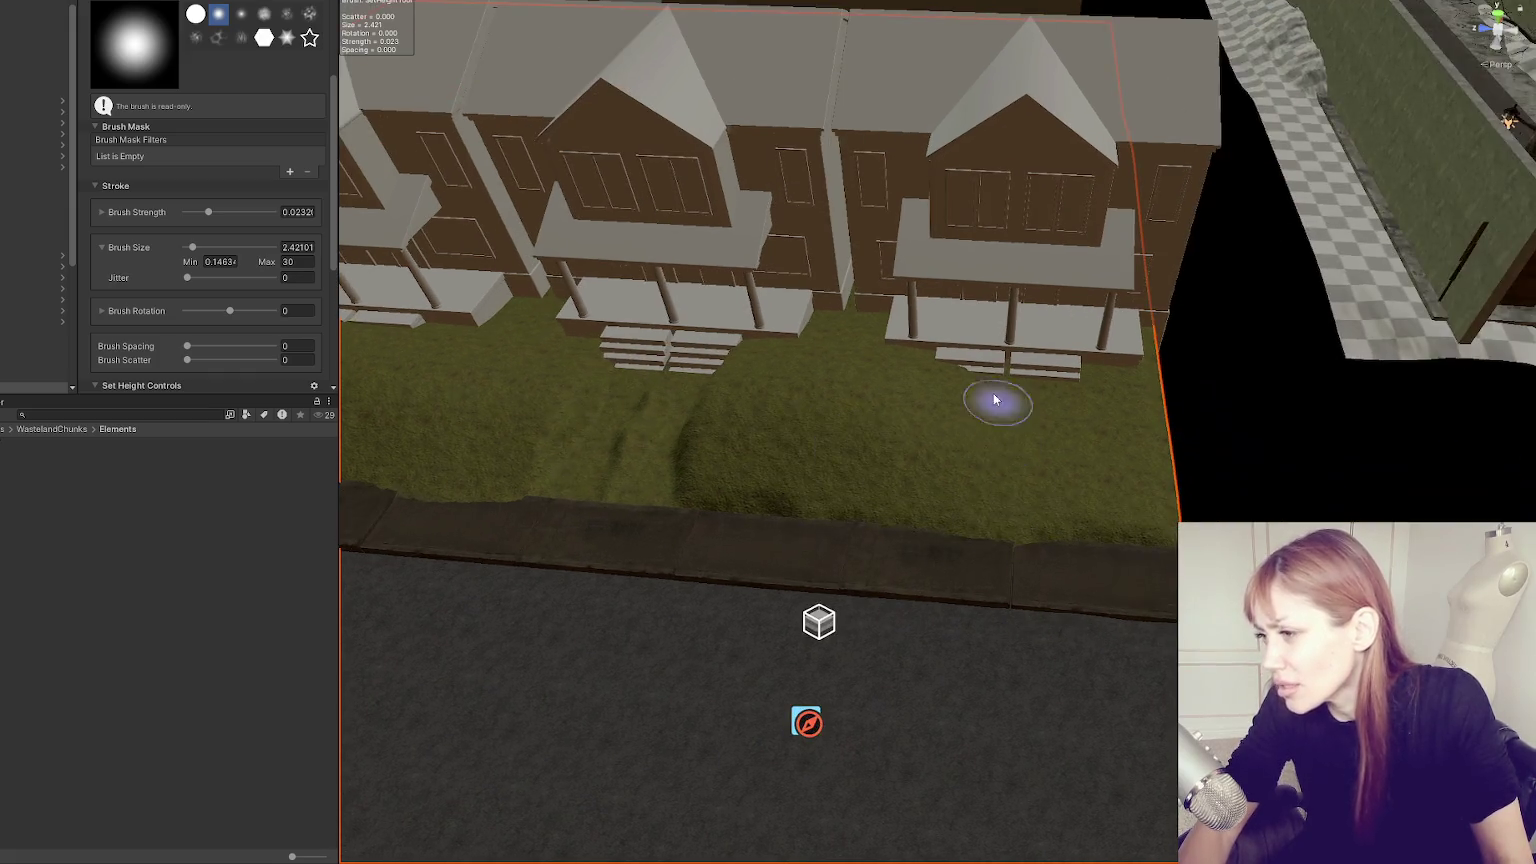
mouse_move(963, 396)
mouse_down()
mouse_move(970, 514)
mouse_move(977, 411)
mouse_move(1090, 422)
mouse_up()
mouse_move(1036, 360)
mouse_down()
mouse_move(1046, 514)
mouse_move(1060, 397)
mouse_move(1070, 418)
mouse_move(1040, 488)
mouse_move(1076, 394)
mouse_up()
mouse_move(933, 373)
mouse_down()
mouse_move(984, 511)
mouse_move(1013, 422)
mouse_move(842, 436)
mouse_up()
mouse_move(894, 375)
mouse_down()
mouse_move(878, 500)
mouse_move(889, 373)
mouse_move(882, 484)
mouse_move(879, 389)
mouse_move(977, 428)
mouse_move(915, 507)
mouse_move(950, 405)
mouse_move(909, 519)
mouse_move(933, 405)
mouse_move(919, 463)
mouse_move(943, 411)
mouse_move(947, 510)
mouse_move(964, 451)
mouse_up()
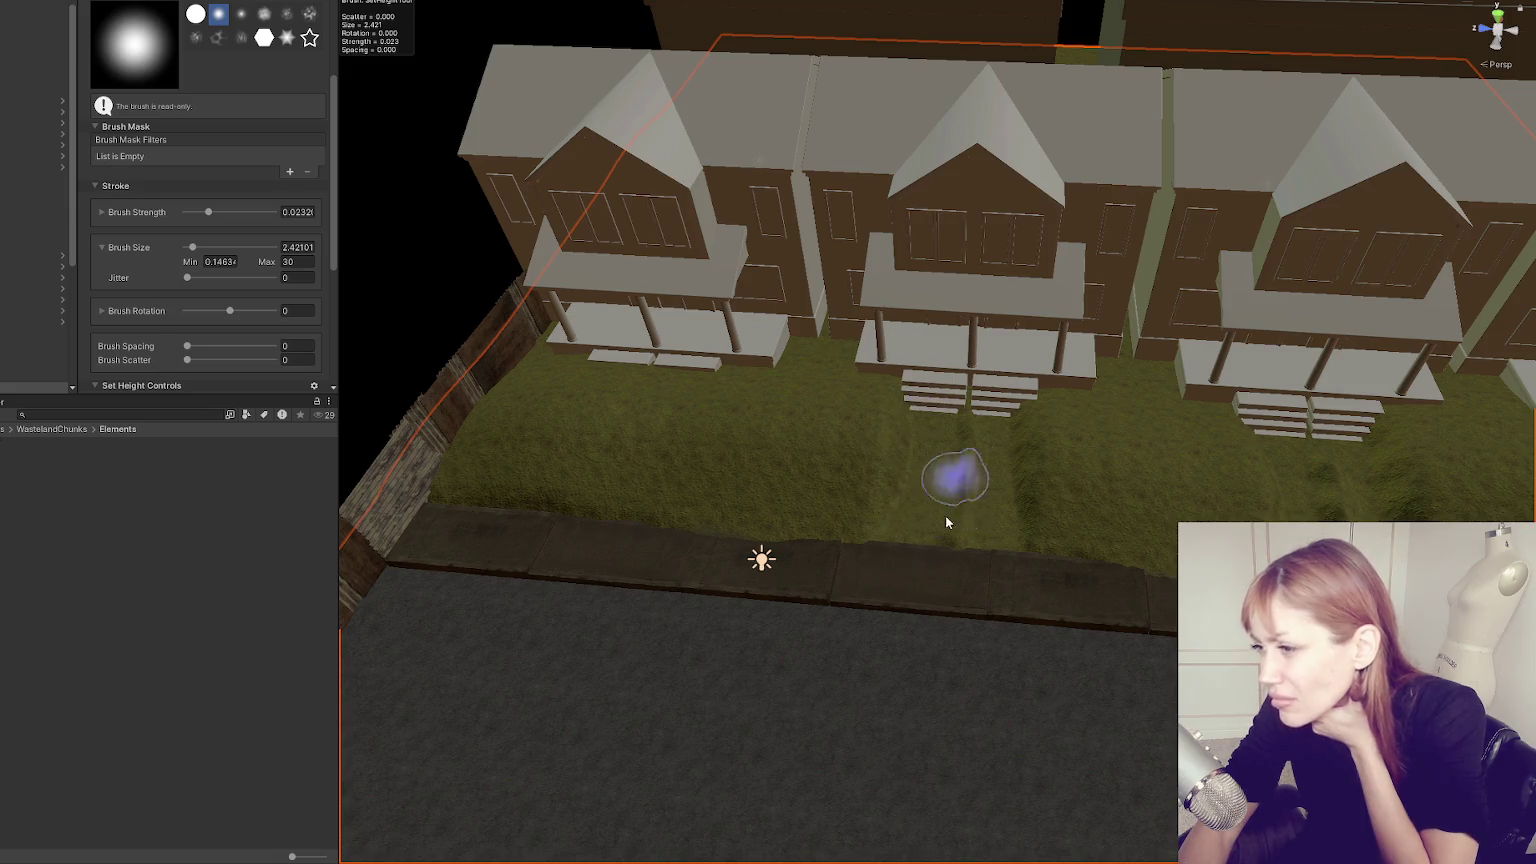
drag(957, 449, 686, 367)
mouse_move(677, 477)
mouse_down()
mouse_move(676, 401)
mouse_move(665, 417)
mouse_move(694, 444)
mouse_move(651, 387)
mouse_move(679, 418)
mouse_move(641, 513)
mouse_move(634, 411)
mouse_move(669, 401)
mouse_move(629, 512)
mouse_move(559, 353)
mouse_move(583, 429)
mouse_move(634, 367)
mouse_move(579, 459)
mouse_move(590, 416)
mouse_move(566, 425)
mouse_move(607, 468)
mouse_move(603, 433)
mouse_move(634, 401)
mouse_move(549, 449)
mouse_move(634, 401)
mouse_move(618, 430)
mouse_move(627, 583)
mouse_move(531, 473)
mouse_move(696, 438)
mouse_up()
scroll(686, 507, down, 5)
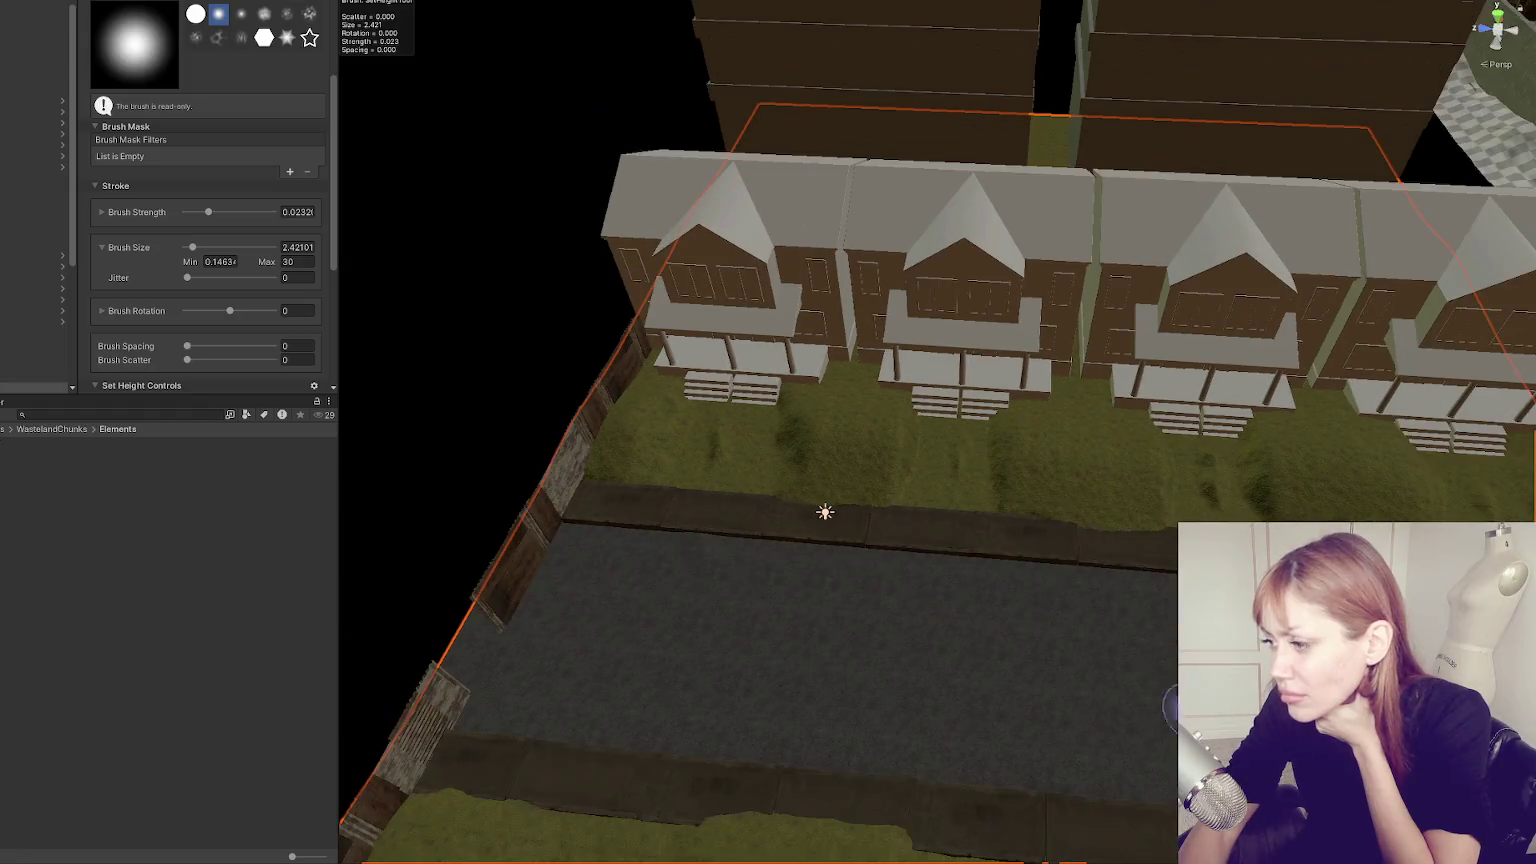
key(Right)
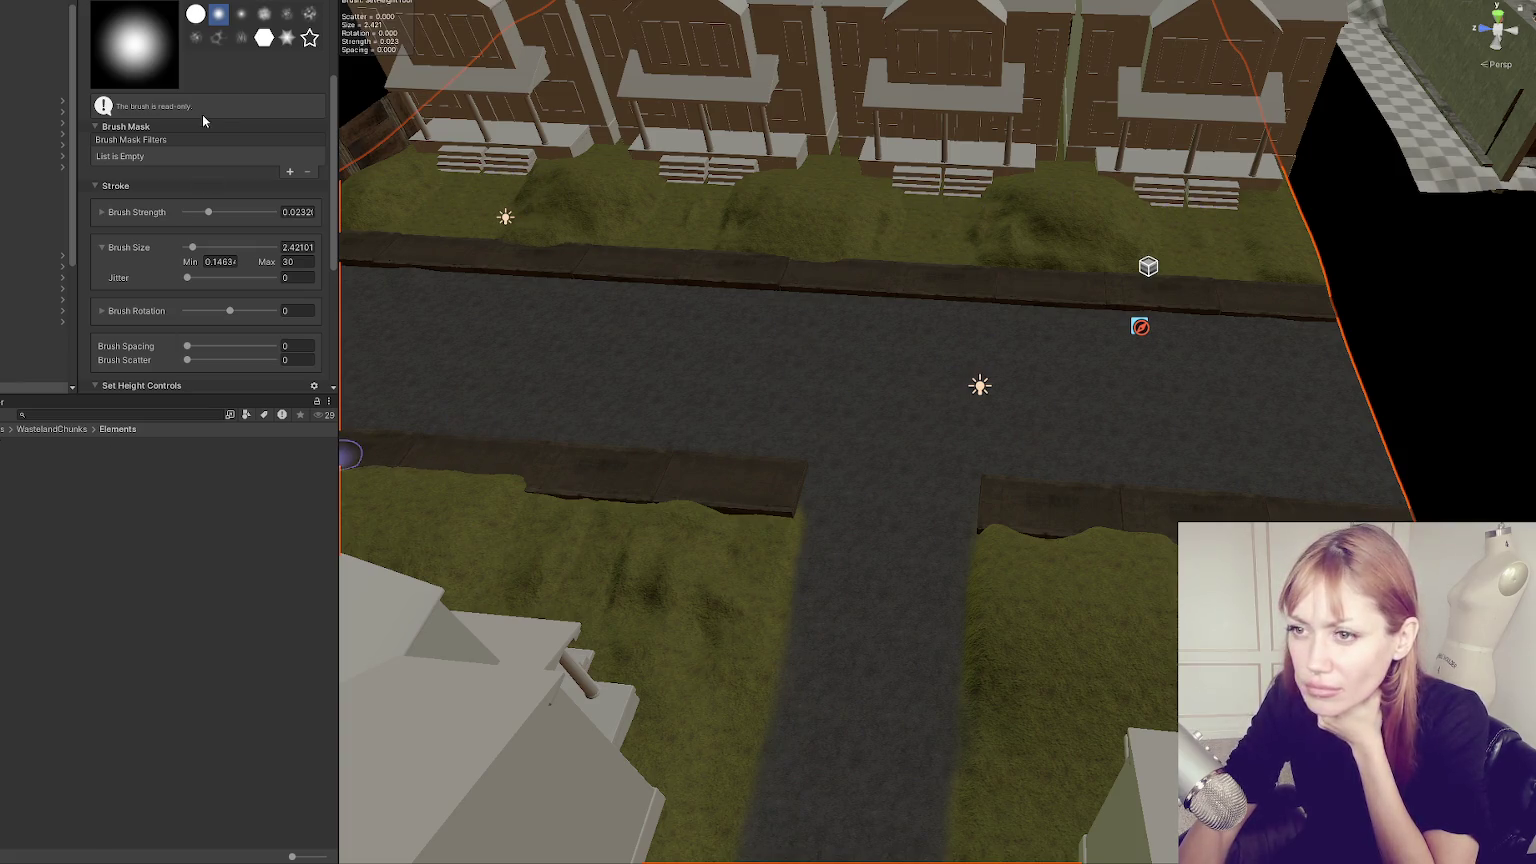
scroll(253, 150, up, 4)
click(251, 124)
click(268, 116)
scroll(250, 154, down, 8)
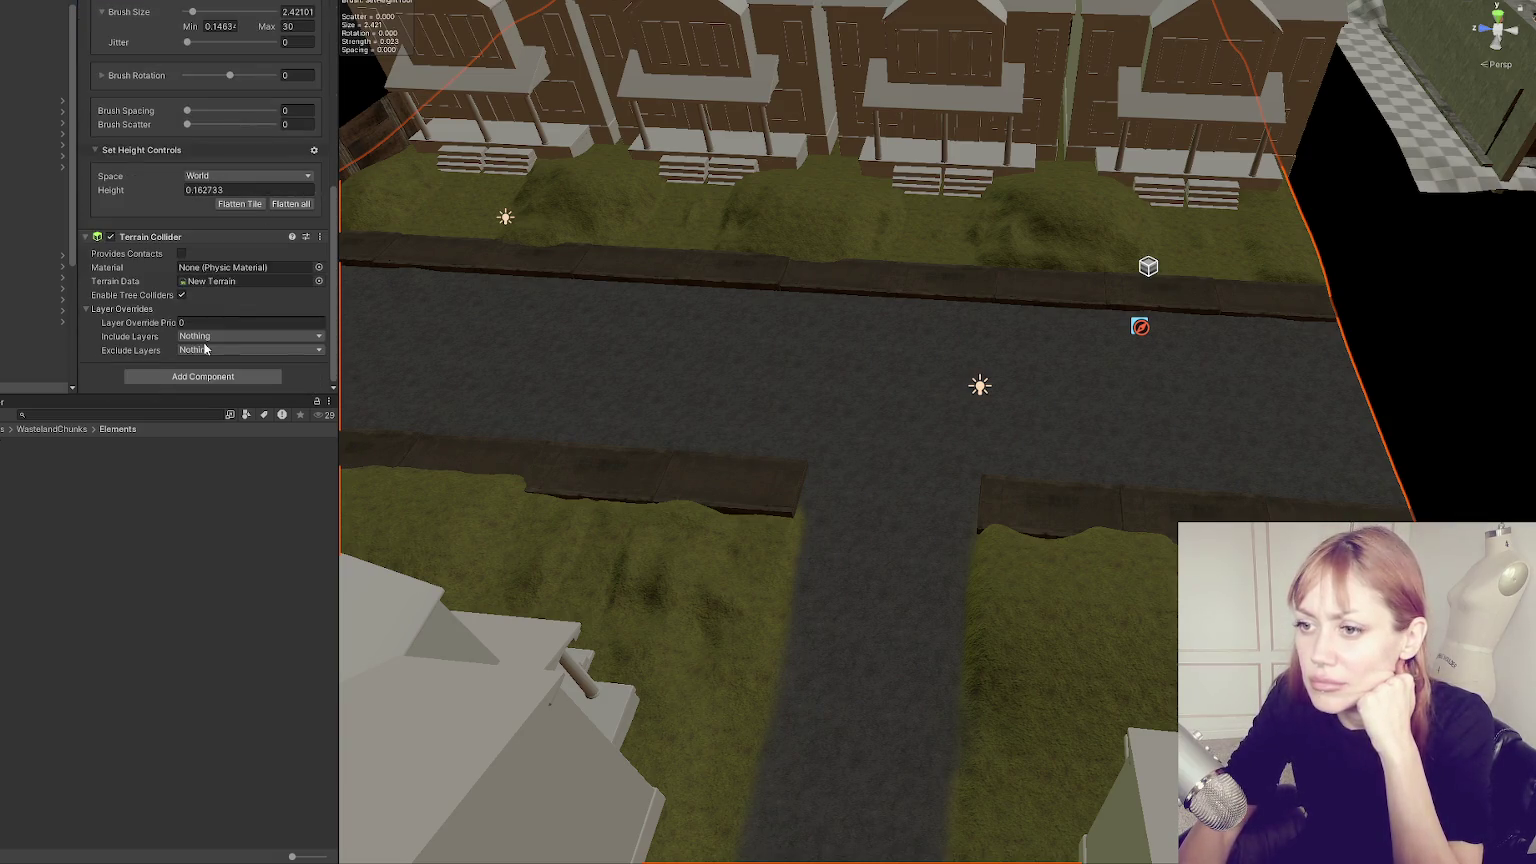
scroll(238, 211, up, 8)
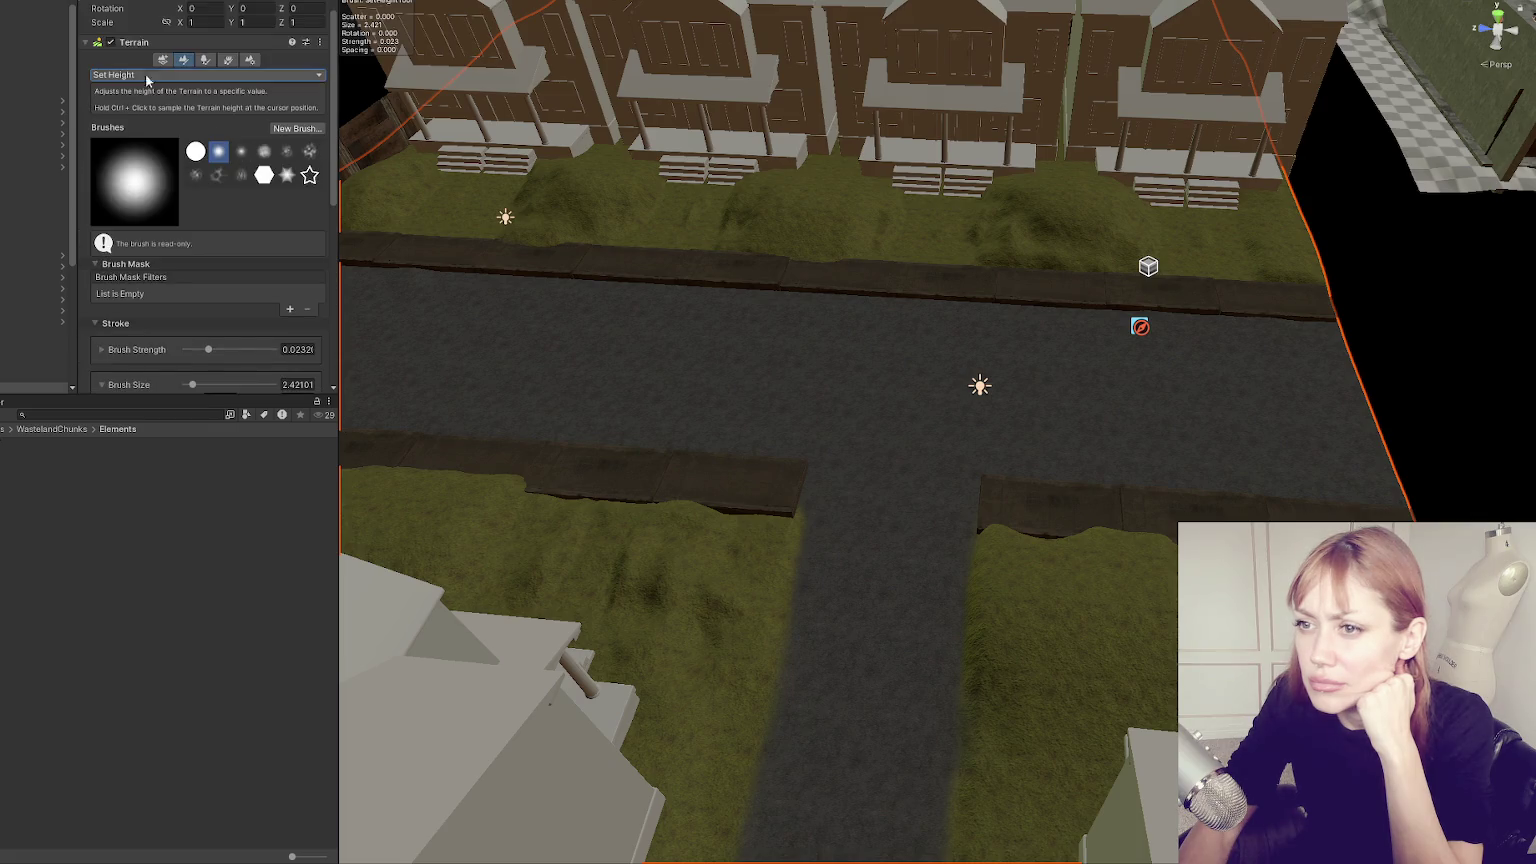
click(193, 76)
Switch to Paint Texture and test a road path on the lawn, undoing the stray streak.
click(138, 227)
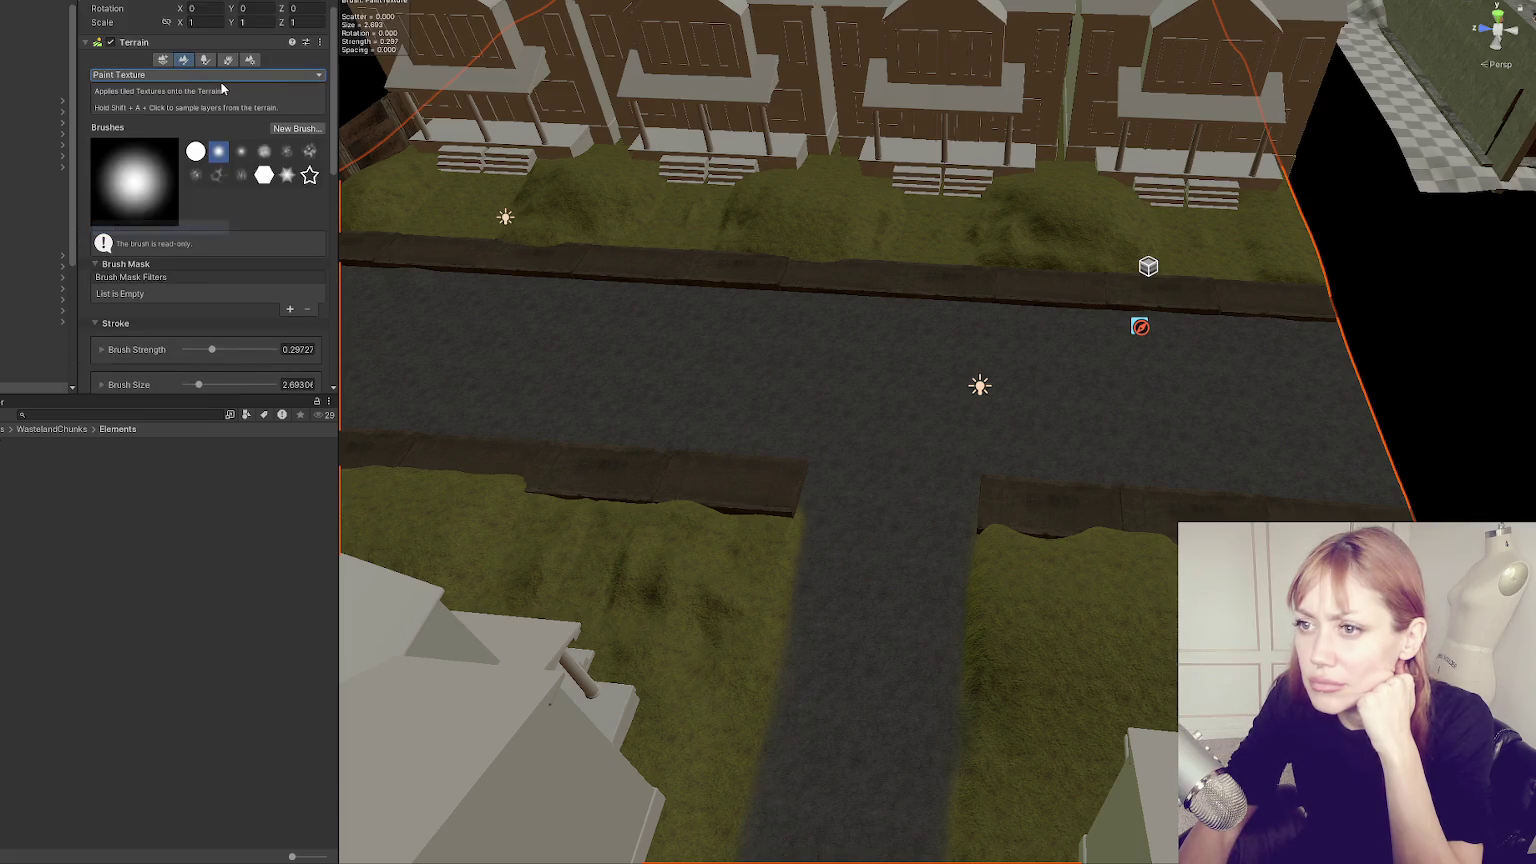
scroll(225, 150, down, 6)
drag(698, 240, 712, 185)
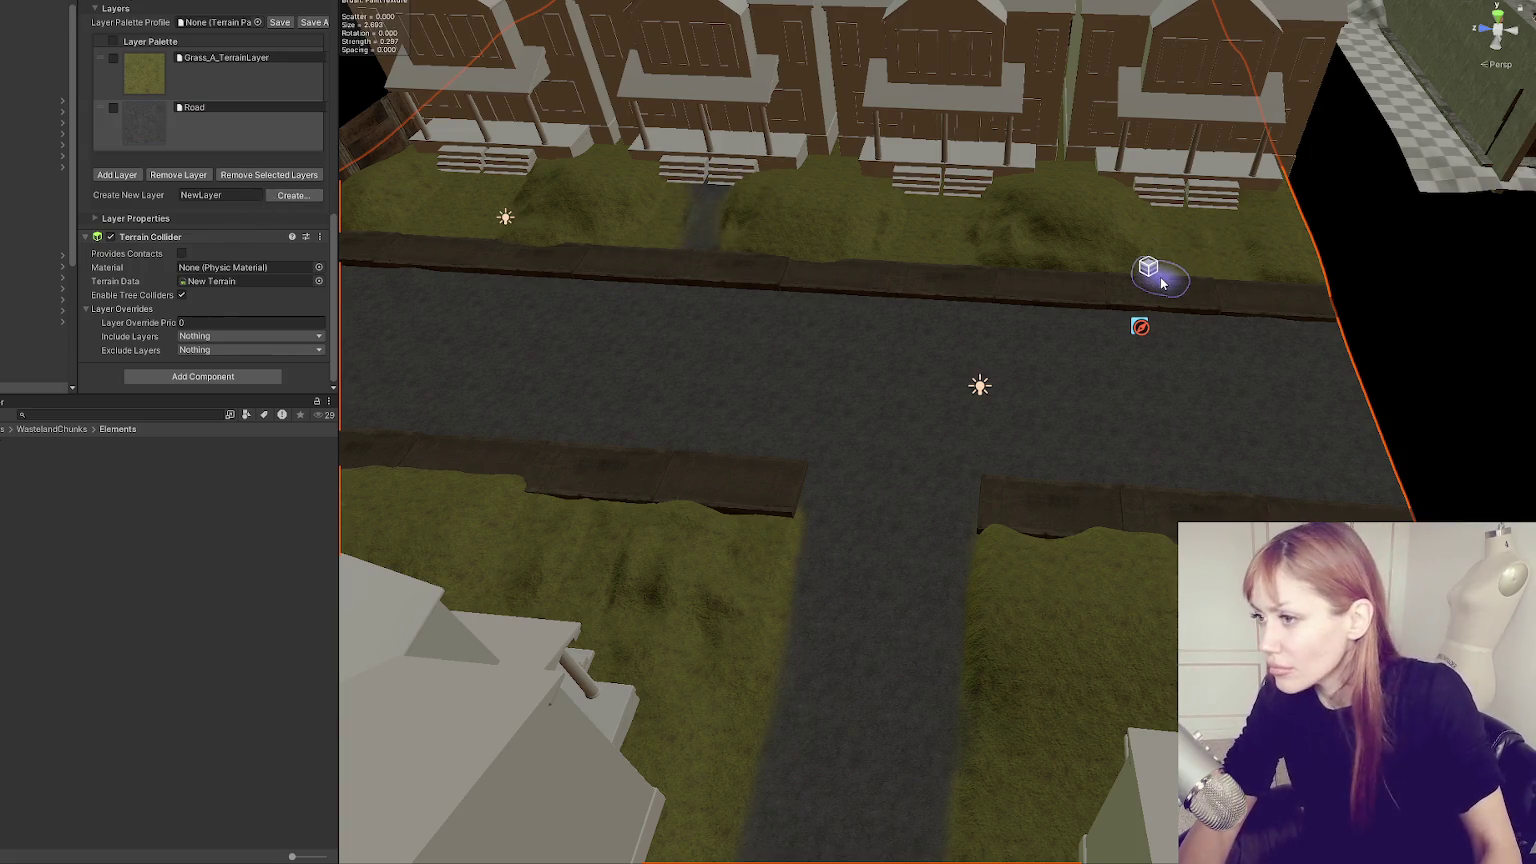
key(f)
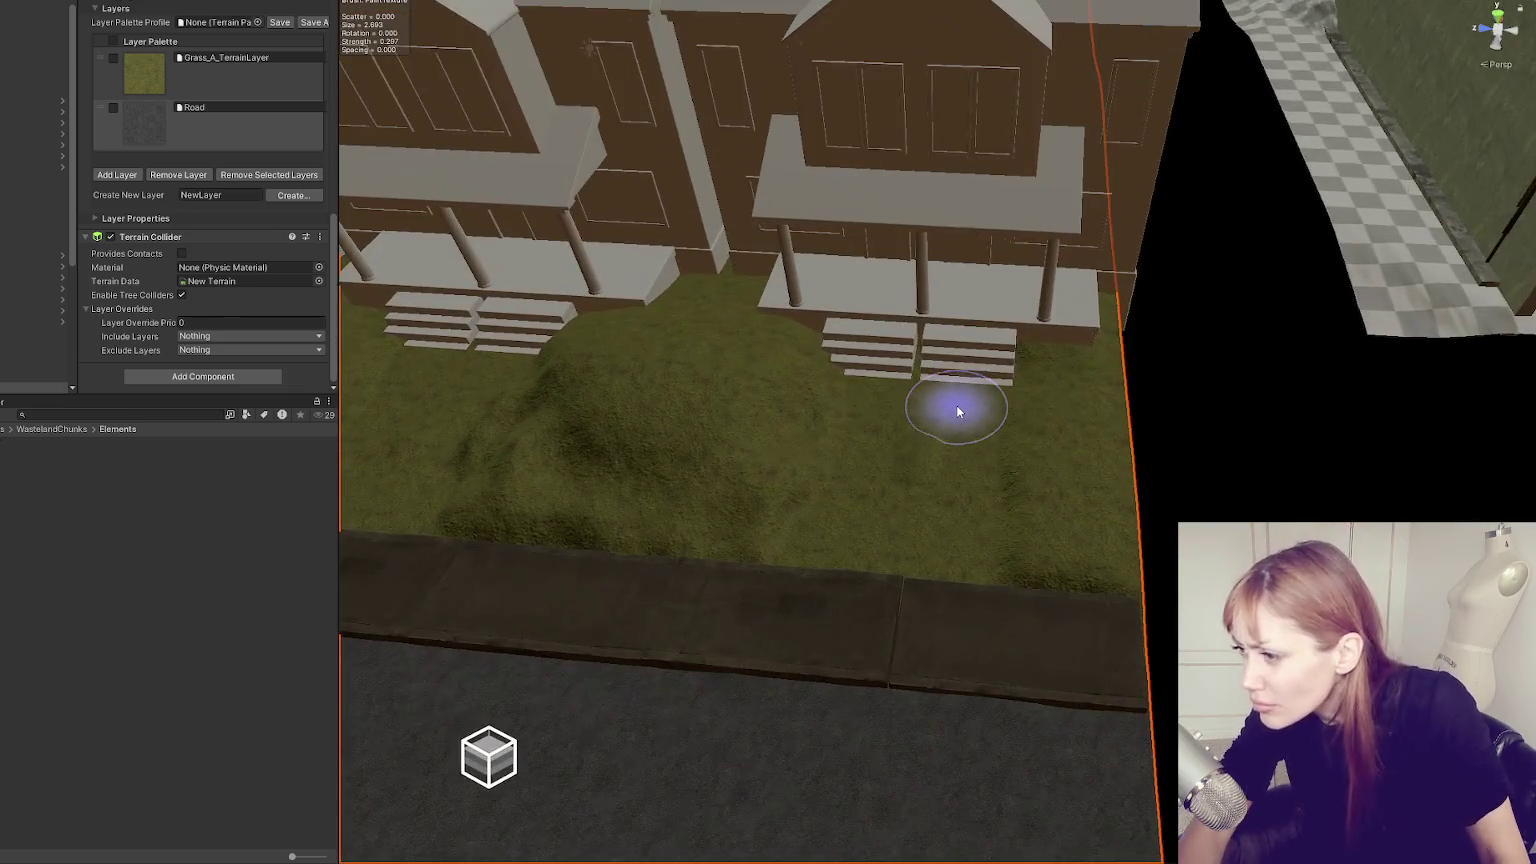
drag(956, 410, 934, 586)
key(ctrl+z)
scroll(235, 262, up, 3)
scroll(228, 258, up, 3)
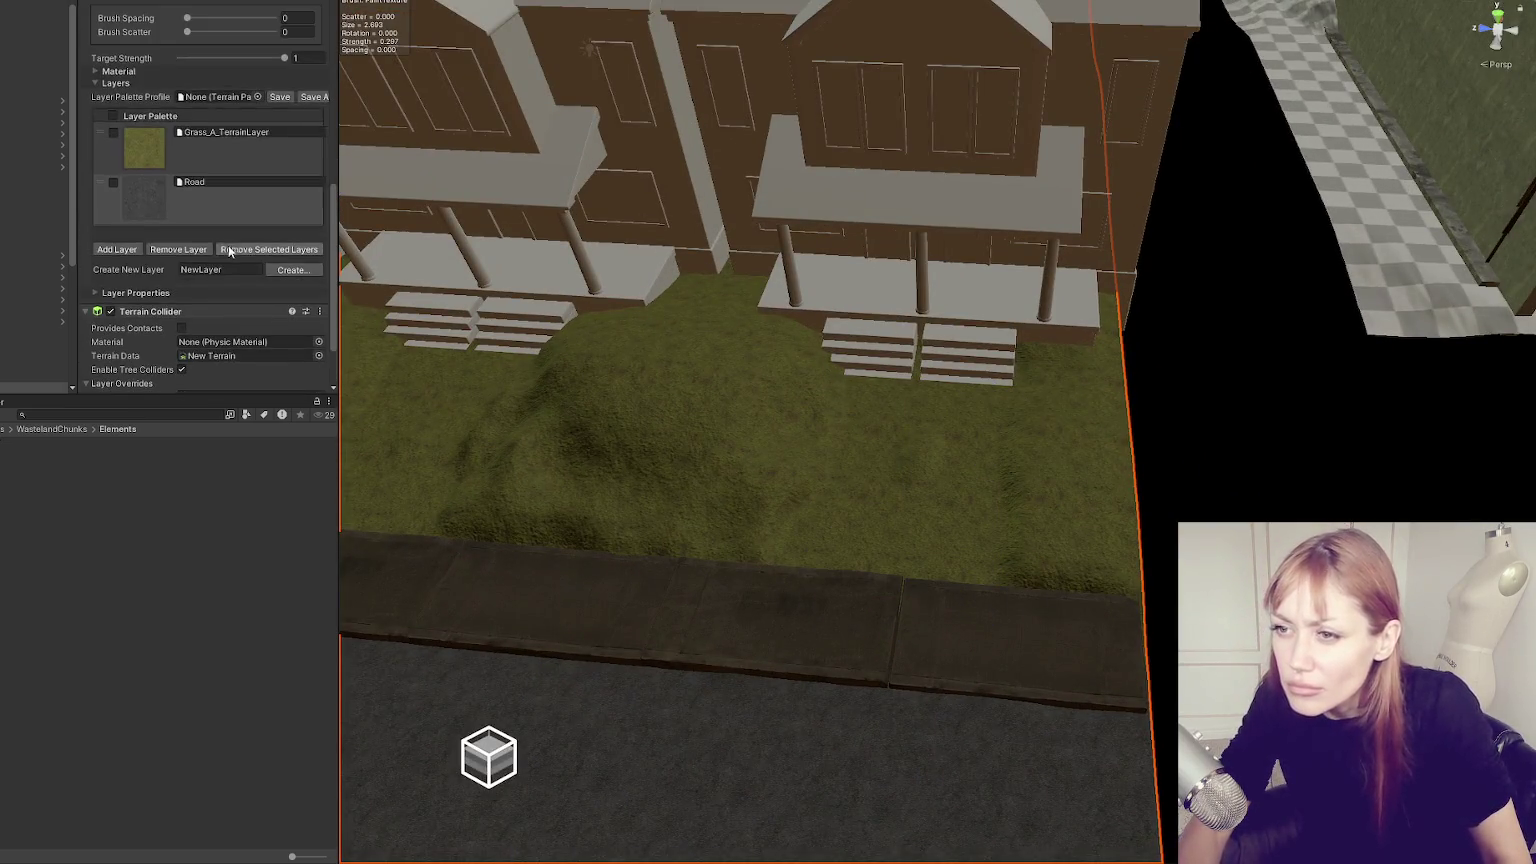
Lower the brush strength and shrink the size to about 2.41, then paint paths to the steps.
click(197, 62)
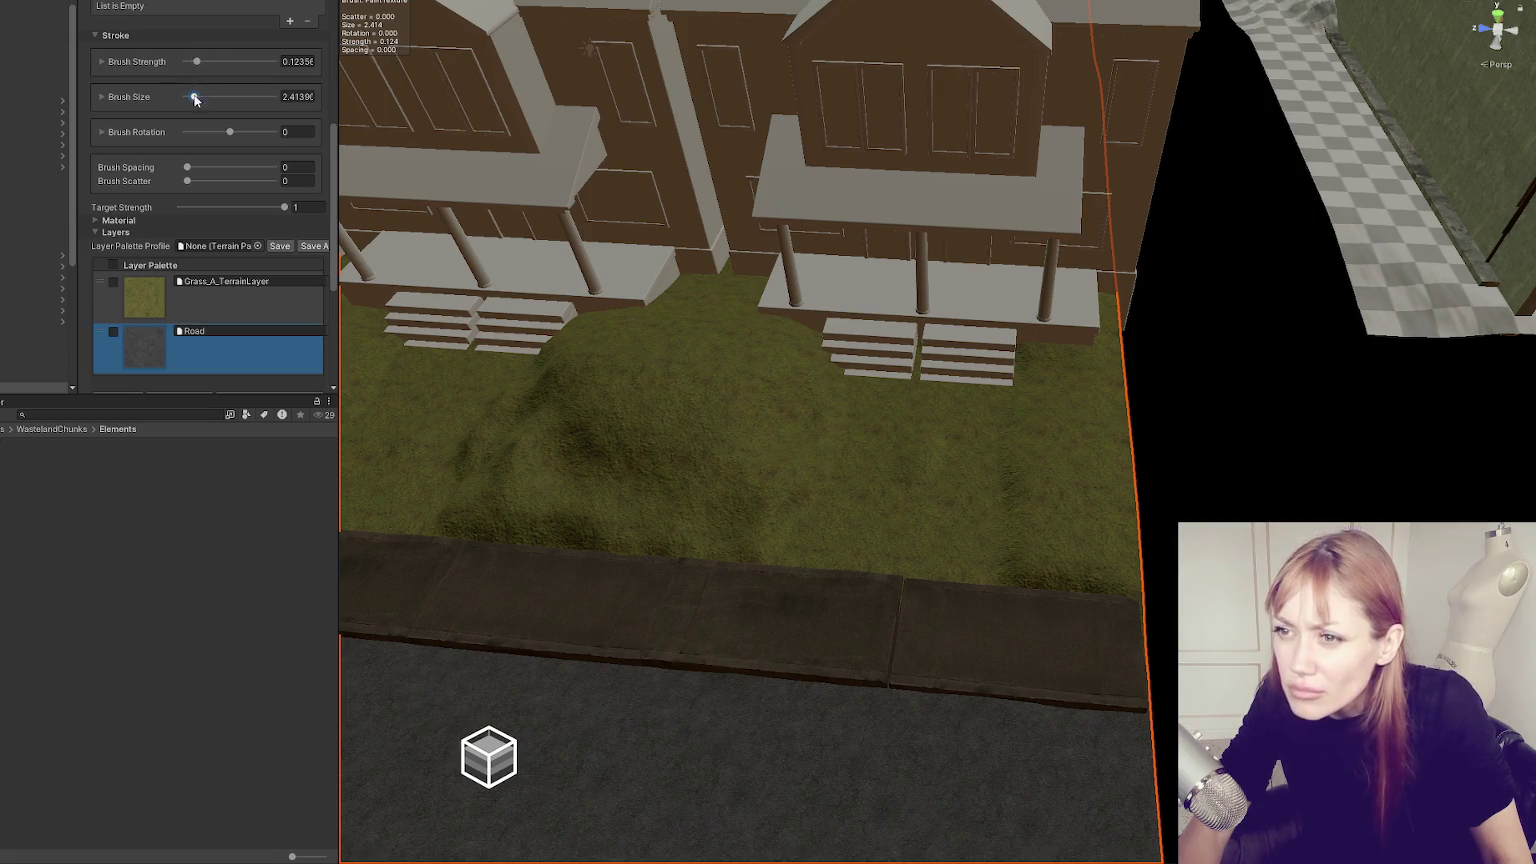
drag(199, 96, 194, 96)
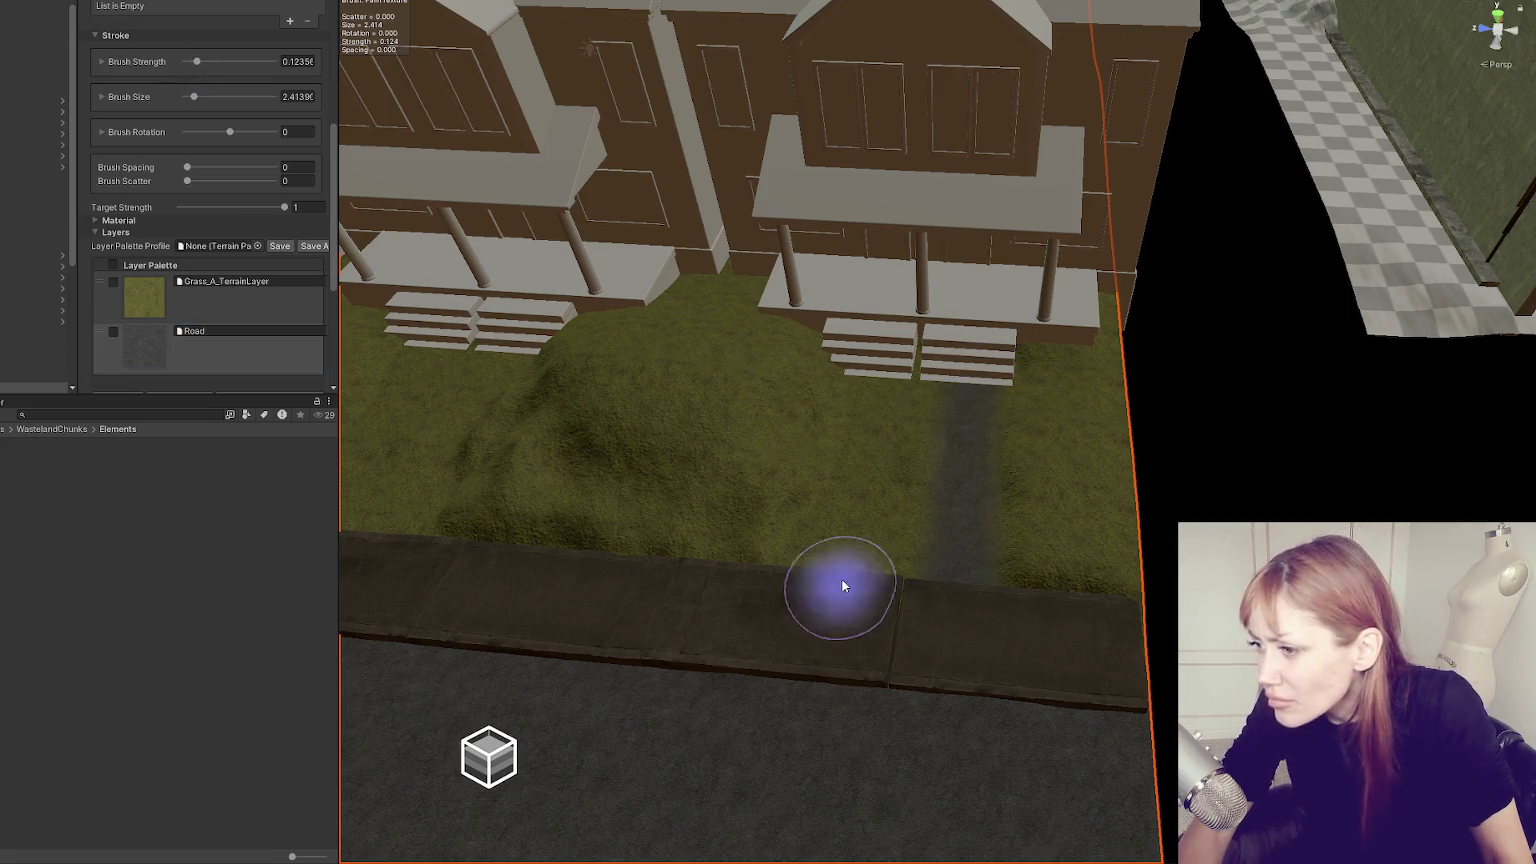
drag(855, 560, 868, 418)
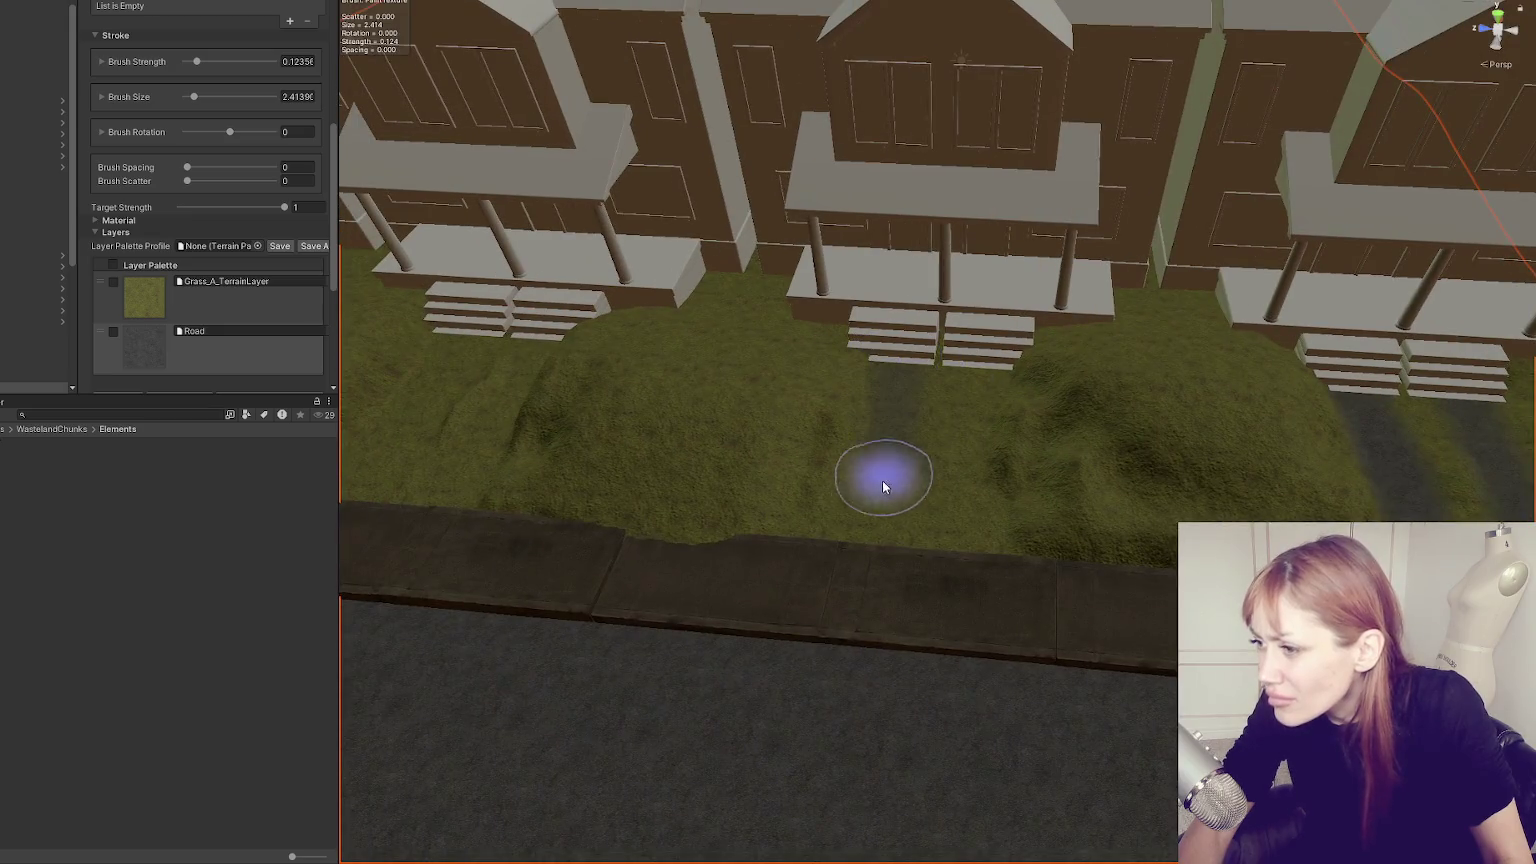
drag(885, 480, 977, 343)
Soften brush strength to about 0.0682 and extend faint road paths down to the sidewalk.
drag(197, 62, 192, 62)
drag(833, 385, 820, 484)
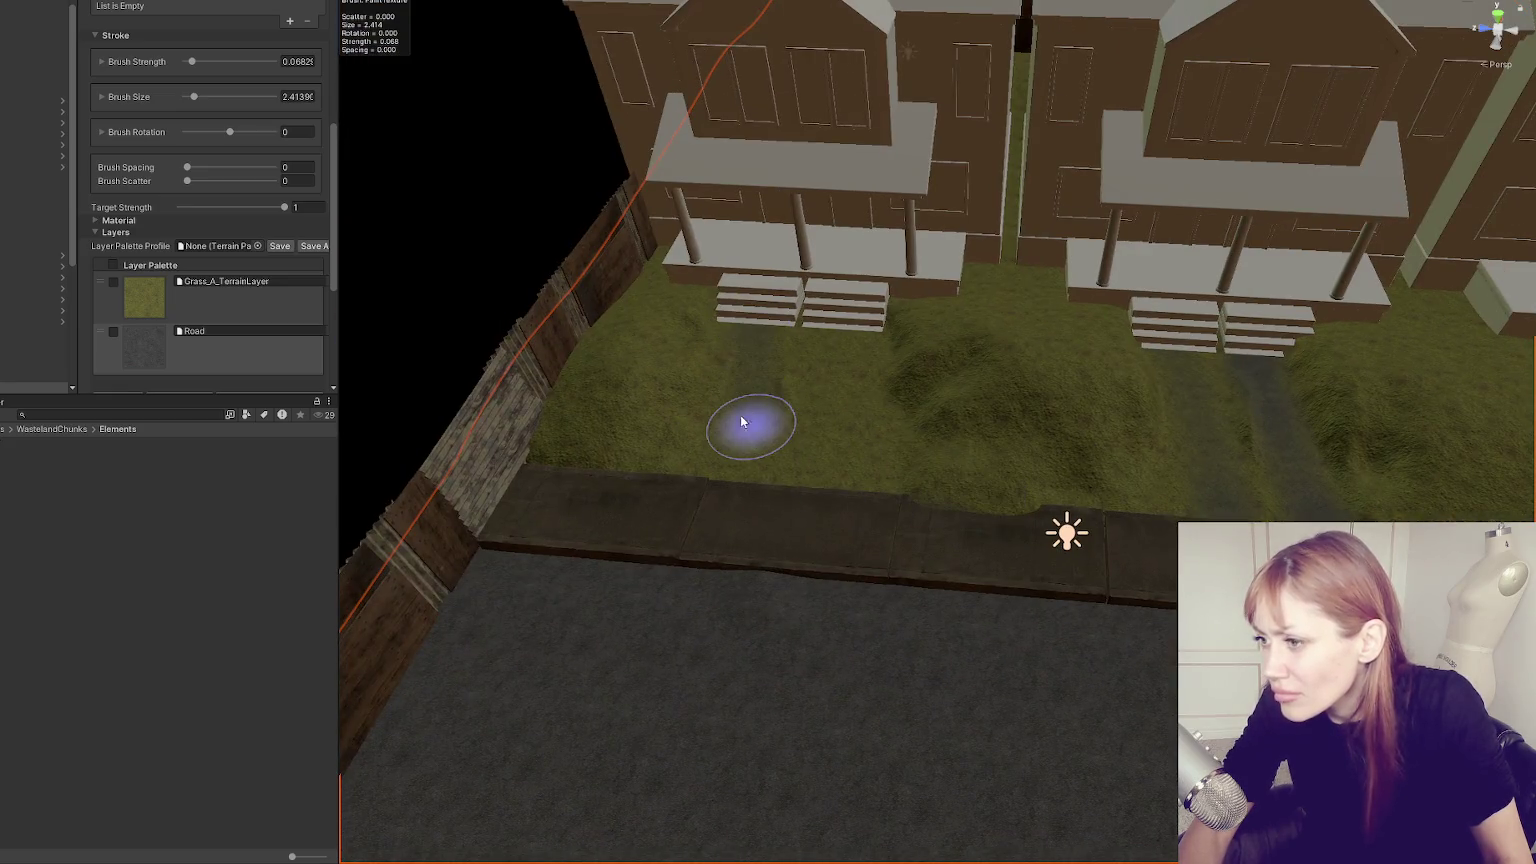
mouse_move(740, 421)
mouse_down()
mouse_move(720, 466)
mouse_move(837, 456)
mouse_move(829, 507)
mouse_up()
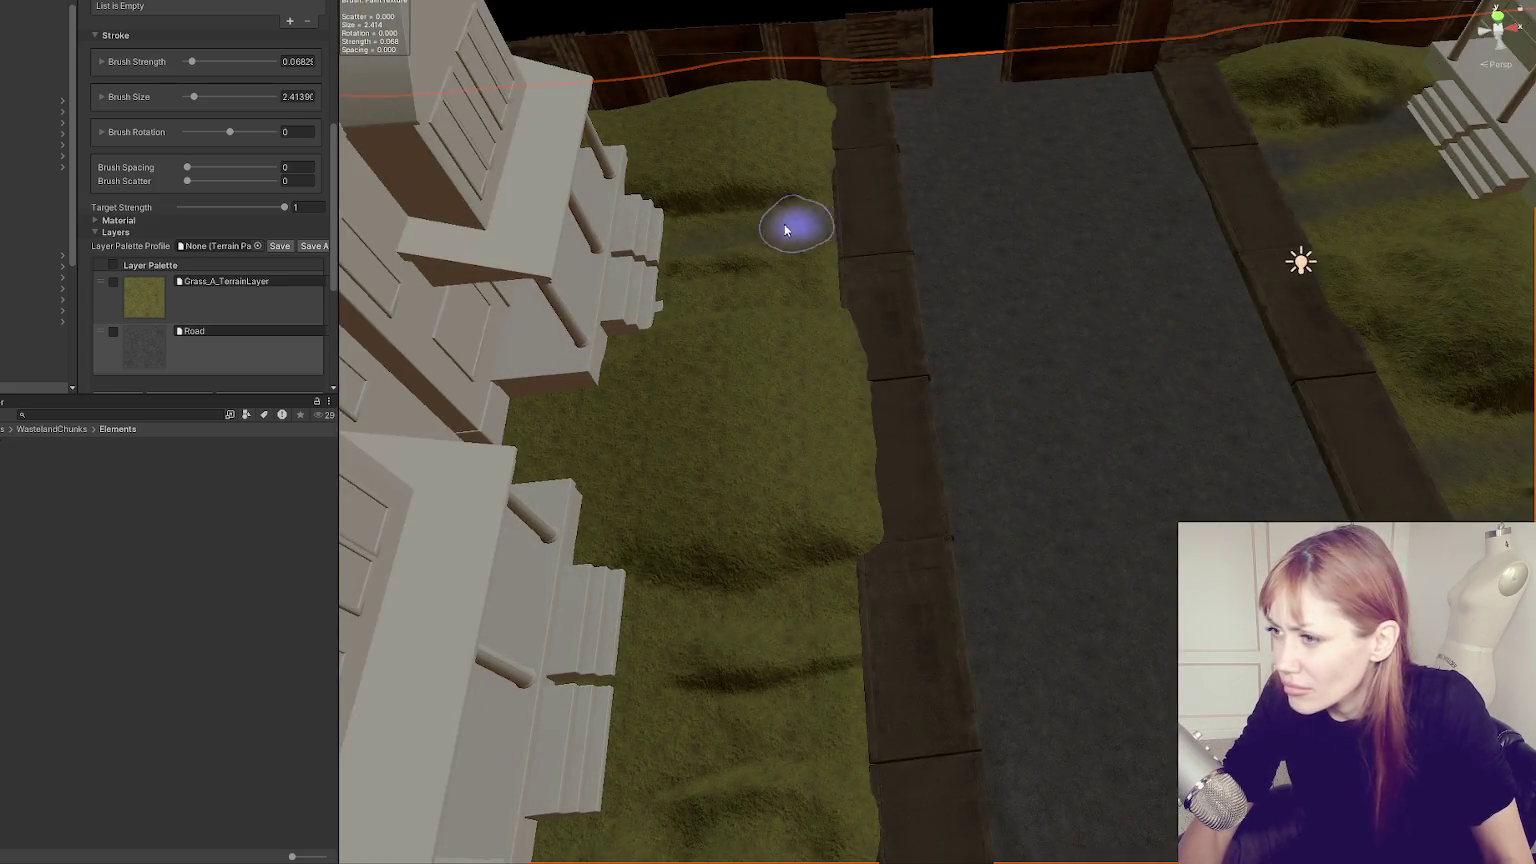
mouse_move(785, 230)
mouse_down()
mouse_move(812, 231)
mouse_move(641, 302)
mouse_move(700, 291)
mouse_up()
mouse_move(638, 656)
mouse_down()
mouse_move(610, 634)
mouse_move(857, 737)
mouse_move(703, 737)
mouse_move(922, 843)
mouse_up()
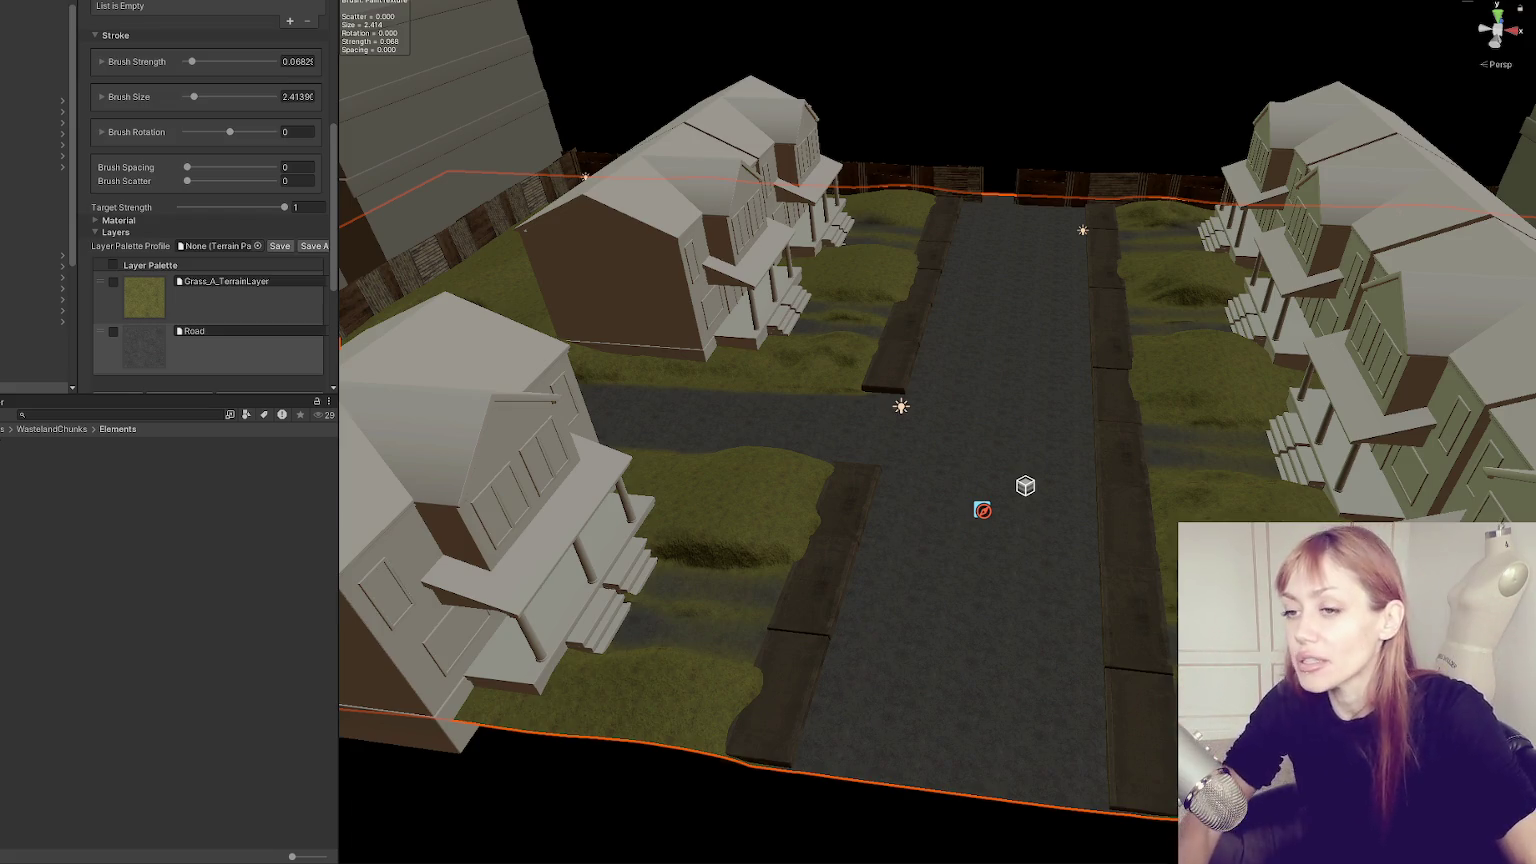
mouse_move(834, 507)
mouse_down()
mouse_move(854, 369)
mouse_move(700, 346)
mouse_move(707, 298)
mouse_up()
Select the front-left House - Semi and slide it along Z to position -0.53.
scroll(707, 298, down, 5)
drag(1124, 392, 1143, 402)
click(960, 430)
key(f)
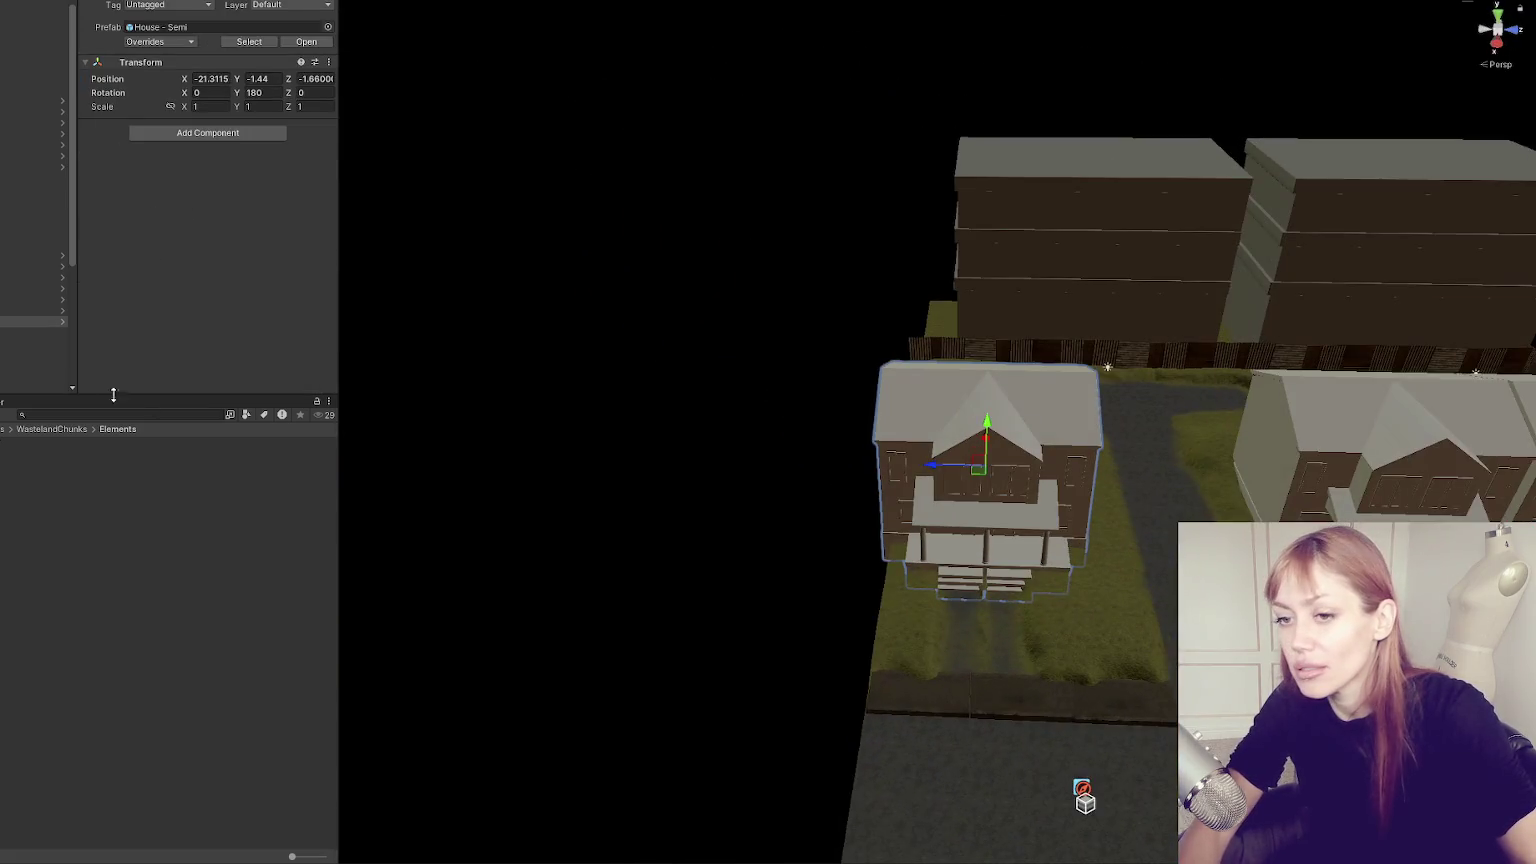
drag(931, 468, 966, 468)
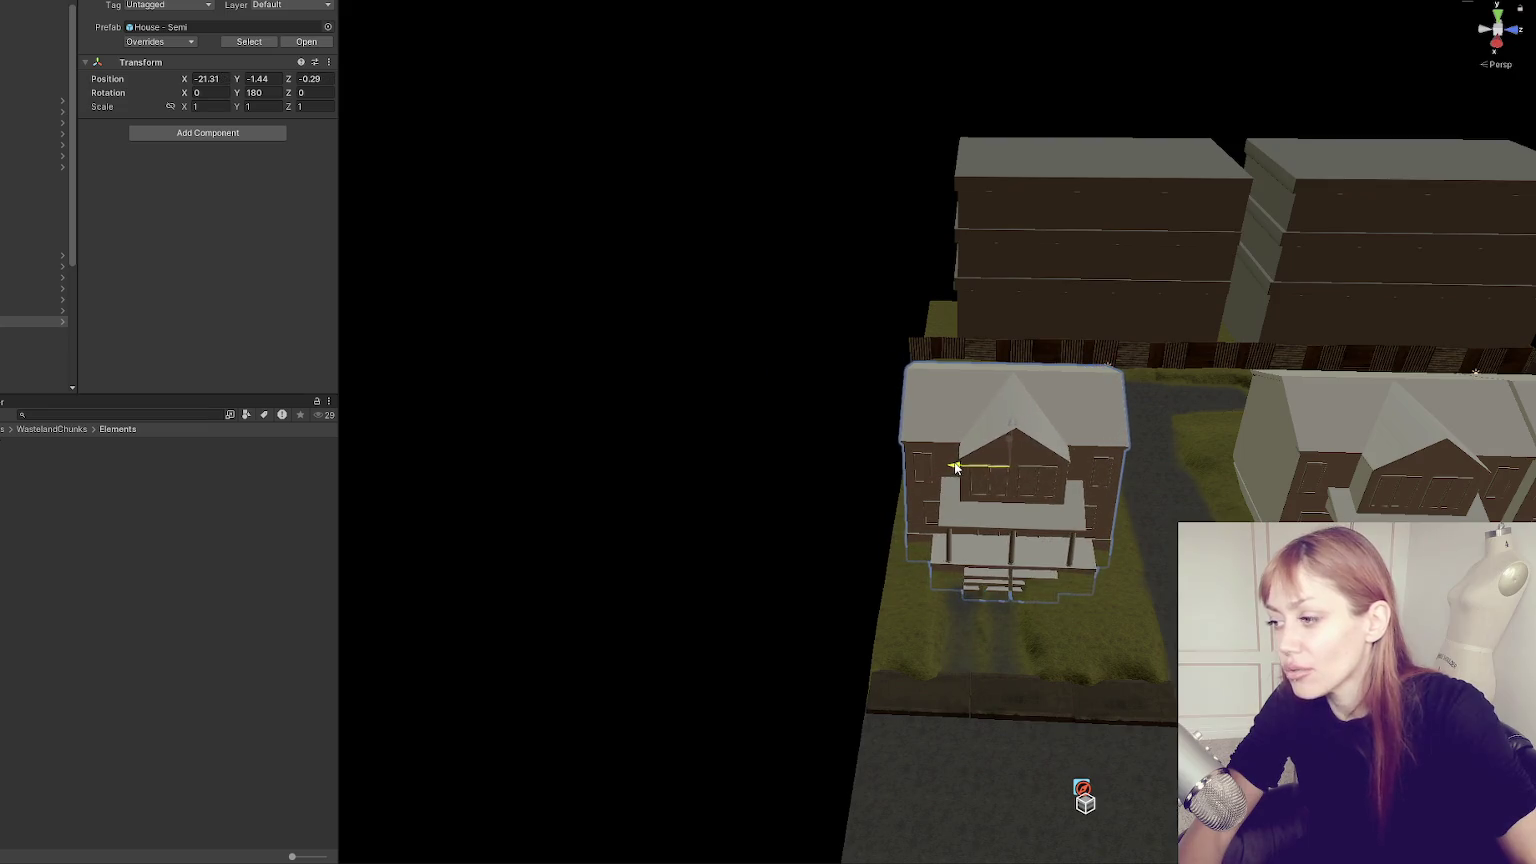
key(f)
mouse_move(821, 353)
mouse_down()
mouse_move(838, 355)
mouse_move(822, 354)
mouse_up()
key(f)
scroll(914, 468, up, 5)
Select the terrain and switch its tool to Paint Texture.
click(970, 400)
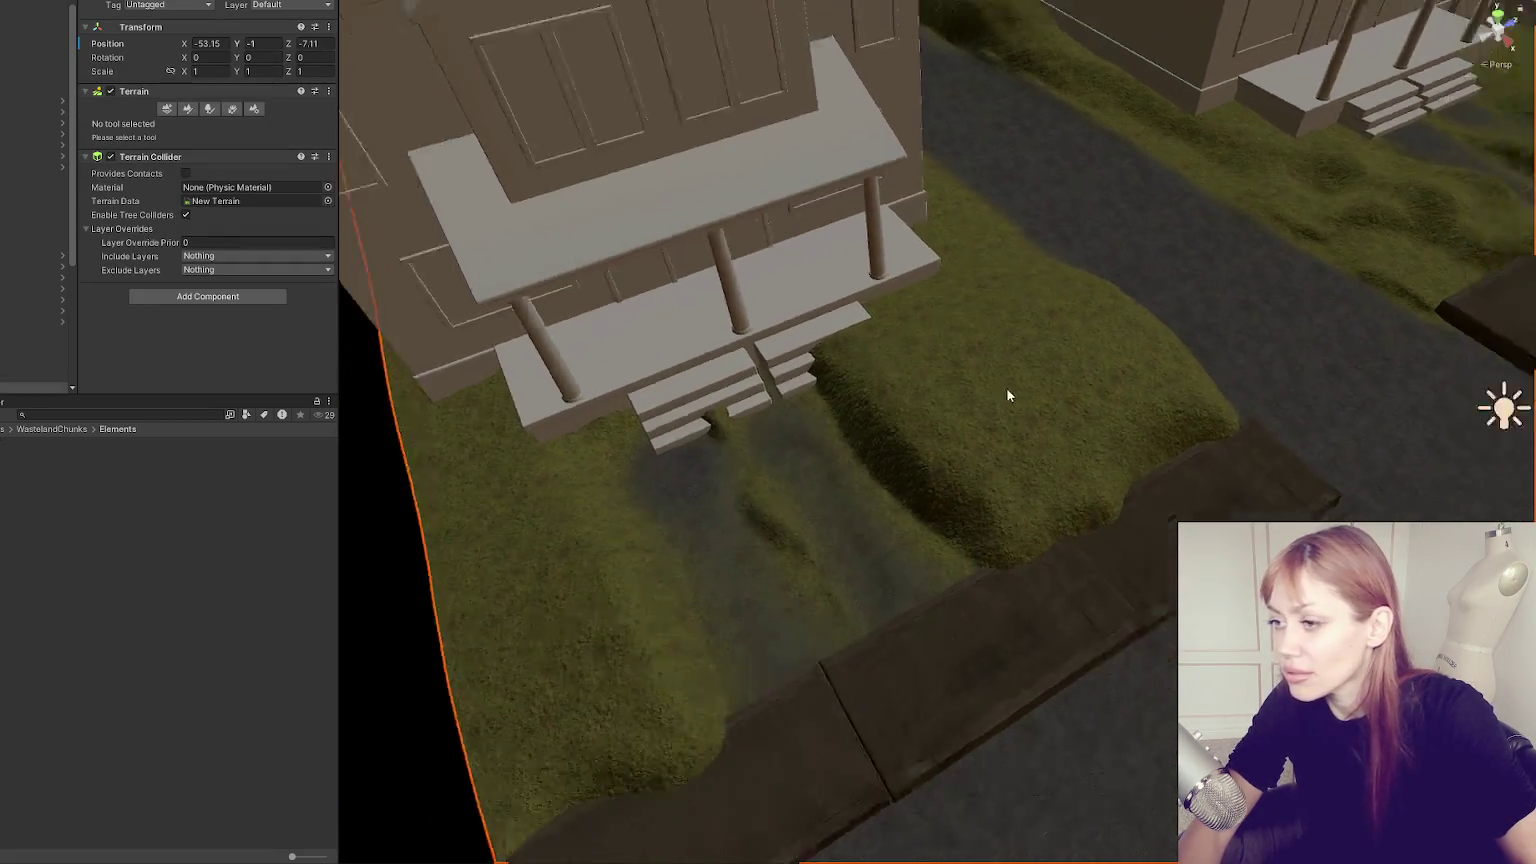
scroll(1018, 393, down, 5)
scroll(953, 384, up, 4)
mouse_move(949, 377)
mouse_down()
mouse_move(843, 396)
mouse_move(450, 260)
mouse_move(179, 133)
mouse_up()
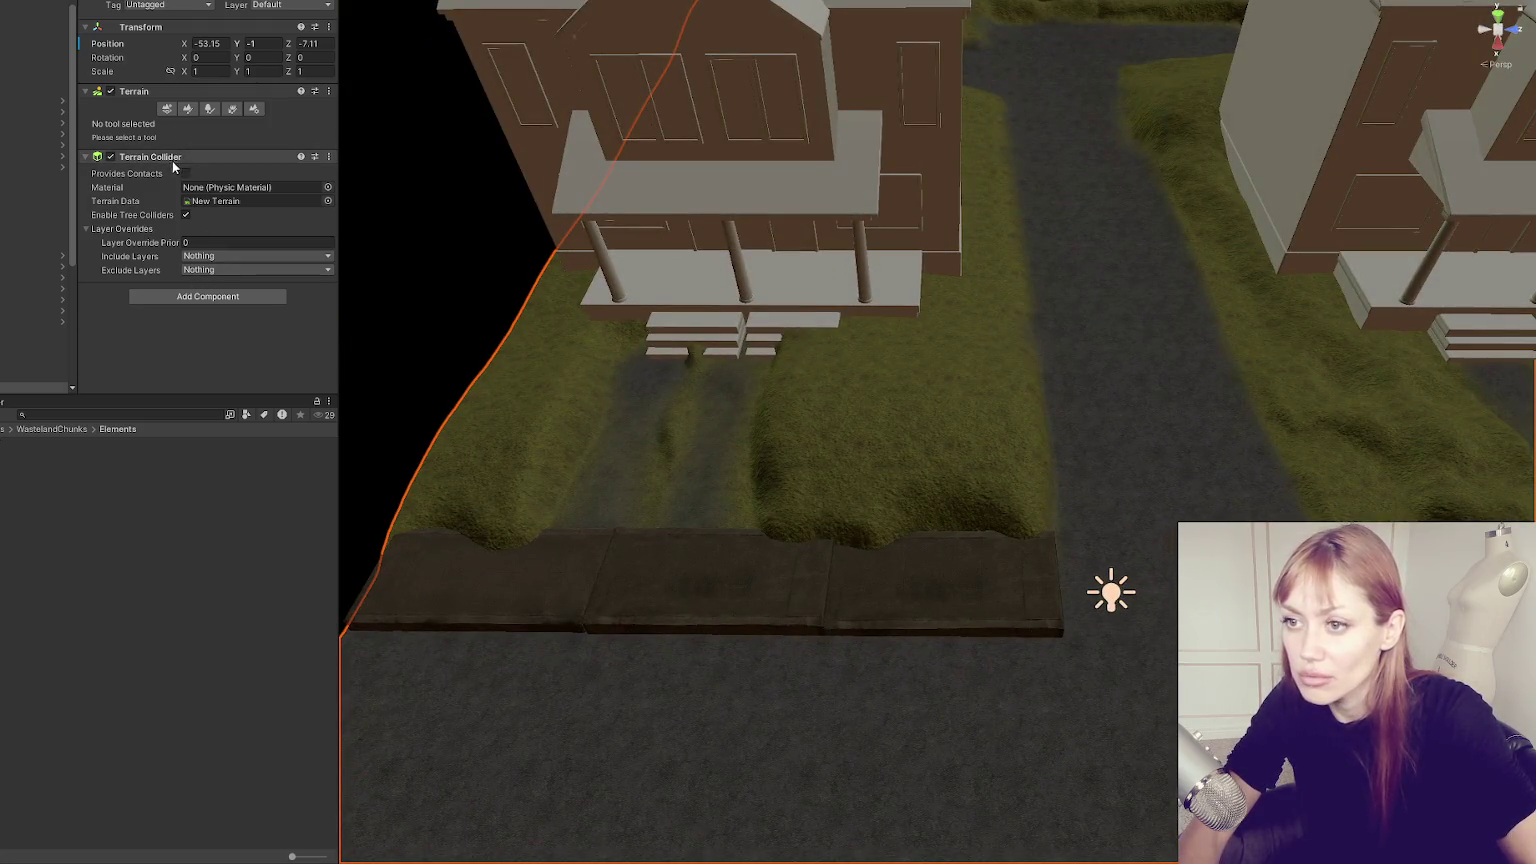
click(186, 109)
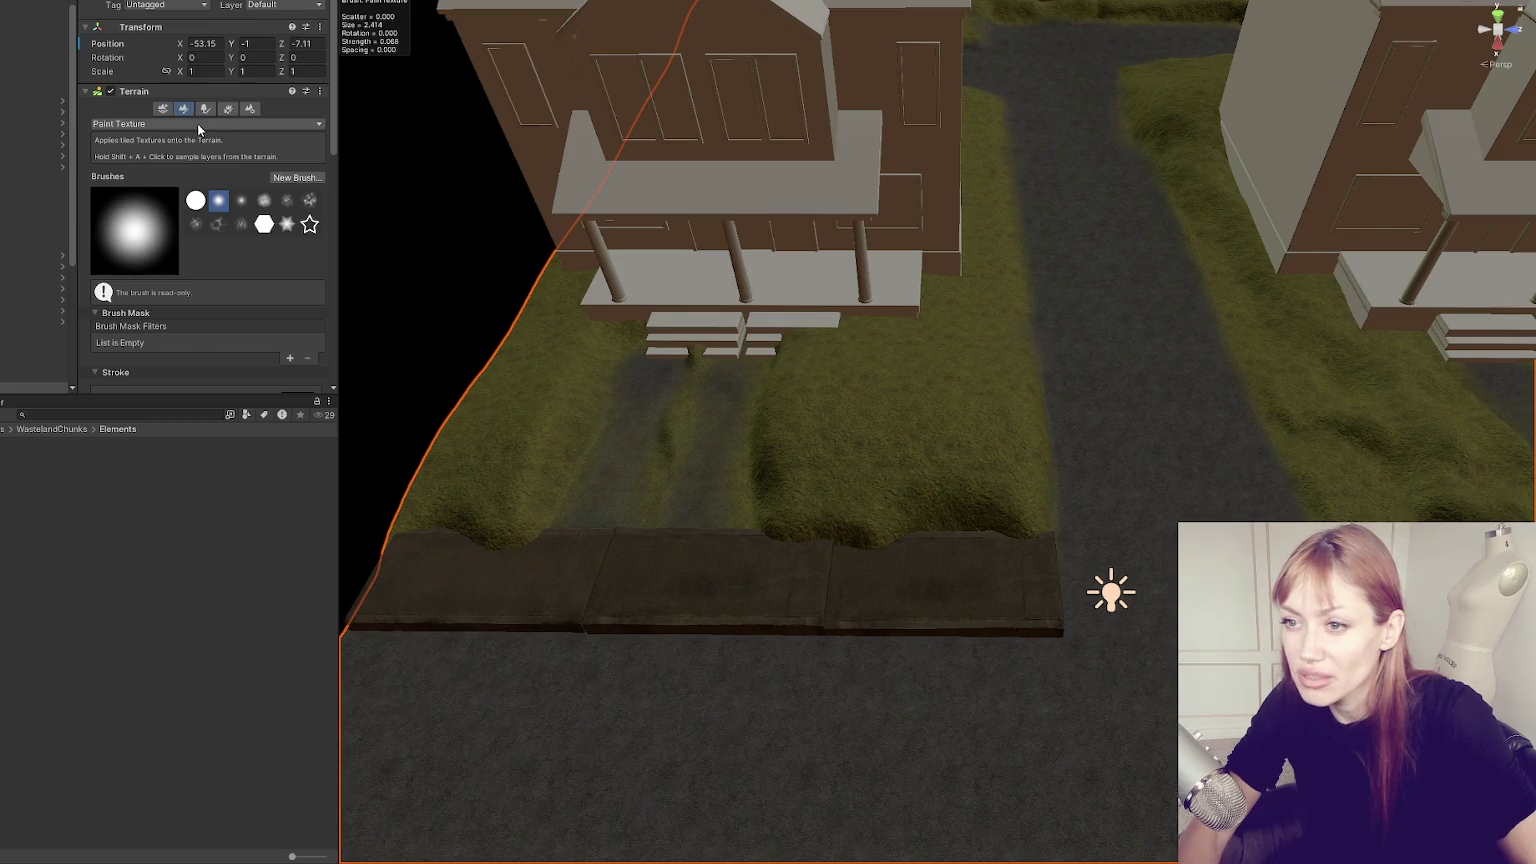
scroll(220, 236, down, 6)
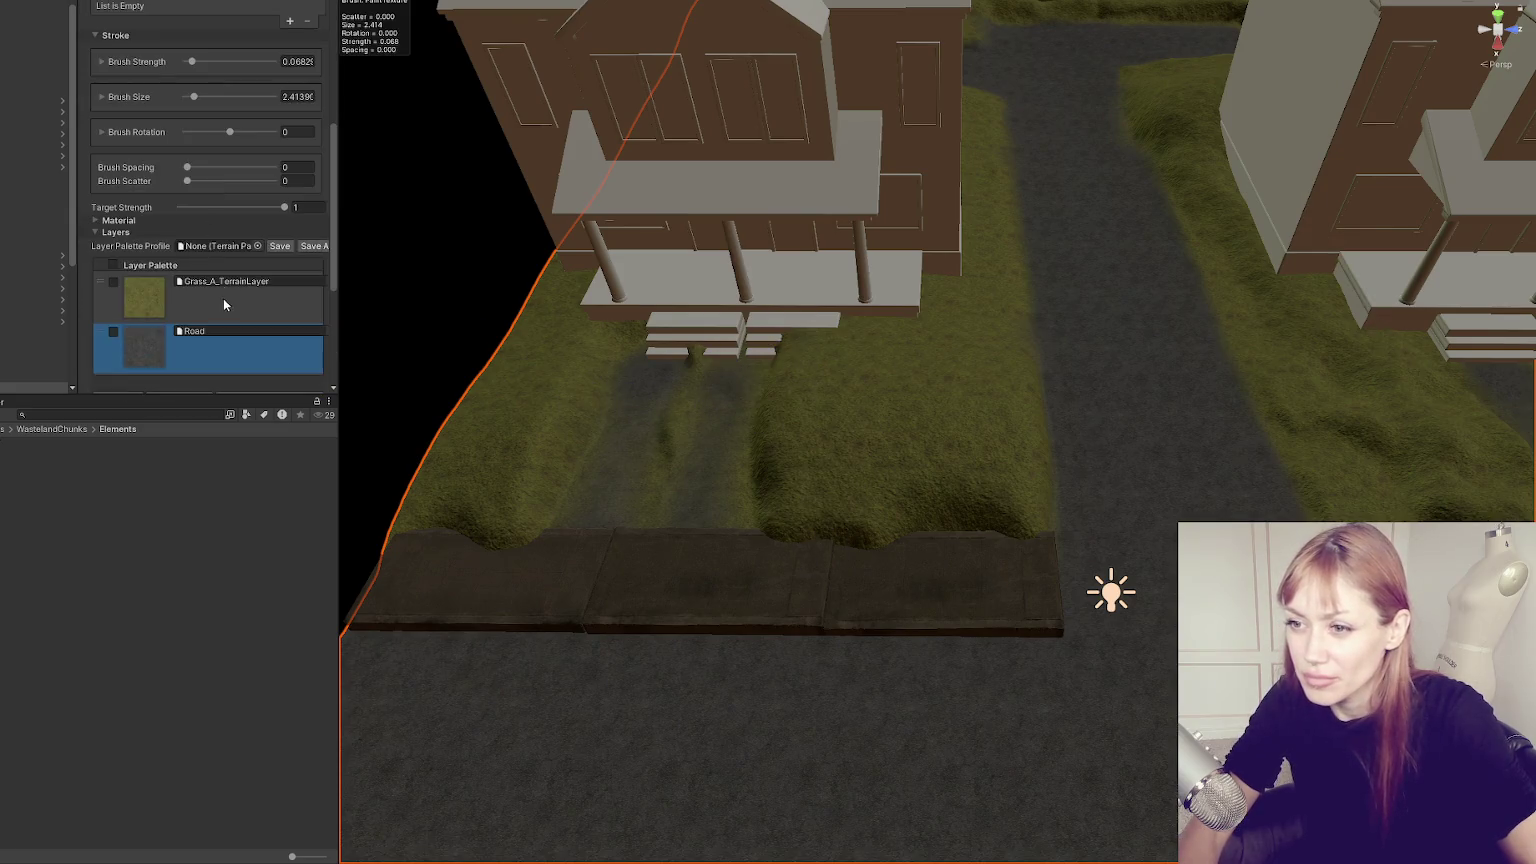
Choose Grass_A_TerrainLayer and expand brush options (size about 2.25, strength about 0.313).
click(222, 300)
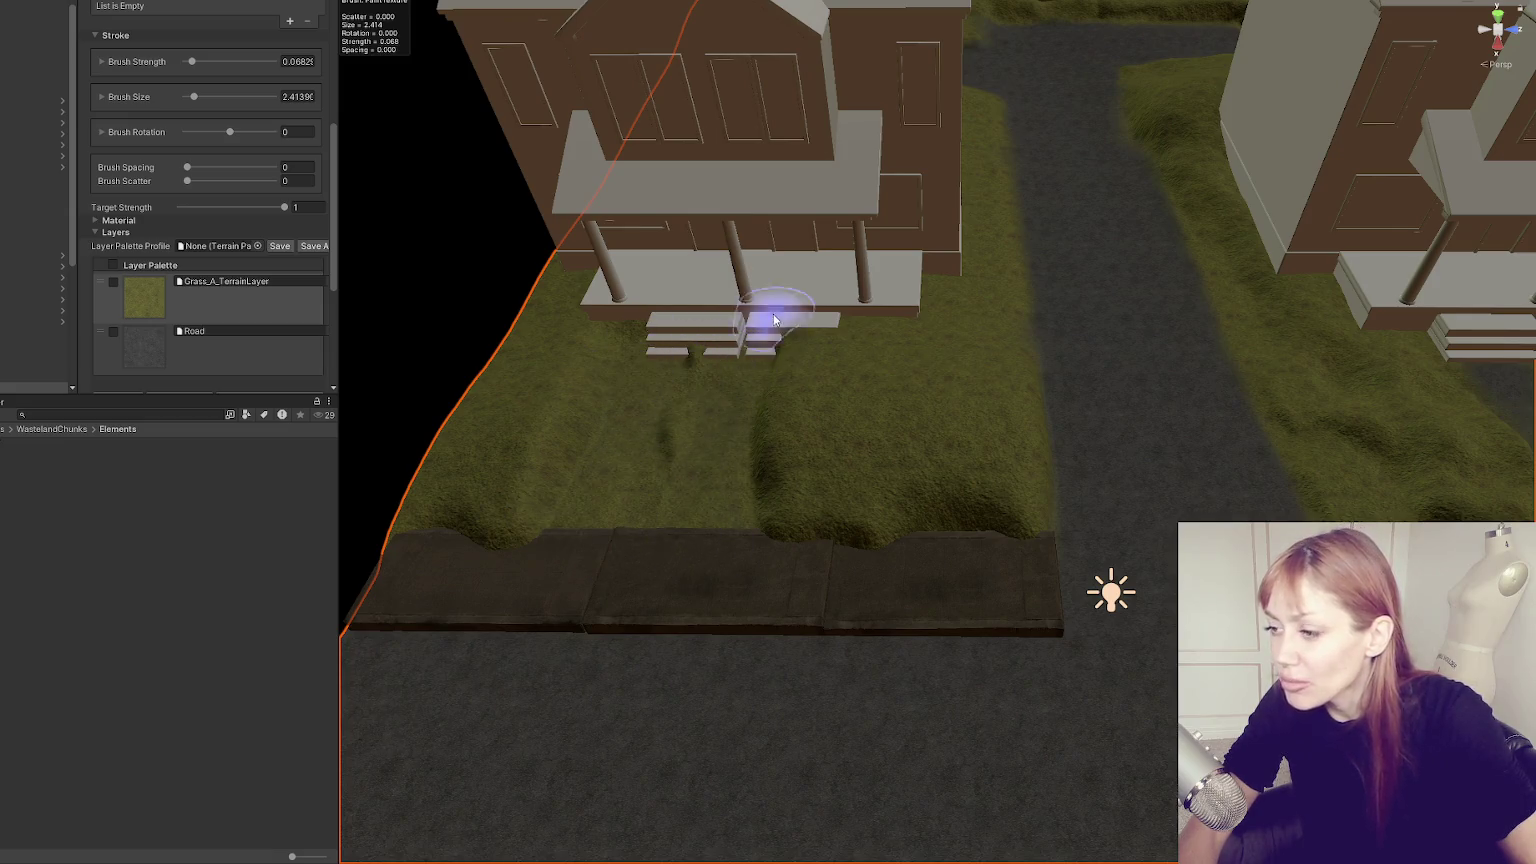
mouse_move(566, 497)
mouse_down()
mouse_move(795, 394)
mouse_move(811, 406)
mouse_up()
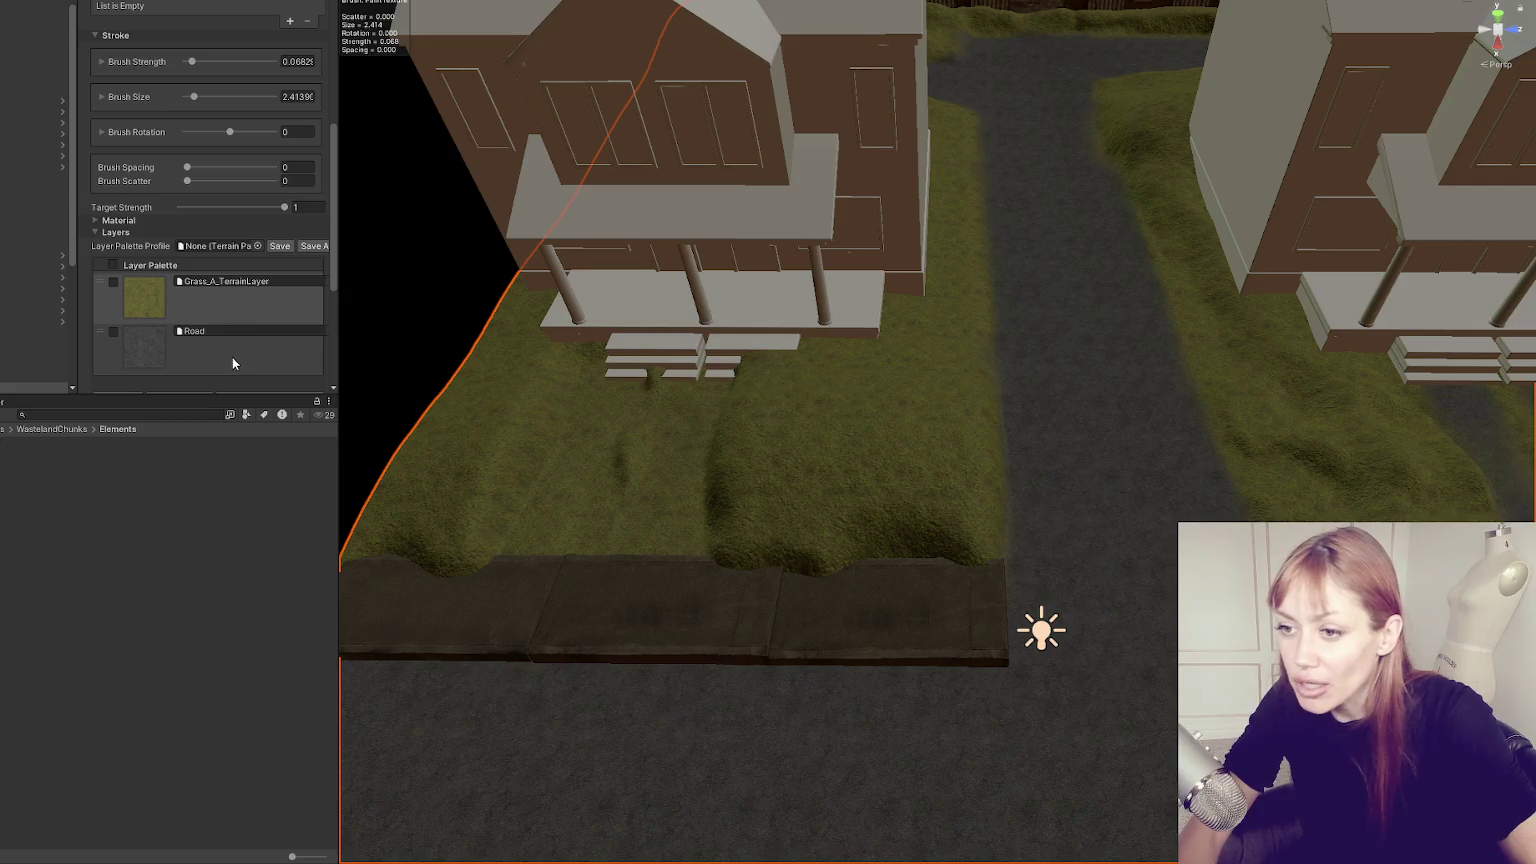
scroll(185, 193, up, 3)
click(138, 243)
click(137, 175)
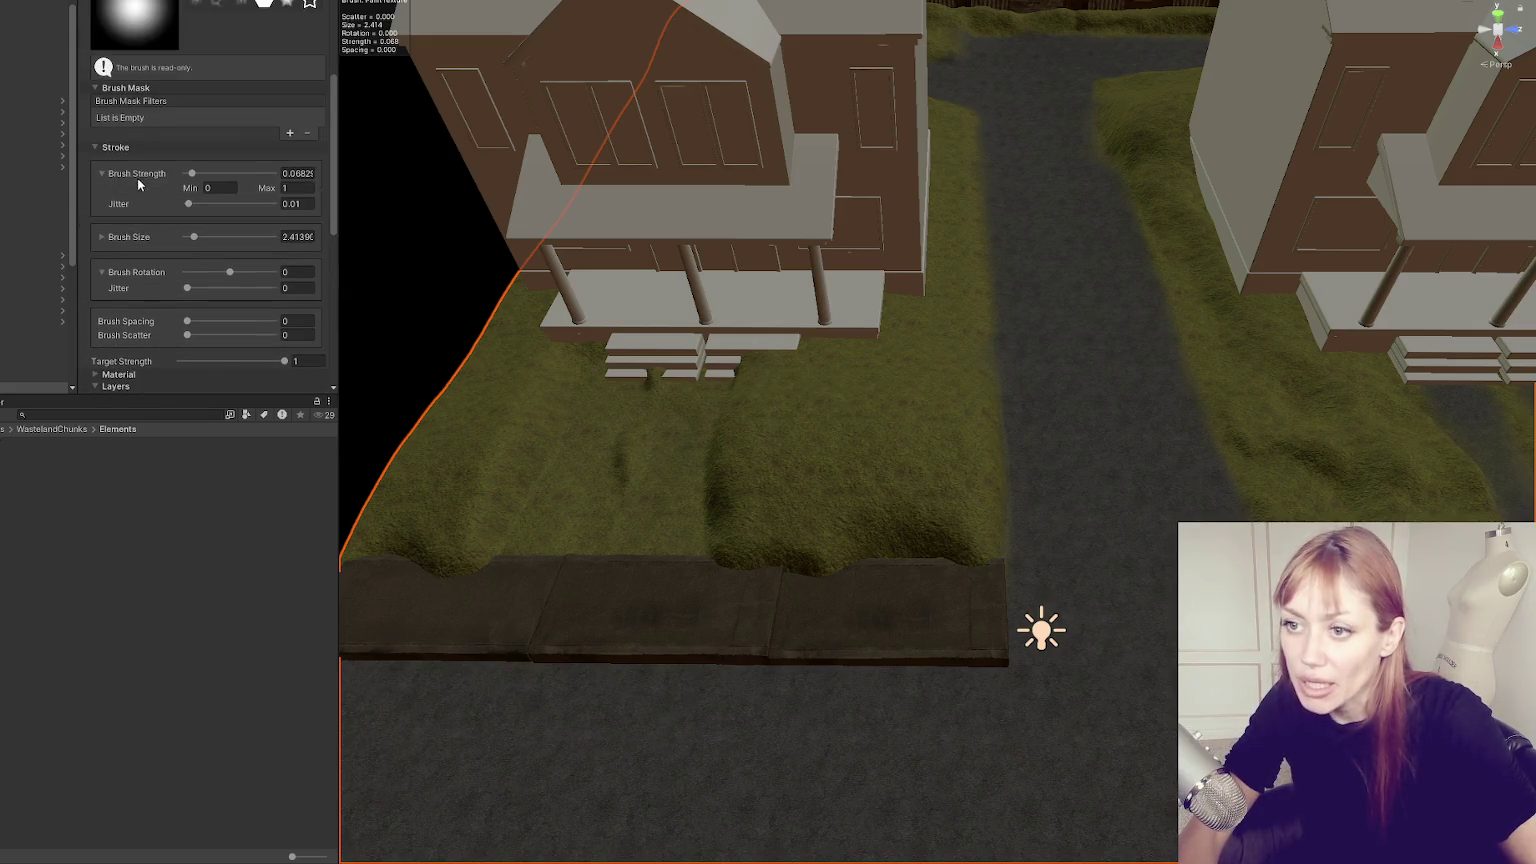
click(140, 237)
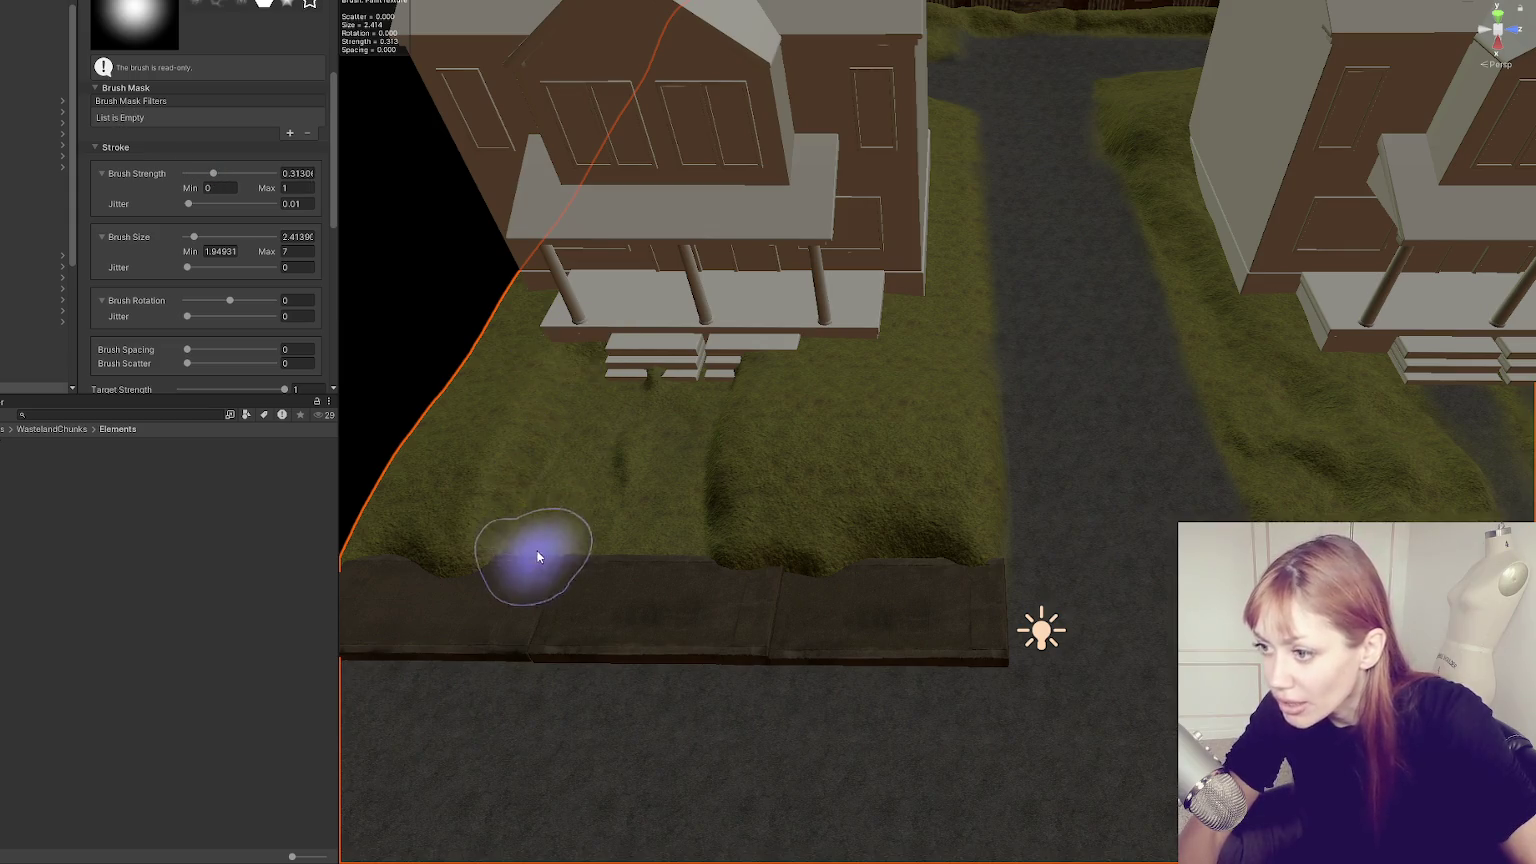
Frame the house's front lawn and bring up the terrain tool list.
scroll(520, 555, down, 3)
drag(652, 405, 782, 490)
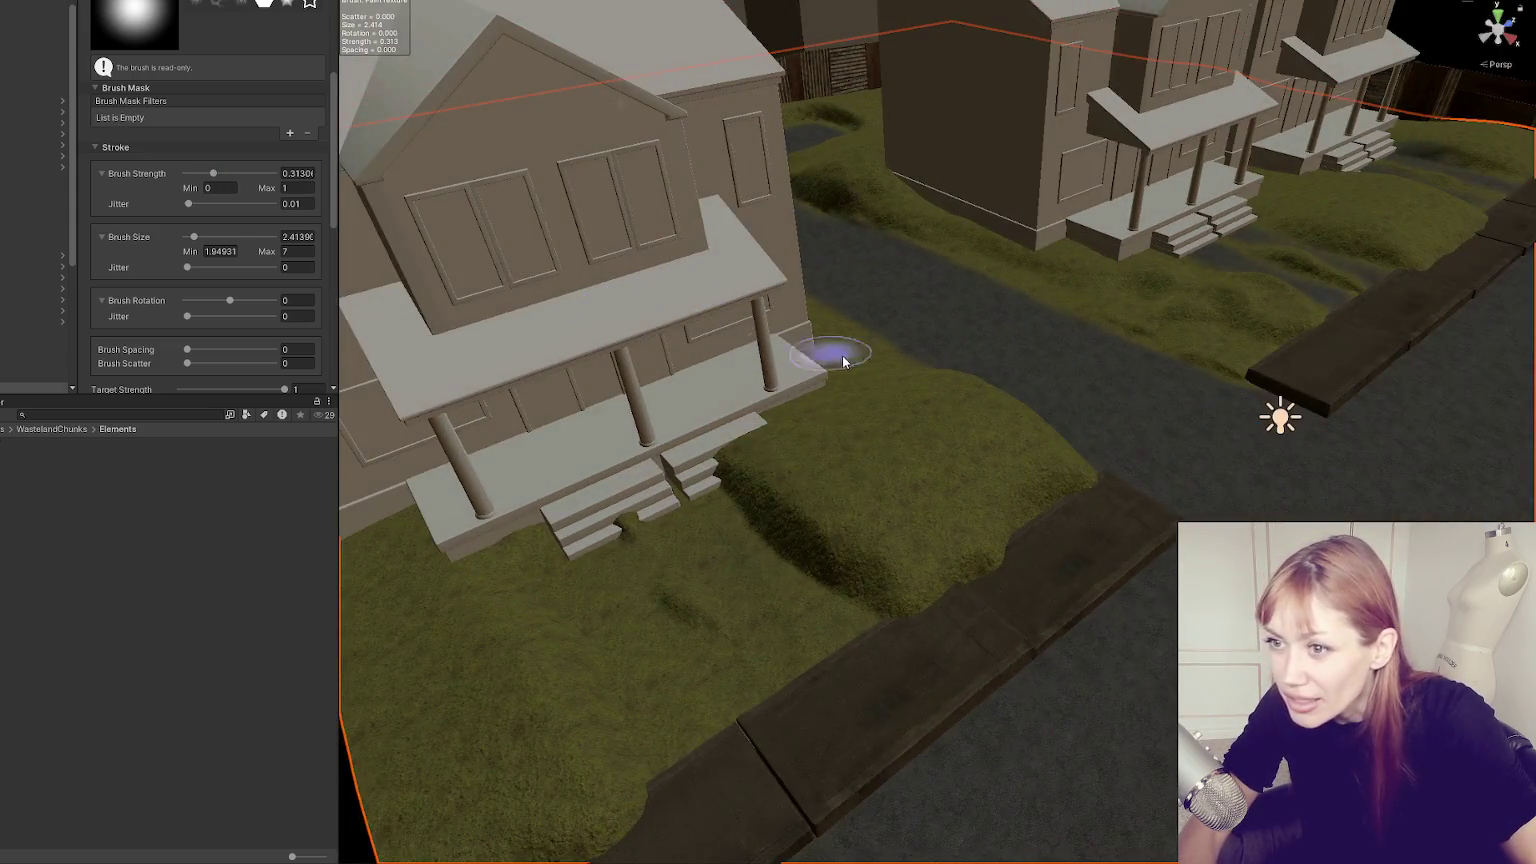
scroll(810, 350, up, 4)
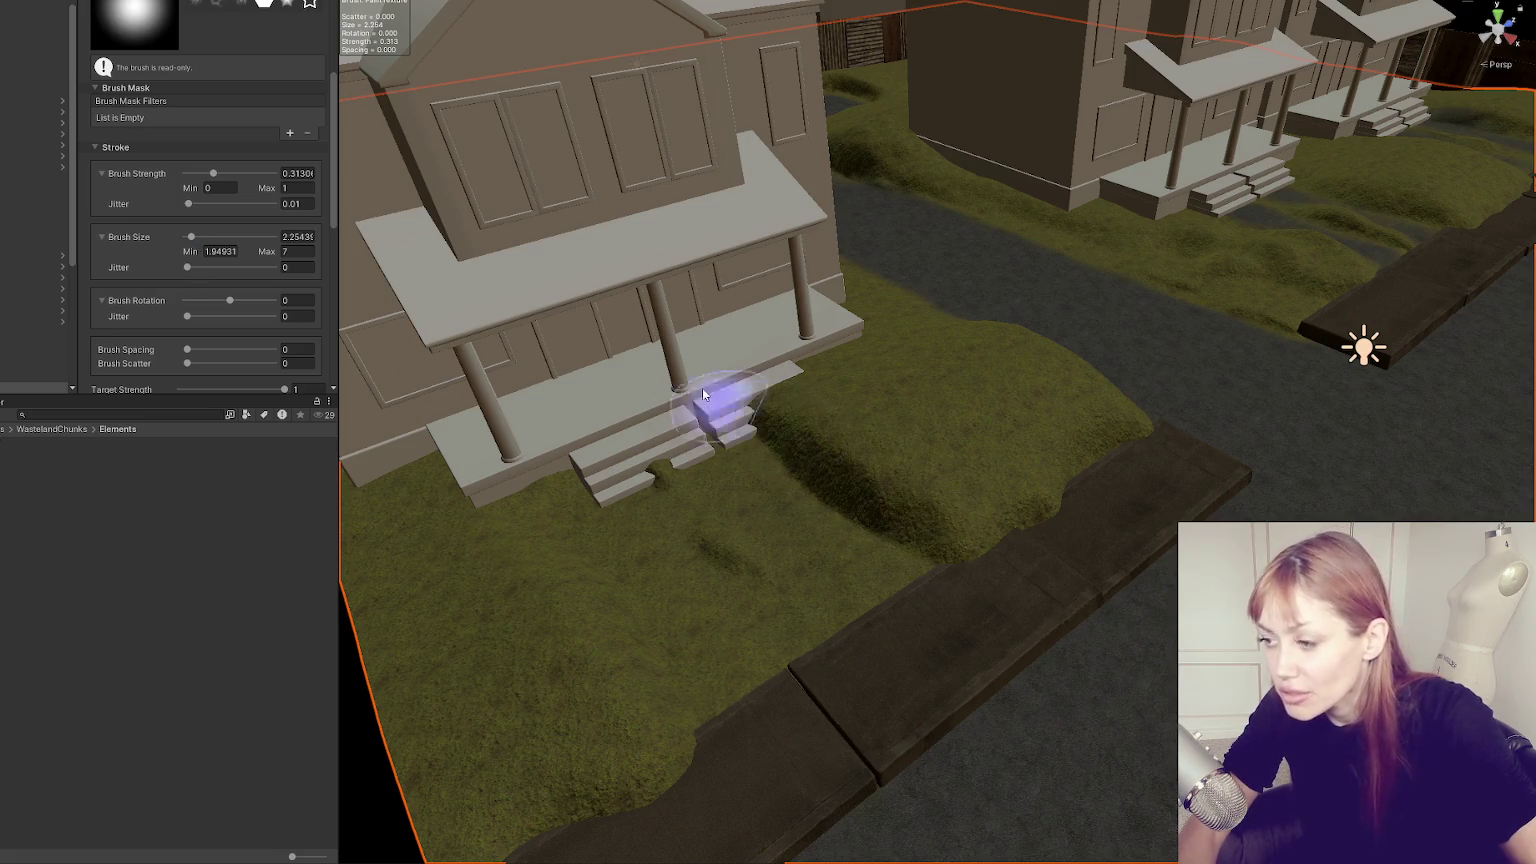
key(f)
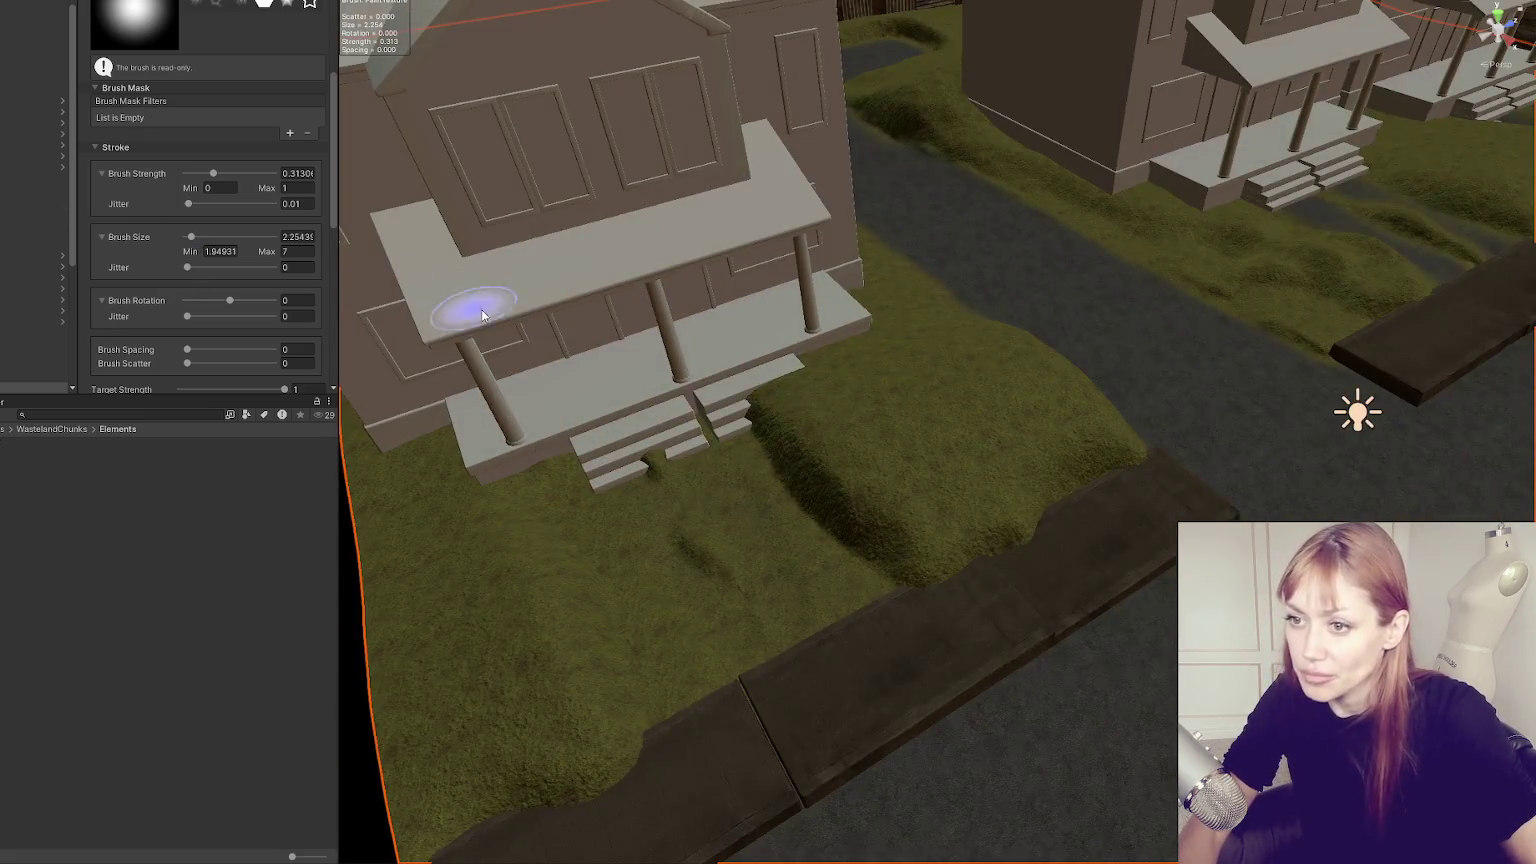
scroll(919, 422, up, 3)
scroll(640, 278, up, 3)
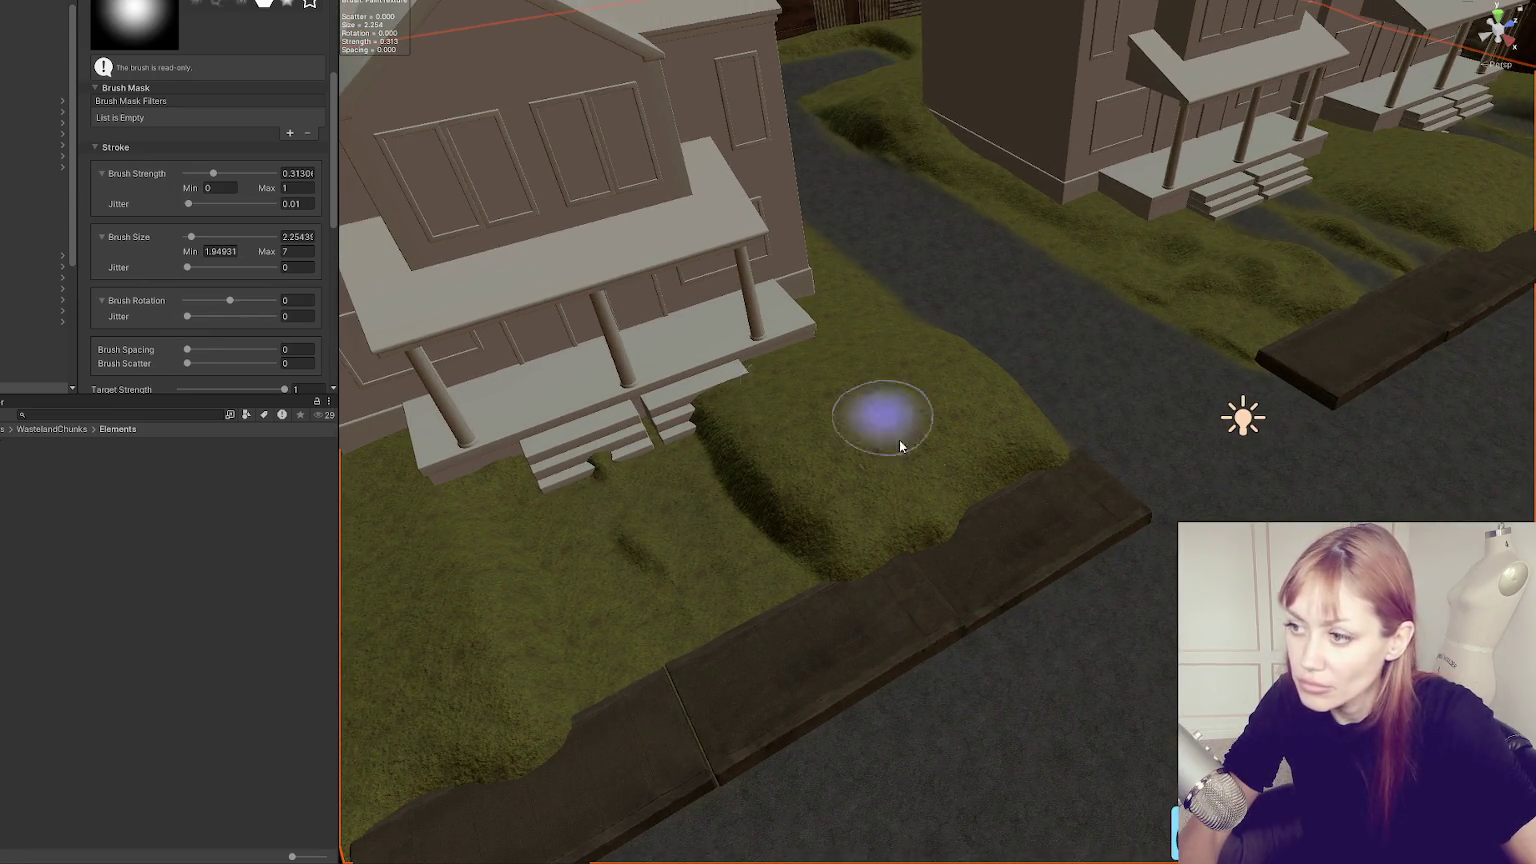
scroll(155, 97, up, 3)
click(161, 50)
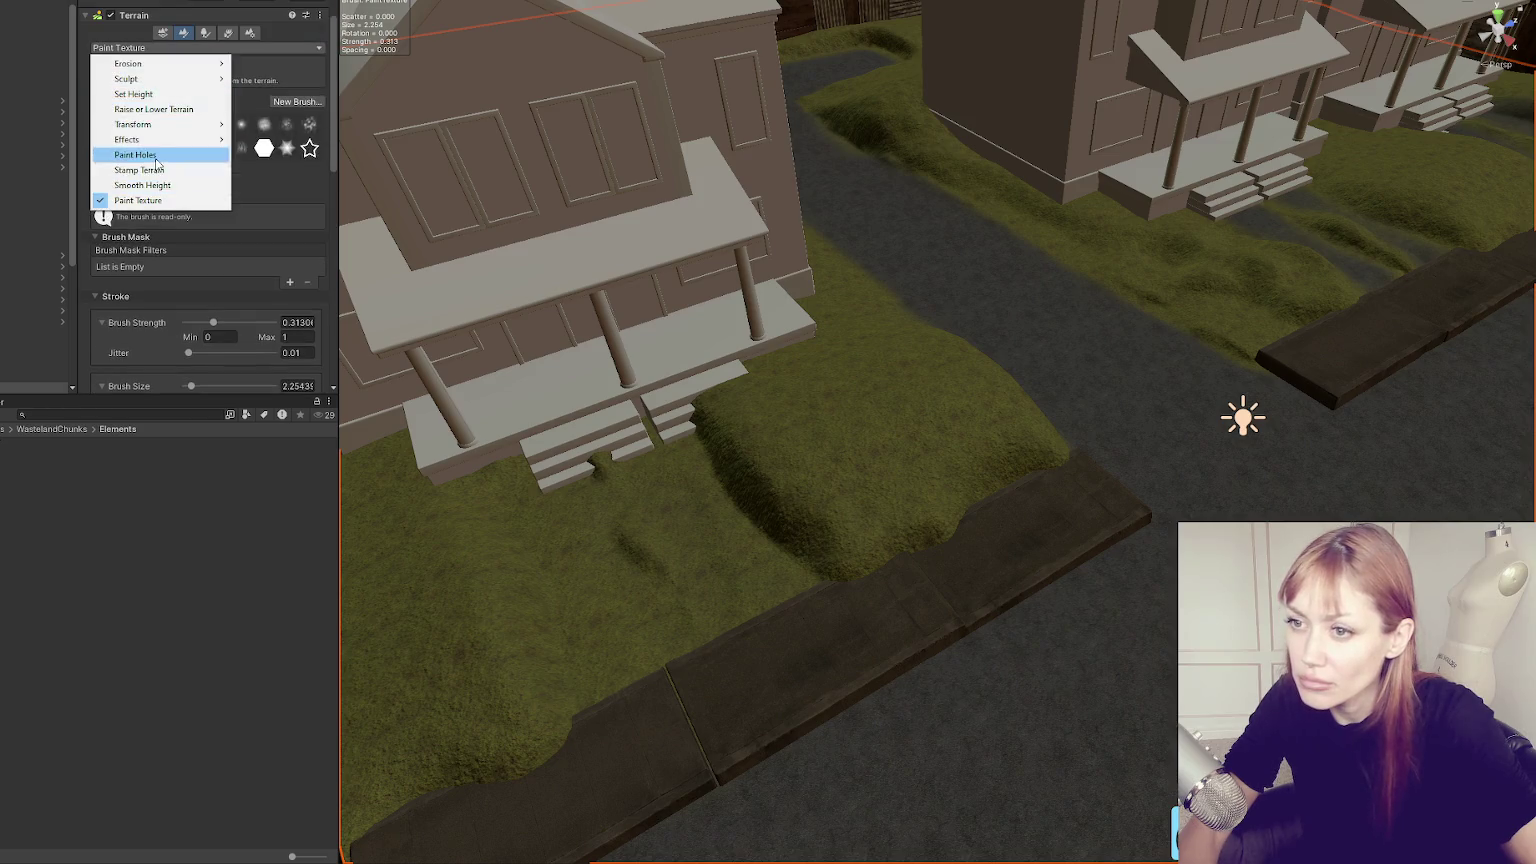
Choose Set Height, sample the road's -0.04779345 height, and flatten the lawn beside the porch steps.
click(167, 95)
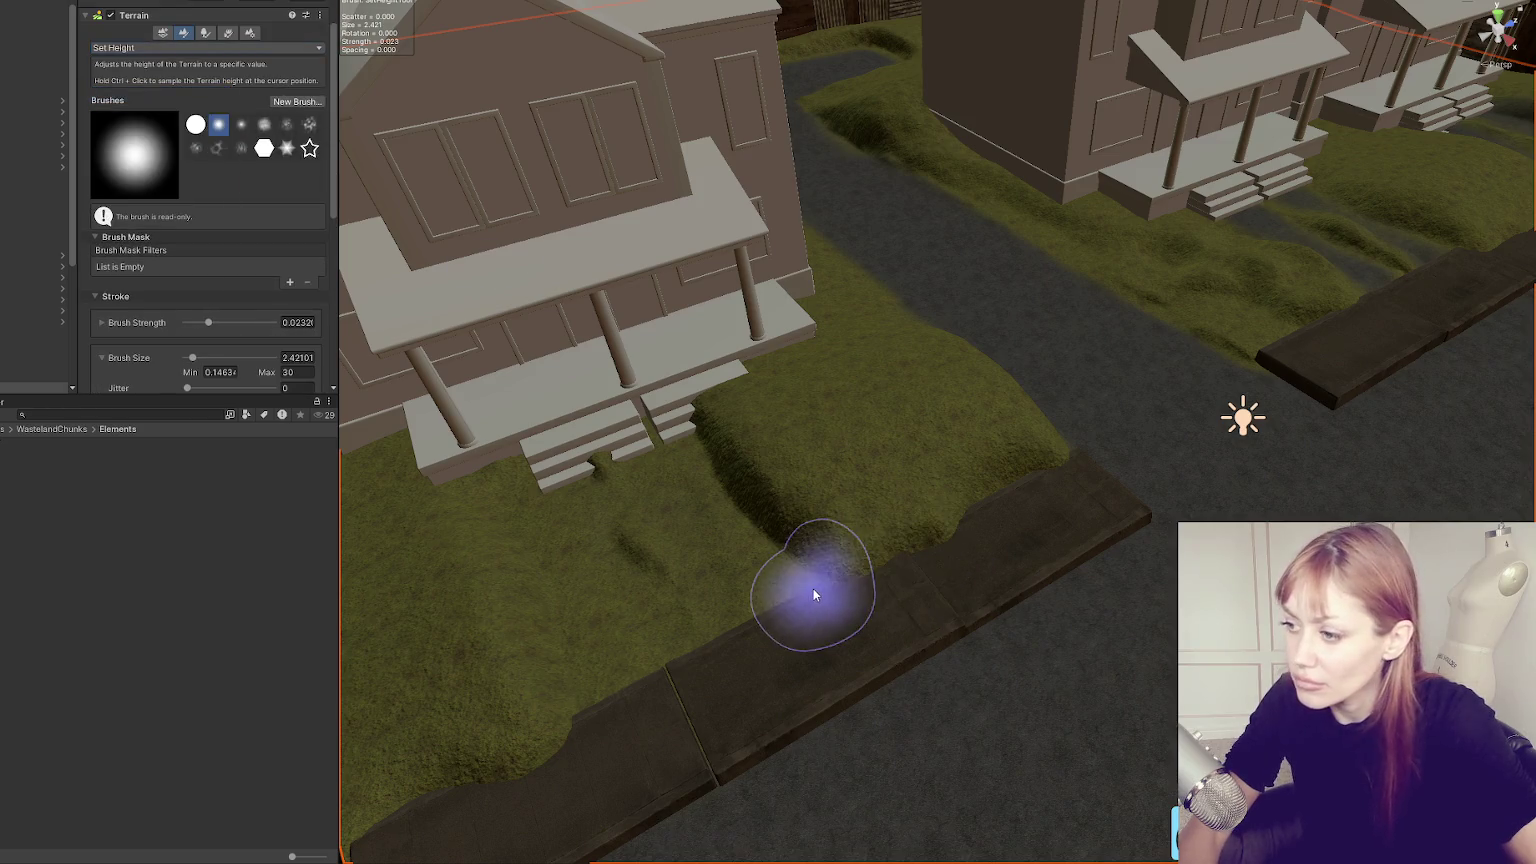
scroll(229, 160, down, 5)
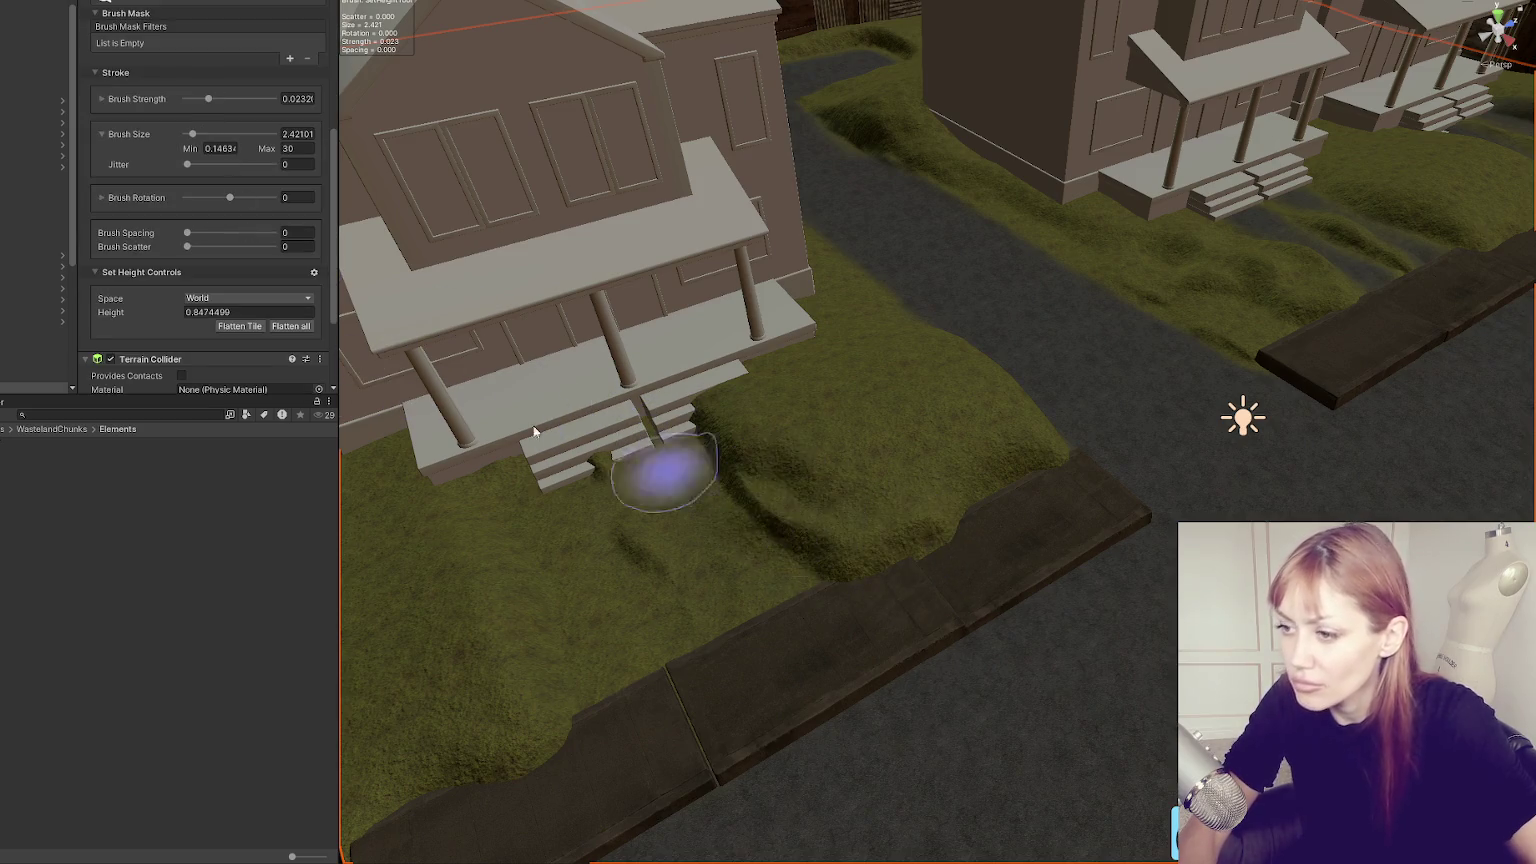
shift+click(950, 710)
mouse_move(703, 555)
mouse_down()
mouse_move(747, 560)
mouse_move(747, 488)
mouse_move(787, 461)
mouse_move(725, 505)
mouse_up()
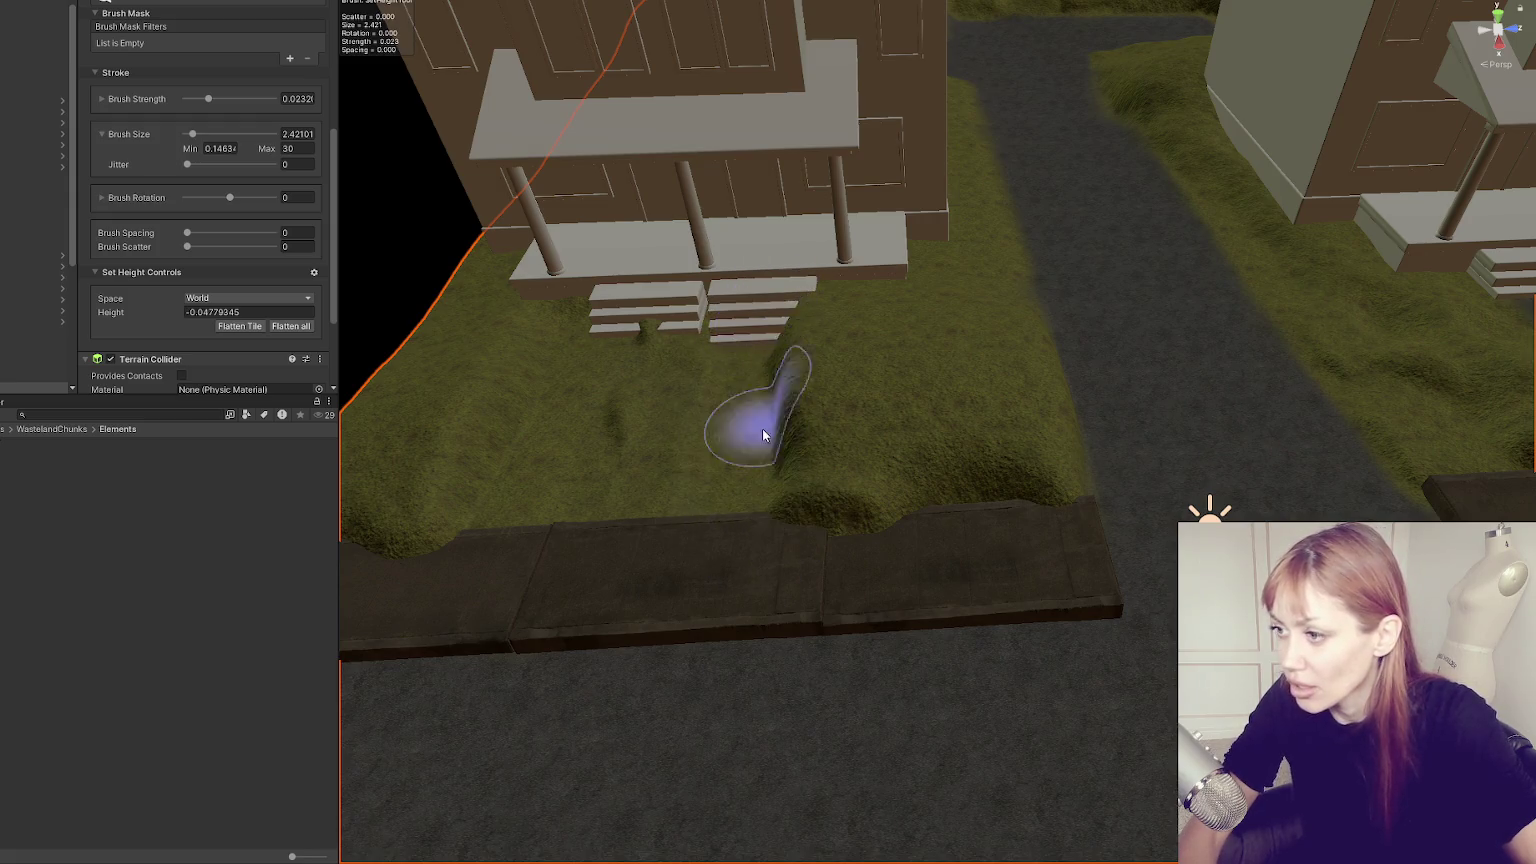
scroll(750, 420, up, 2)
drag(782, 380, 804, 510)
mouse_move(630, 376)
mouse_down()
mouse_move(641, 491)
mouse_move(611, 406)
mouse_up()
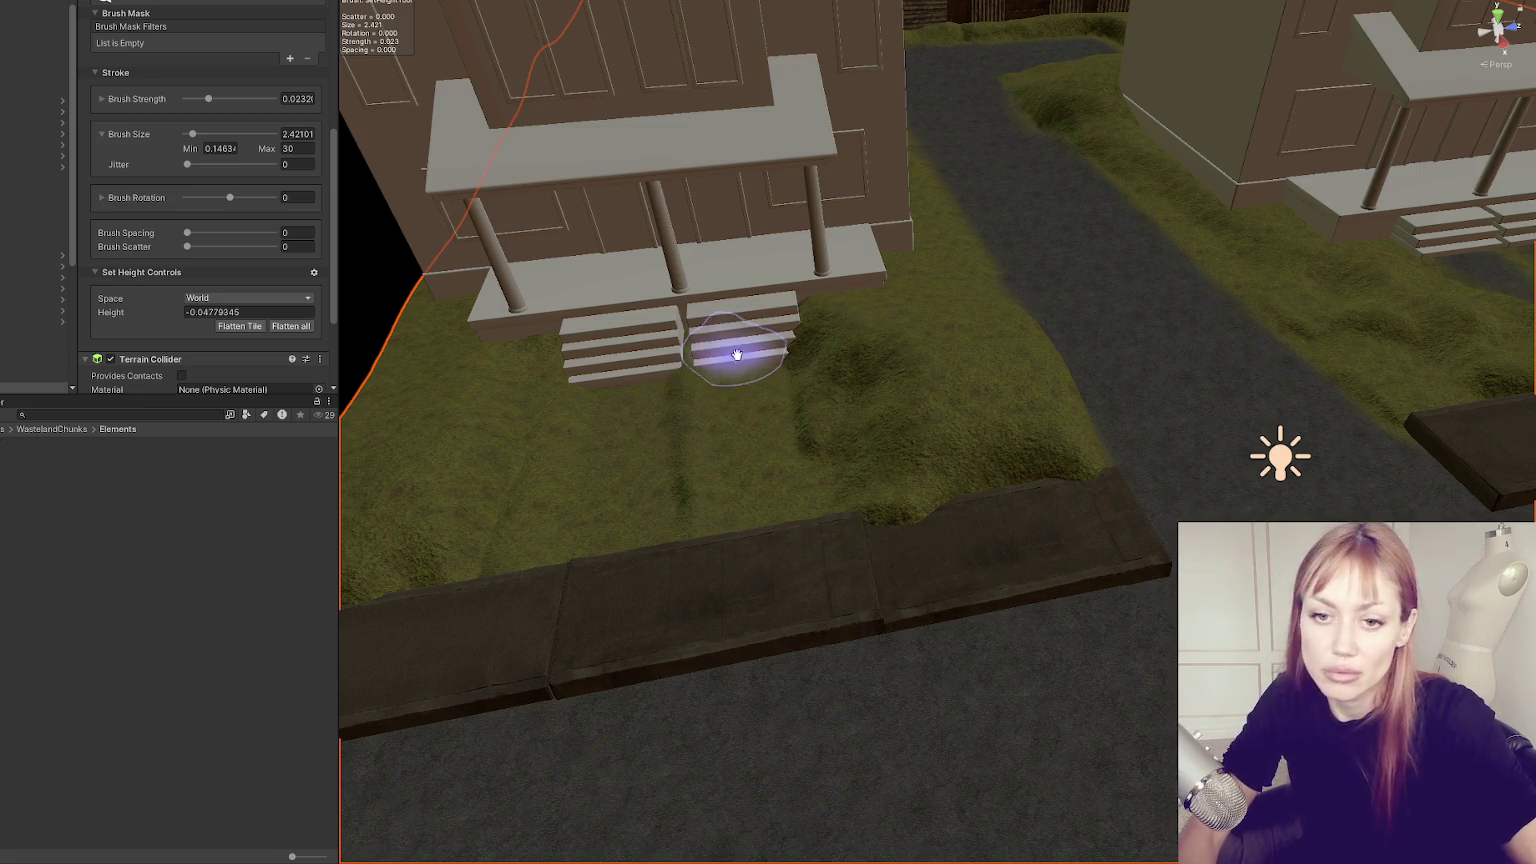
scroll(734, 354, up, 5)
mouse_move(860, 340)
mouse_down()
mouse_move(919, 353)
mouse_move(1015, 336)
mouse_move(974, 319)
mouse_move(1041, 284)
mouse_move(994, 288)
mouse_move(902, 343)
mouse_move(988, 333)
mouse_up()
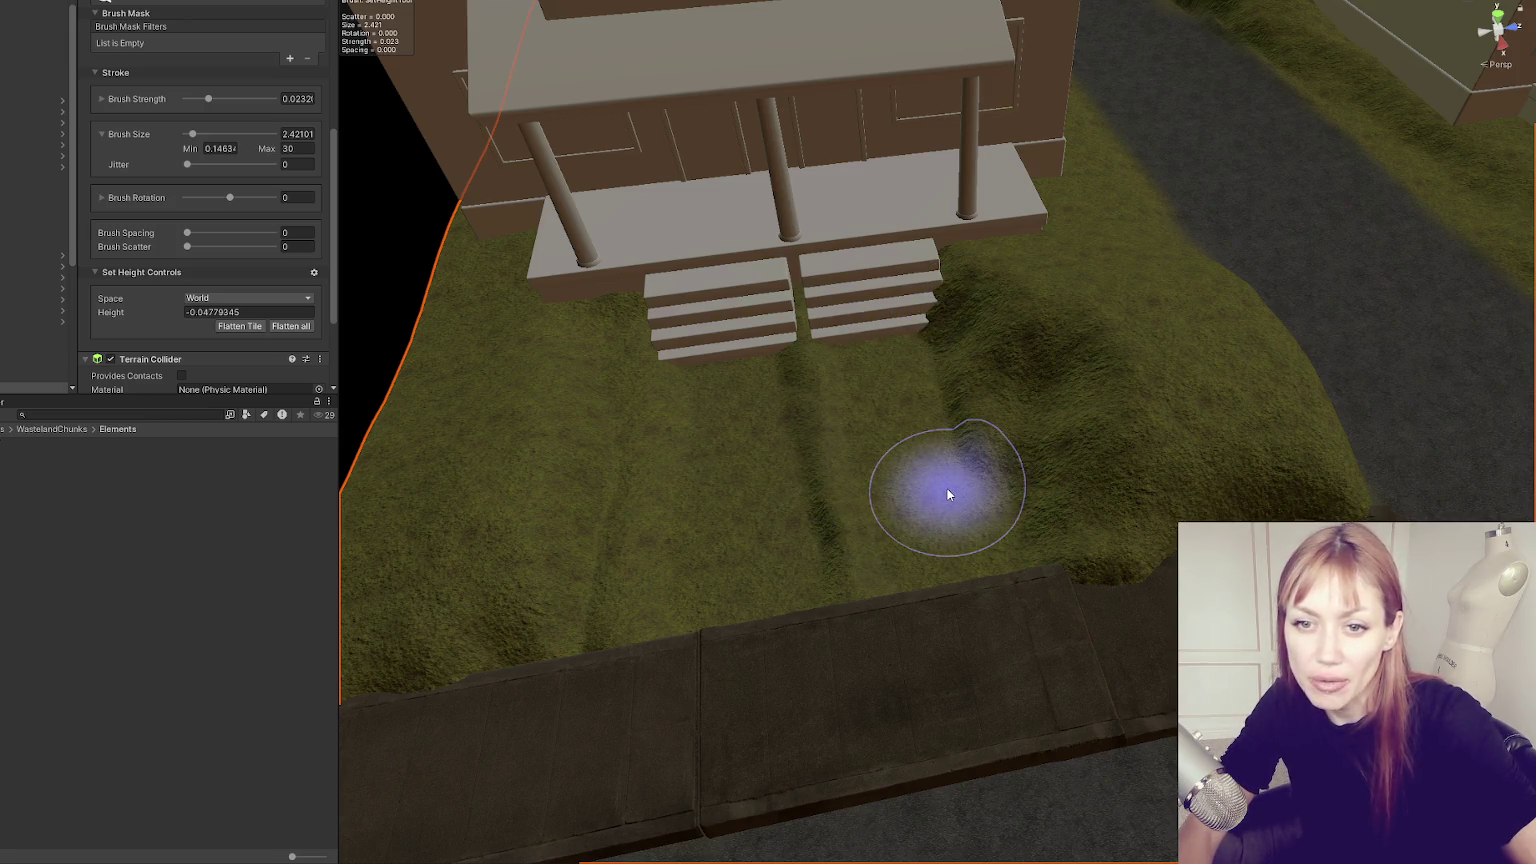
mouse_move(1015, 440)
mouse_down()
mouse_move(1023, 406)
mouse_move(1114, 353)
mouse_move(835, 366)
mouse_up()
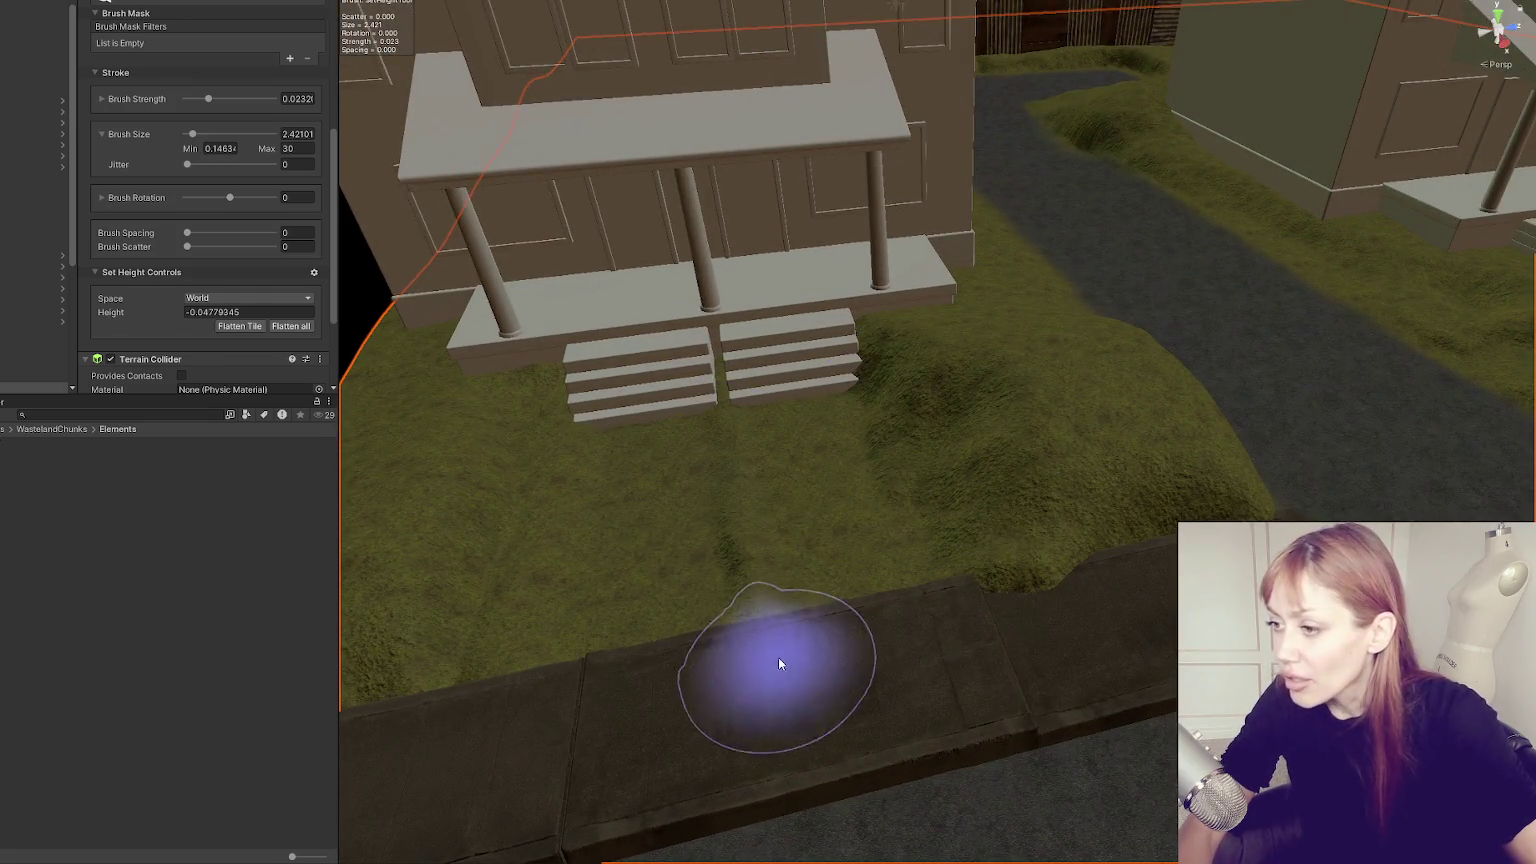
mouse_move(852, 547)
mouse_down()
mouse_move(1084, 714)
mouse_move(919, 737)
mouse_up()
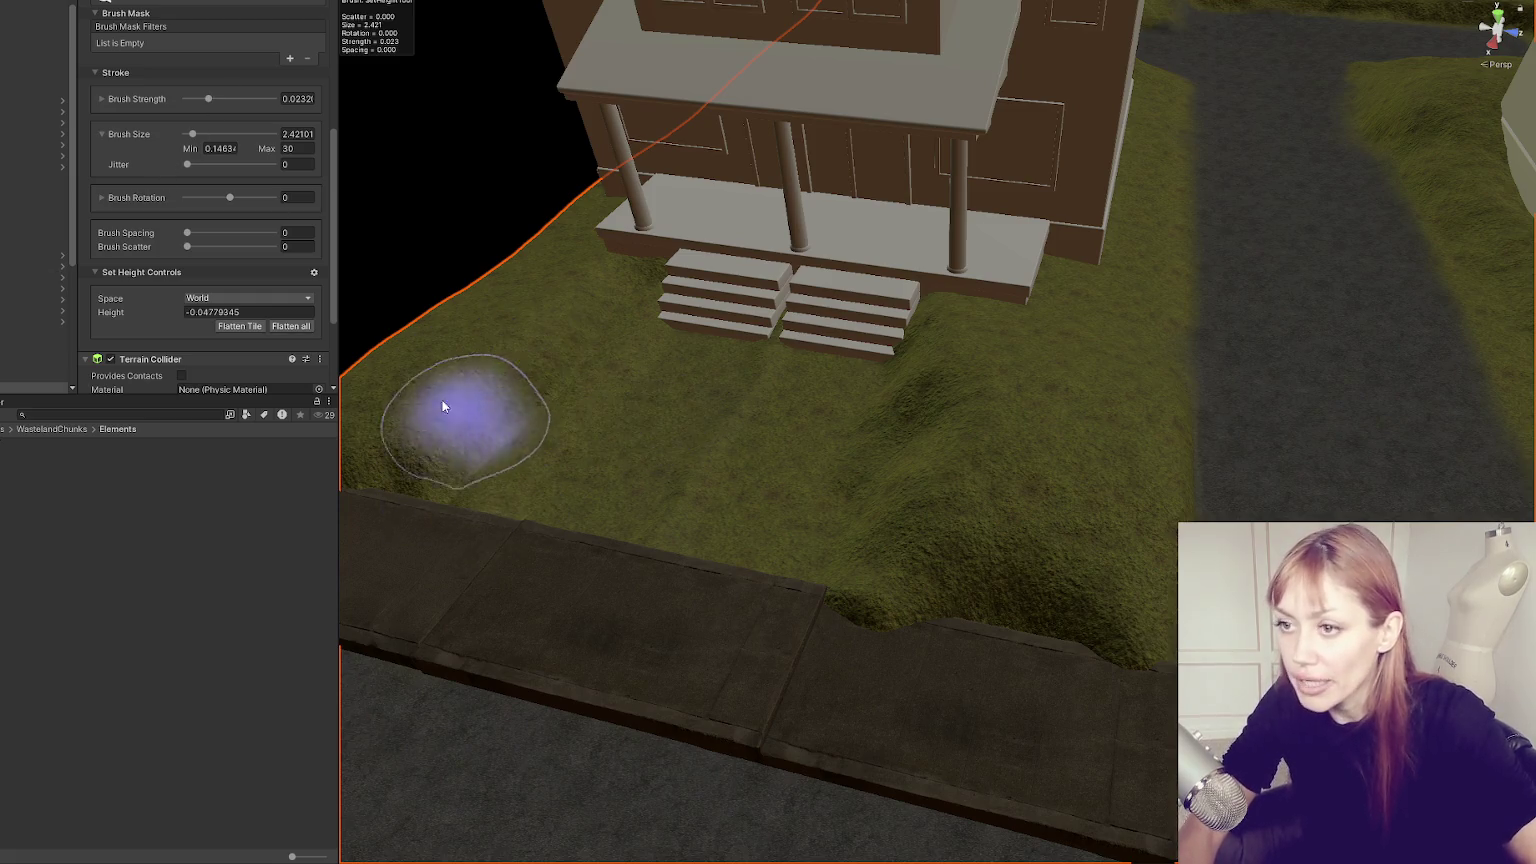
drag(835, 345, 852, 370)
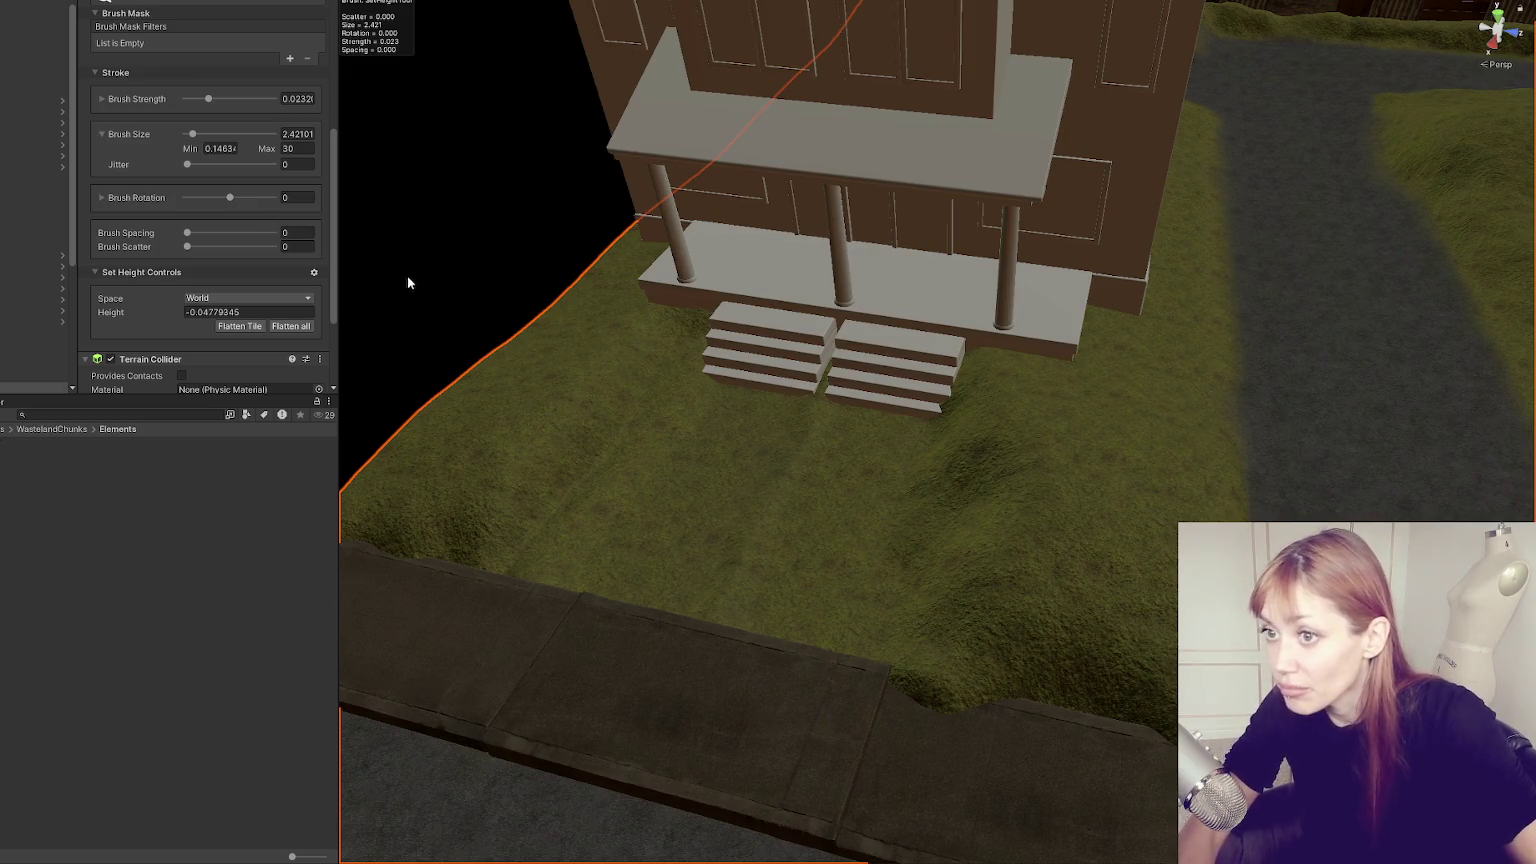
Sample lawn heights near the house, settling on a Set Height target of 0.979268.
shift+click(531, 549)
drag(610, 429, 654, 367)
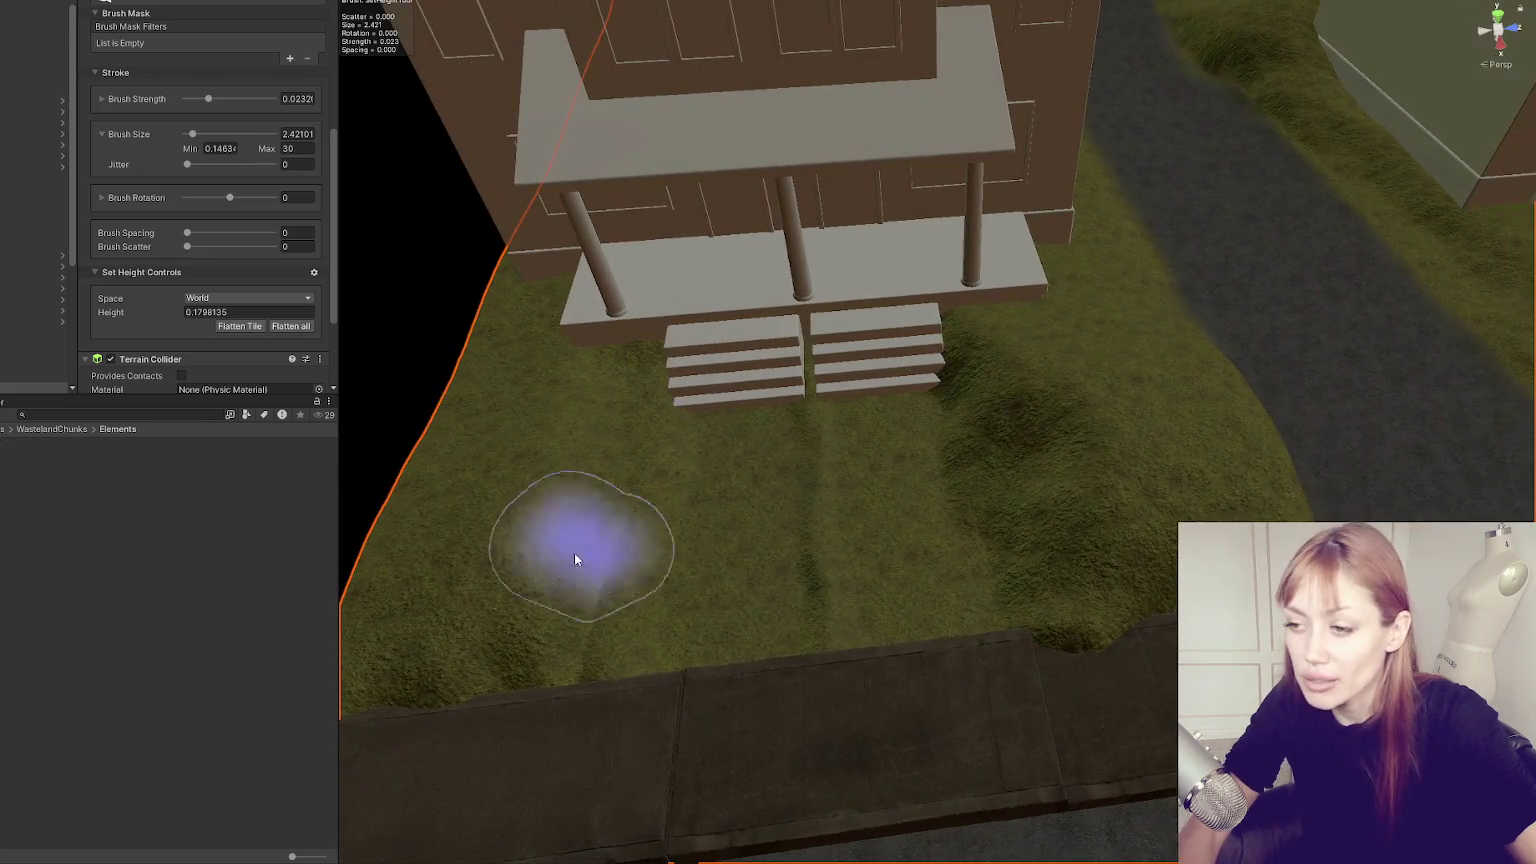
mouse_move(878, 559)
mouse_down()
mouse_move(852, 400)
mouse_move(692, 480)
mouse_move(877, 396)
mouse_move(764, 454)
mouse_move(700, 460)
mouse_up()
shift+click(587, 435)
drag(587, 435, 659, 477)
shift+click(685, 403)
mouse_move(700, 360)
mouse_down()
mouse_move(685, 403)
mouse_move(795, 326)
mouse_move(943, 343)
mouse_move(700, 357)
mouse_move(676, 374)
mouse_move(250, 115)
mouse_up()
scroll(644, 382, up, 2)
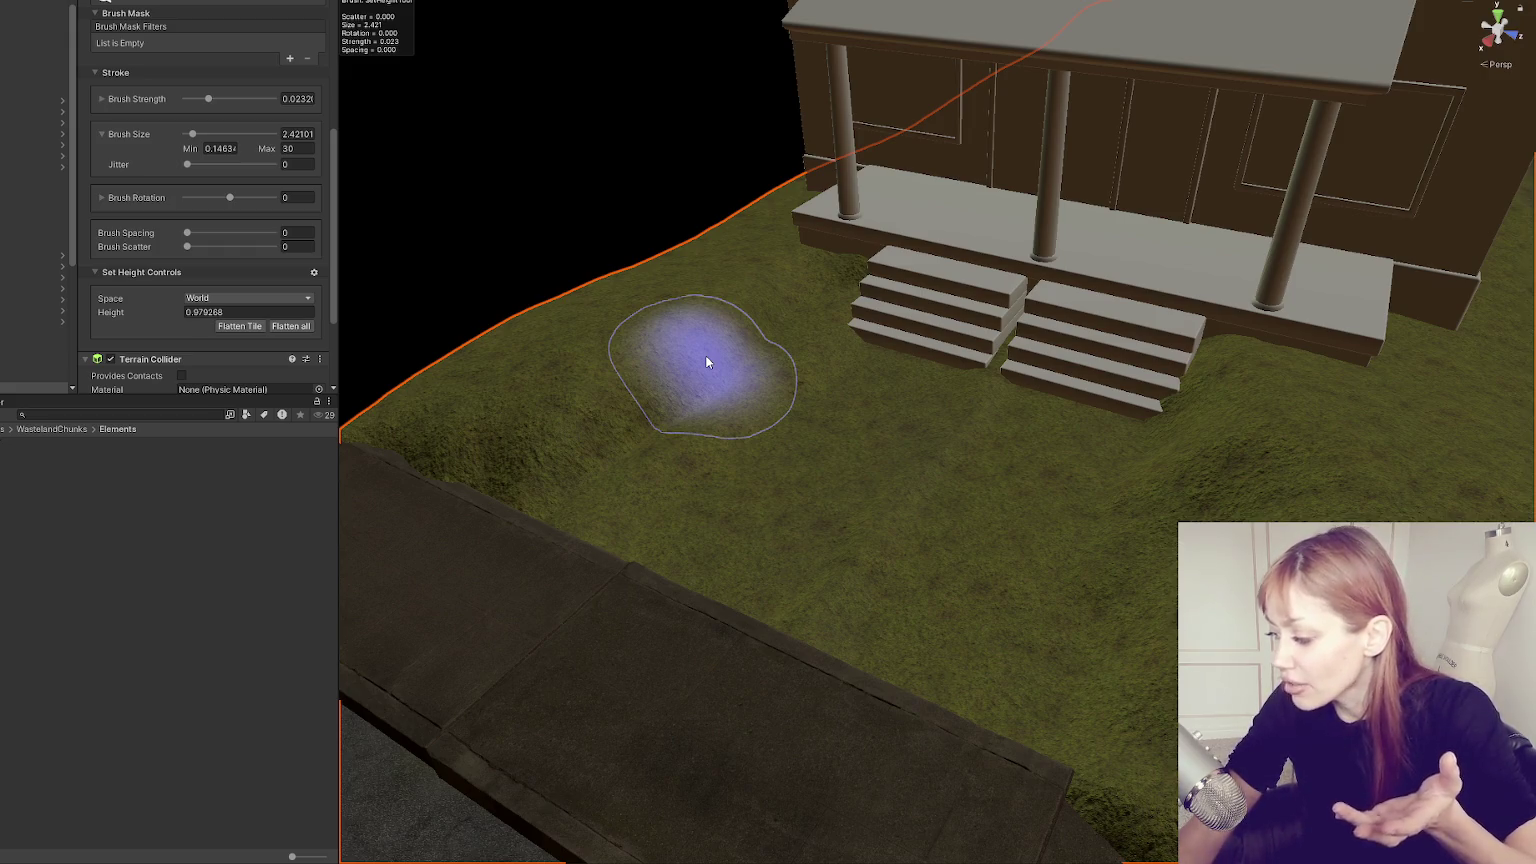
Lower the ground between the two stair blocks, then resample the grass height at 0.5815601.
mouse_move(706, 355)
mouse_down()
mouse_move(984, 240)
mouse_move(1024, 154)
mouse_move(840, 240)
mouse_up()
scroll(795, 267, up, 5)
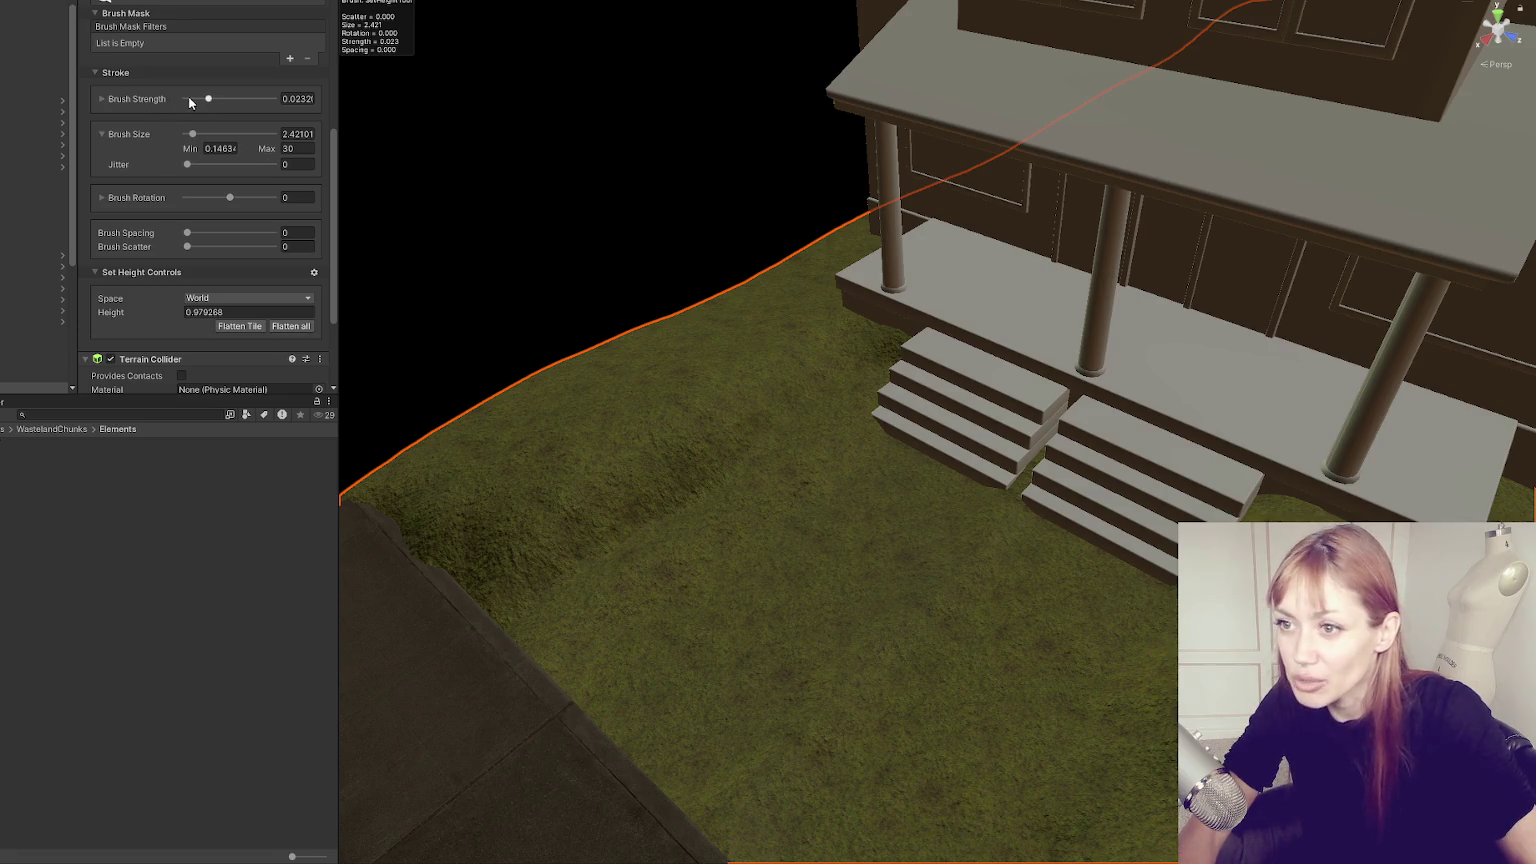
scroll(690, 410, down, 5)
scroll(809, 504, up, 5)
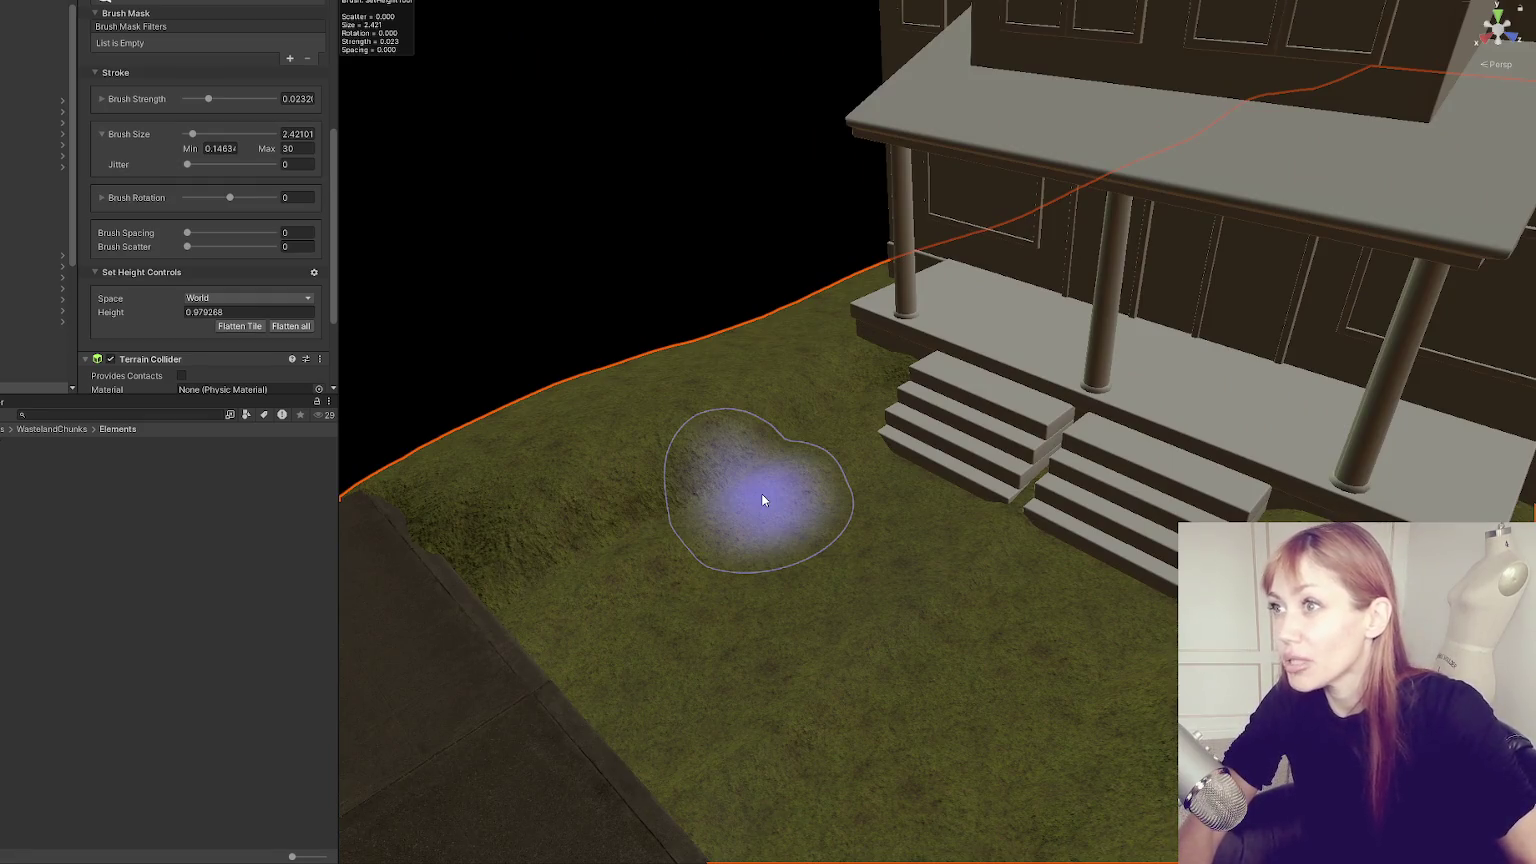
mouse_move(761, 493)
mouse_down()
mouse_move(874, 538)
mouse_move(915, 531)
mouse_move(870, 504)
mouse_up()
scroll(870, 504, down, 3)
mouse_move(823, 360)
mouse_down()
mouse_move(994, 257)
mouse_move(919, 315)
mouse_up()
scroll(919, 315, up, 3)
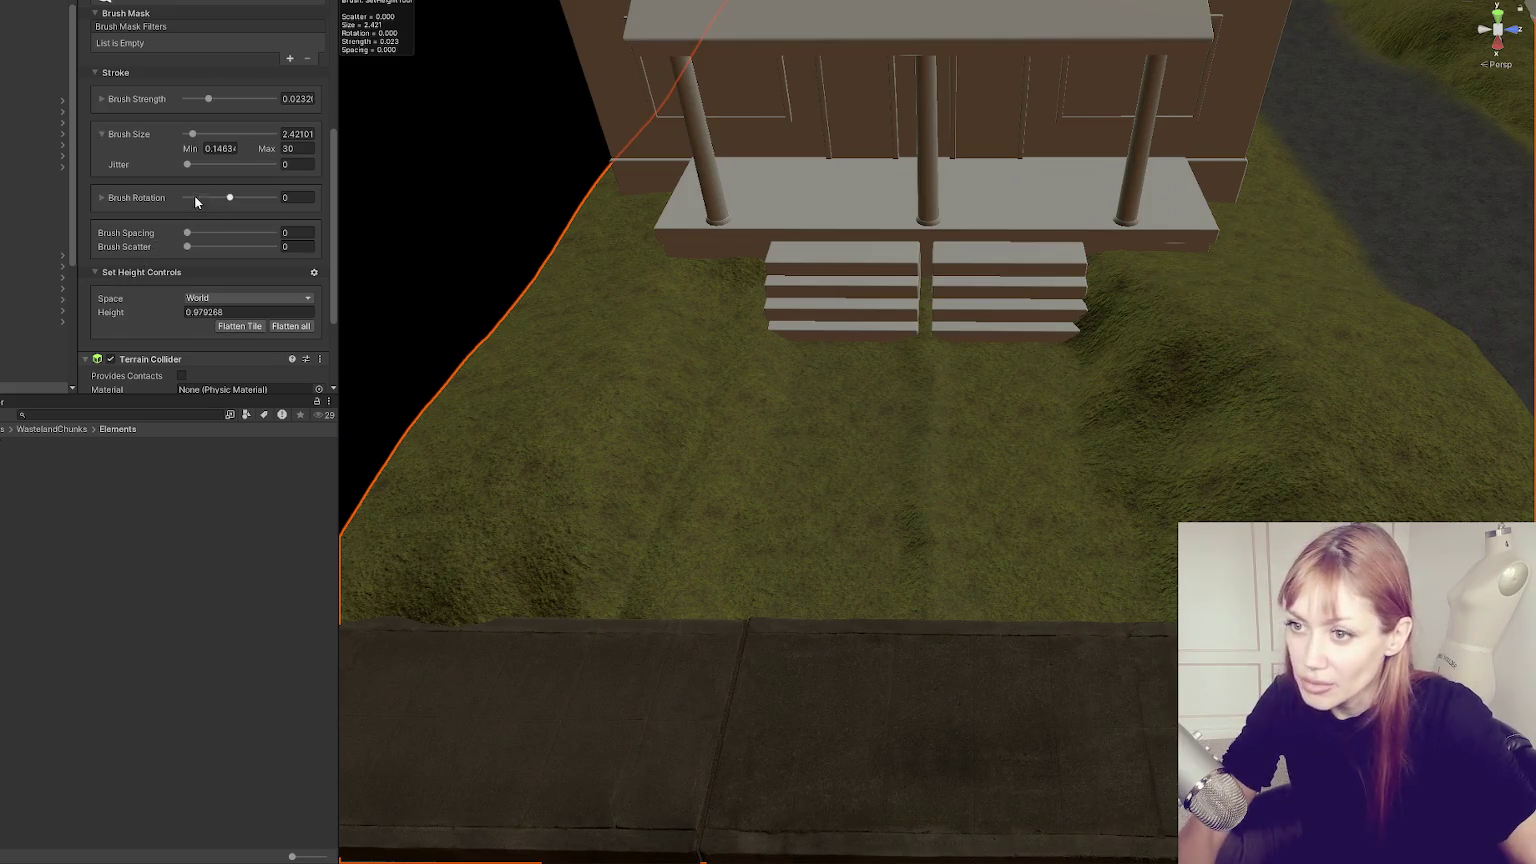
mouse_move(754, 418)
mouse_down()
mouse_move(720, 401)
mouse_move(806, 384)
mouse_move(773, 420)
mouse_up()
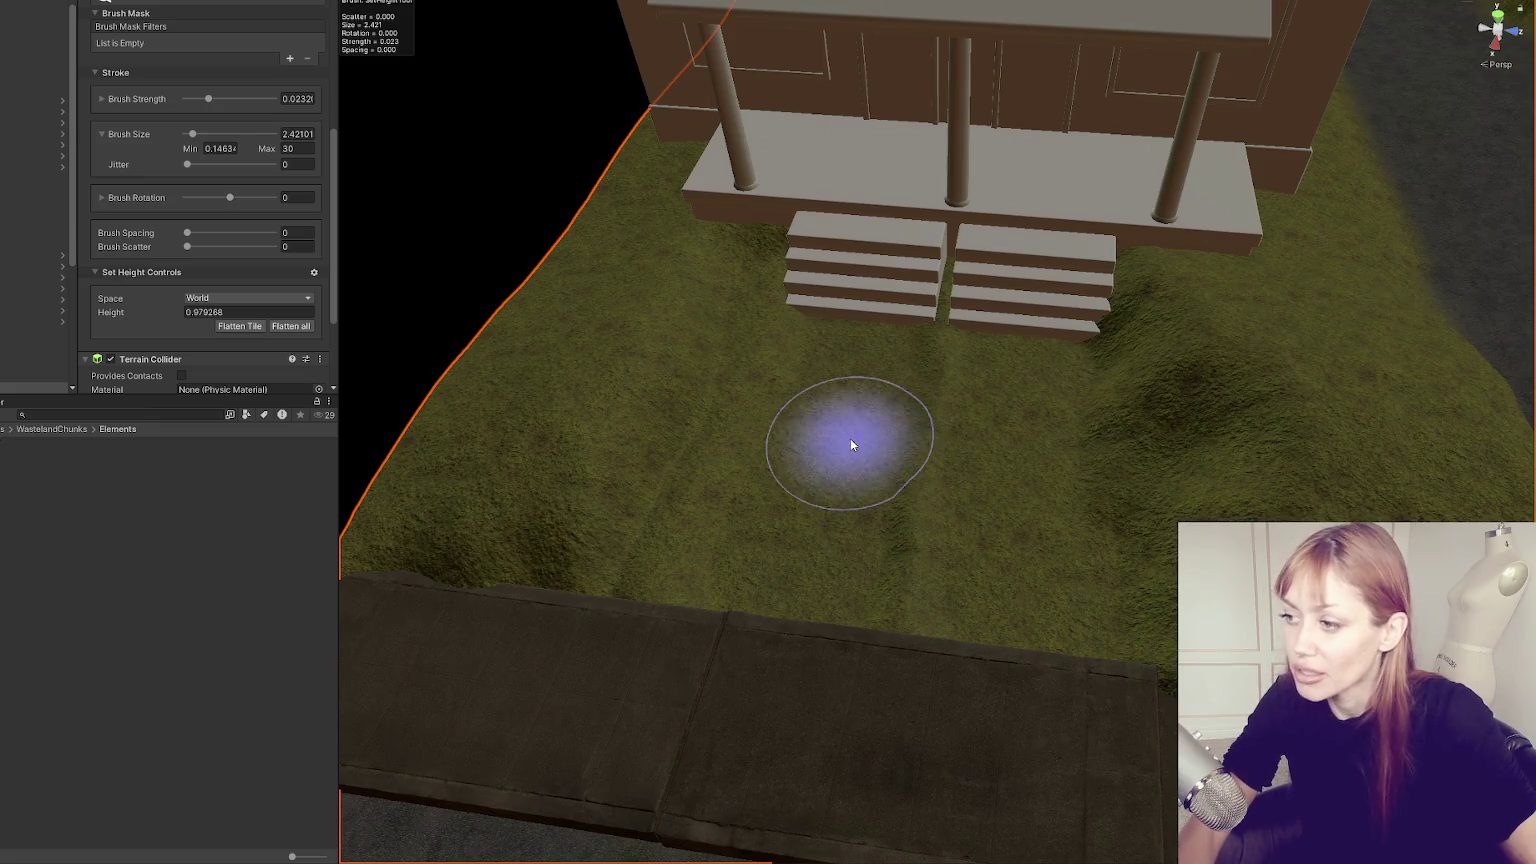
scroll(986, 322, down, 3)
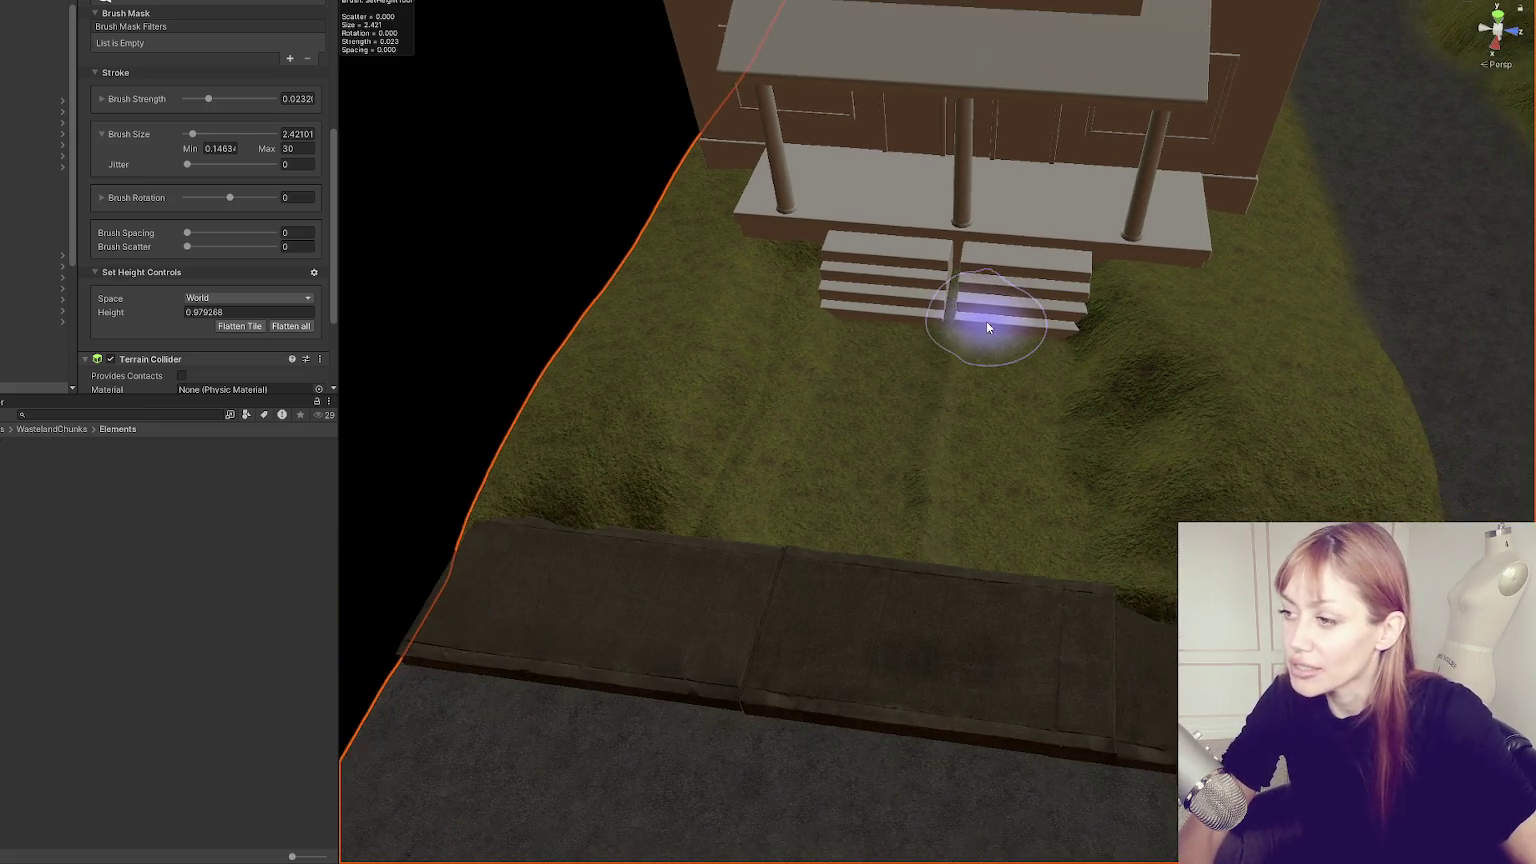
mouse_move(959, 302)
mouse_down()
mouse_move(977, 303)
mouse_move(919, 321)
mouse_up()
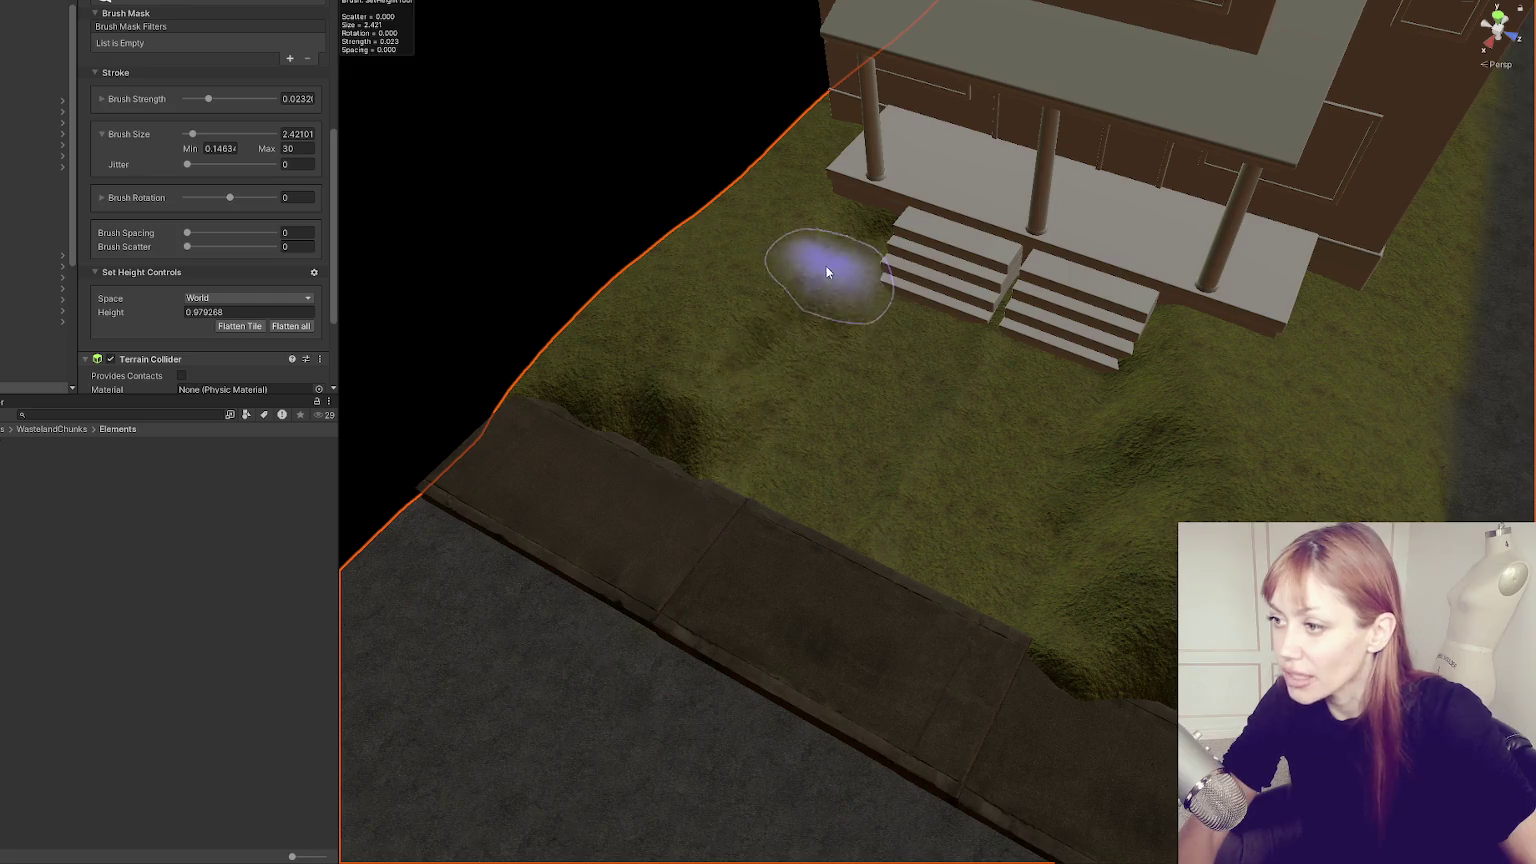
scroll(800, 365, up, 2)
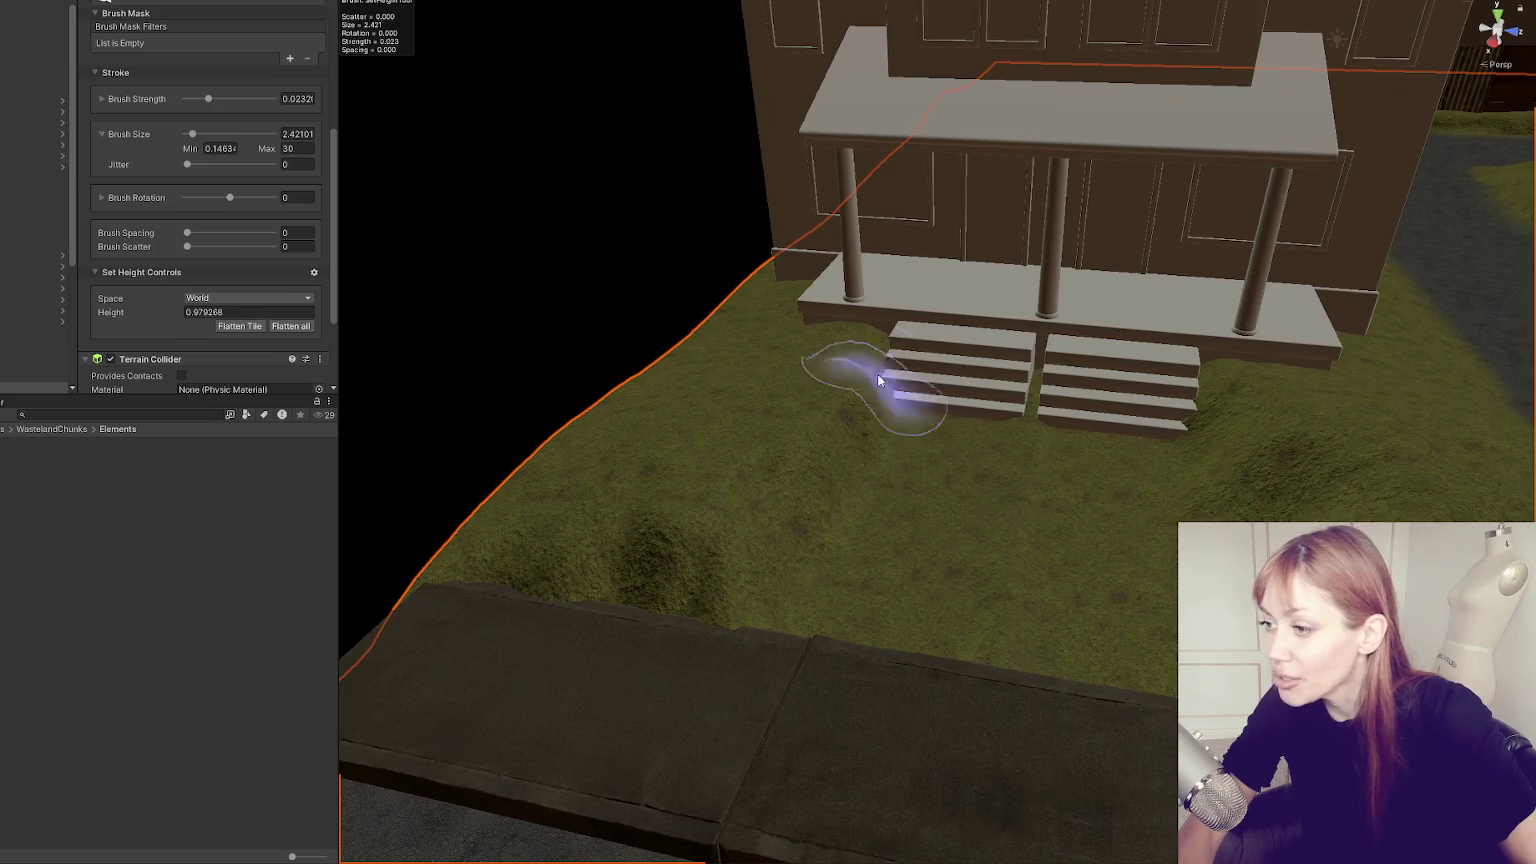
shift+click(670, 576)
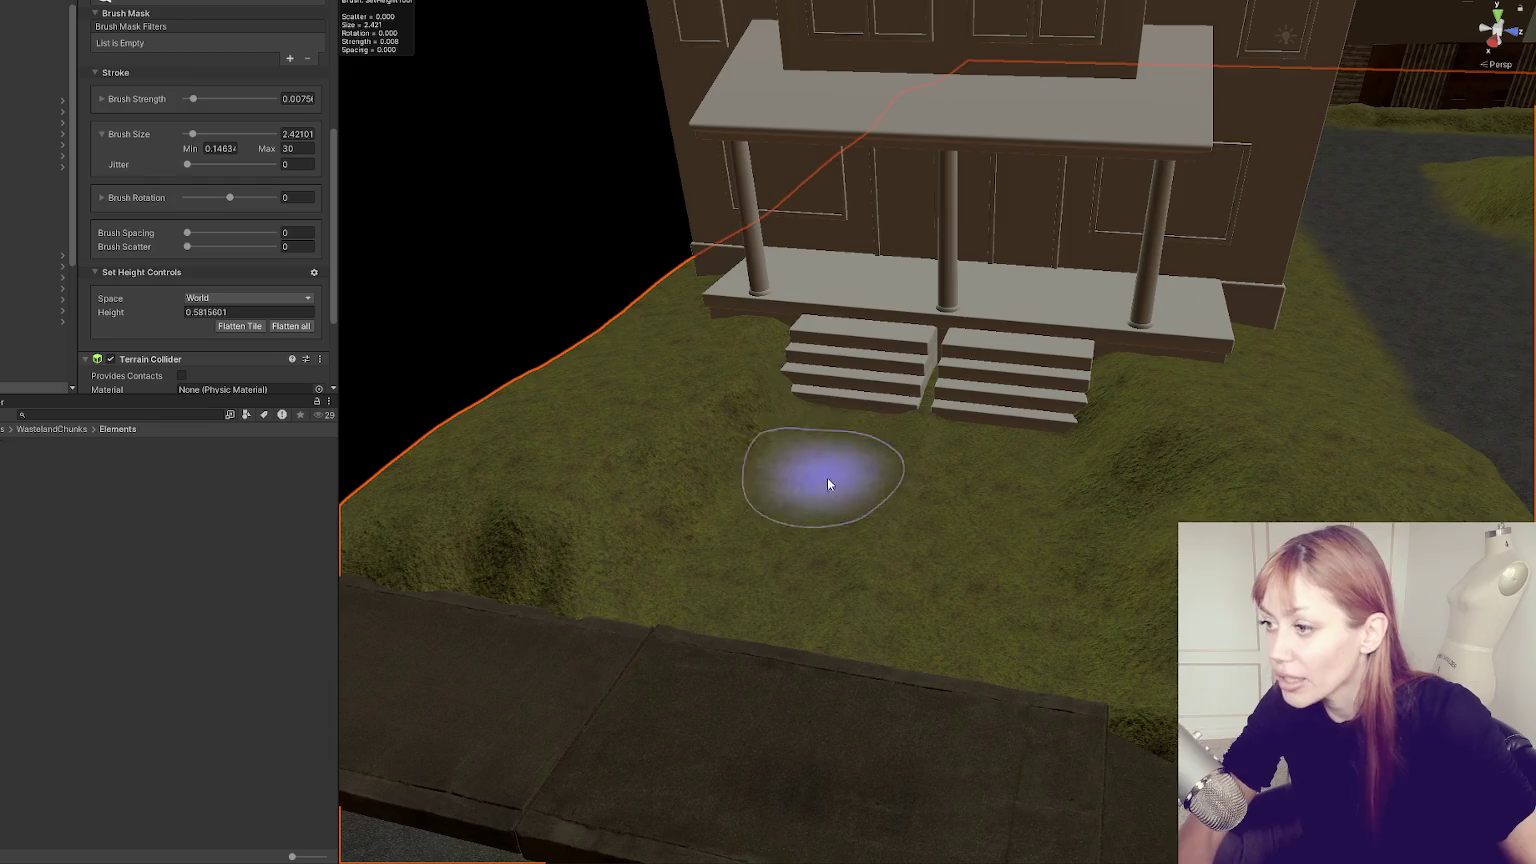
Resample the road height and view the house from its left side.
shift+click(826, 475)
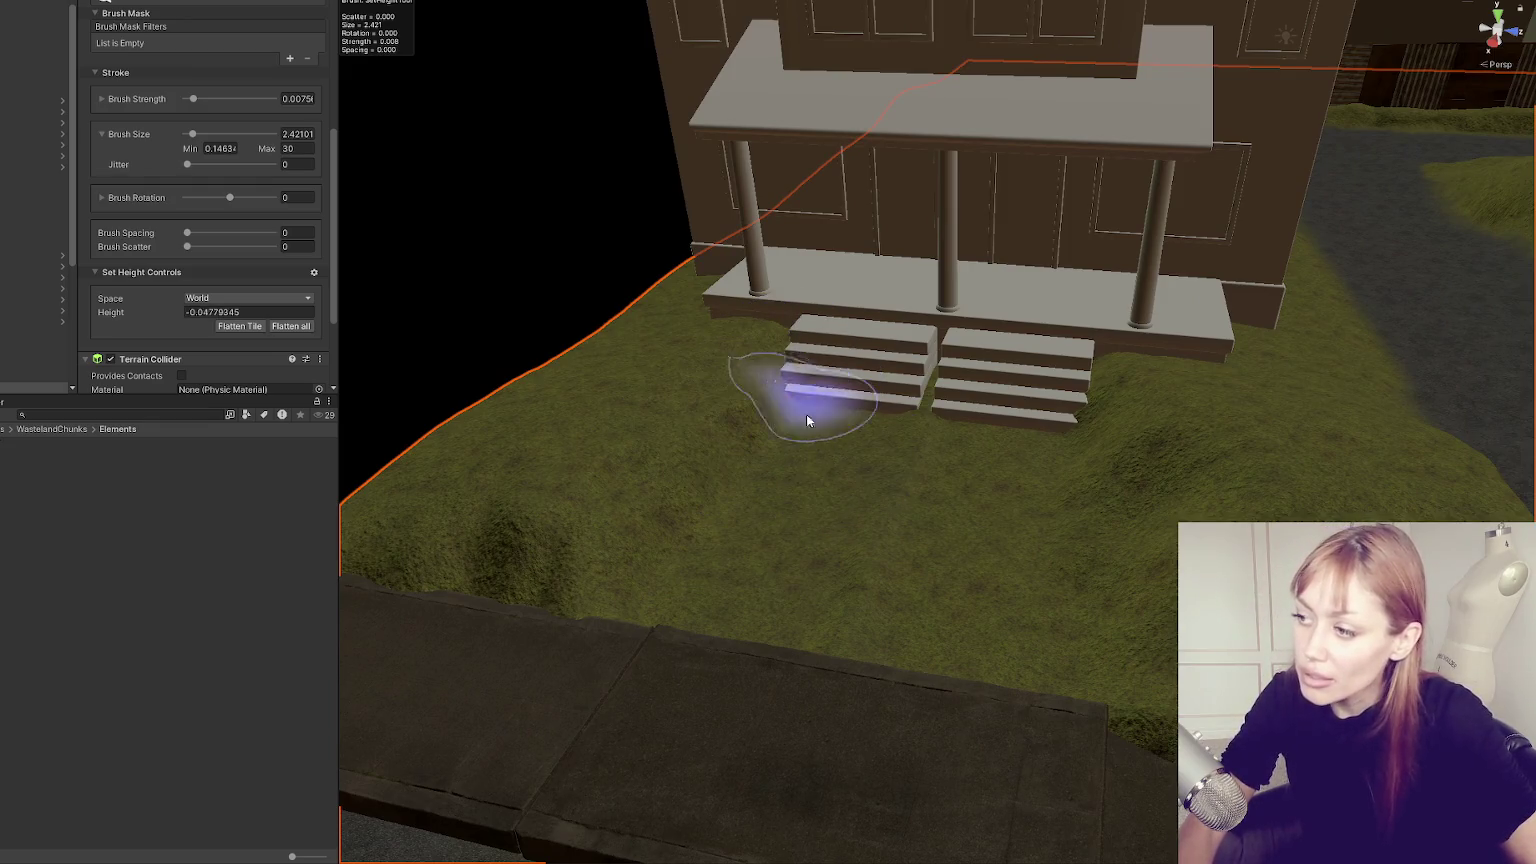
scroll(771, 509, up, 2)
scroll(558, 625, down, 5)
mouse_move(911, 456)
mouse_down()
mouse_move(641, 490)
mouse_move(886, 379)
mouse_up()
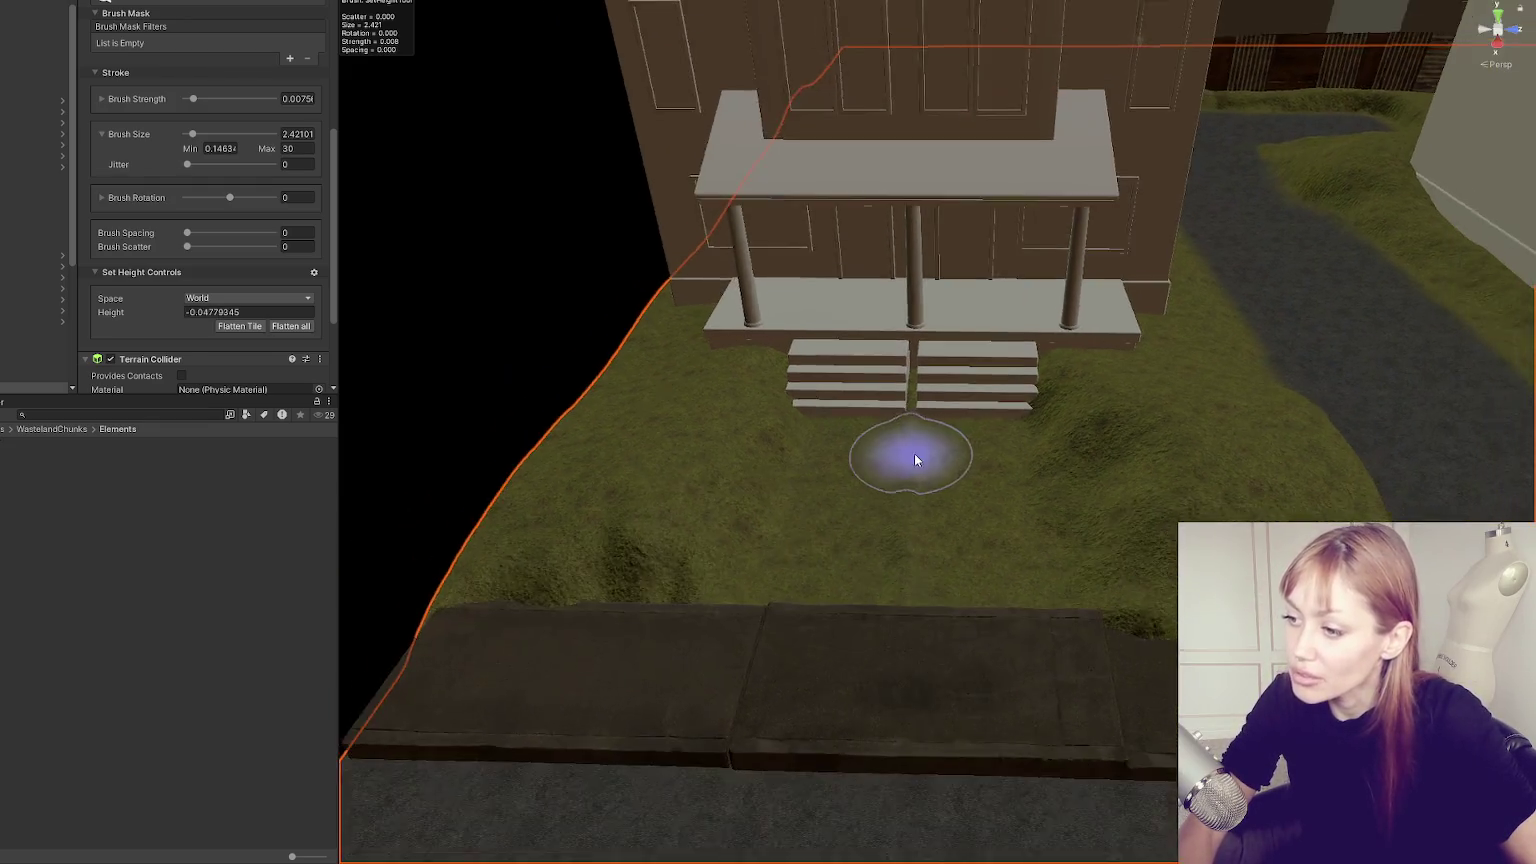
scroll(750, 388, down, 3)
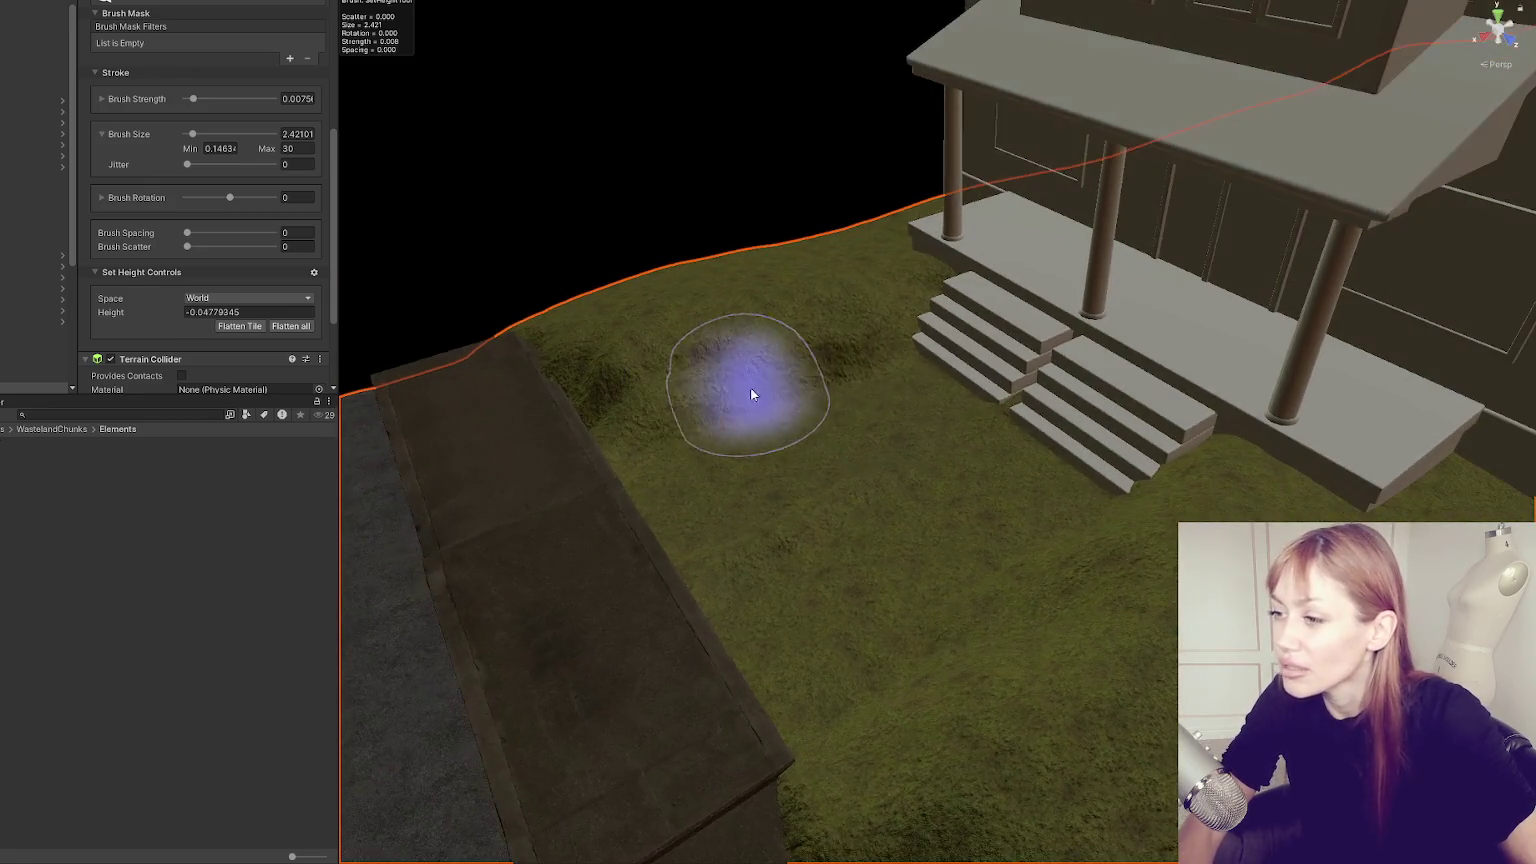
scroll(813, 415, up, 4)
scroll(930, 410, down, 3)
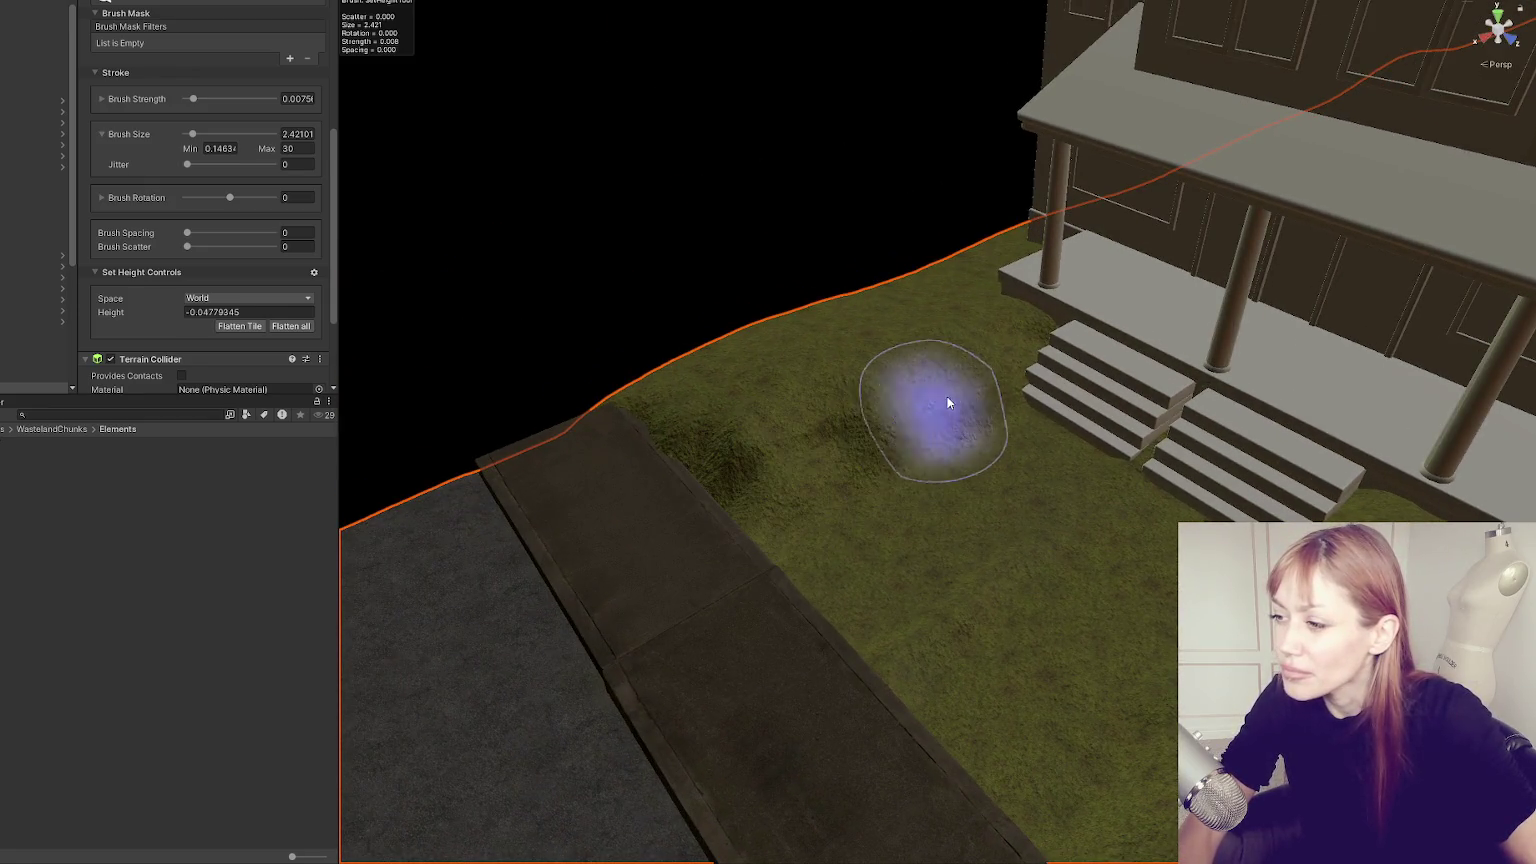
scroll(962, 451, up, 3)
scroll(962, 451, up, 2)
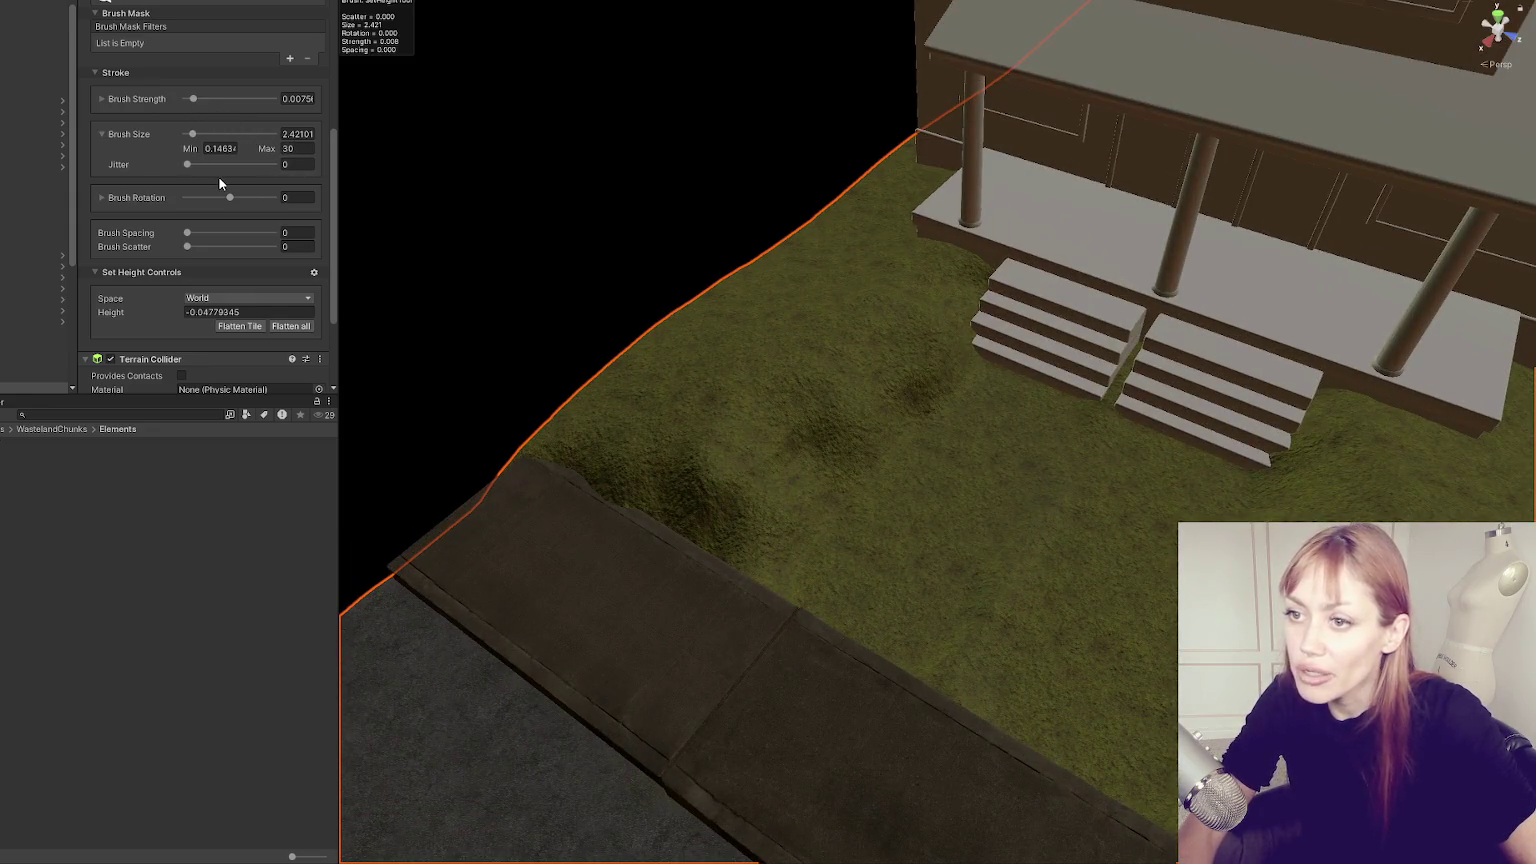
Sample a 0.7725528 target from the lawn by the curb, framing the porch steps.
shift+click(696, 531)
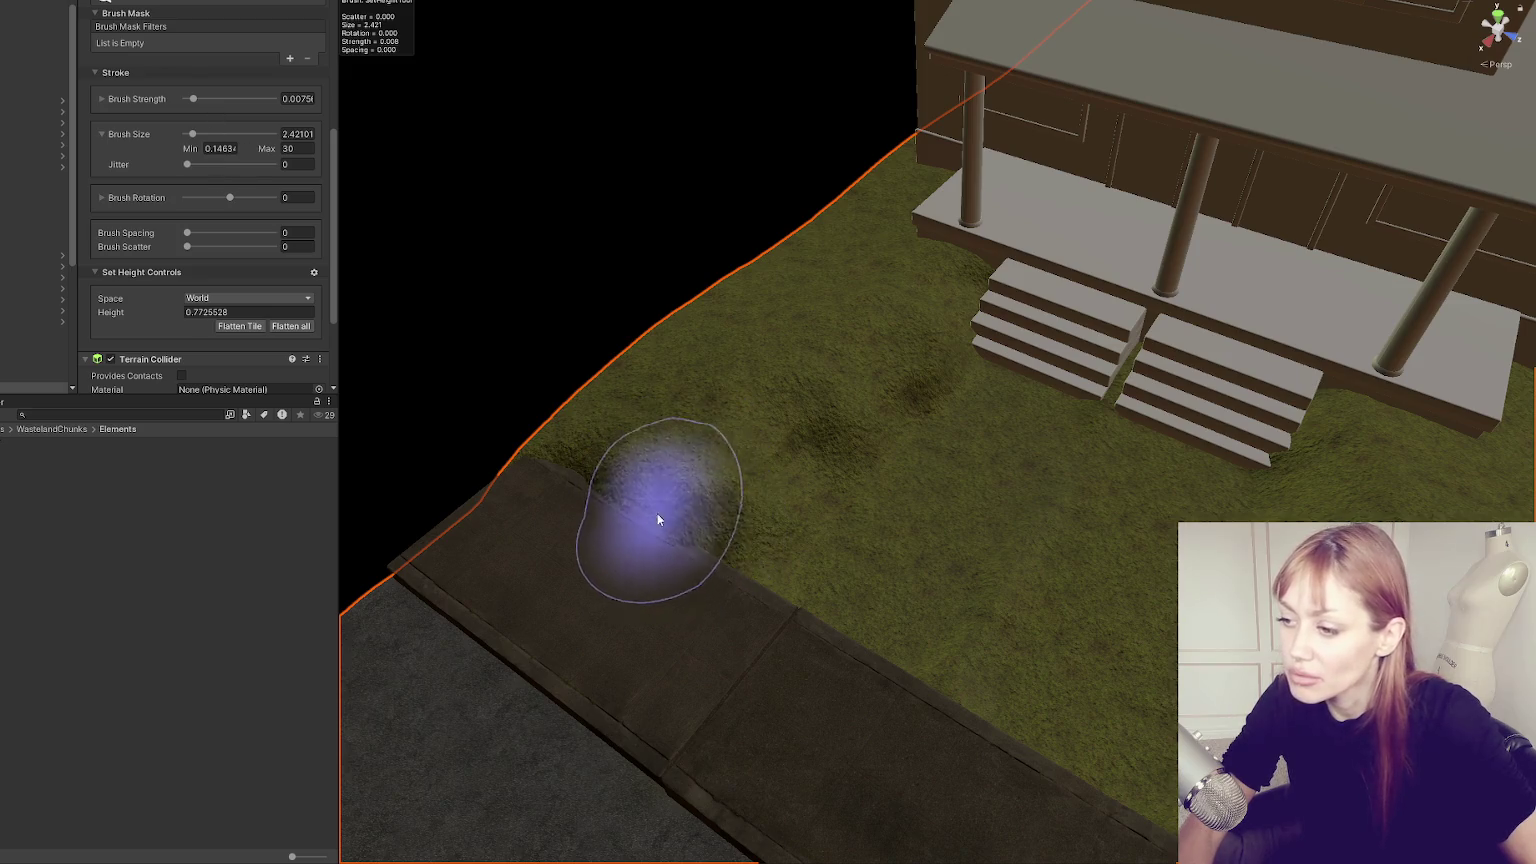
scroll(952, 488, down, 1)
drag(952, 488, 737, 384)
mouse_move(789, 456)
mouse_down()
mouse_move(1097, 507)
mouse_move(1030, 462)
mouse_move(857, 487)
mouse_move(1135, 333)
mouse_move(896, 487)
mouse_move(1056, 384)
mouse_move(1020, 370)
mouse_move(933, 446)
mouse_move(1190, 437)
mouse_move(1053, 394)
mouse_move(1087, 384)
mouse_move(867, 507)
mouse_move(1090, 415)
mouse_move(1035, 473)
mouse_up()
mouse_move(1094, 408)
mouse_down()
mouse_move(769, 456)
mouse_move(1073, 411)
mouse_up()
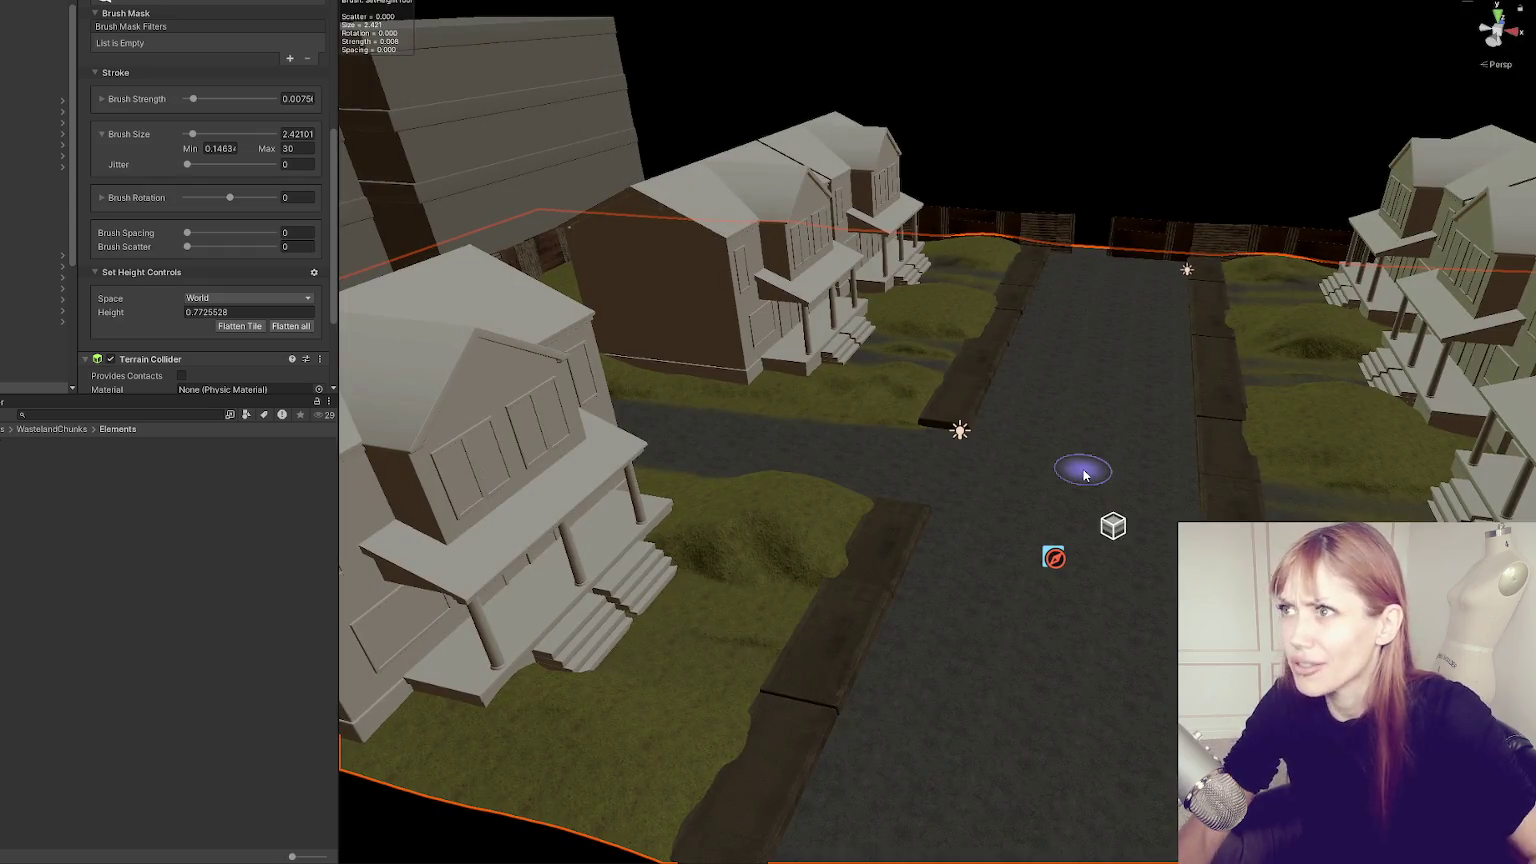
mouse_move(964, 26)
mouse_down()
mouse_move(1016, 257)
mouse_move(1138, 371)
mouse_move(974, 405)
mouse_move(854, 621)
mouse_move(1059, 405)
mouse_move(1001, 463)
mouse_move(867, 446)
mouse_move(926, 425)
mouse_up()
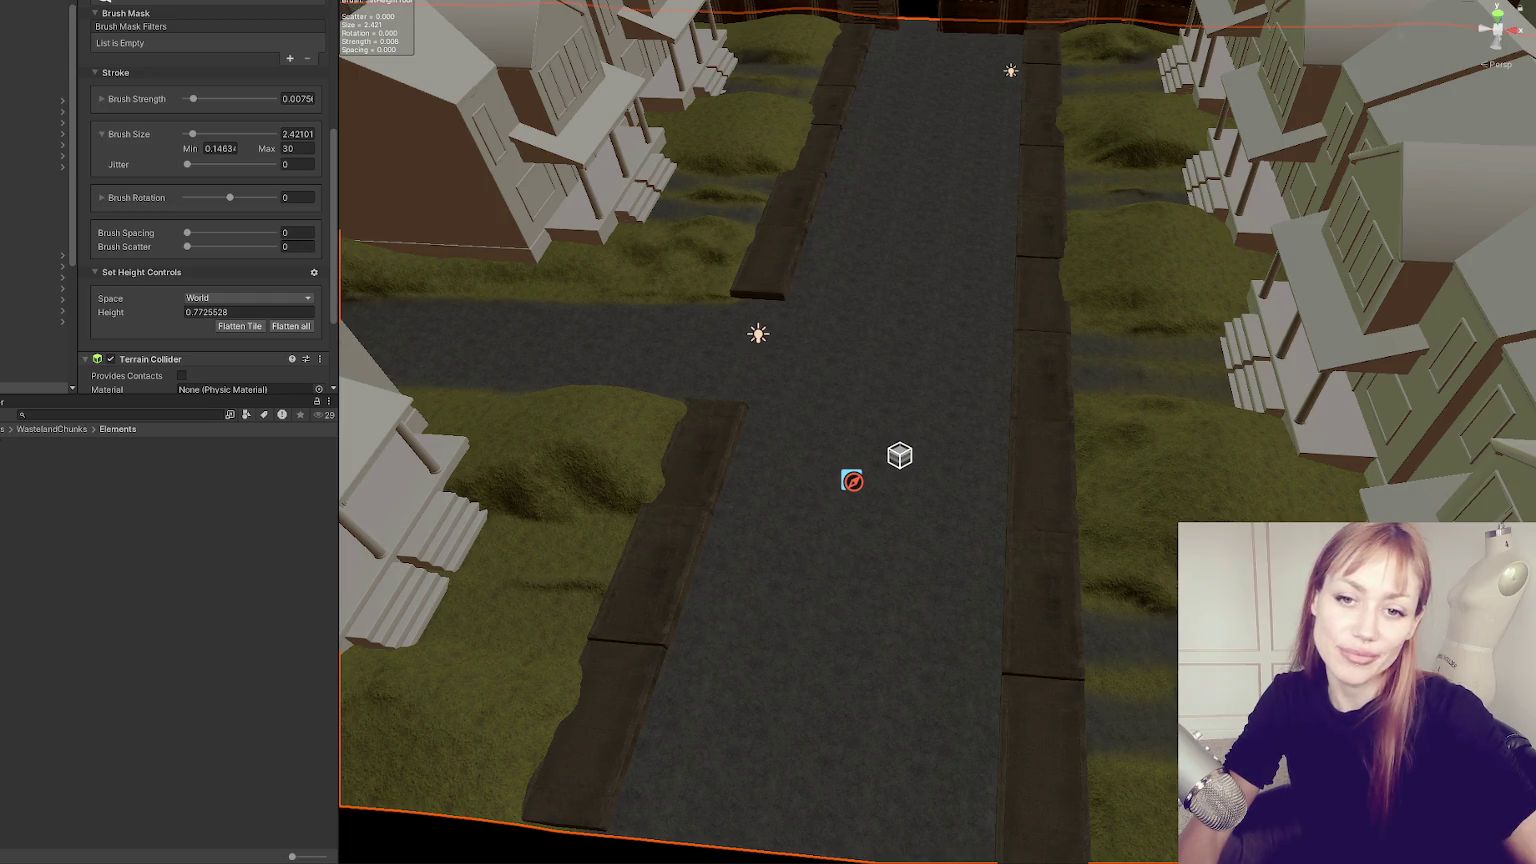
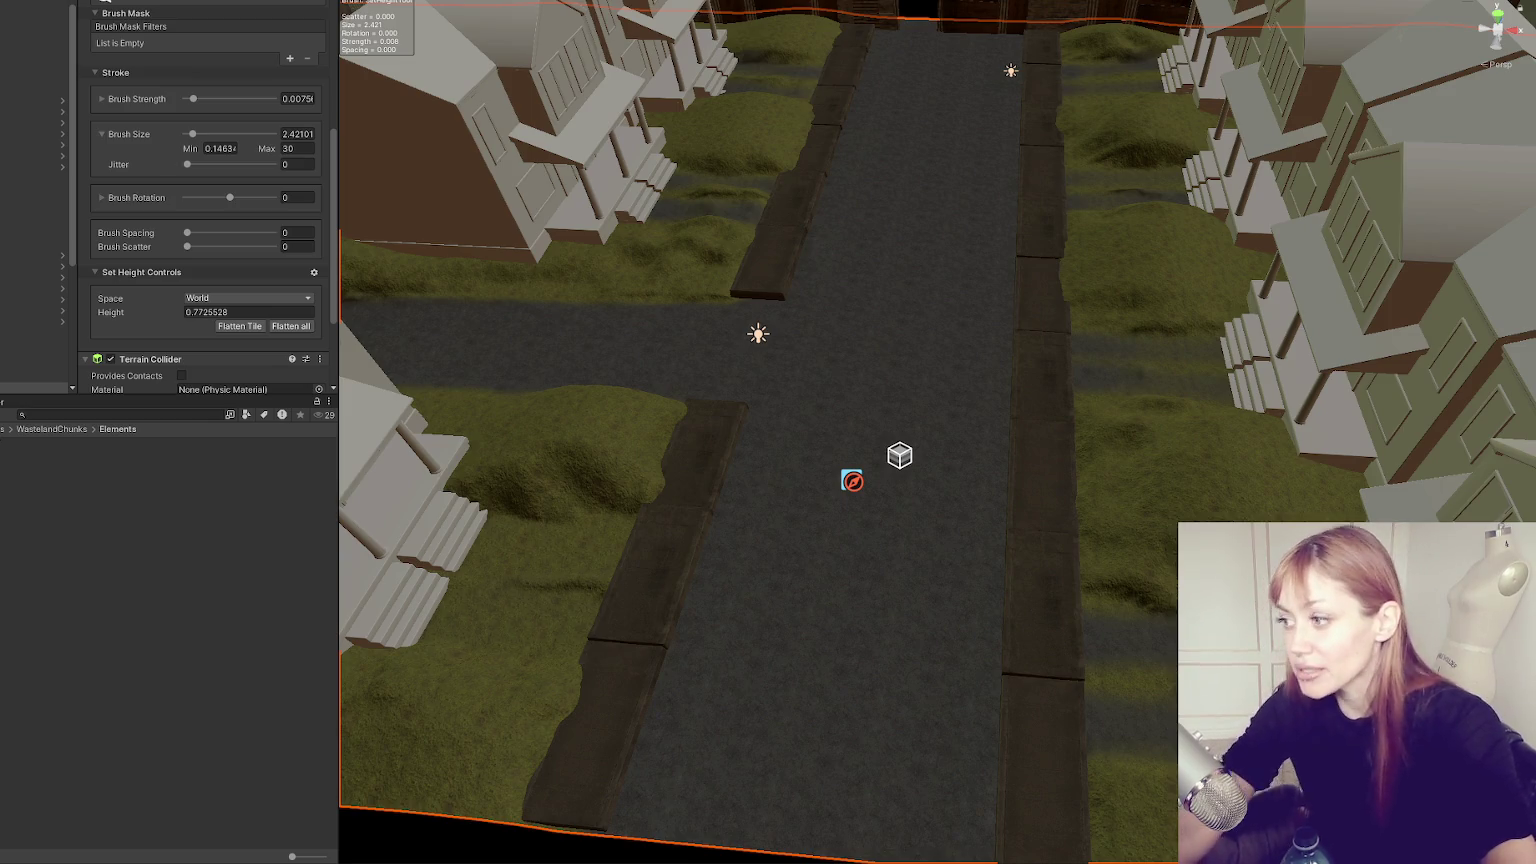
Sample the terrain height beside the sidewalk and level the nearby path to it.
drag(684, 195, 702, 568)
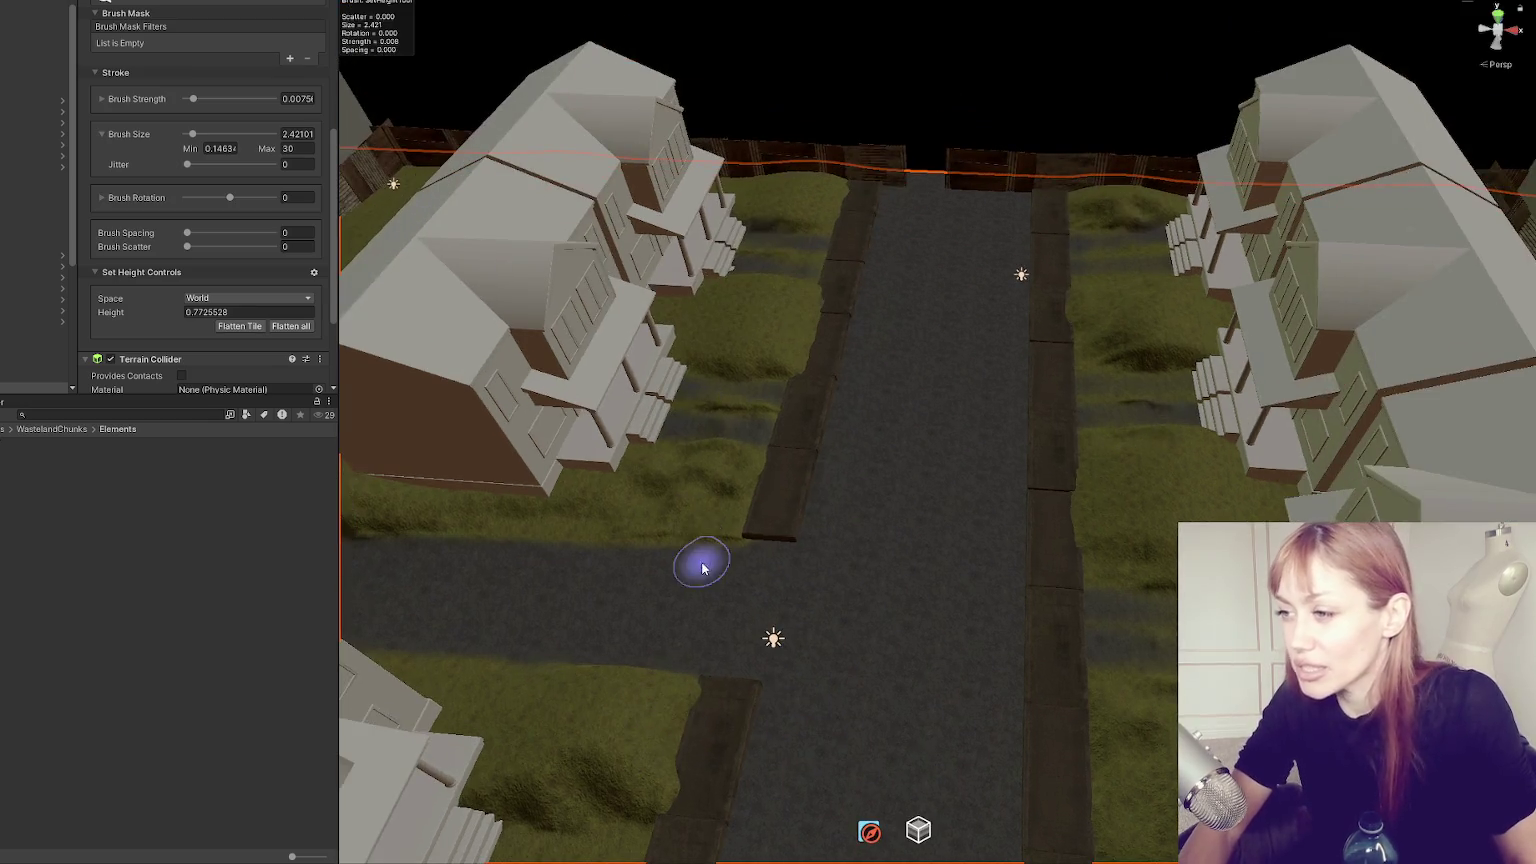
scroll(919, 449, up, 3)
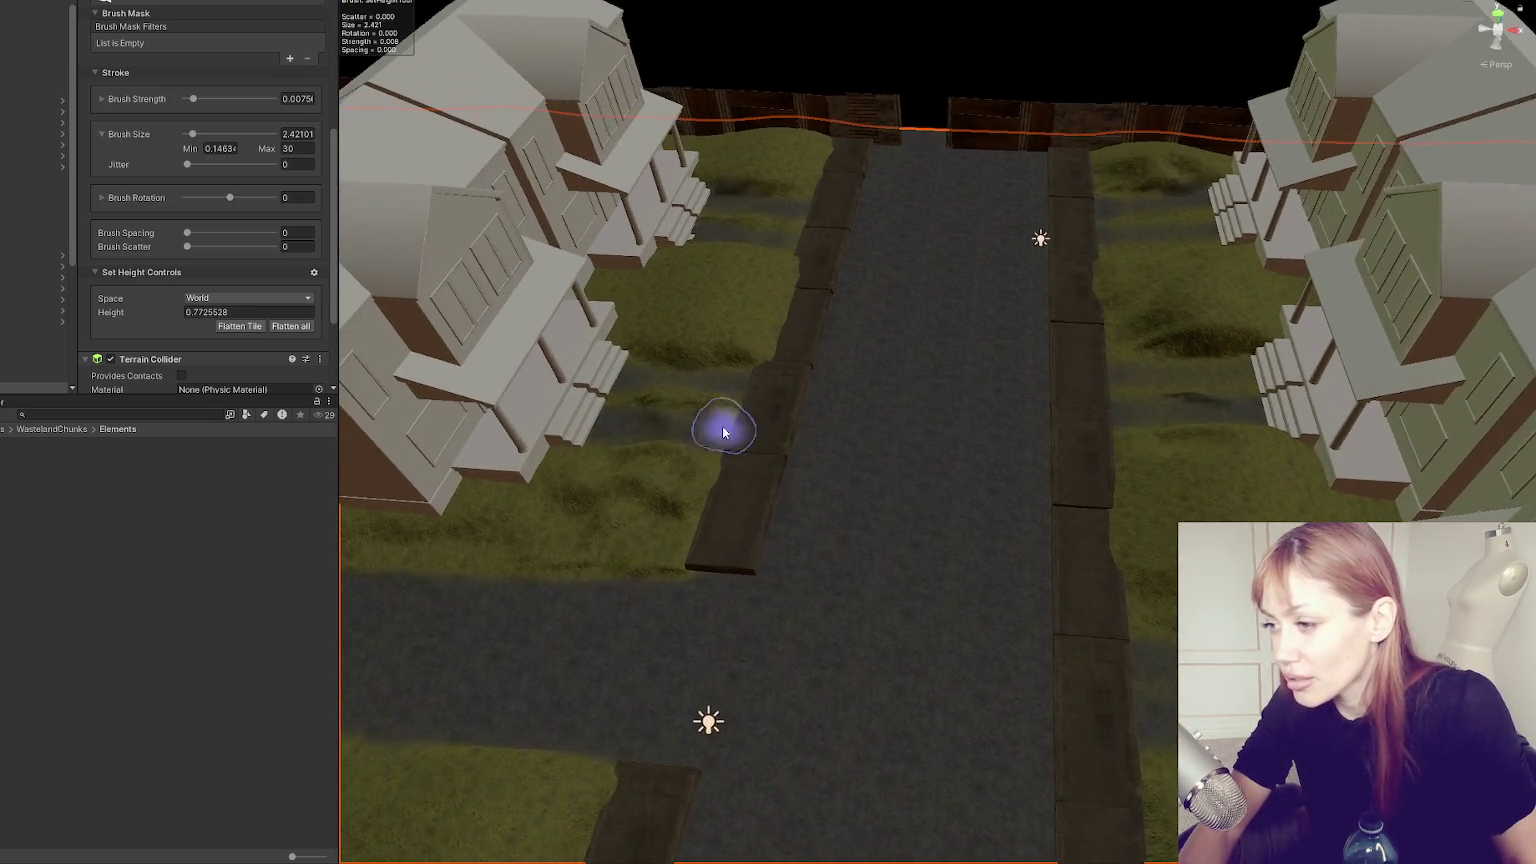
scroll(922, 470, up, 2)
mouse_move(919, 474)
mouse_down()
mouse_move(638, 559)
mouse_move(370, 422)
mouse_move(967, 549)
mouse_move(684, 640)
mouse_move(730, 617)
mouse_move(768, 165)
mouse_move(857, 521)
mouse_move(860, 242)
mouse_move(1234, 161)
mouse_up()
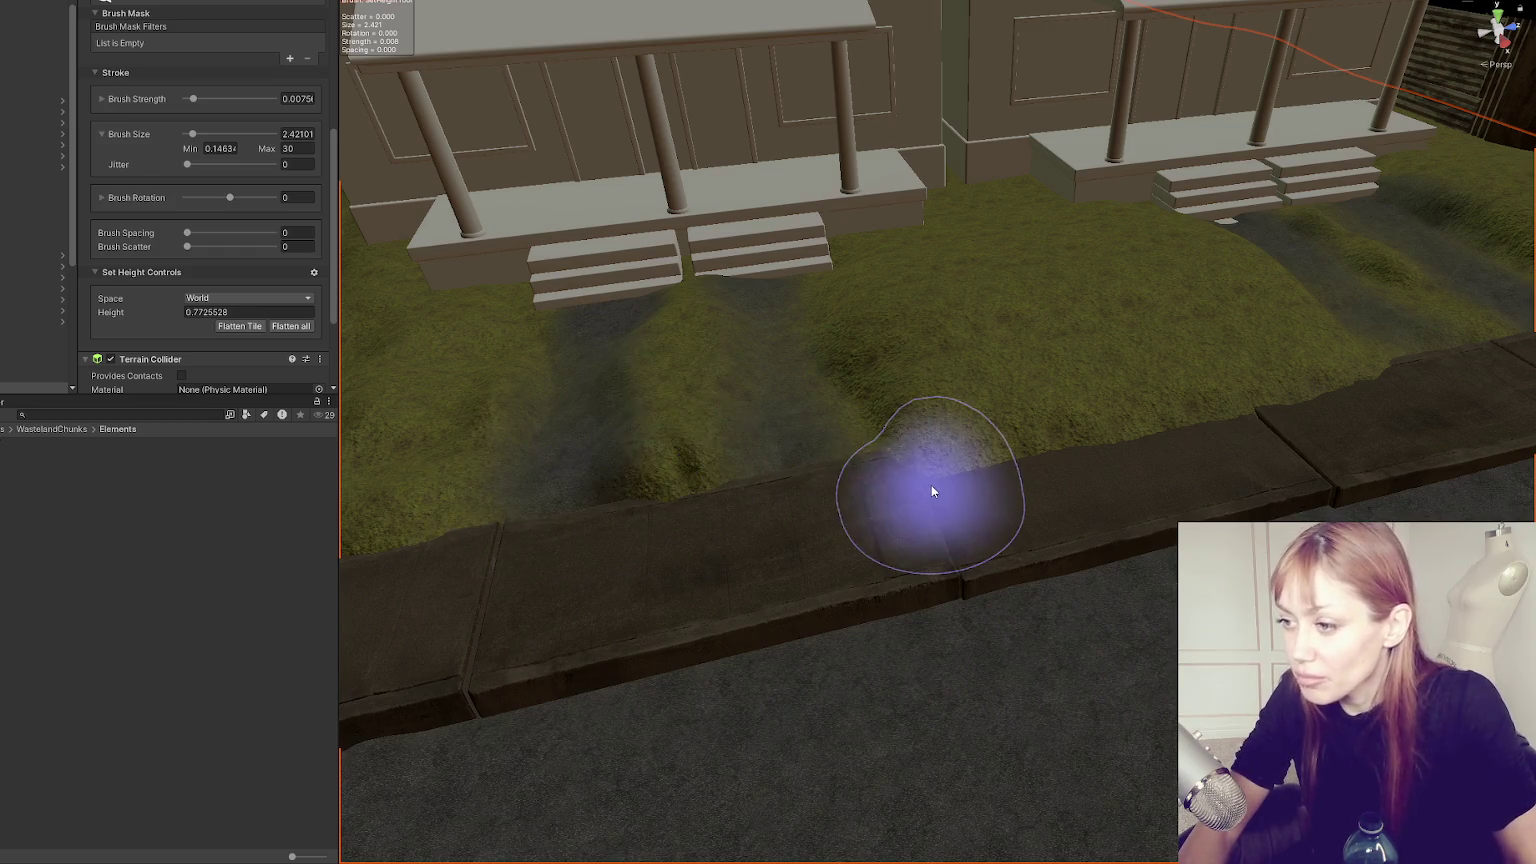
scroll(724, 428, up, 5)
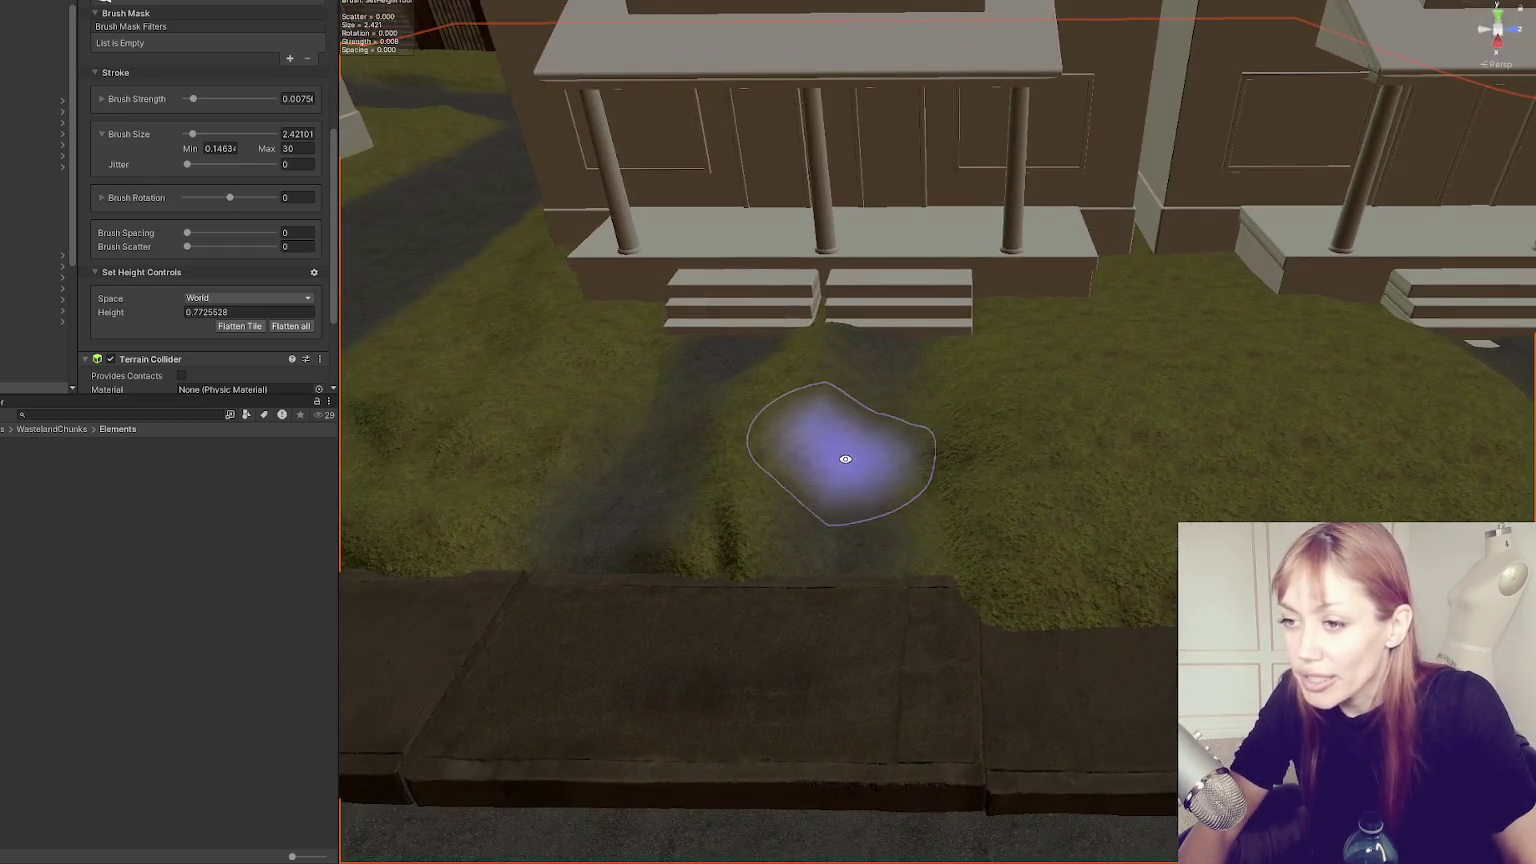
scroll(229, 277, down, 3)
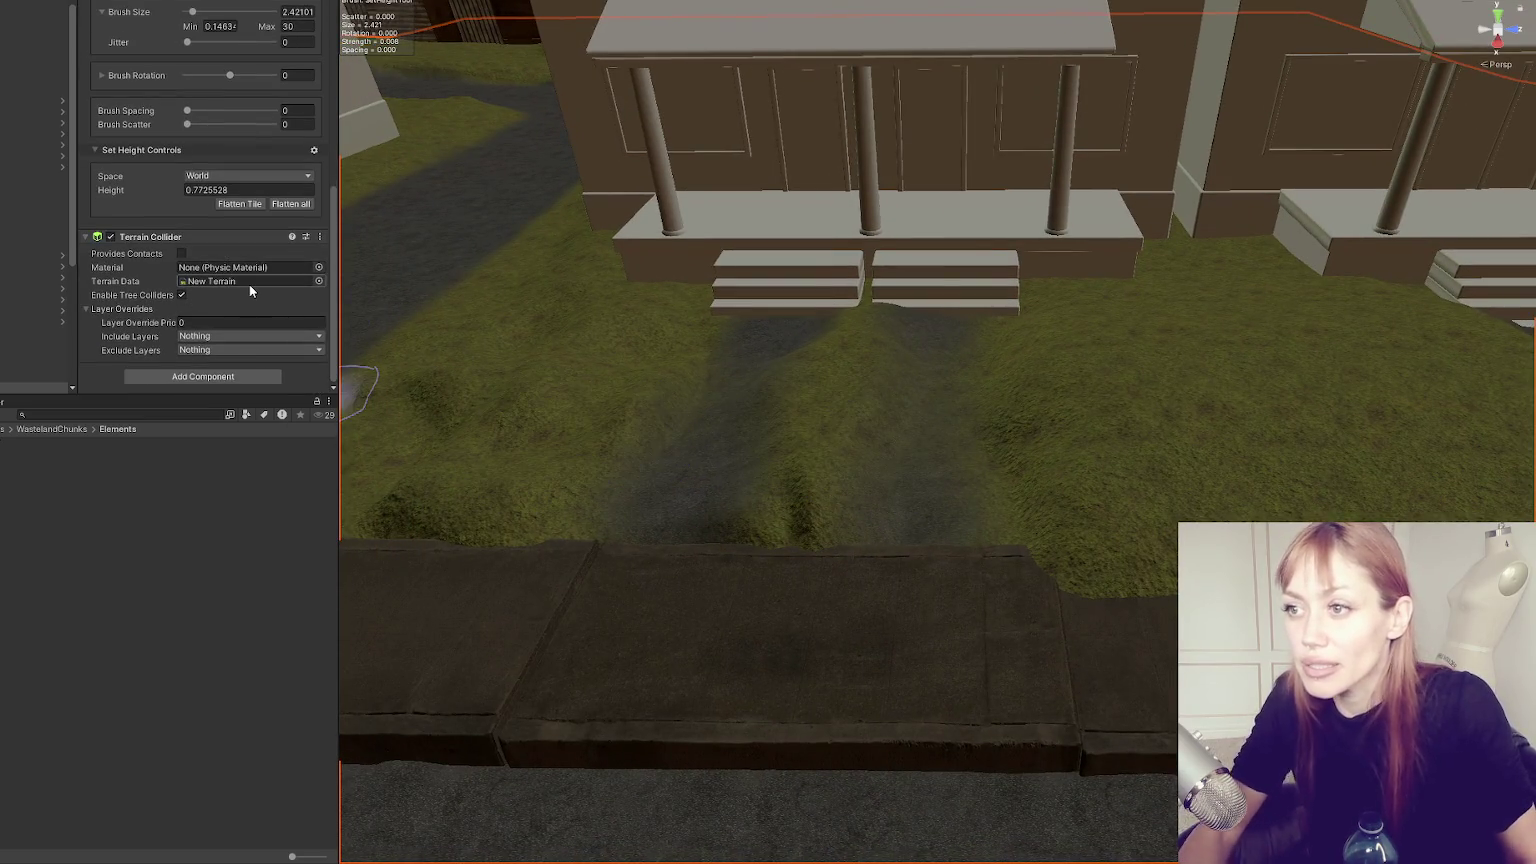
shift+click(661, 510)
mouse_move(661, 510)
mouse_down()
mouse_move(746, 503)
mouse_move(797, 407)
mouse_move(932, 631)
mouse_move(806, 319)
mouse_move(823, 538)
mouse_move(814, 329)
mouse_move(839, 416)
mouse_up()
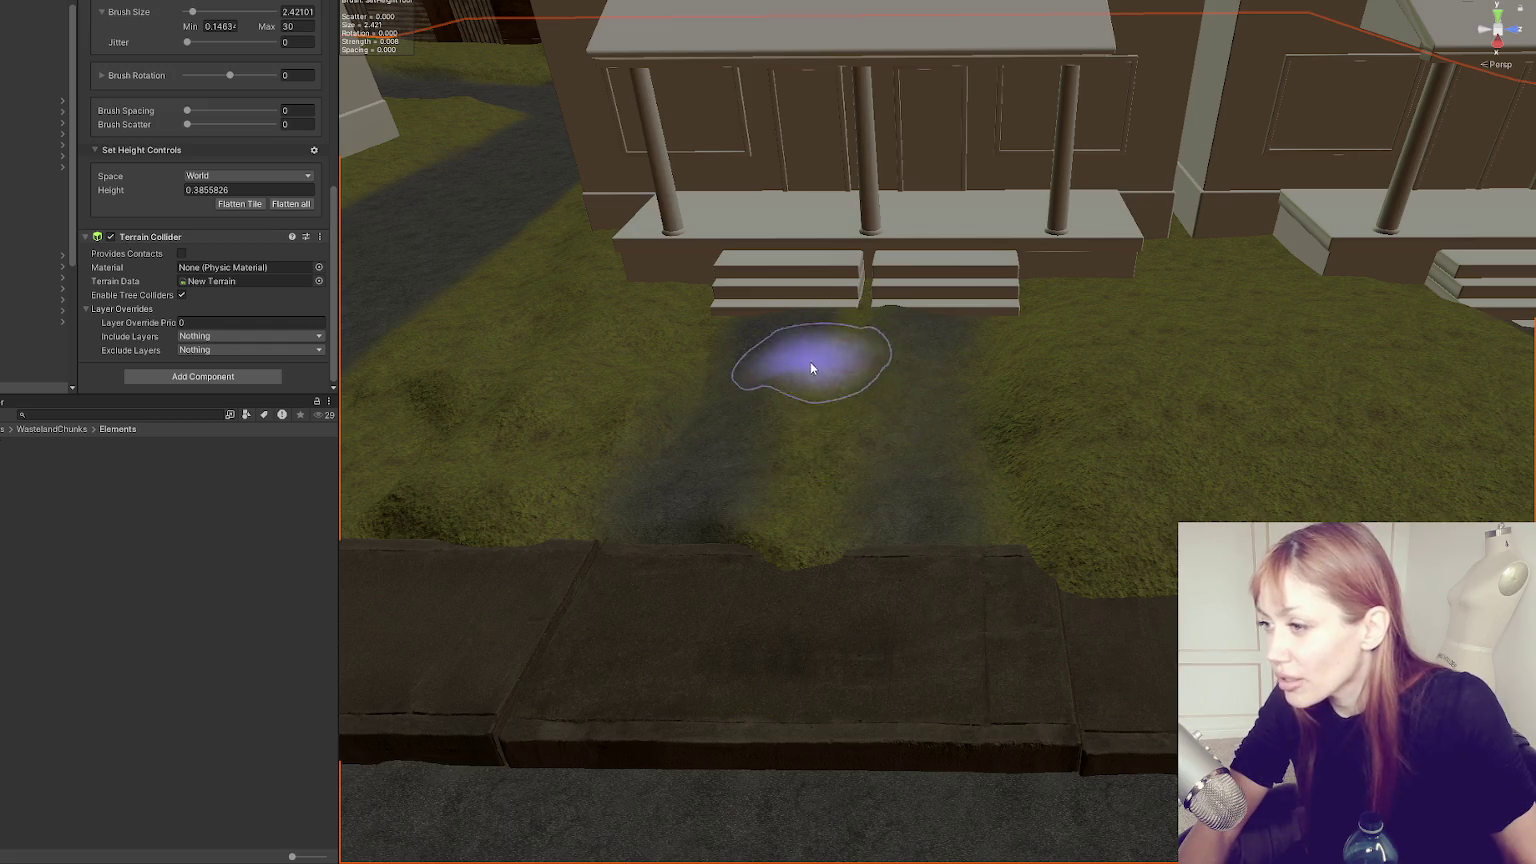
Smooth the path up to the porch steps, resampling heights and ending at Set Height 0.2892075.
shift+click(850, 840)
mouse_move(770, 594)
mouse_down()
mouse_move(730, 549)
mouse_move(782, 346)
mouse_move(909, 357)
mouse_move(914, 470)
mouse_move(994, 641)
mouse_move(977, 336)
mouse_move(823, 600)
mouse_move(734, 427)
mouse_move(789, 679)
mouse_move(806, 566)
mouse_move(844, 558)
mouse_move(891, 370)
mouse_move(919, 422)
mouse_move(751, 333)
mouse_move(720, 830)
mouse_move(720, 313)
mouse_move(720, 504)
mouse_move(741, 350)
mouse_up()
shift+click(750, 346)
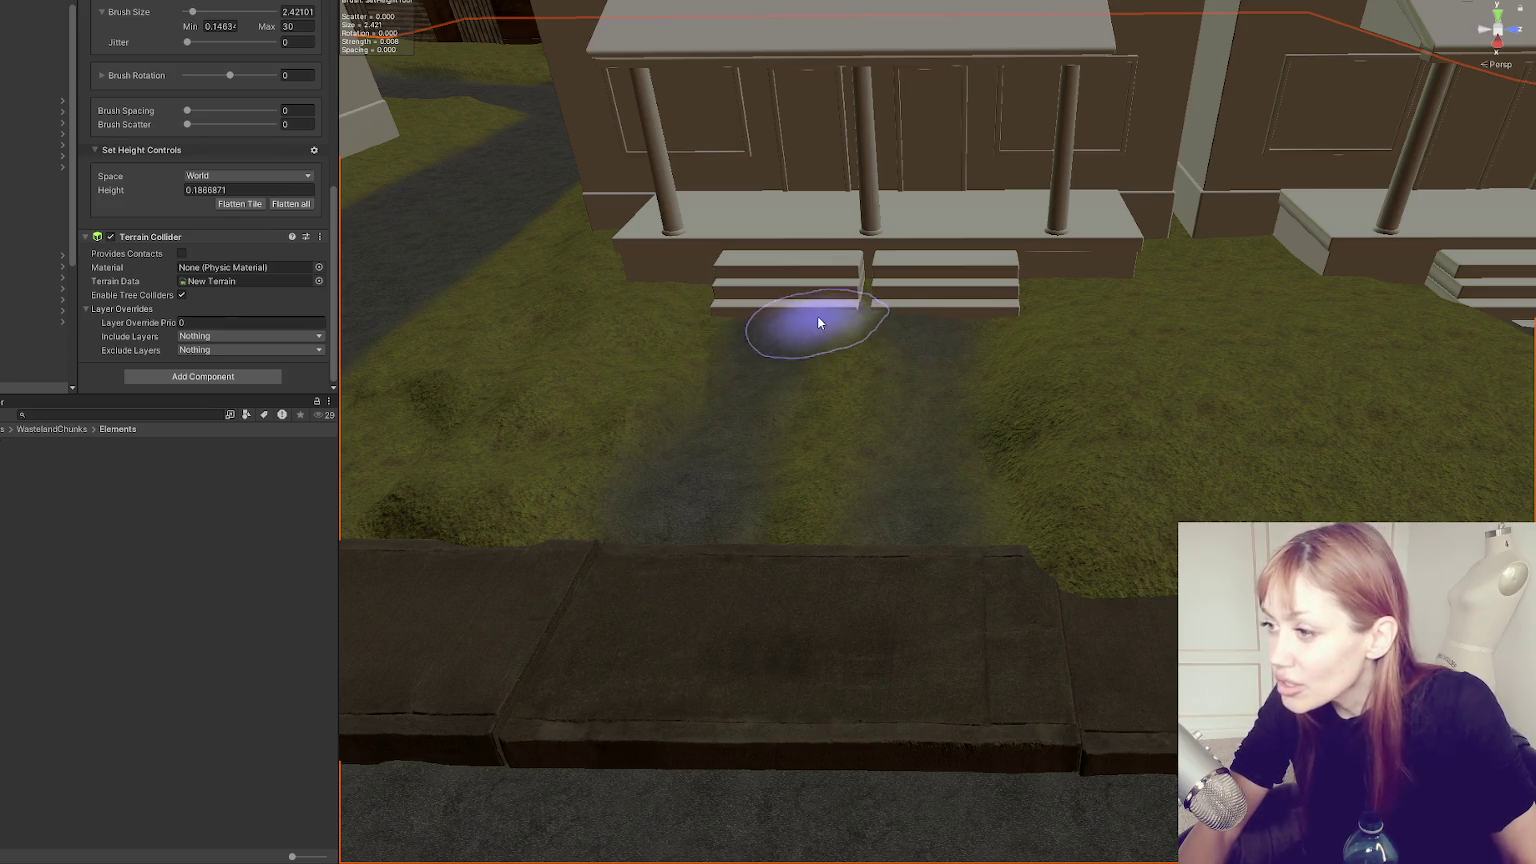
shift+click(930, 332)
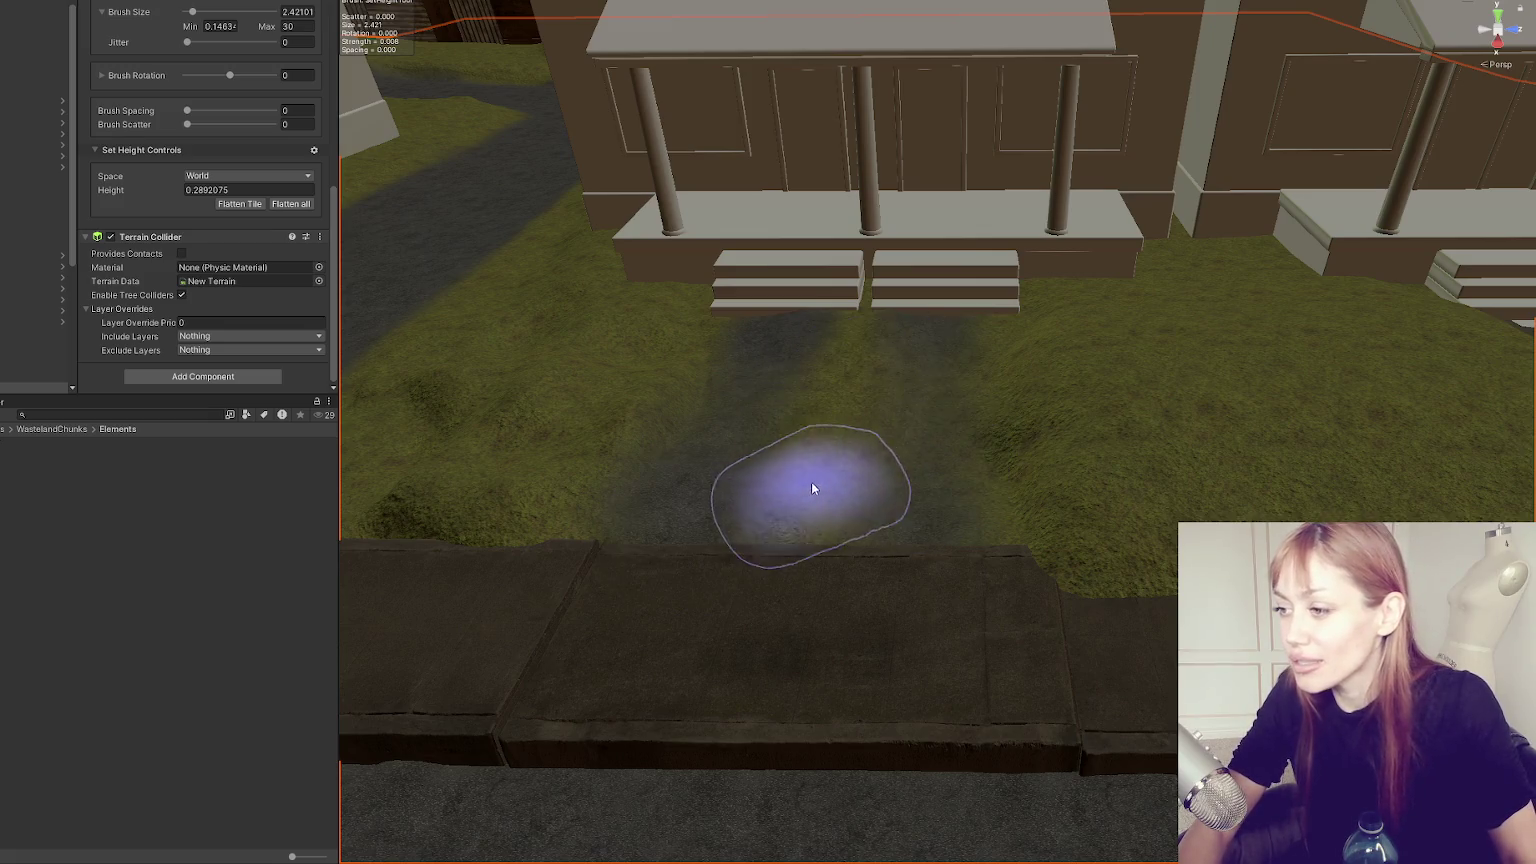
mouse_move(697, 622)
mouse_down()
mouse_move(858, 488)
mouse_move(1030, 479)
mouse_move(967, 453)
mouse_move(885, 357)
mouse_move(1029, 439)
mouse_move(995, 507)
mouse_move(1069, 509)
mouse_move(1130, 427)
mouse_move(1097, 466)
mouse_up()
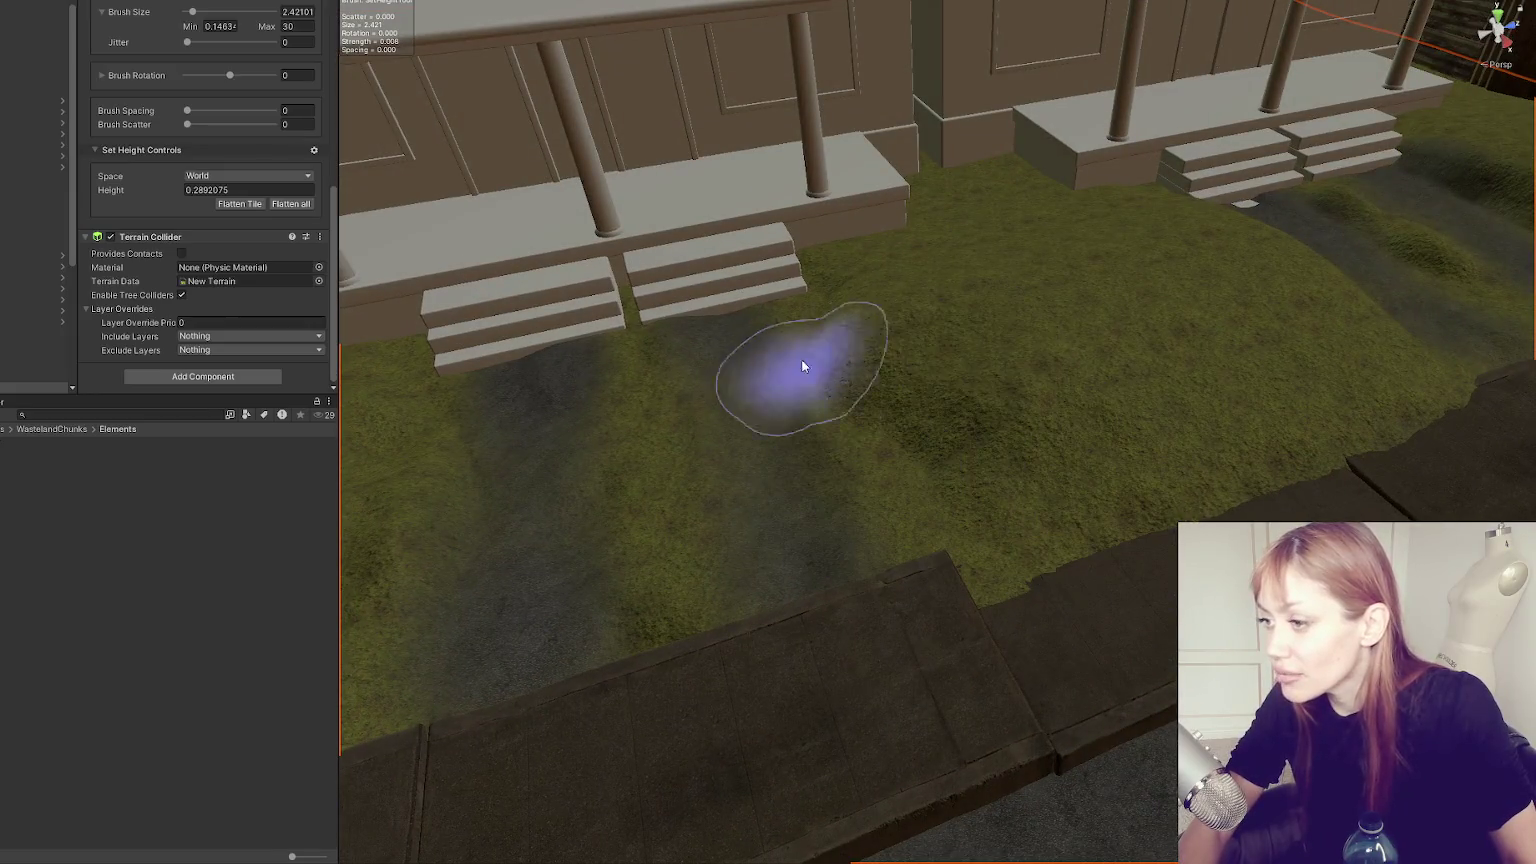
Sample lawn and path heights and flatten the grass bump over the kerb, ending at Set Height 0.5820441.
shift+click(938, 465)
mouse_move(938, 465)
mouse_down()
mouse_move(878, 445)
mouse_move(1118, 515)
mouse_move(1258, 502)
mouse_move(1078, 492)
mouse_up()
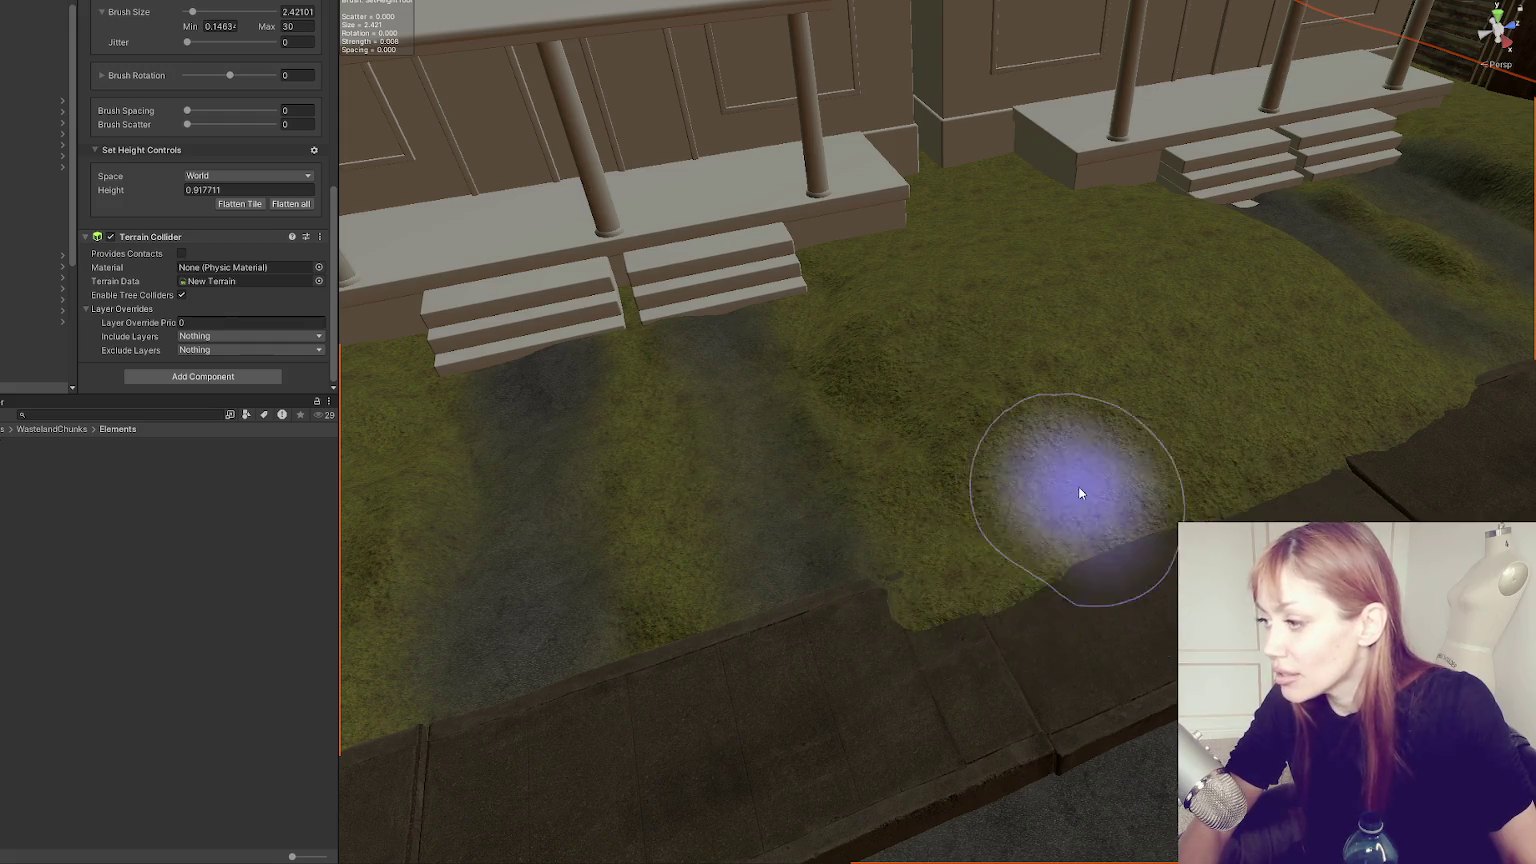
shift+click(1005, 689)
mouse_move(793, 488)
mouse_down()
mouse_move(1029, 669)
mouse_move(1073, 638)
mouse_move(1080, 655)
mouse_move(966, 598)
mouse_up()
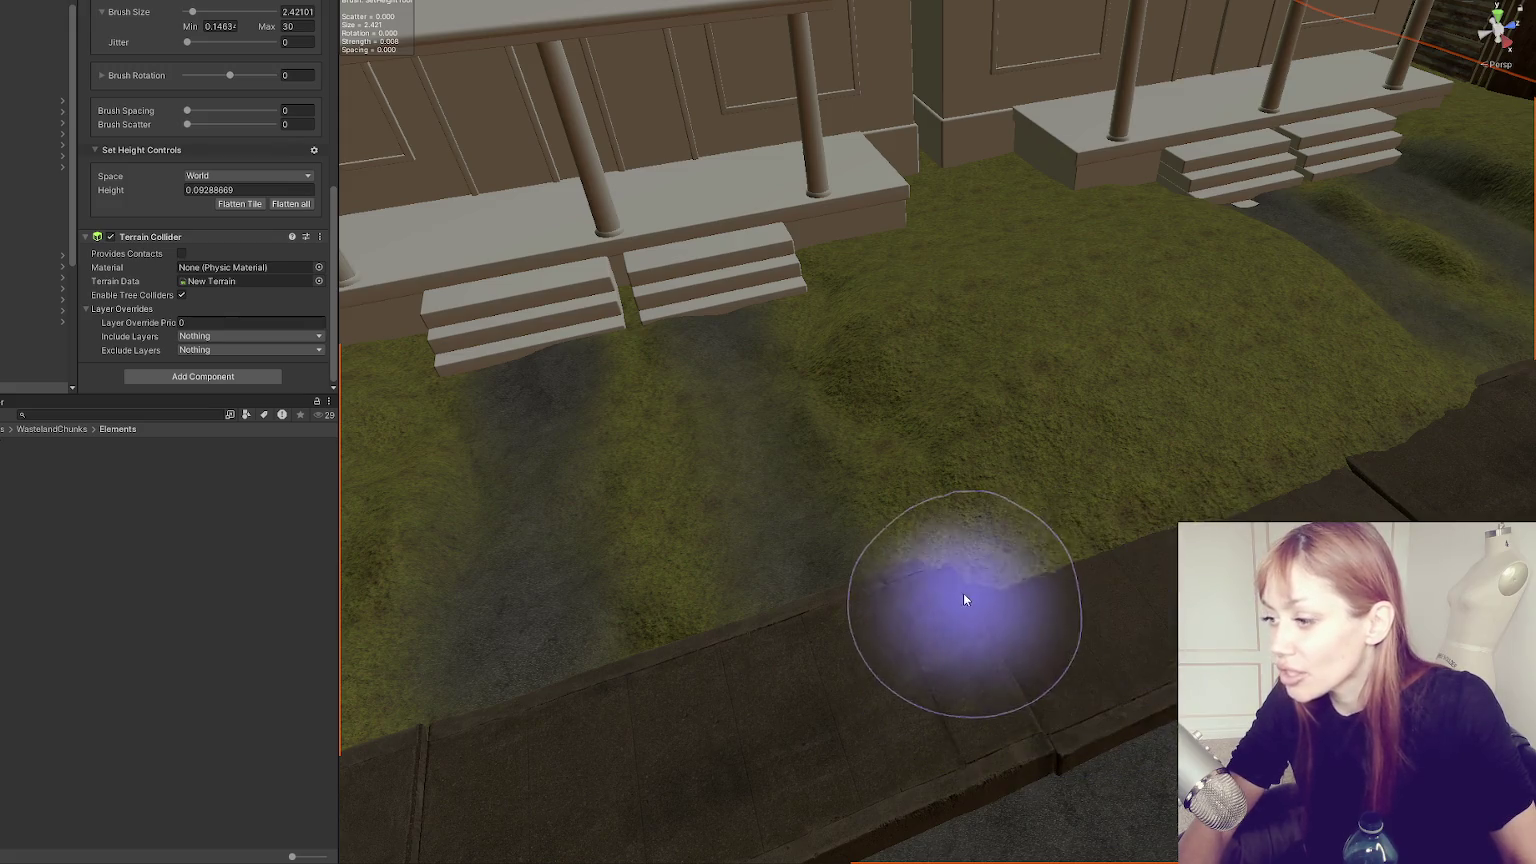
shift+click(812, 518)
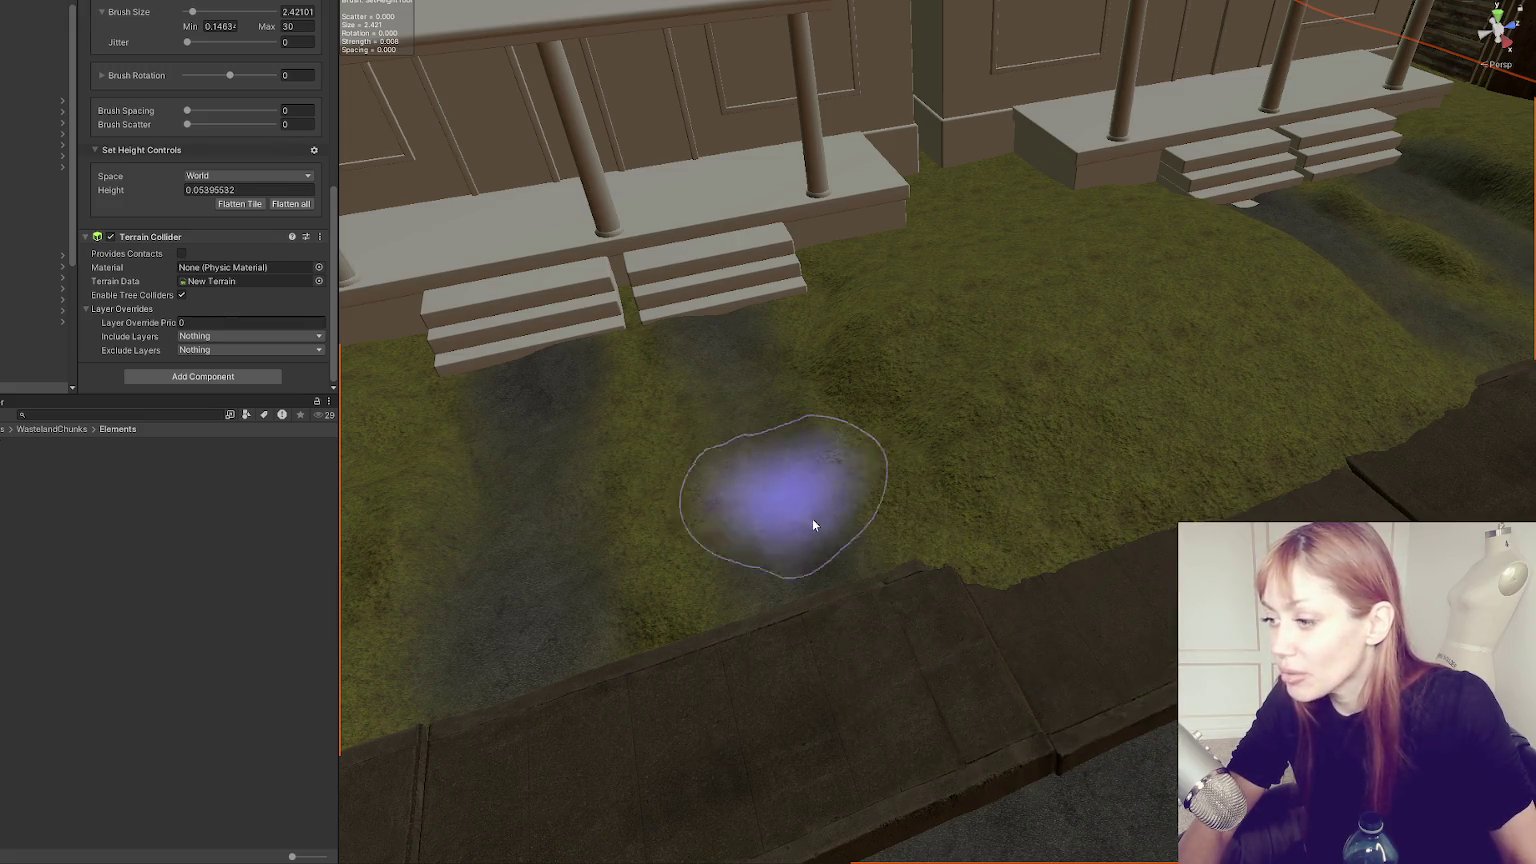
click(925, 550)
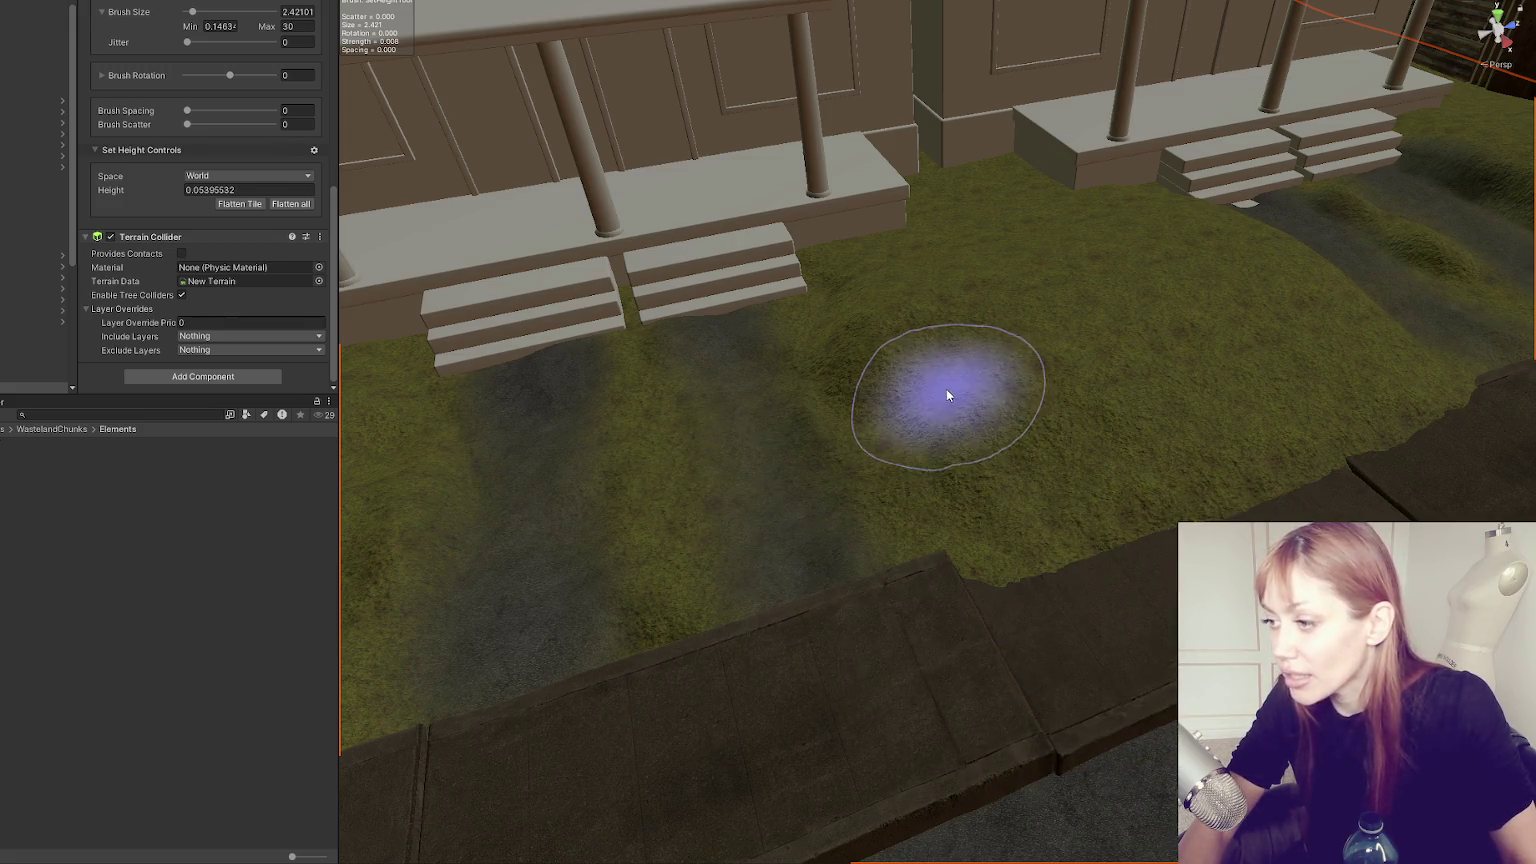
shift+click(906, 332)
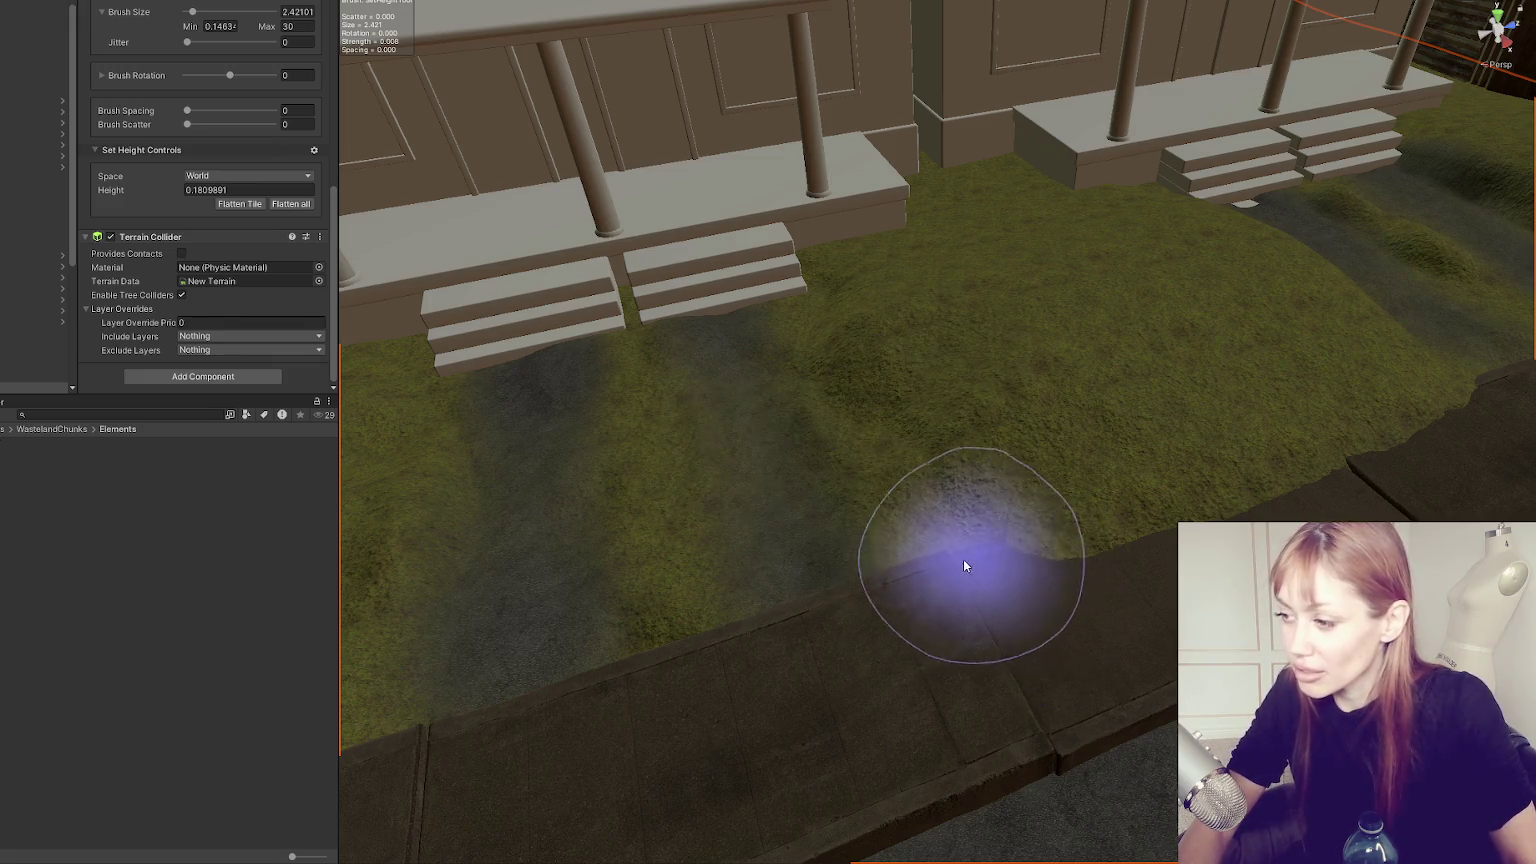
mouse_move(977, 549)
mouse_down()
mouse_move(977, 521)
mouse_move(797, 660)
mouse_move(827, 625)
mouse_up()
mouse_move(1045, 593)
mouse_down()
mouse_move(806, 497)
mouse_move(307, 681)
mouse_move(658, 594)
mouse_move(1173, 508)
mouse_move(982, 562)
mouse_up()
shift+click(857, 658)
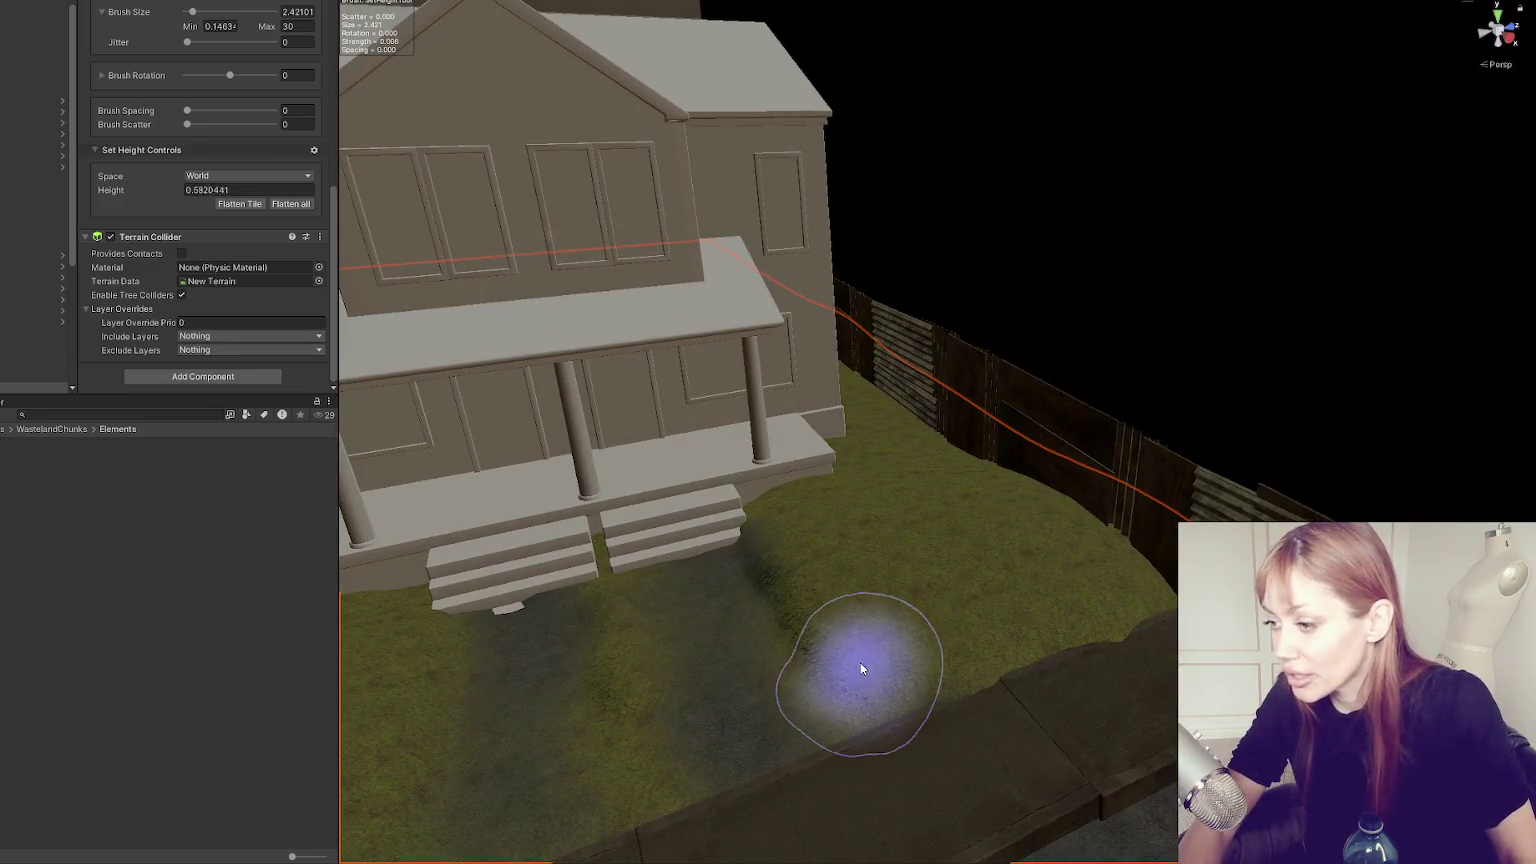
Level the lawn beside the kerb at the next porch, then switch to the Move tool with W.
shift+click(895, 715)
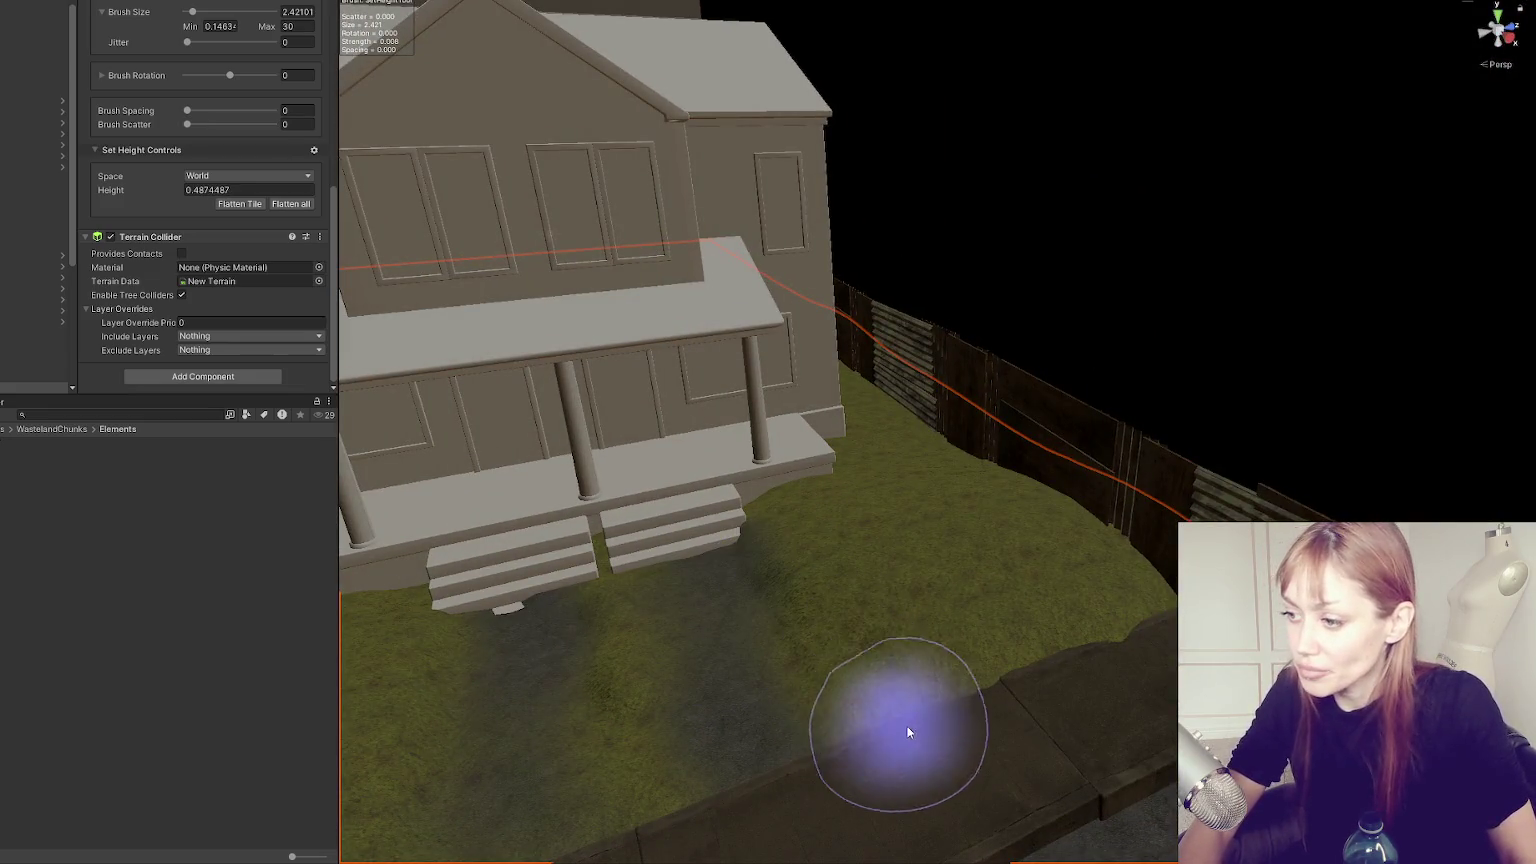
drag(851, 808, 670, 551)
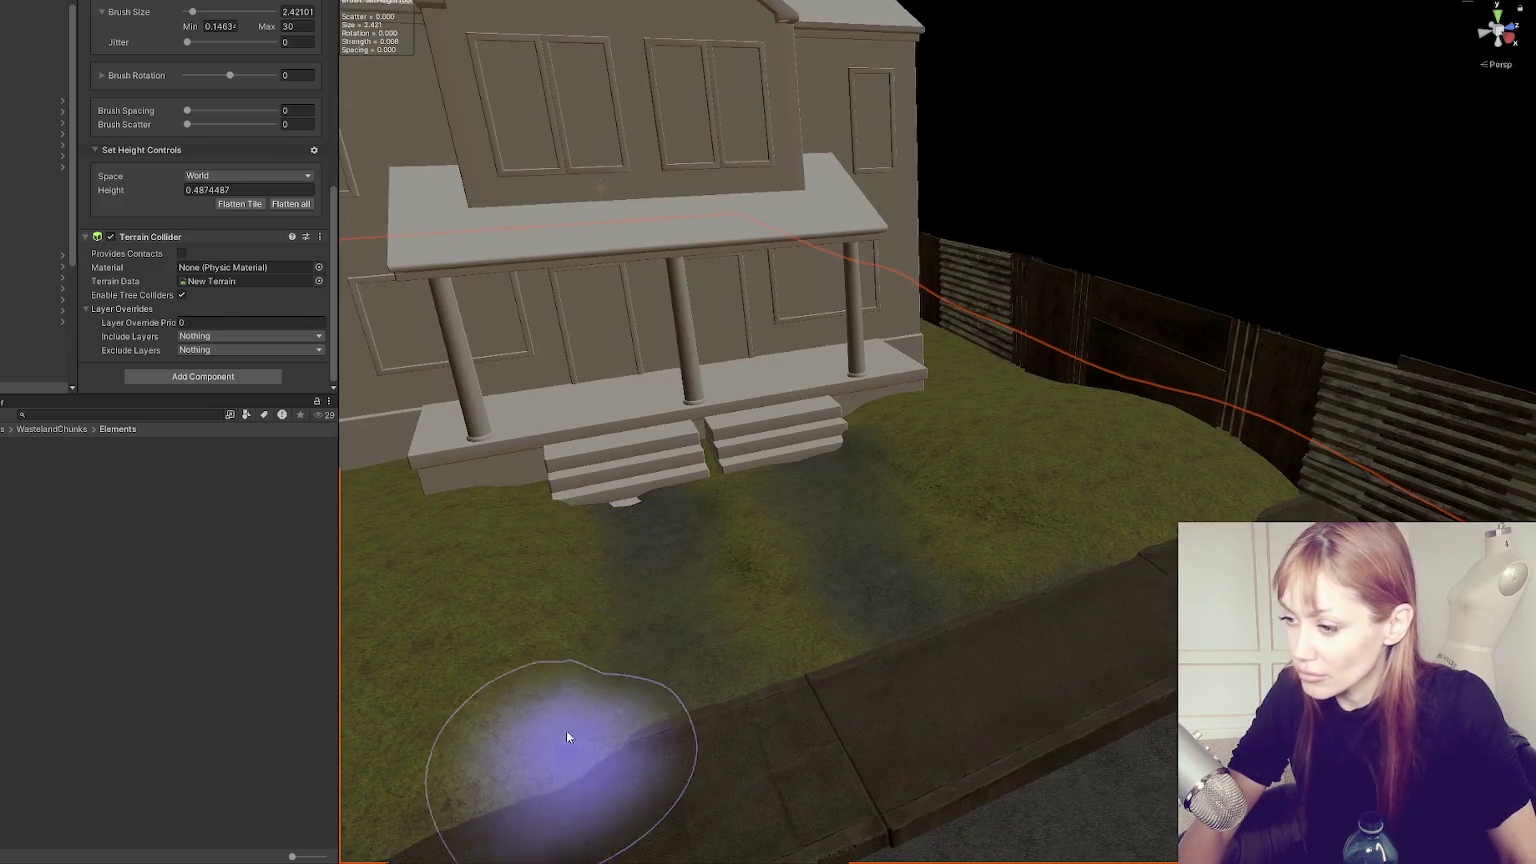
drag(651, 720, 867, 490)
shift+click(790, 670)
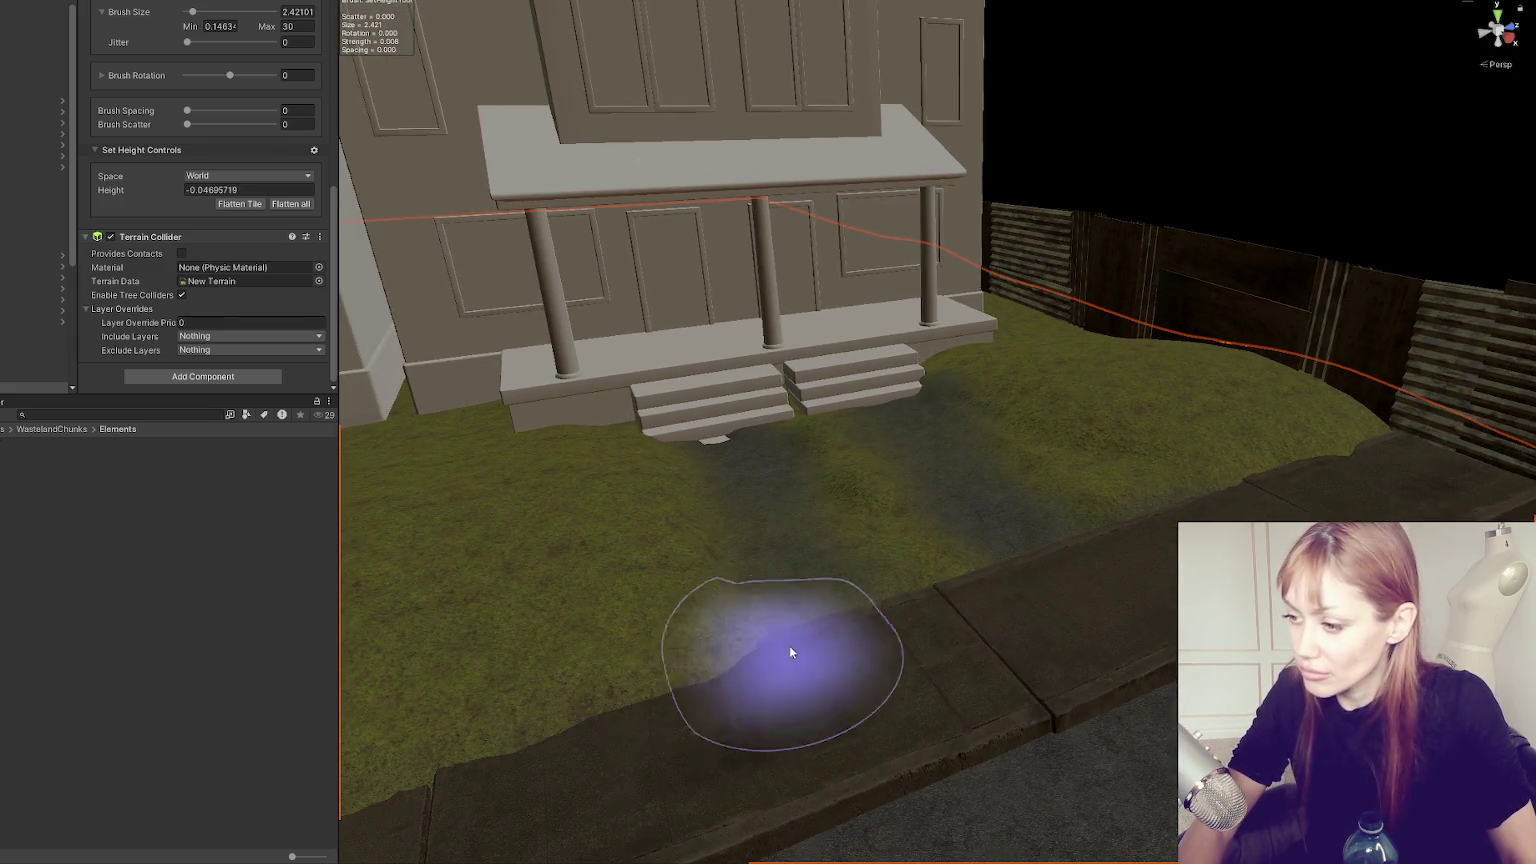
scroll(790, 670, down, 6)
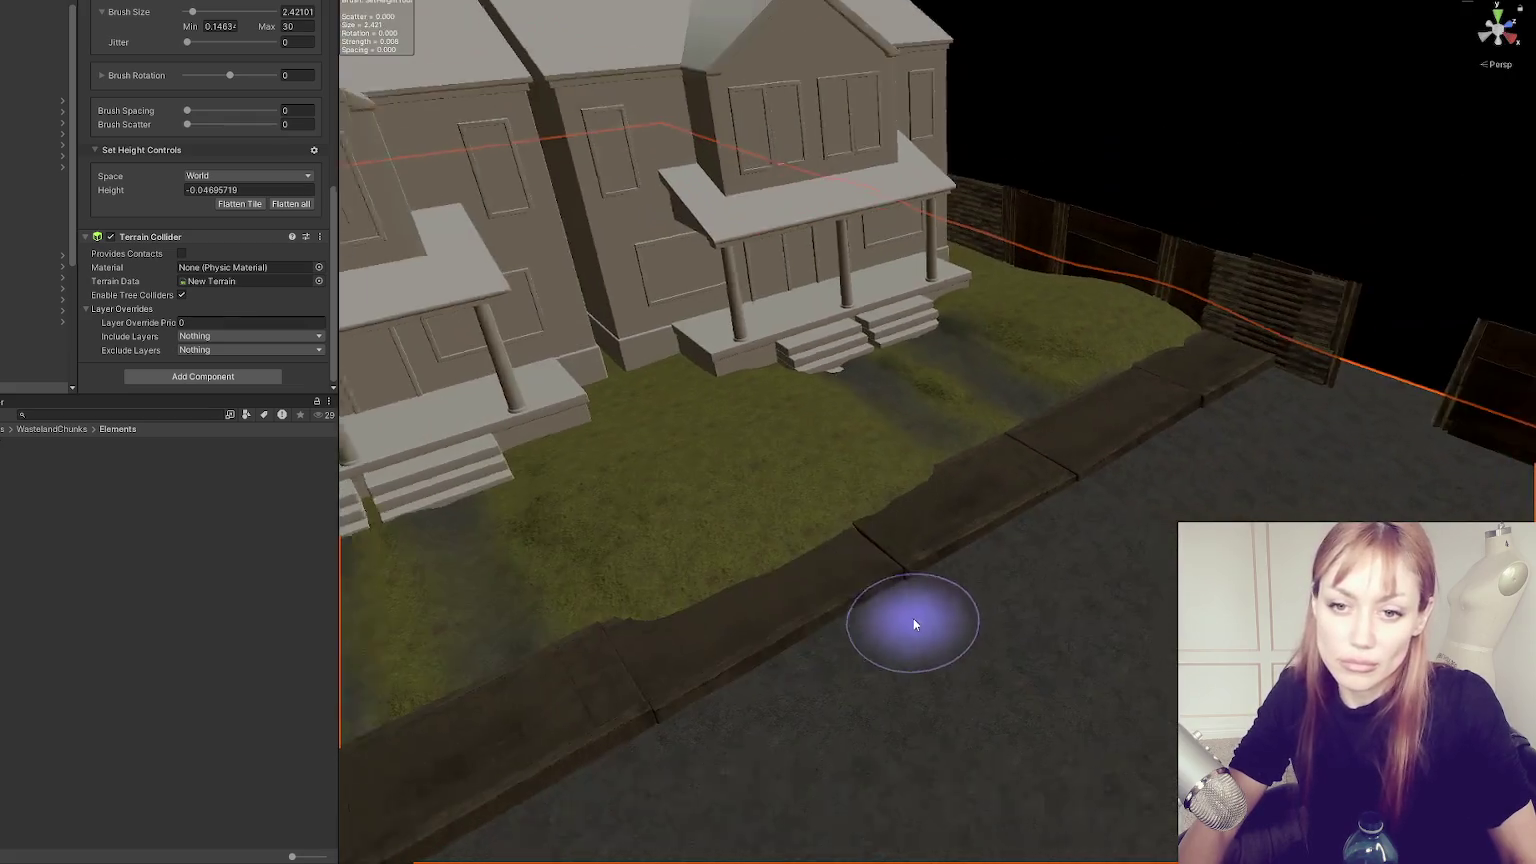
key(w)
mouse_move(931, 643)
mouse_down()
mouse_move(1005, 611)
mouse_move(977, 676)
mouse_move(791, 607)
mouse_up()
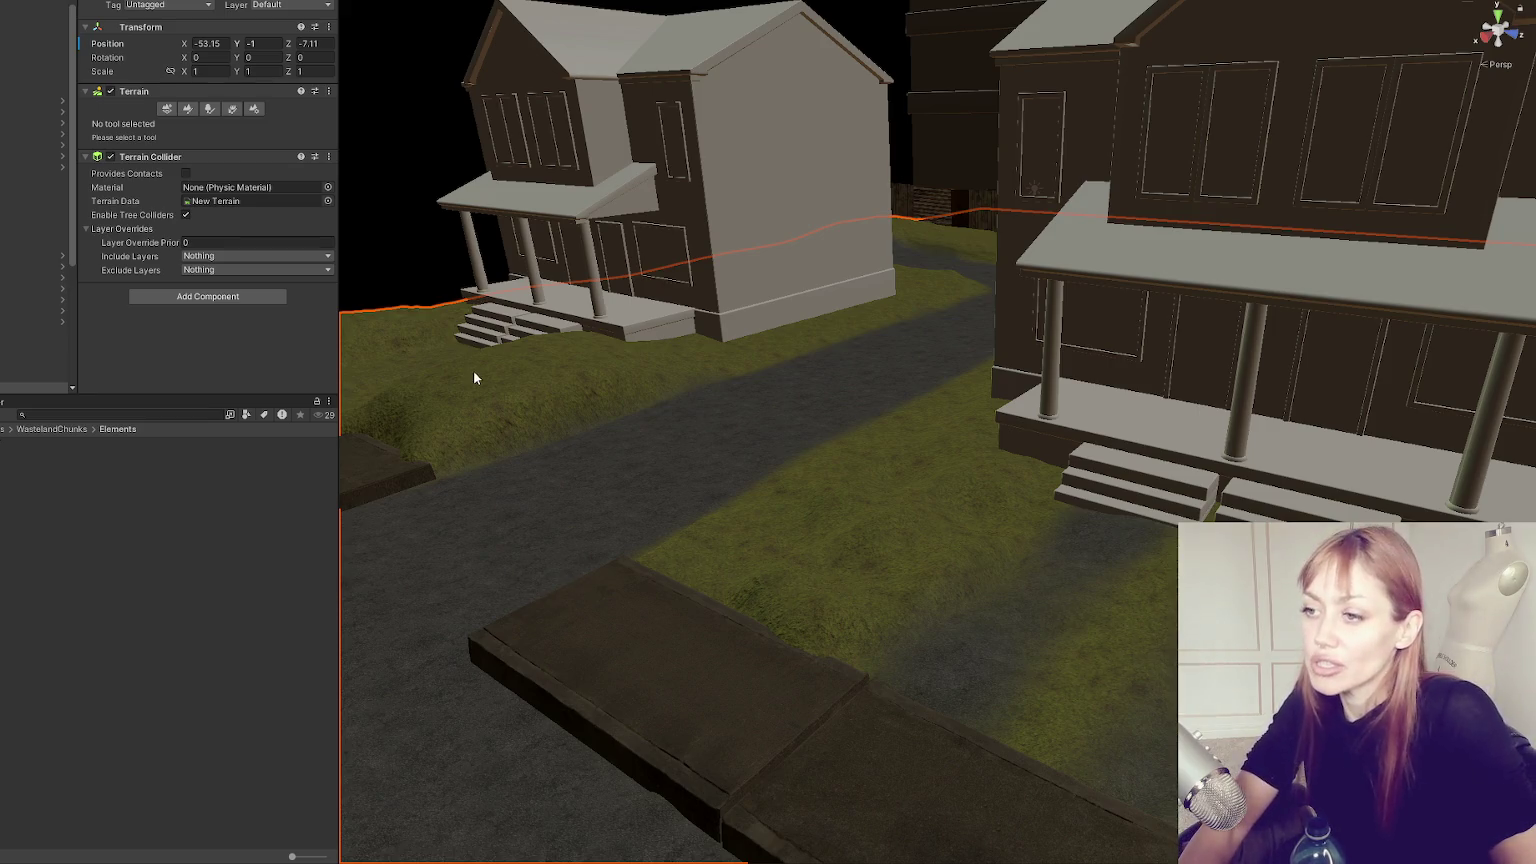
Select the House - Semi prefab and frame it with F, then widen the Inspector again.
drag(346, 294, 58, 294)
scroll(660, 397, down, 5)
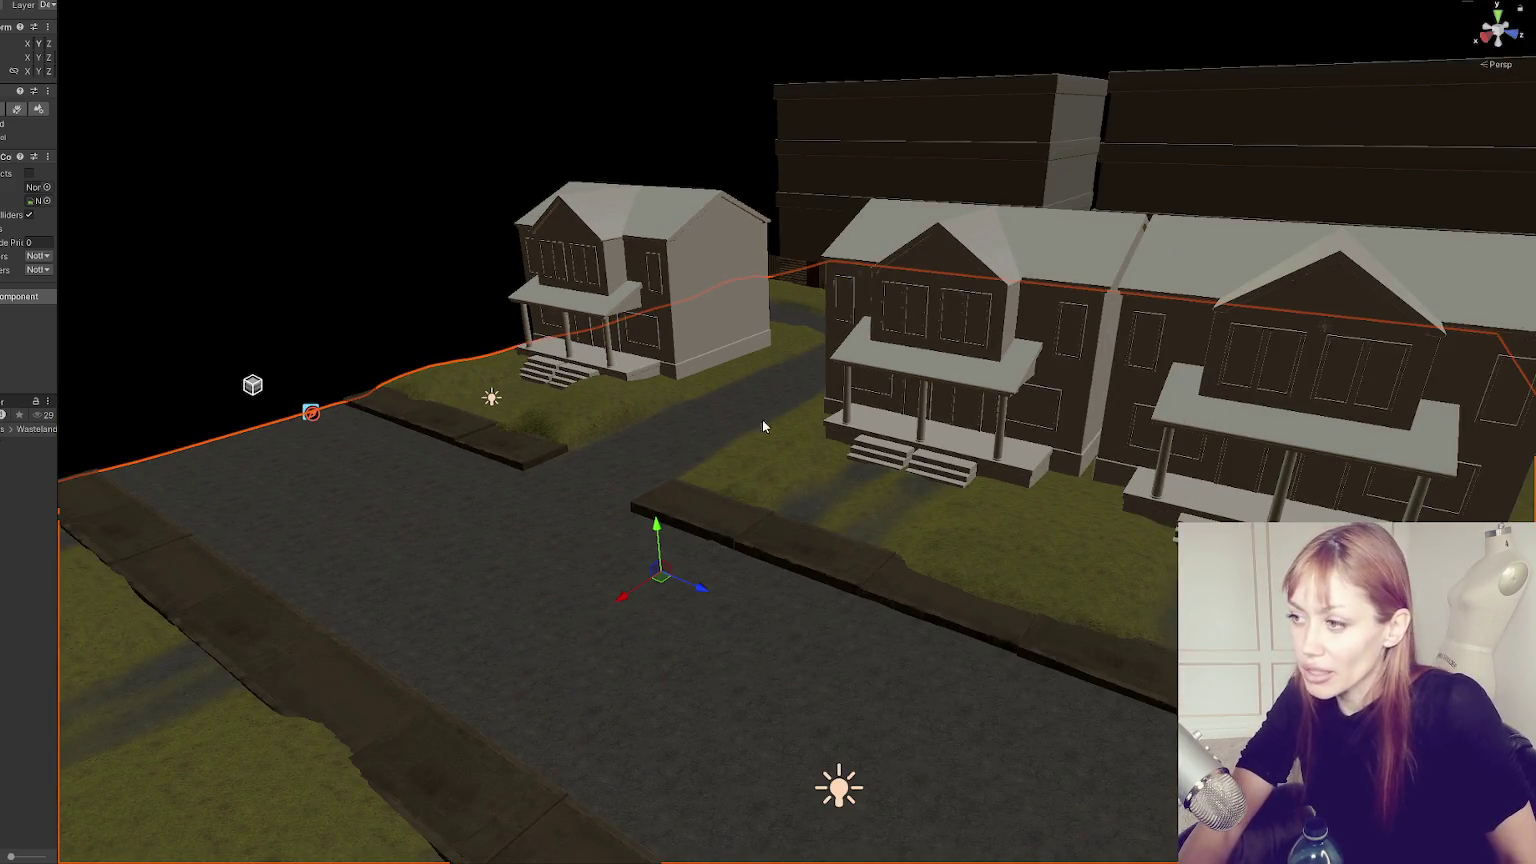
click(672, 436)
click(1105, 357)
key(f)
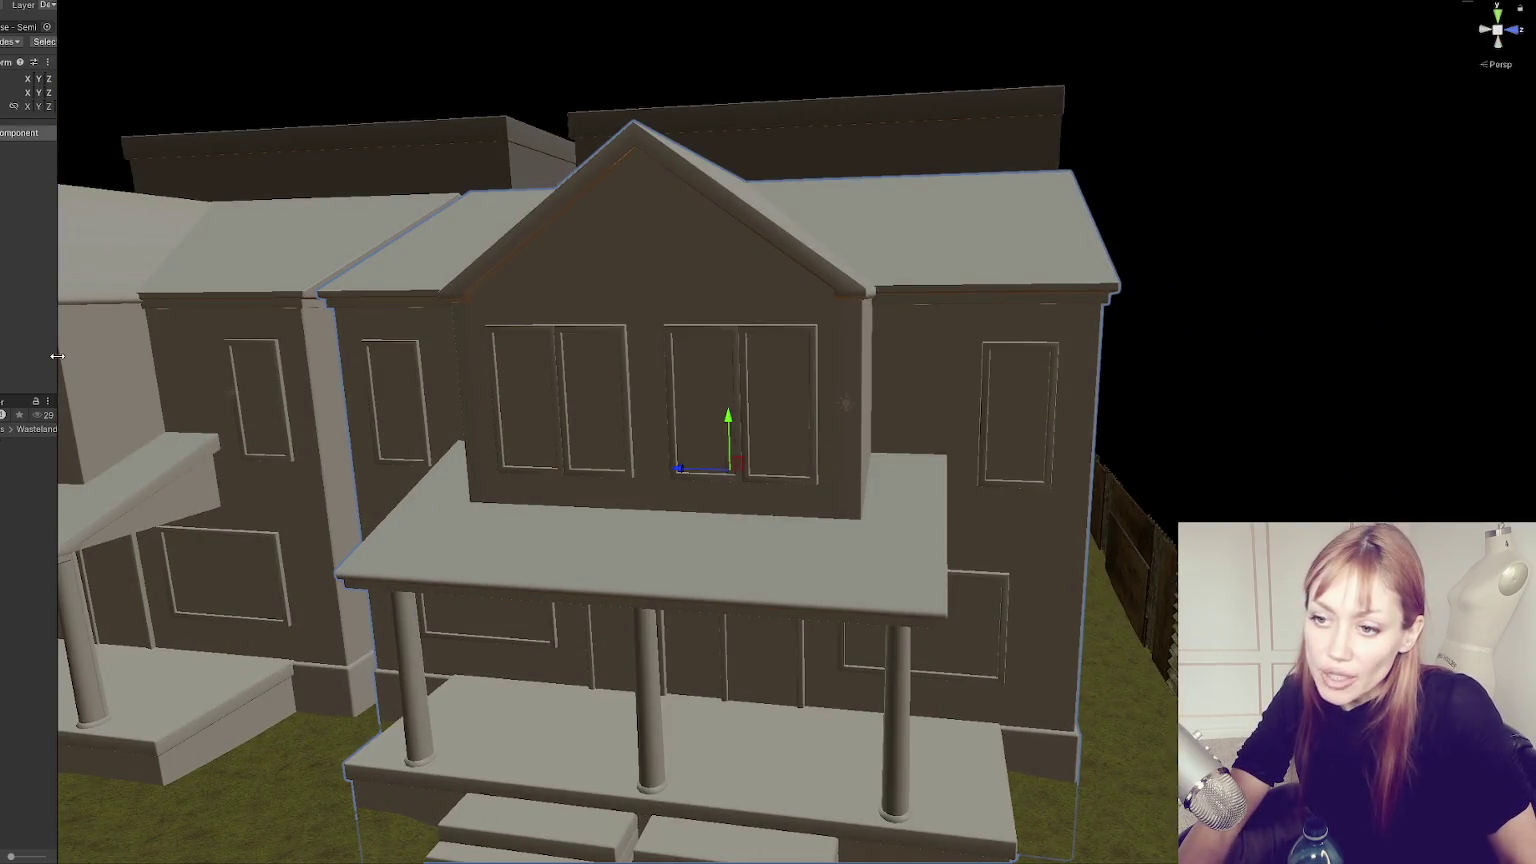
drag(58, 410, 277, 410)
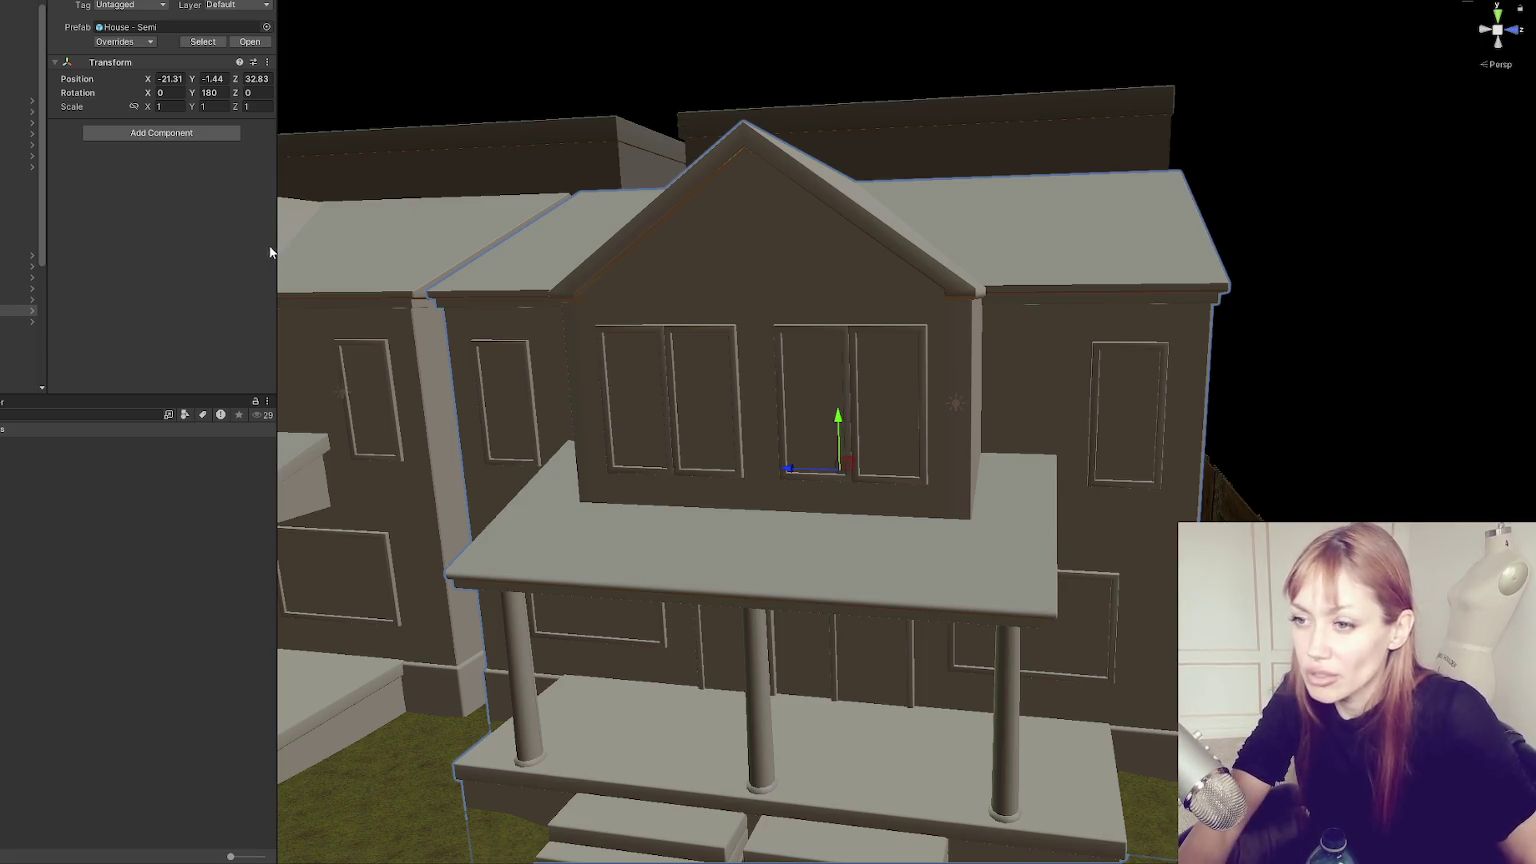
drag(268, 250, 178, 250)
scroll(413, 322, down, 10)
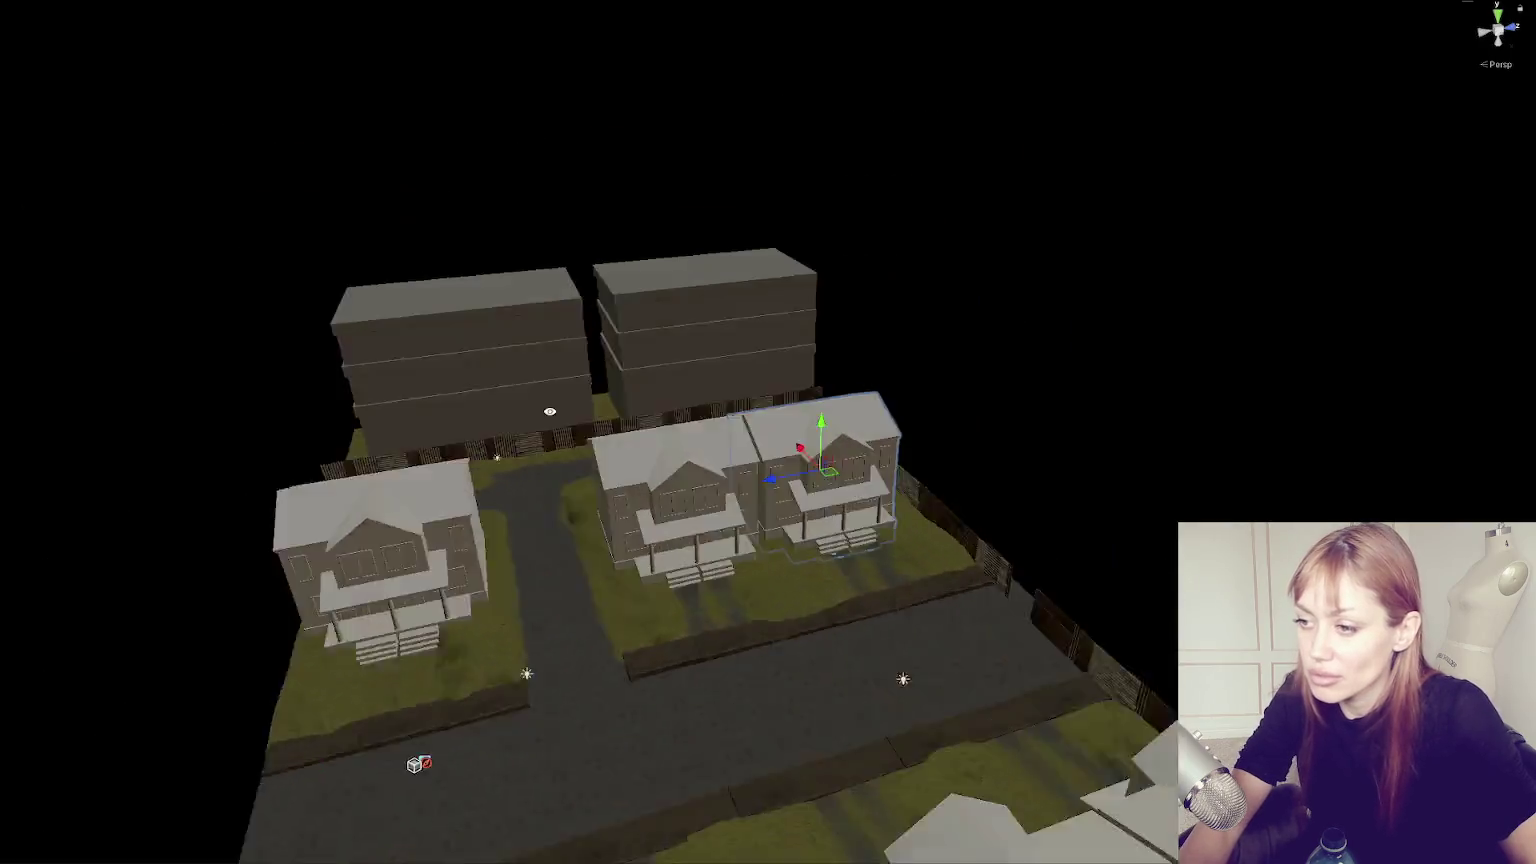
scroll(860, 797, up, 5)
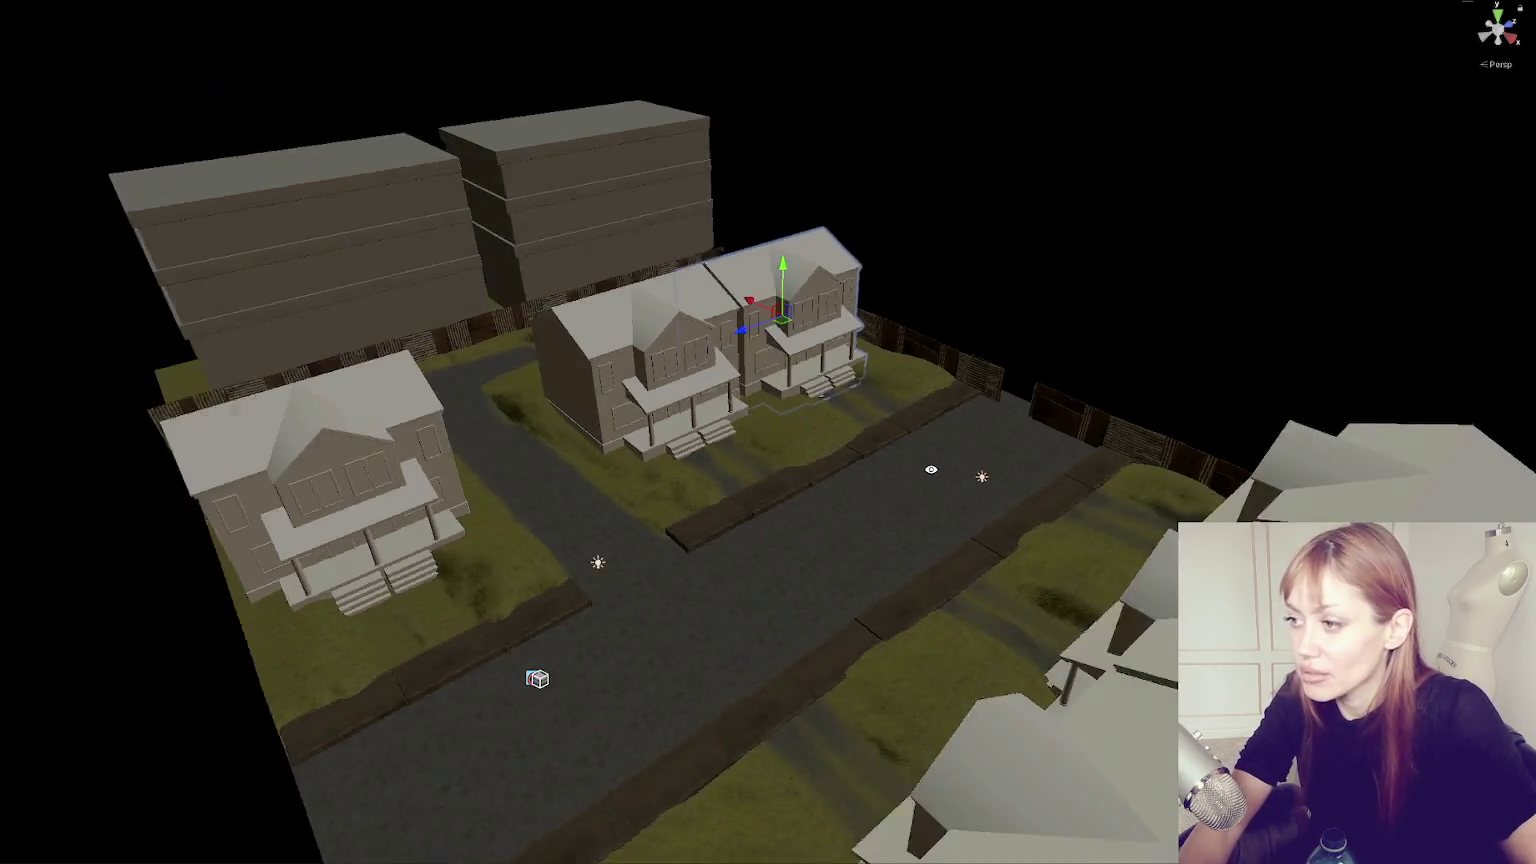
scroll(937, 478, up, 3)
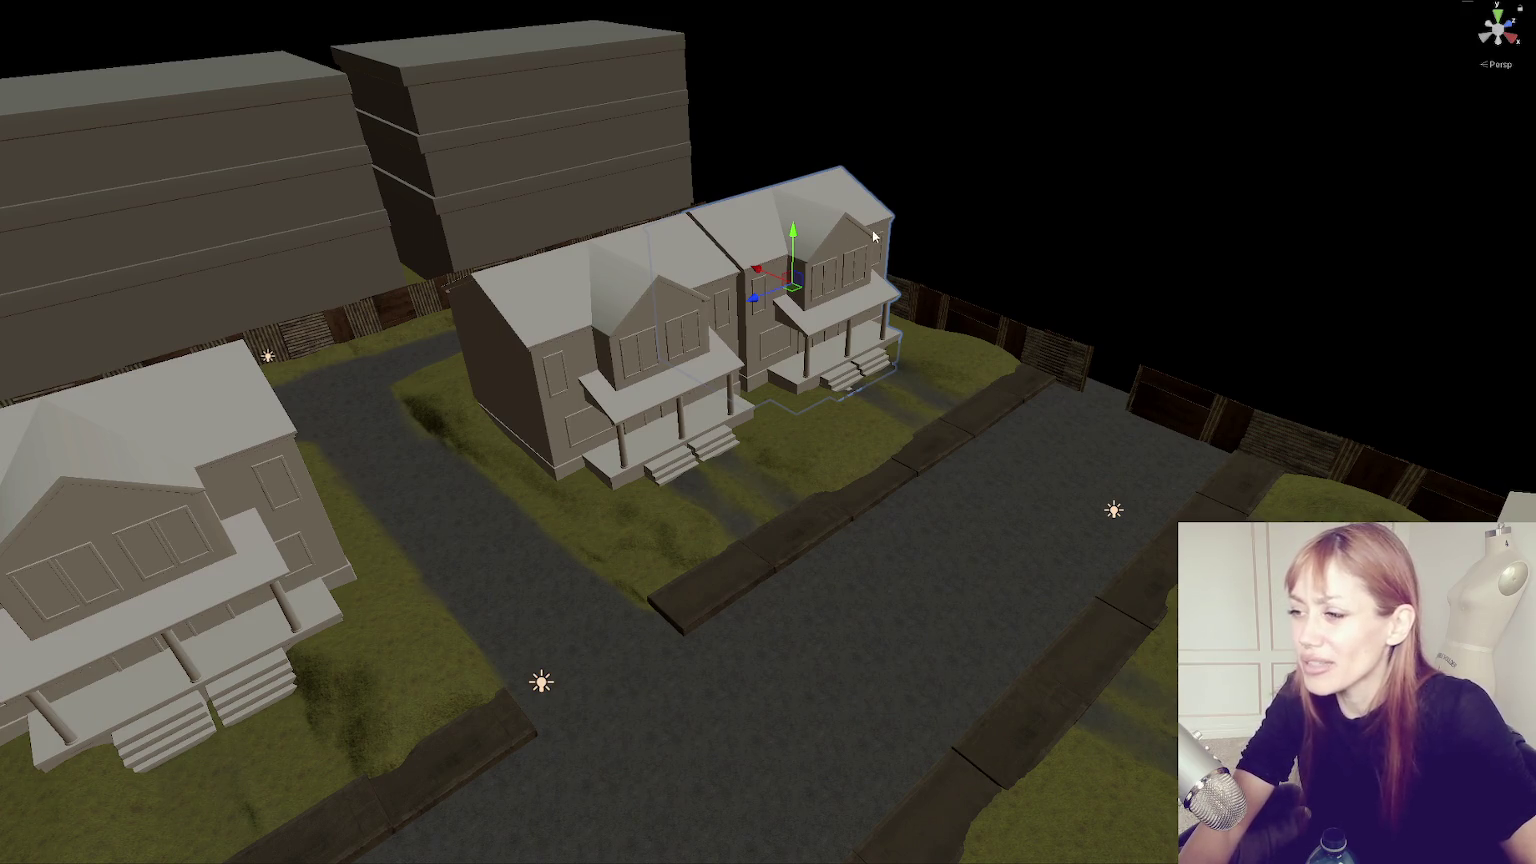
scroll(824, 400, down, 5)
drag(824, 400, 824, 406)
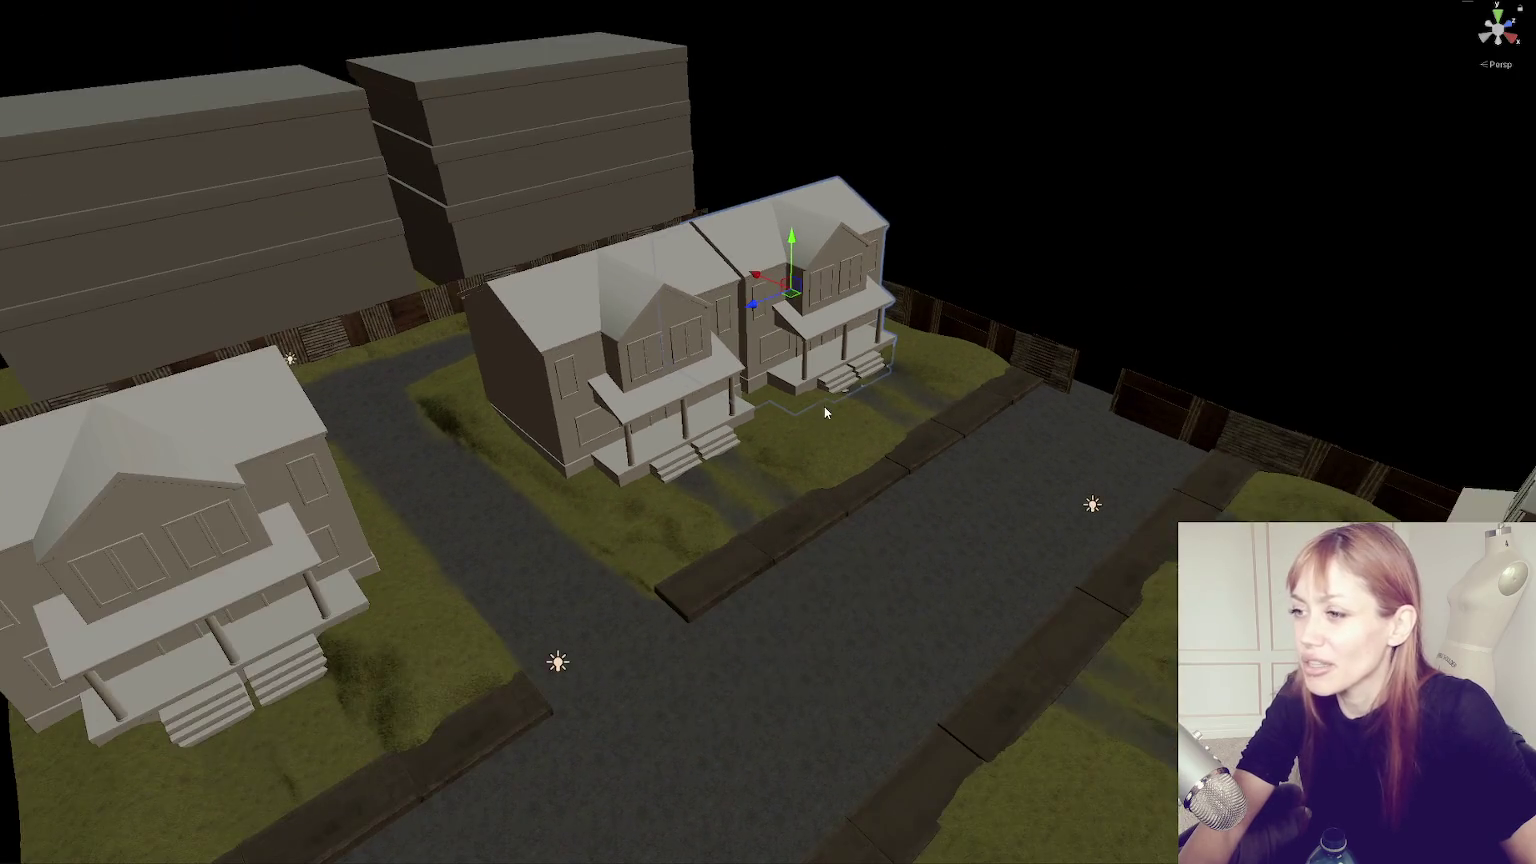
scroll(804, 383, up, 4)
scroll(804, 383, up, 8)
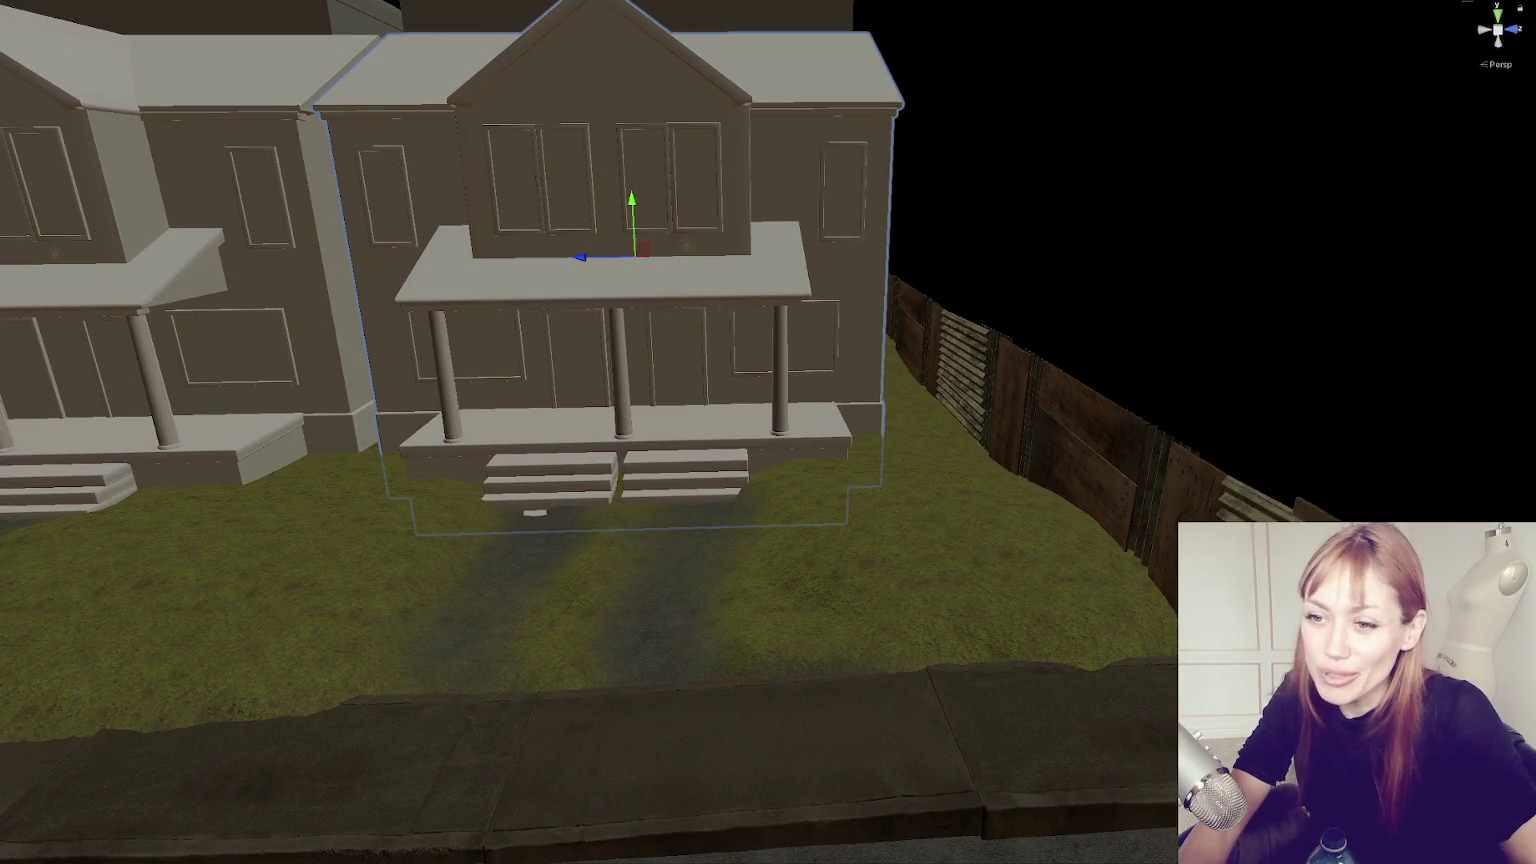
drag(2, 265, 133, 265)
scroll(422, 360, down, 3)
scroll(497, 357, up, 5)
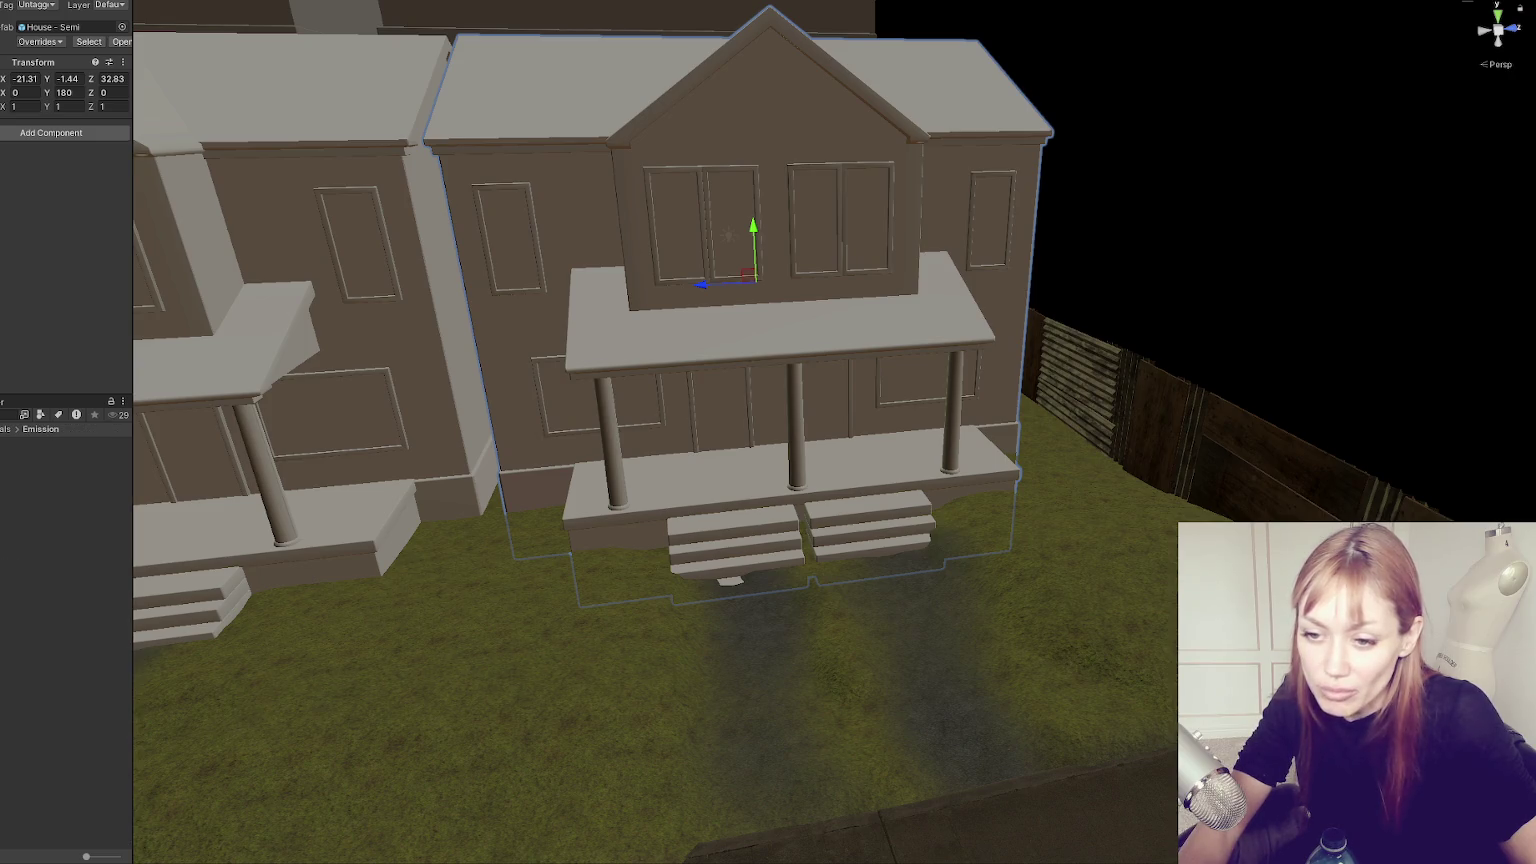
Browse the Minimap and Shaders asset folders, zoom onto both houses, and open Materials > Plants.
key(Down)
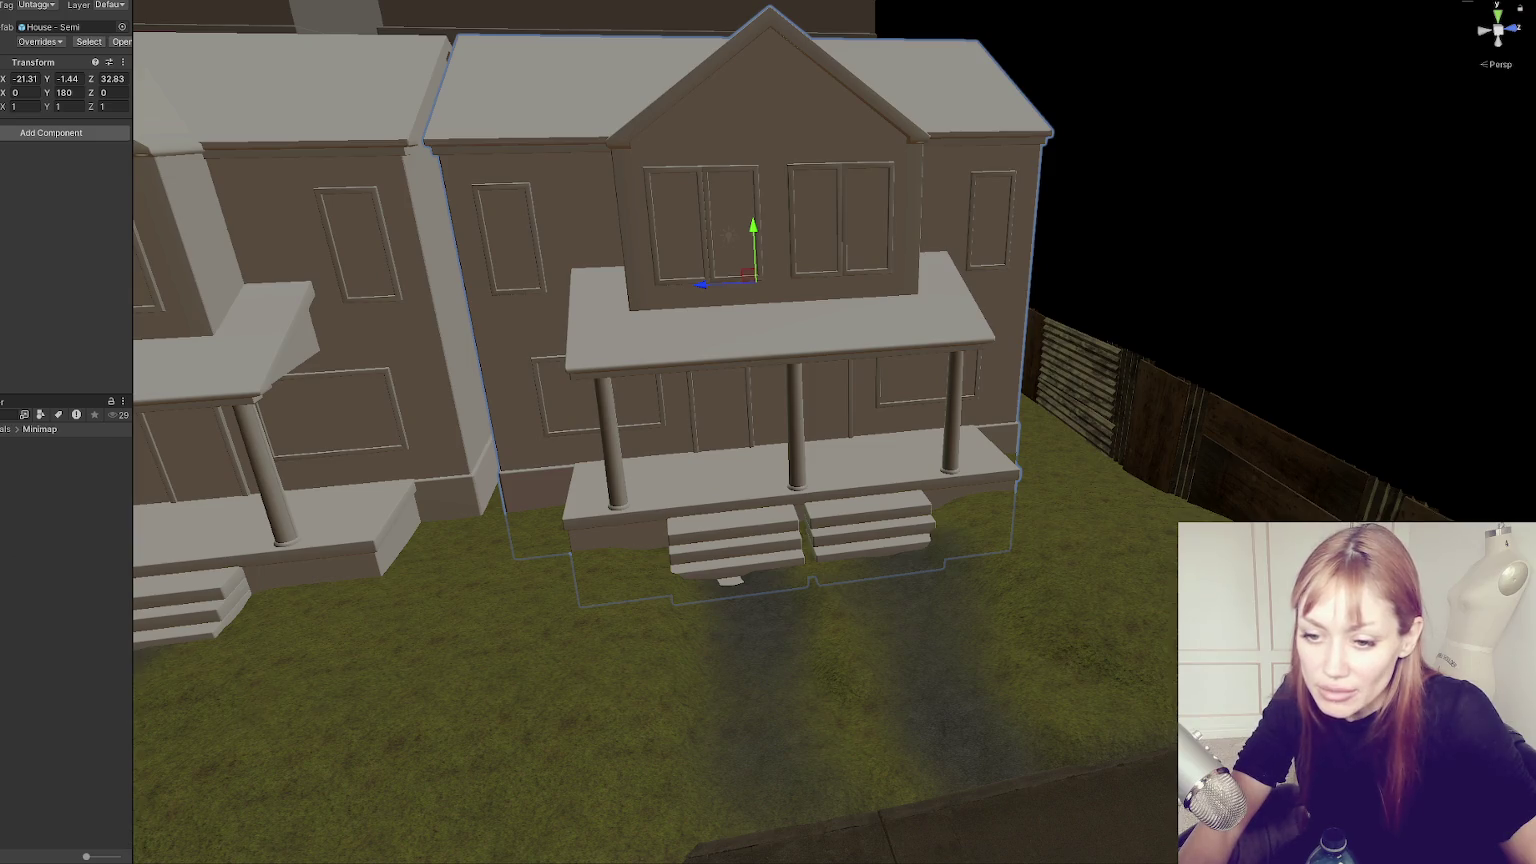
key(Down)
key(Down)
key(Down)
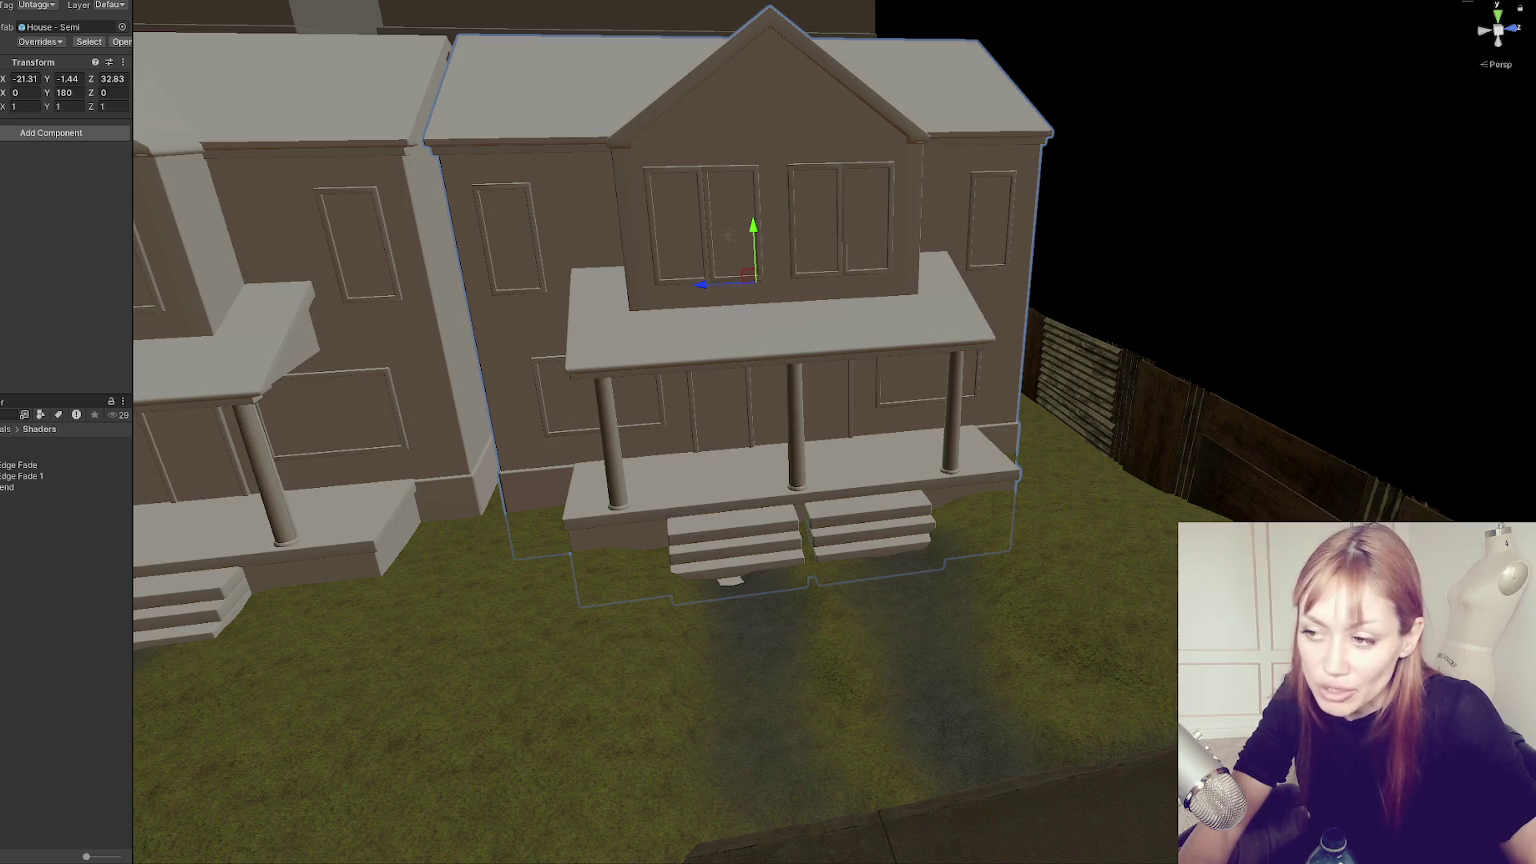
key(Up)
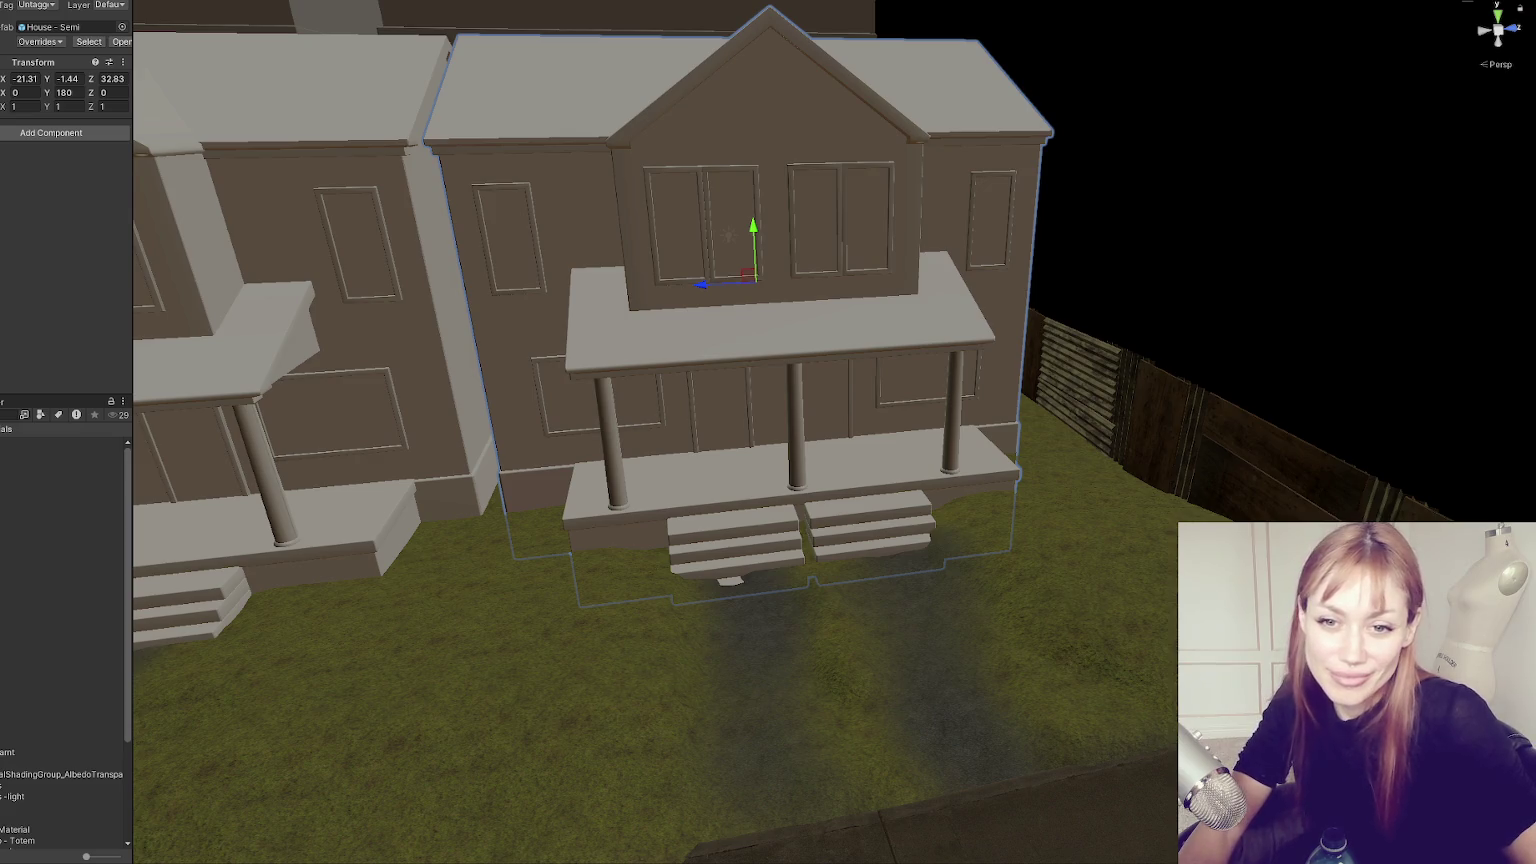
mouse_move(336, 564)
mouse_down()
mouse_move(466, 525)
mouse_move(406, 526)
mouse_up()
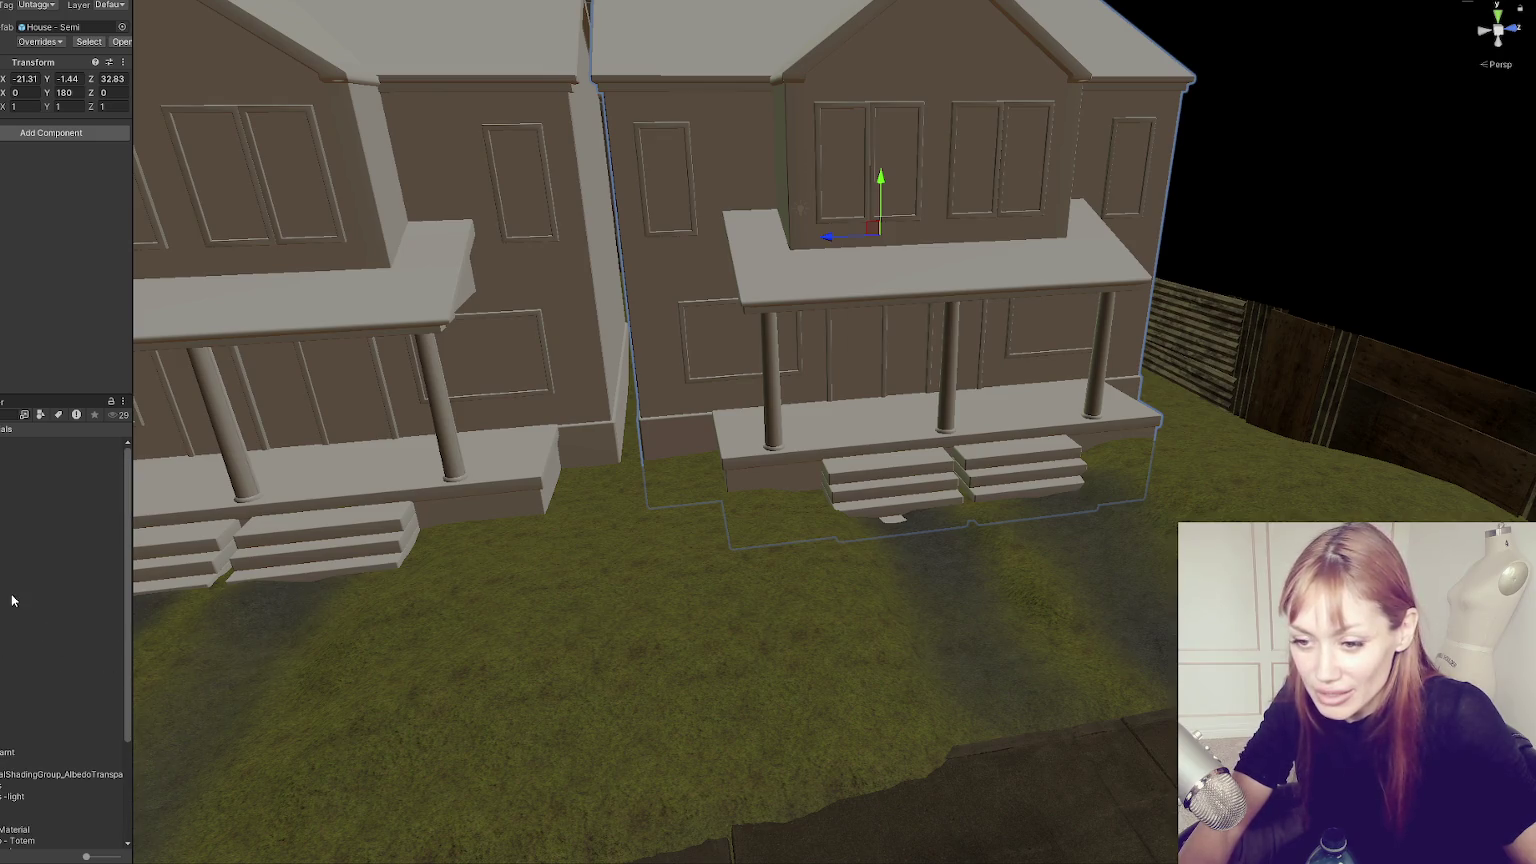
scroll(461, 575, down, 3)
scroll(446, 566, up, 4)
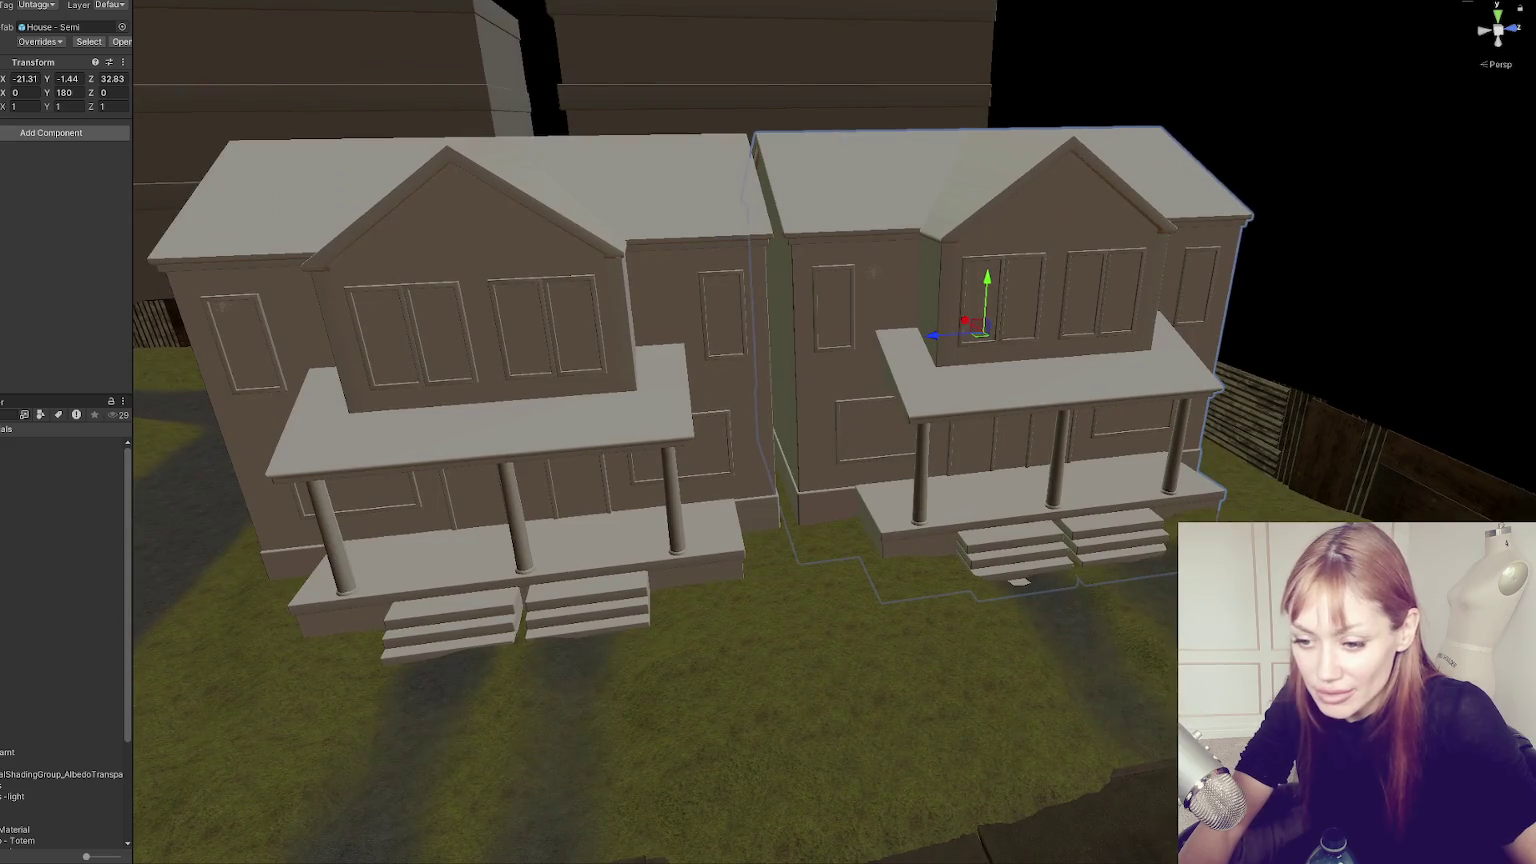
click(40, 600)
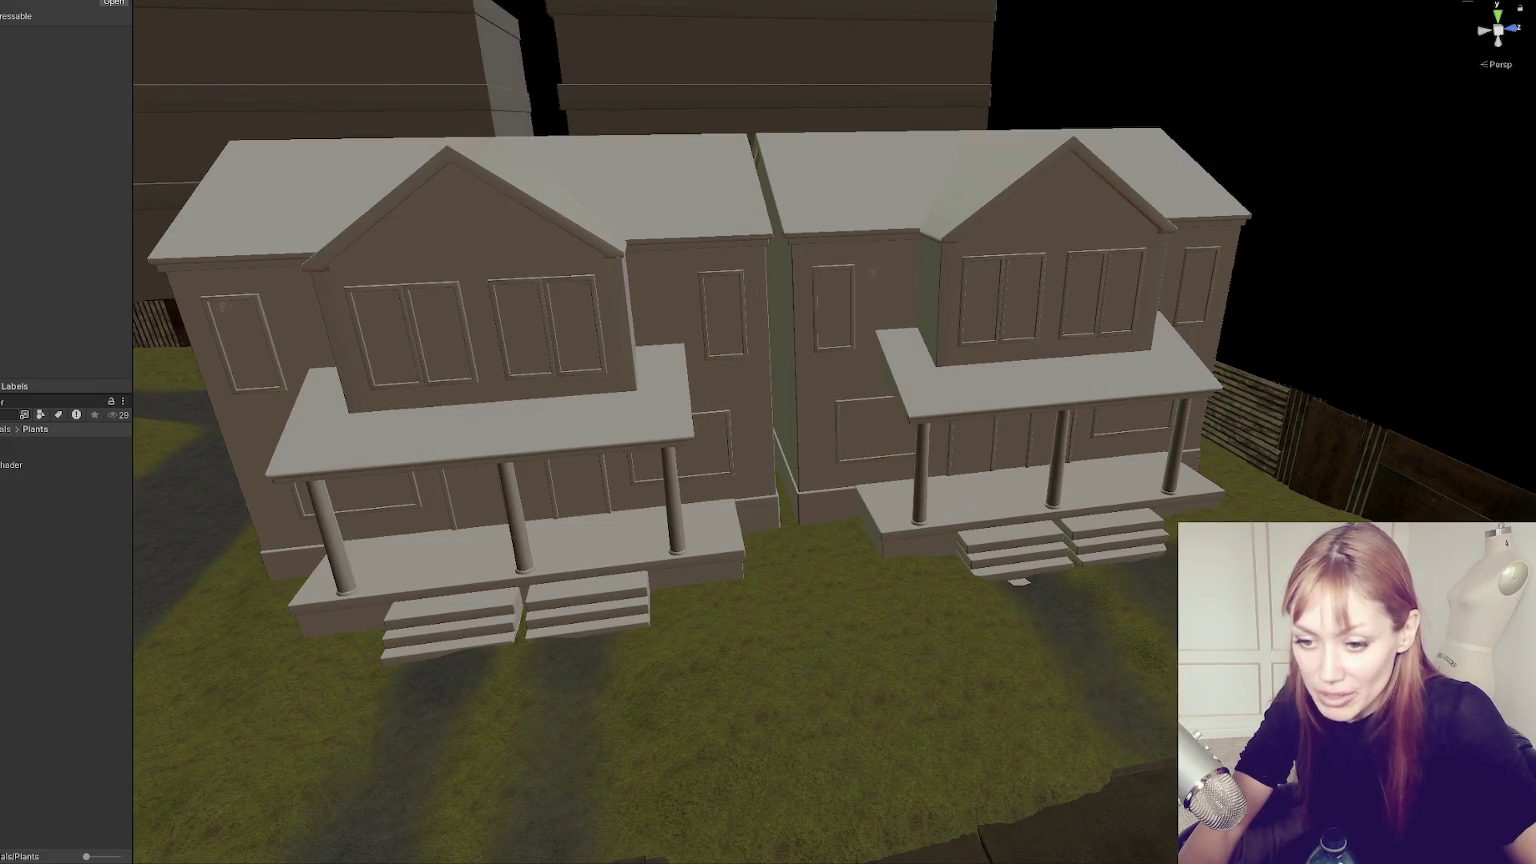
Go up to the parent Materials folder and open the Metal folder.
click(6, 429)
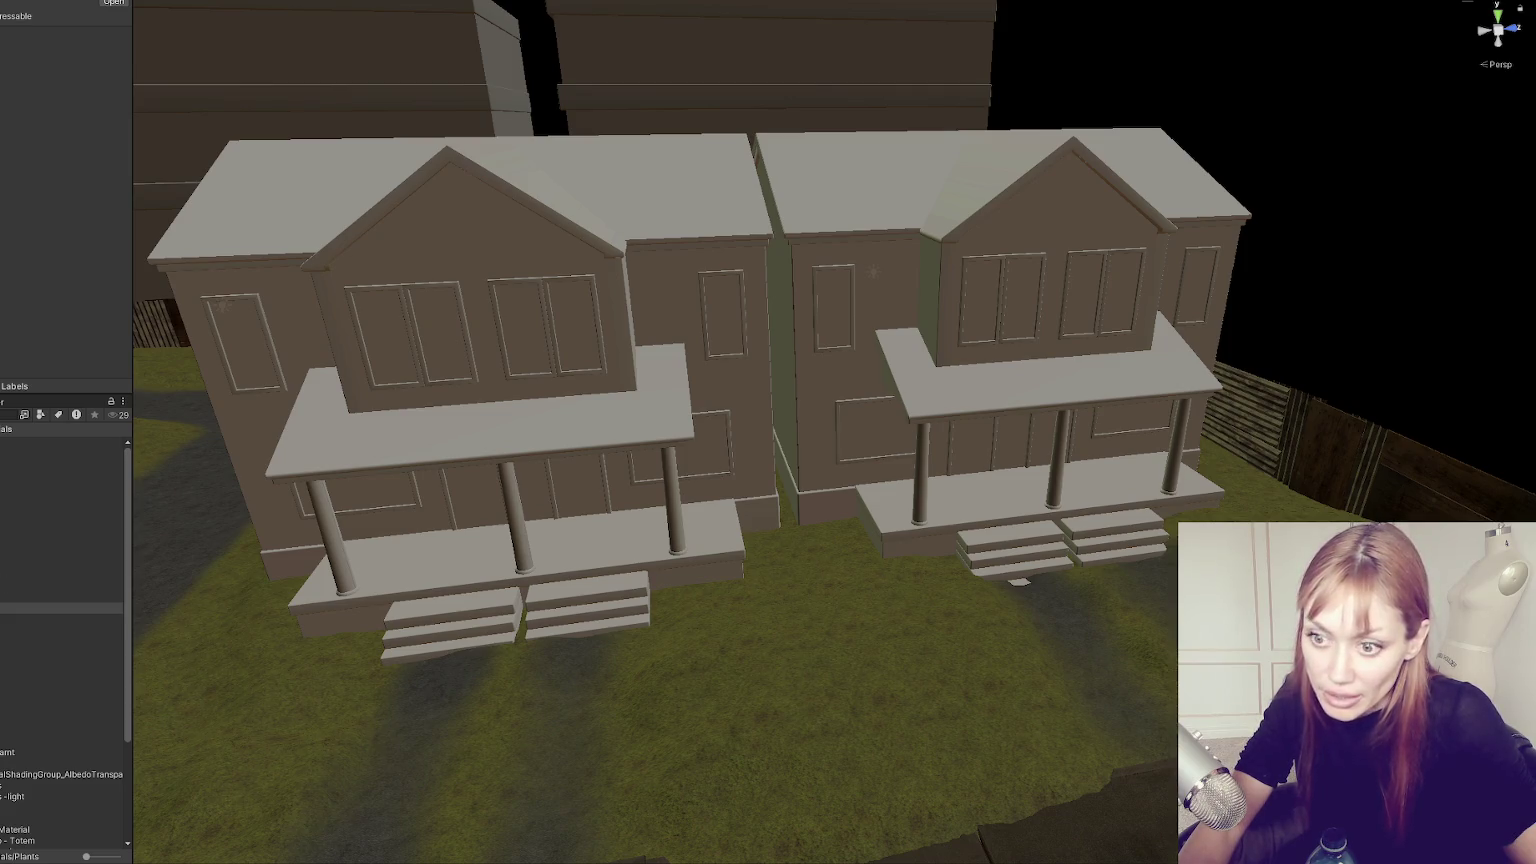
double_click(60, 607)
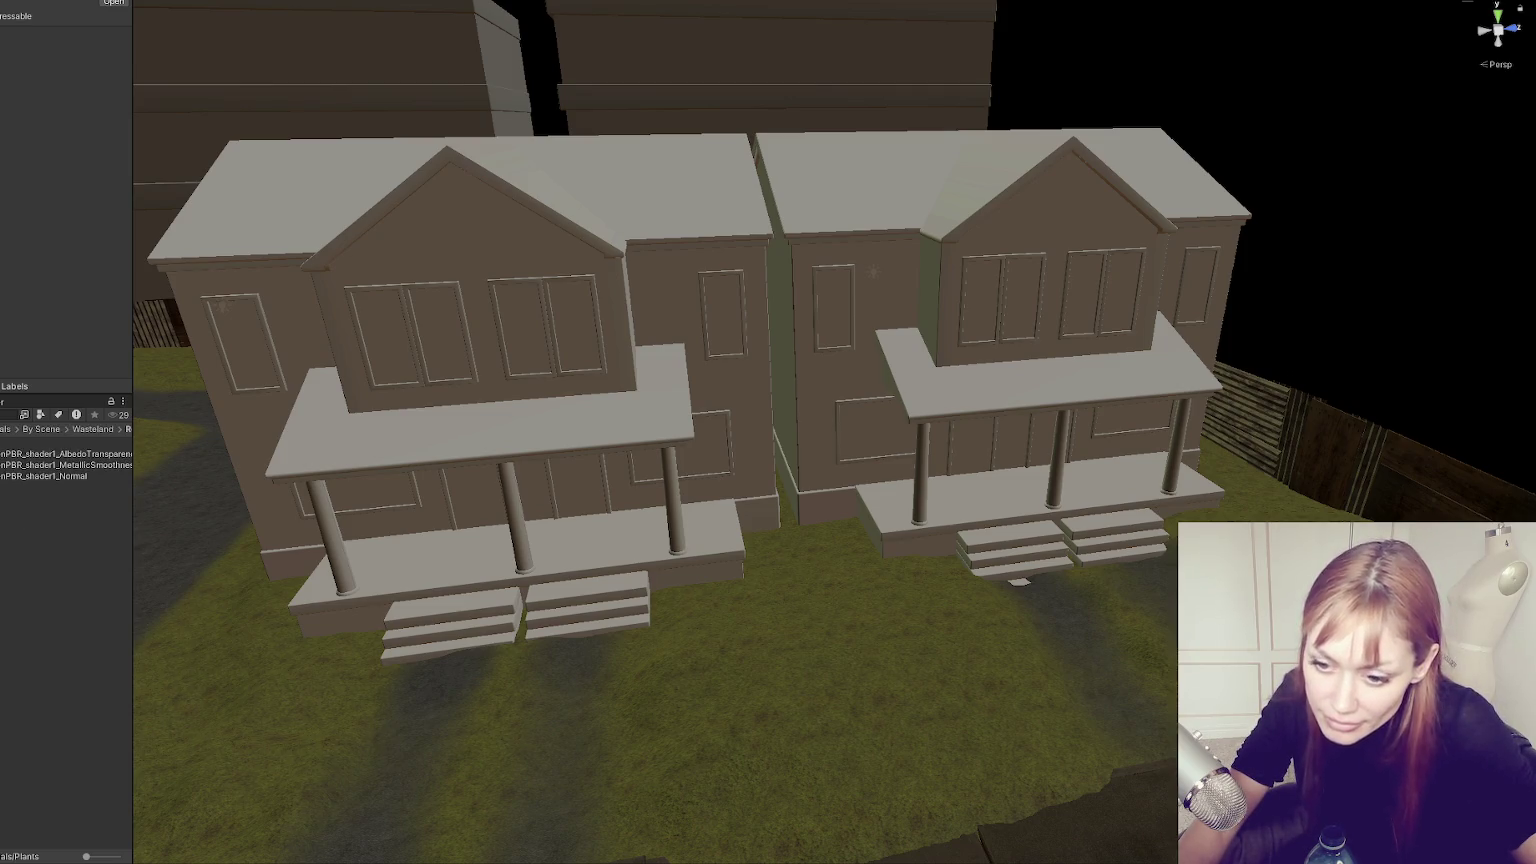
Try red, black and wood materials on the left house's wall, settling on brown brick.
click(282, 352)
mouse_move(2, 559)
mouse_down()
mouse_move(303, 303)
mouse_move(24, 540)
mouse_move(247, 315)
mouse_move(288, 302)
mouse_up()
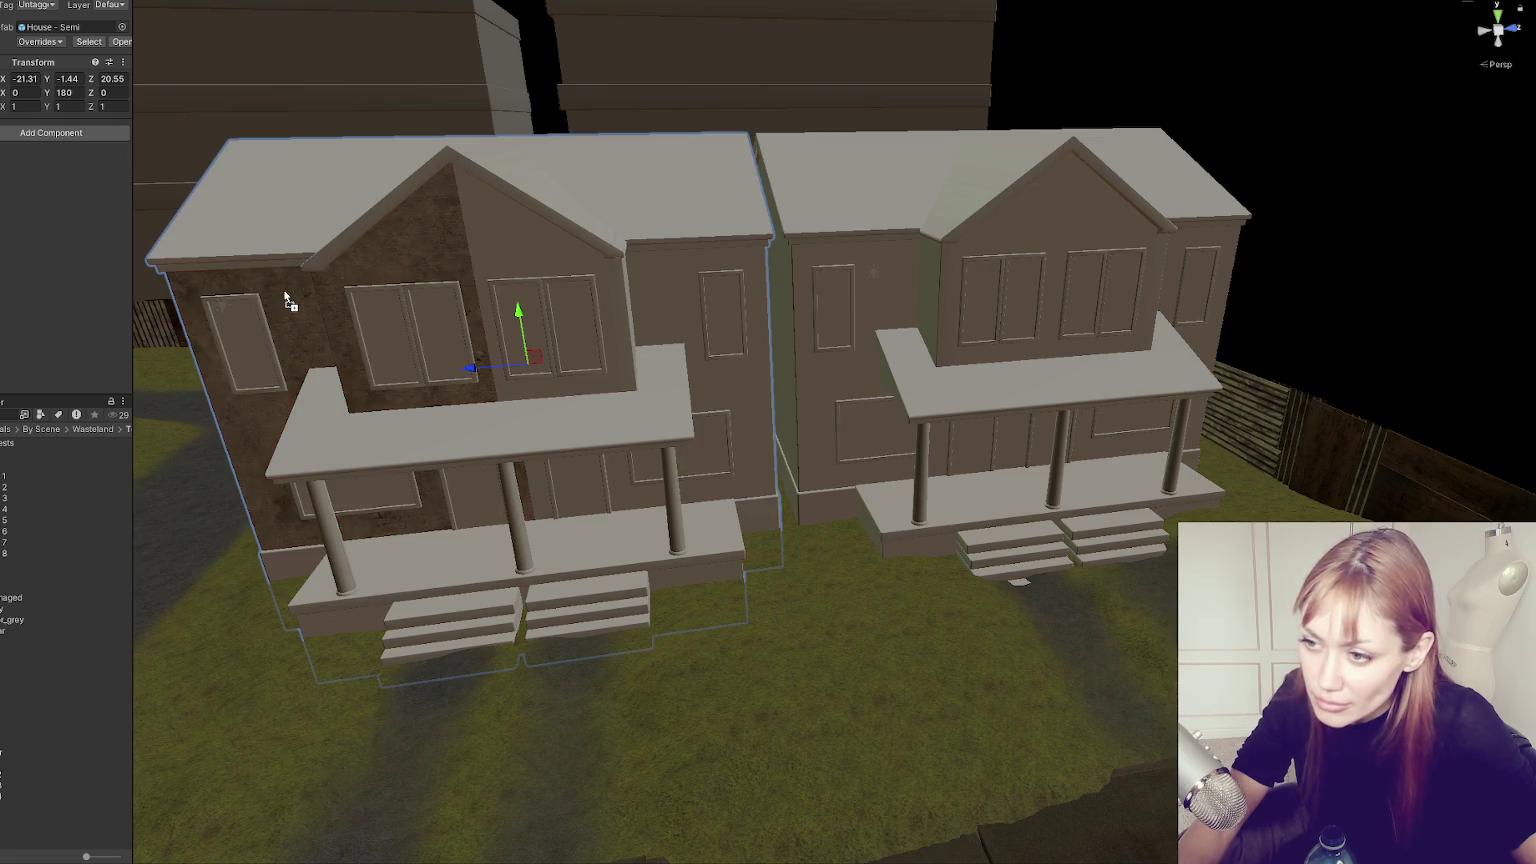
drag(12, 520, 290, 312)
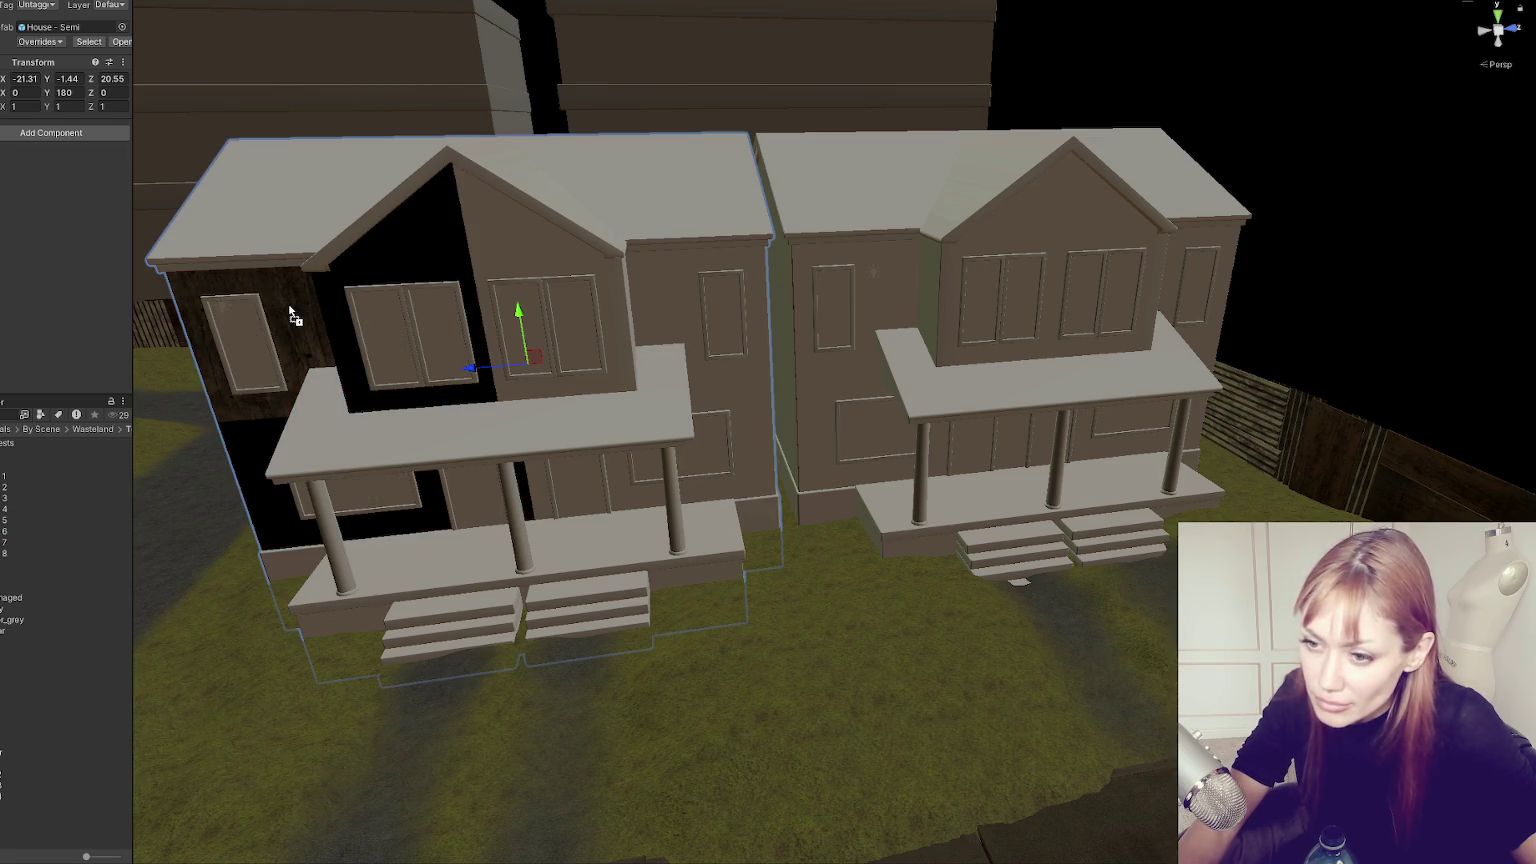
drag(8, 510, 286, 294)
mouse_move(5, 510)
mouse_down()
mouse_move(290, 332)
mouse_move(343, 318)
mouse_up()
drag(4, 466, 318, 320)
drag(4, 465, 344, 312)
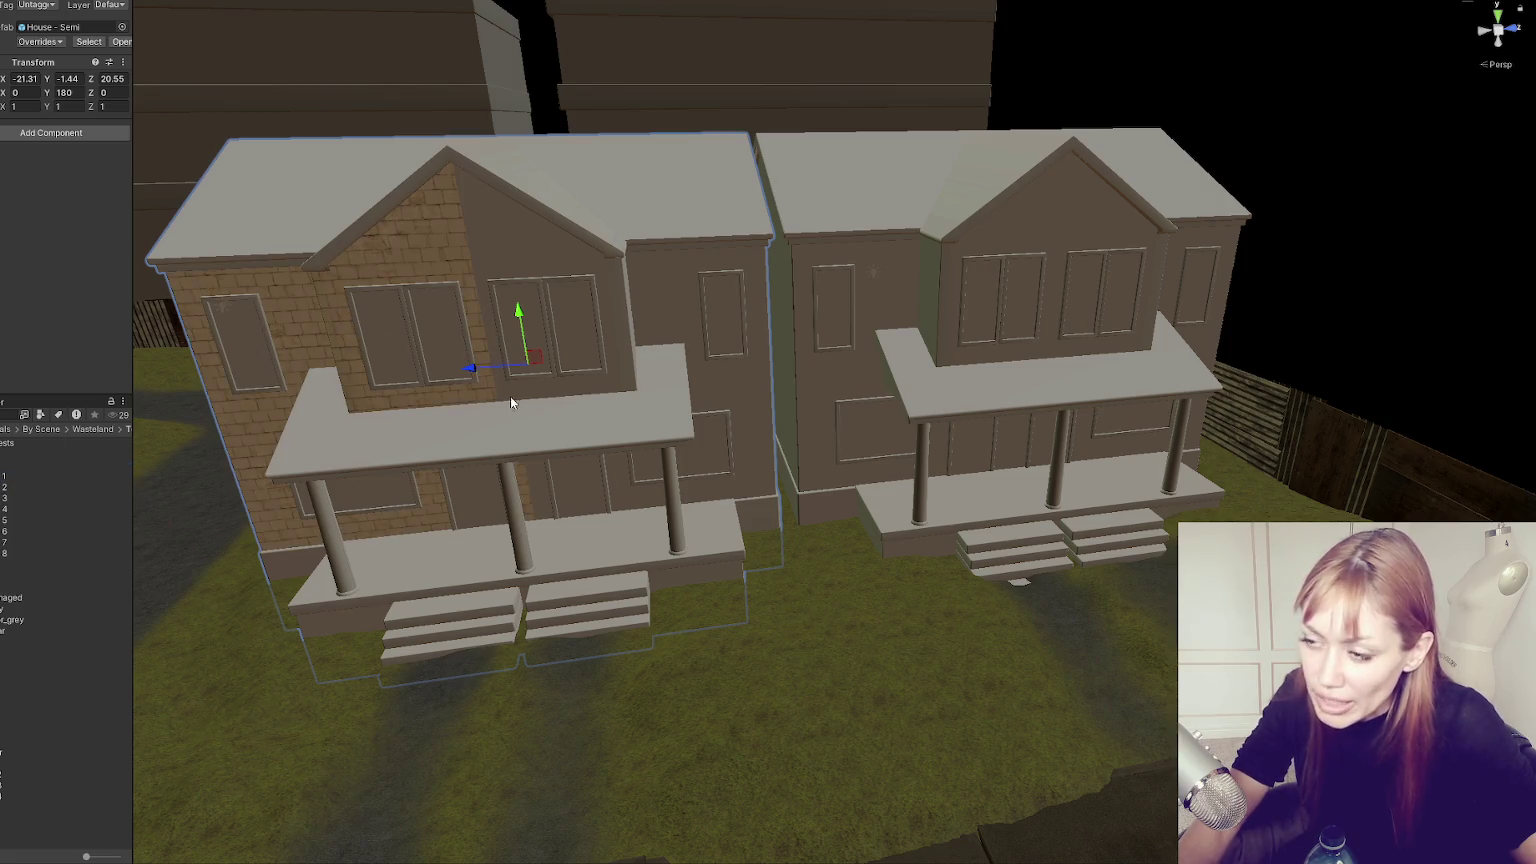
Texture the middle wall with brick and the gable with material 7's dirt texture.
drag(4, 487, 585, 263)
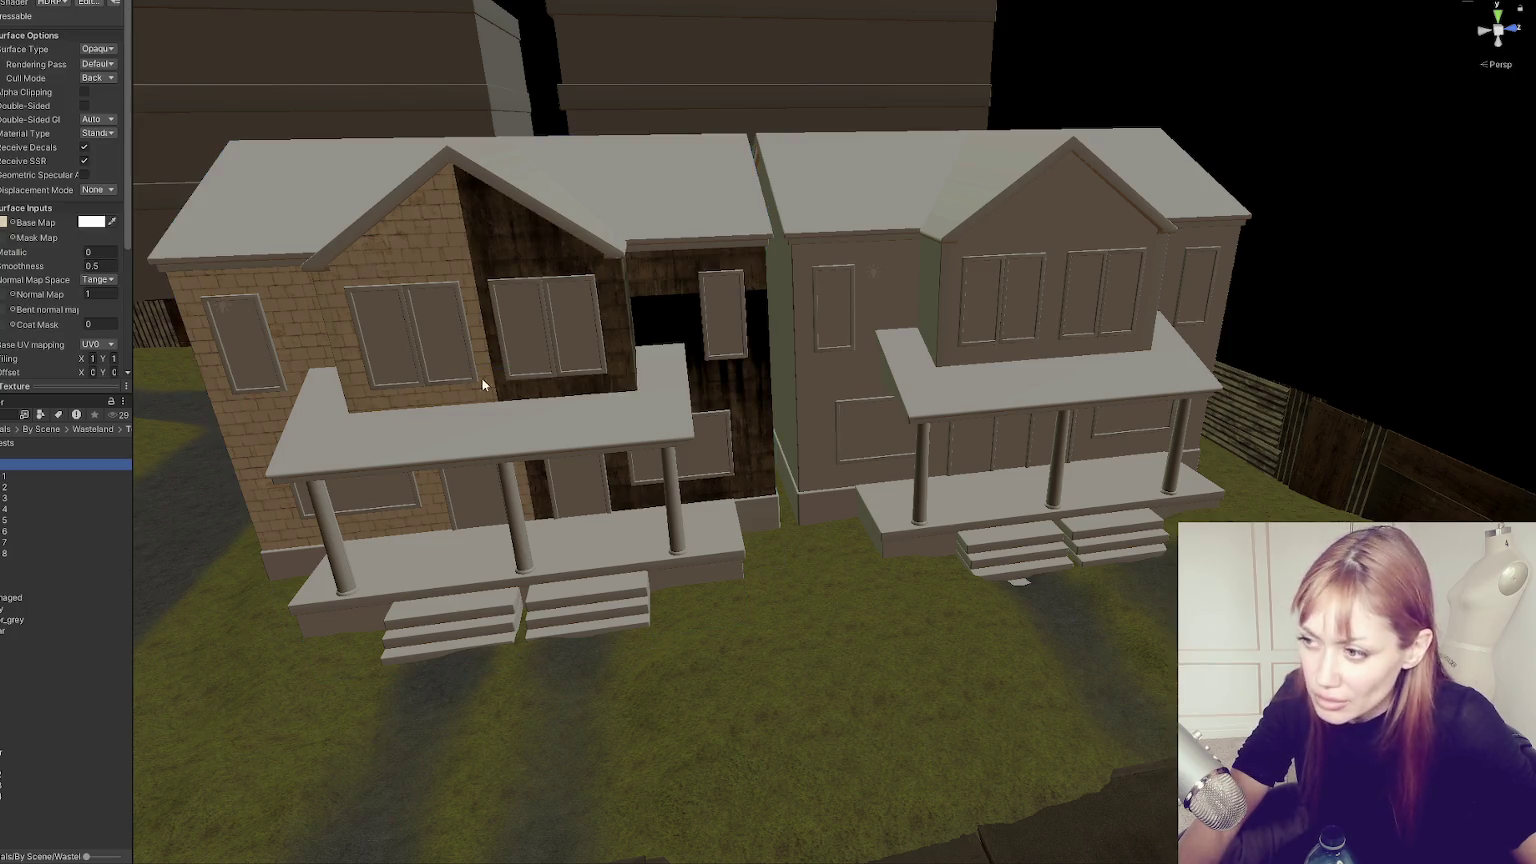
click(5, 520)
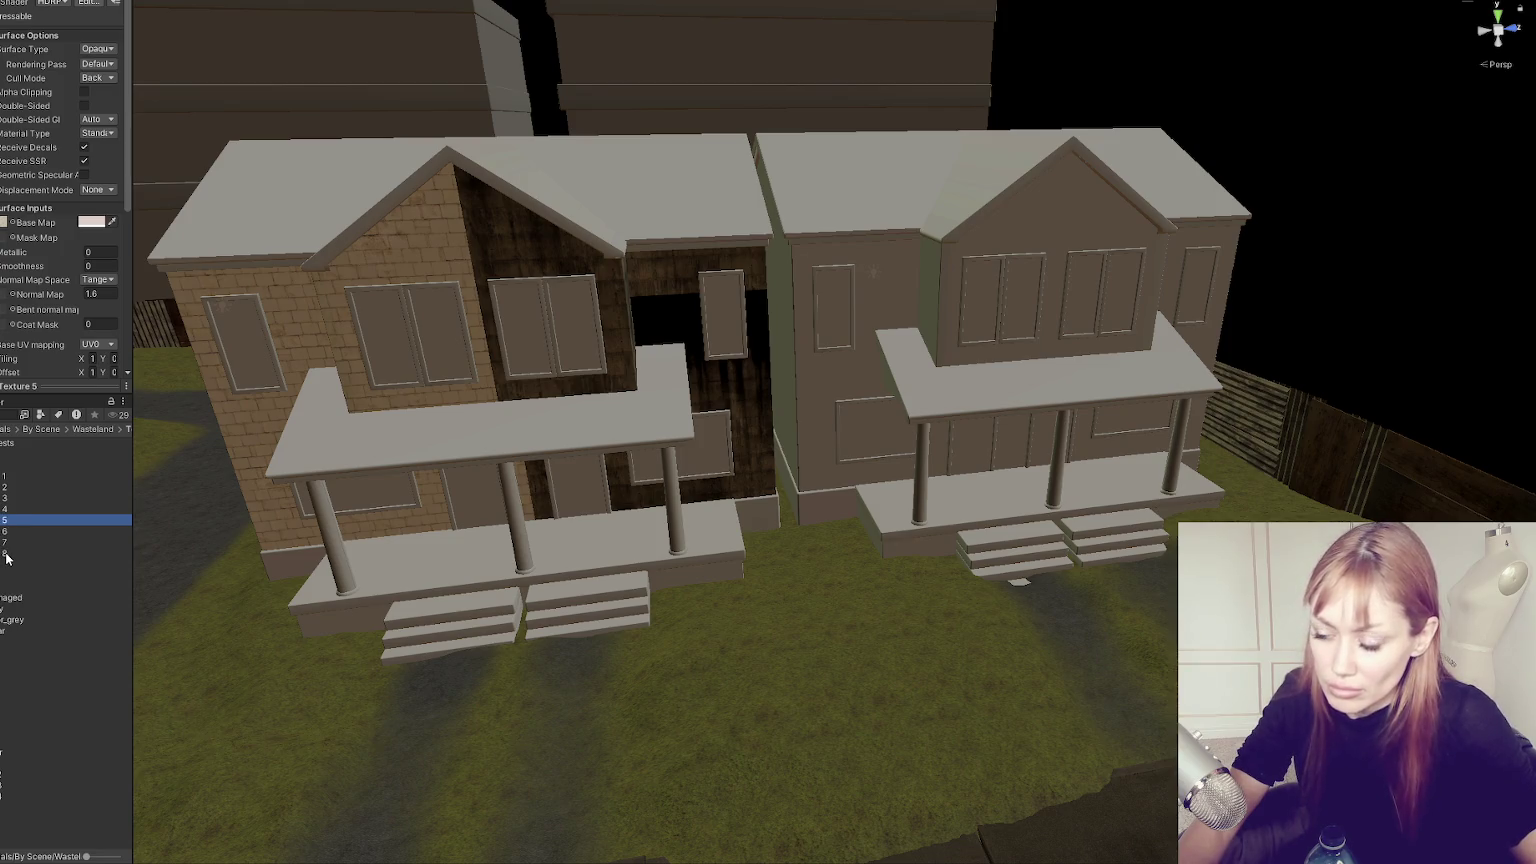
mouse_move(4, 479)
mouse_down()
mouse_move(583, 285)
mouse_move(510, 255)
mouse_up()
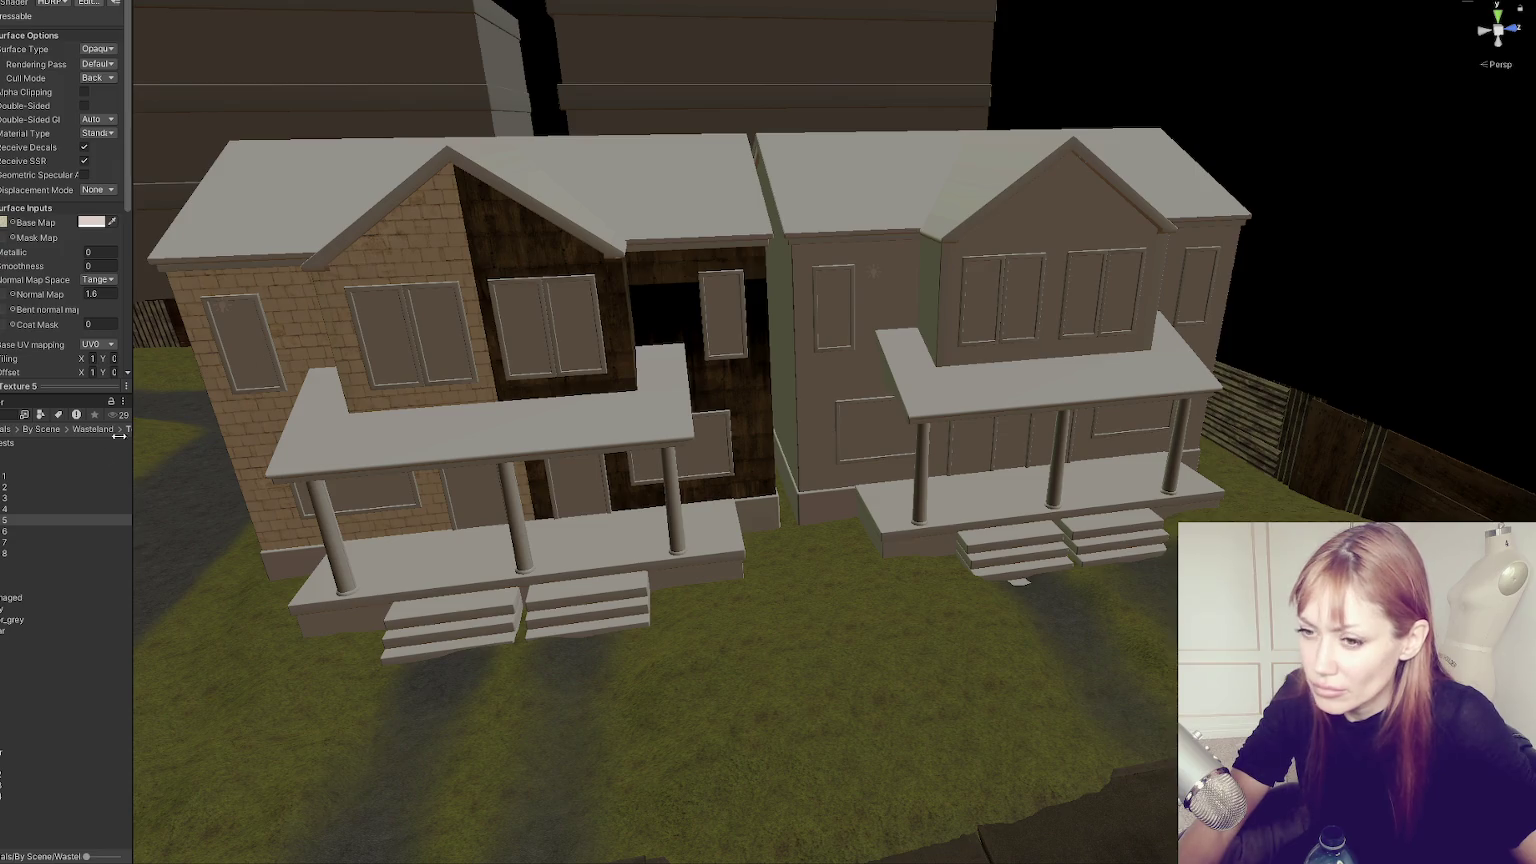
drag(5, 533, 523, 227)
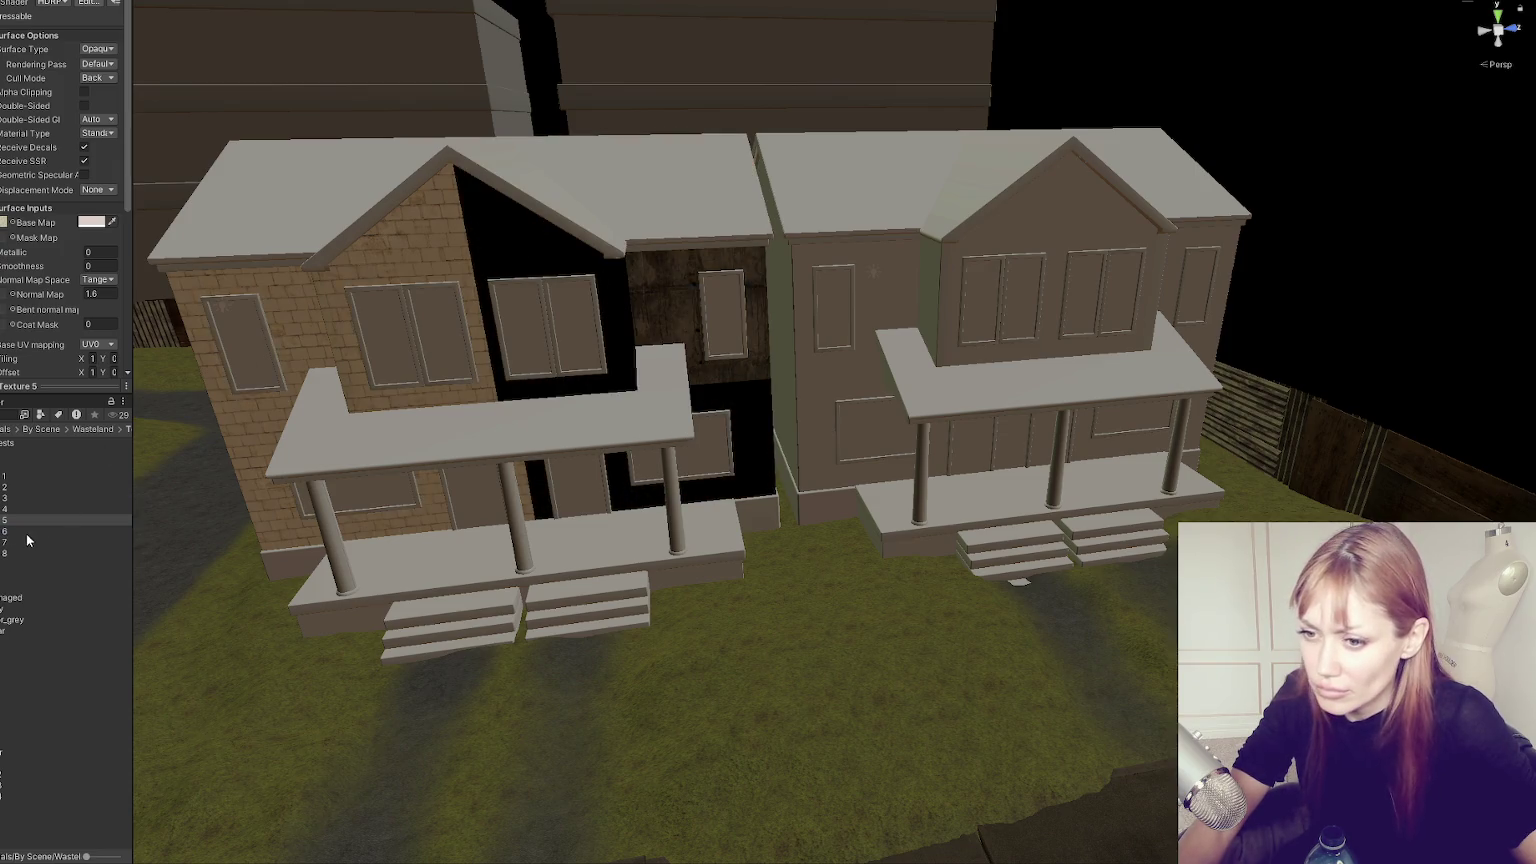
mouse_move(3, 540)
mouse_down()
mouse_move(495, 245)
mouse_move(460, 255)
mouse_move(425, 307)
mouse_up()
drag(20, 542, 514, 257)
scroll(528, 398, up, 5)
scroll(528, 398, down, 5)
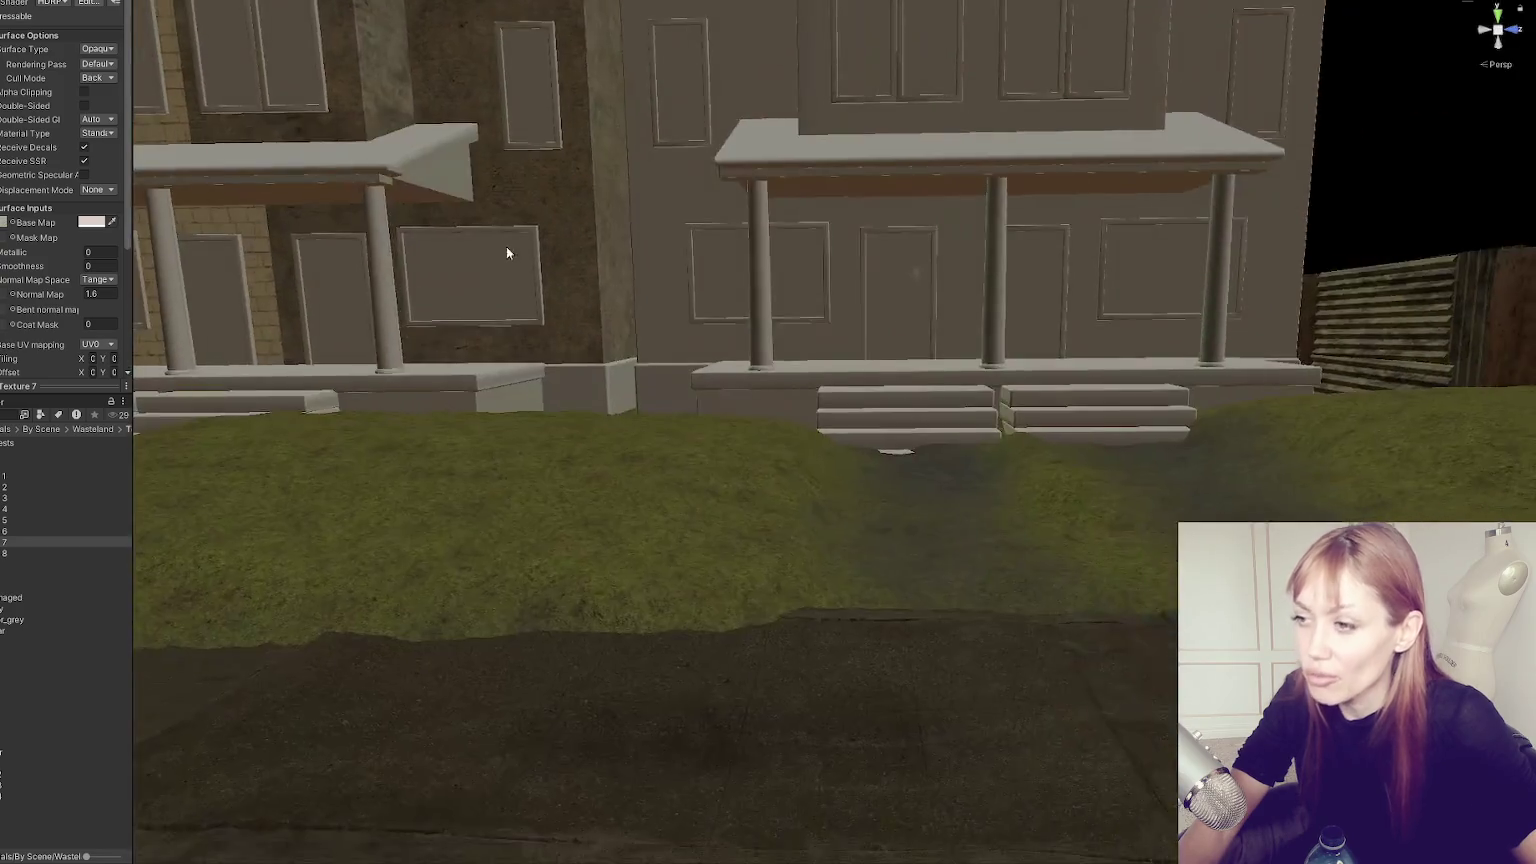
scroll(658, 569, down, 3)
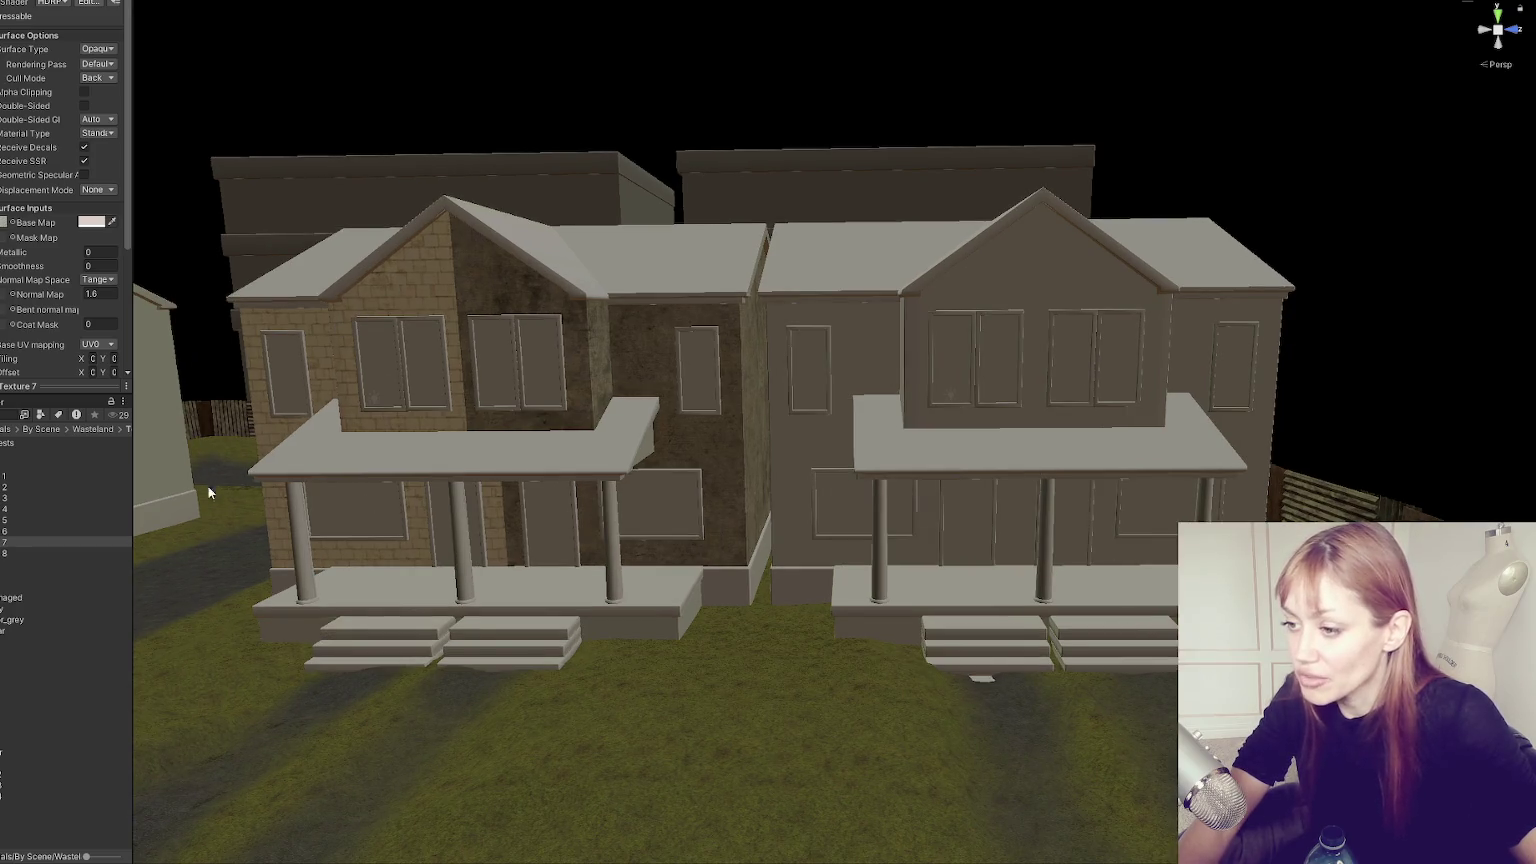
scroll(662, 521, up, 3)
Give the neighbouring house's walls the dark material 7 texture instead of stucco.
key(f)
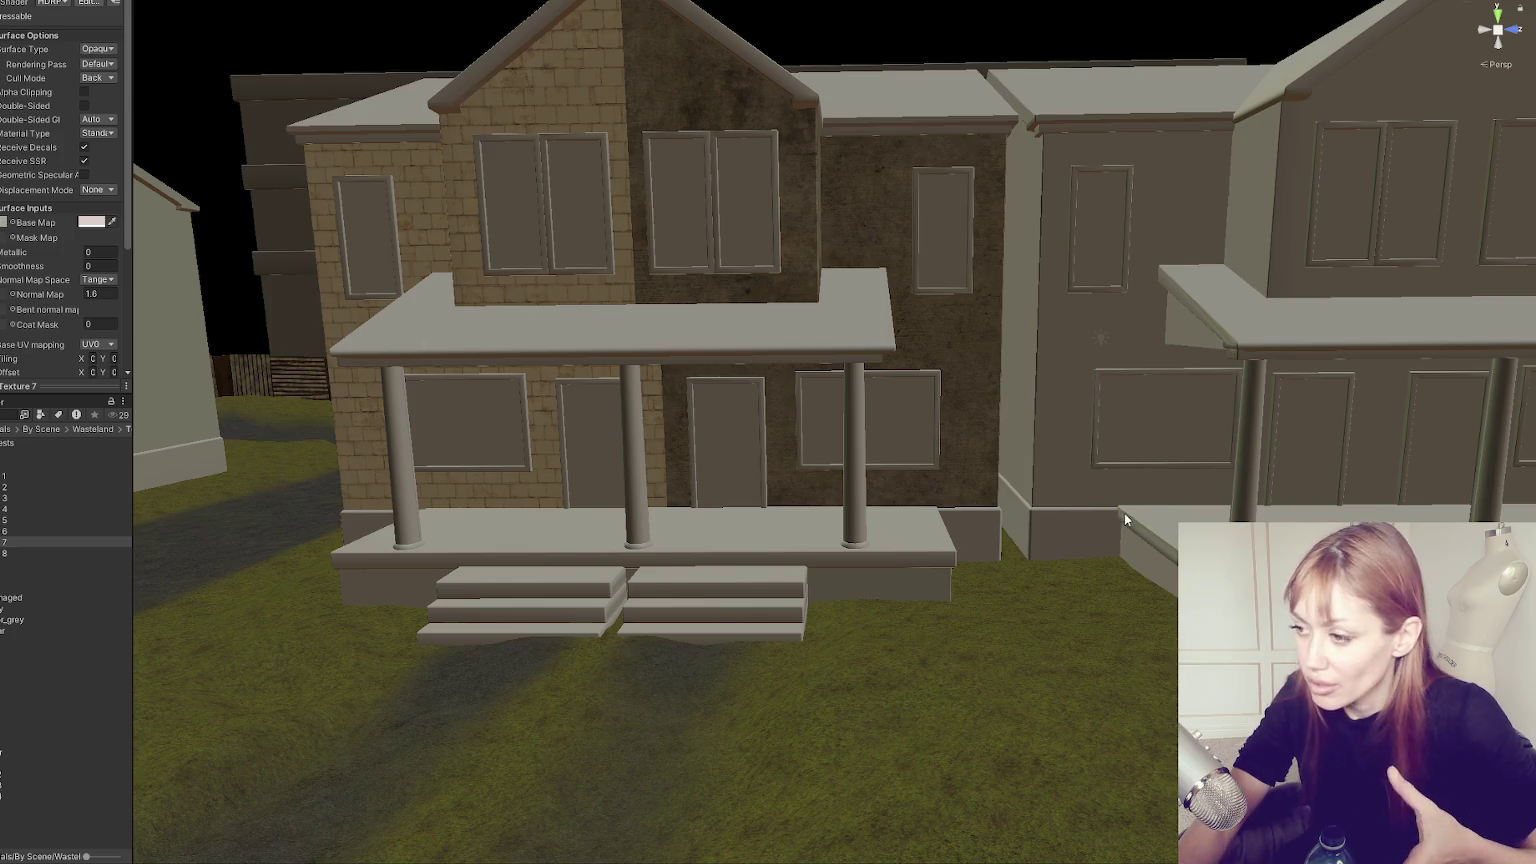
scroll(1123, 514, down, 3)
scroll(1121, 510, up, 3)
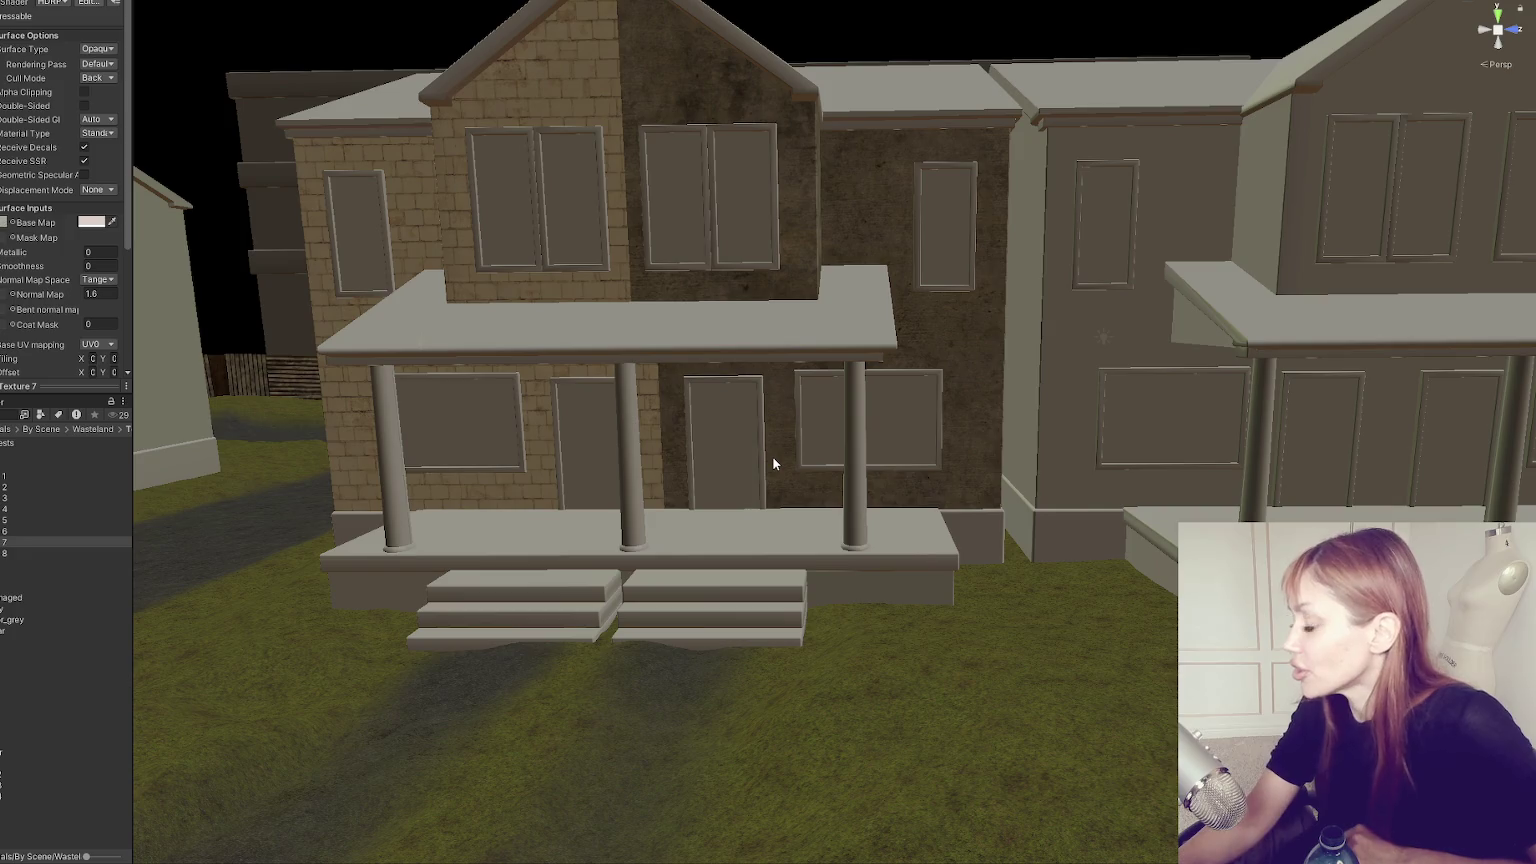
key(Right)
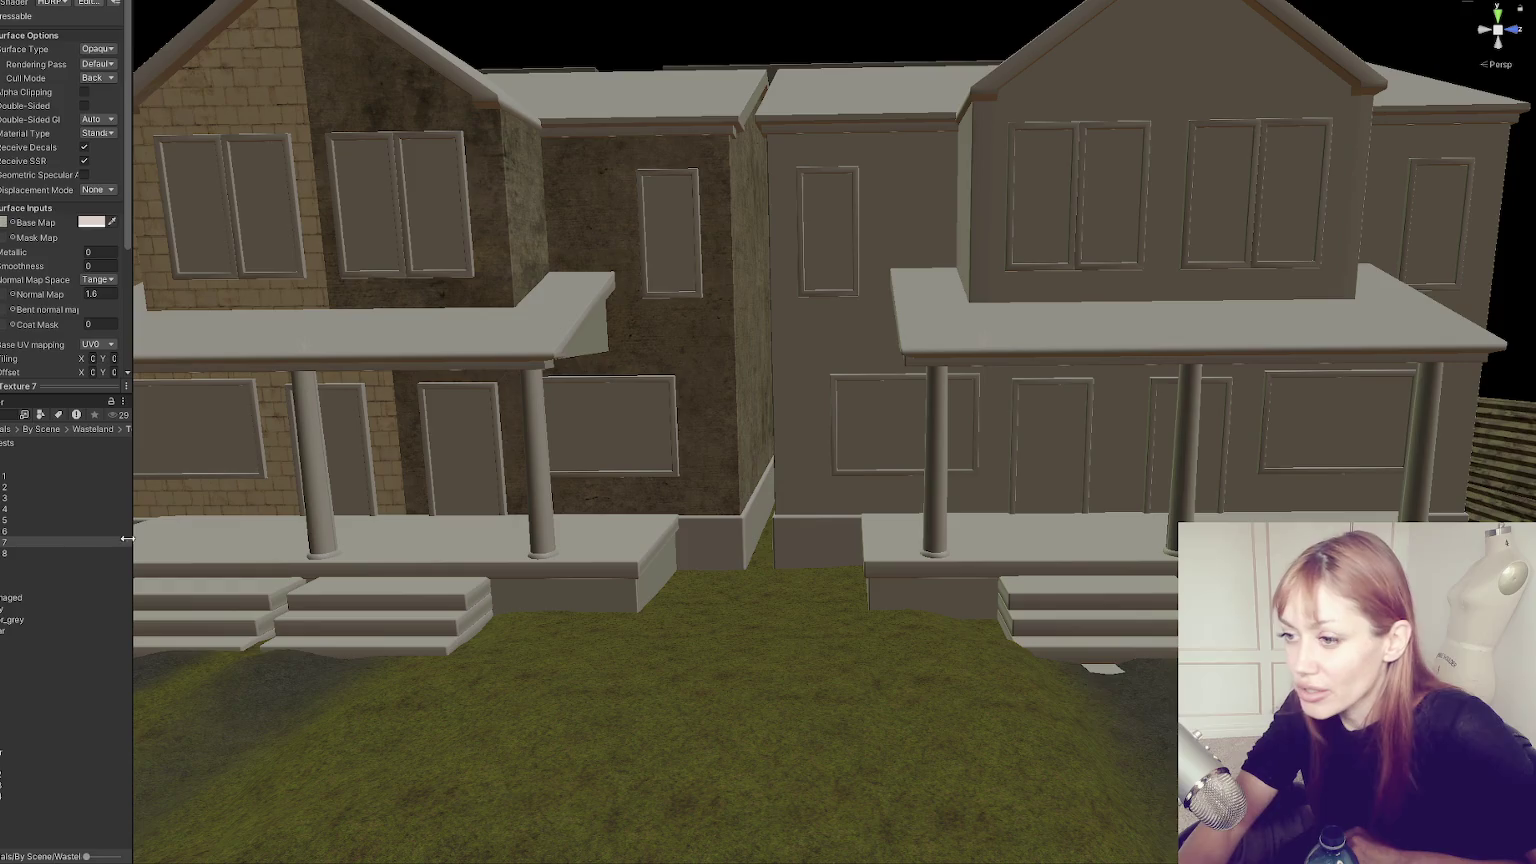
click(58, 488)
click(62, 528)
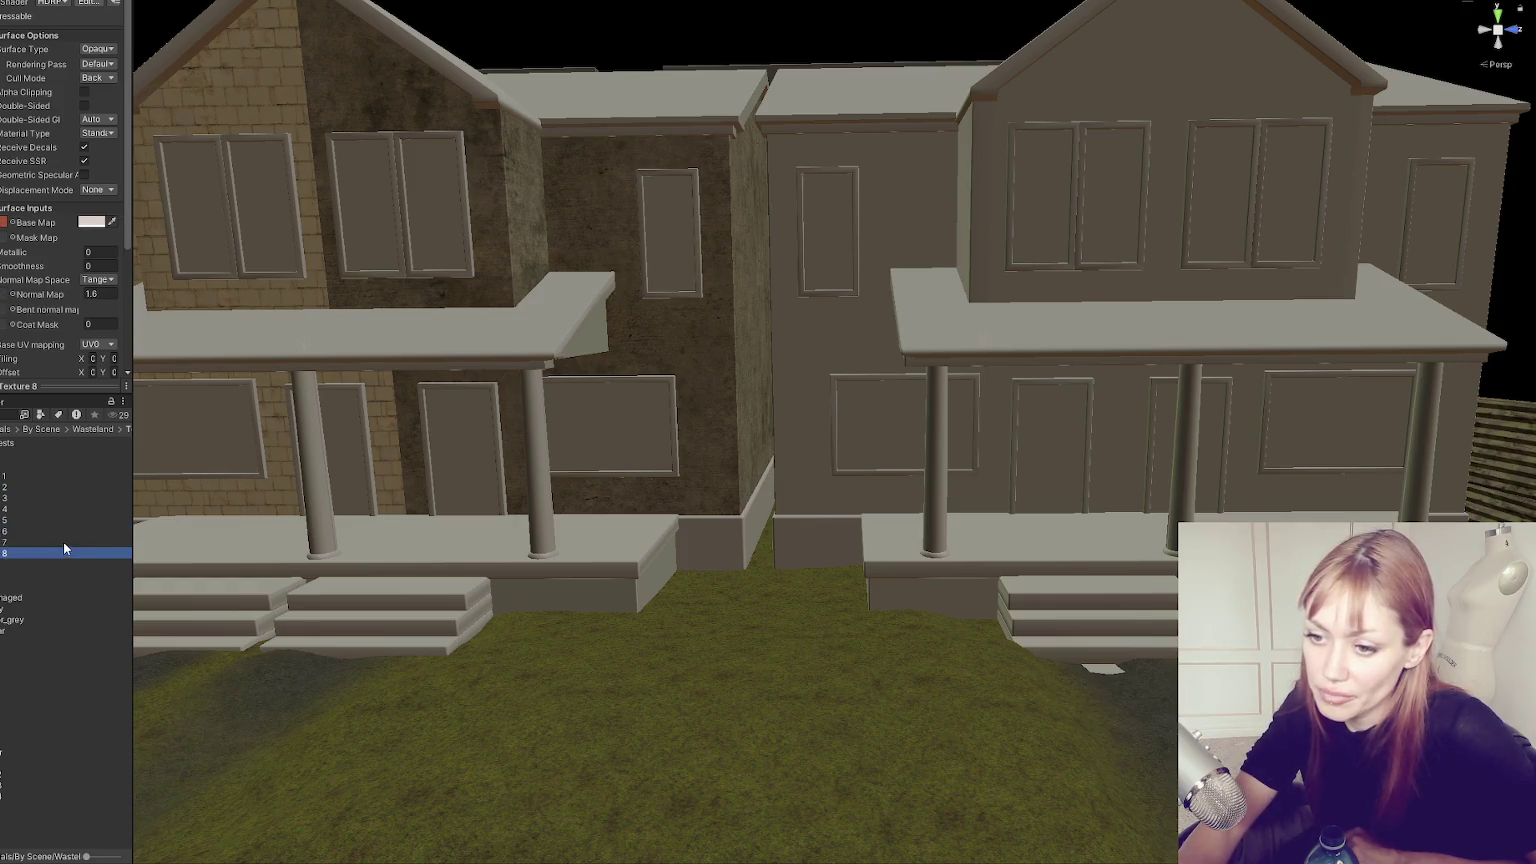
click(62, 541)
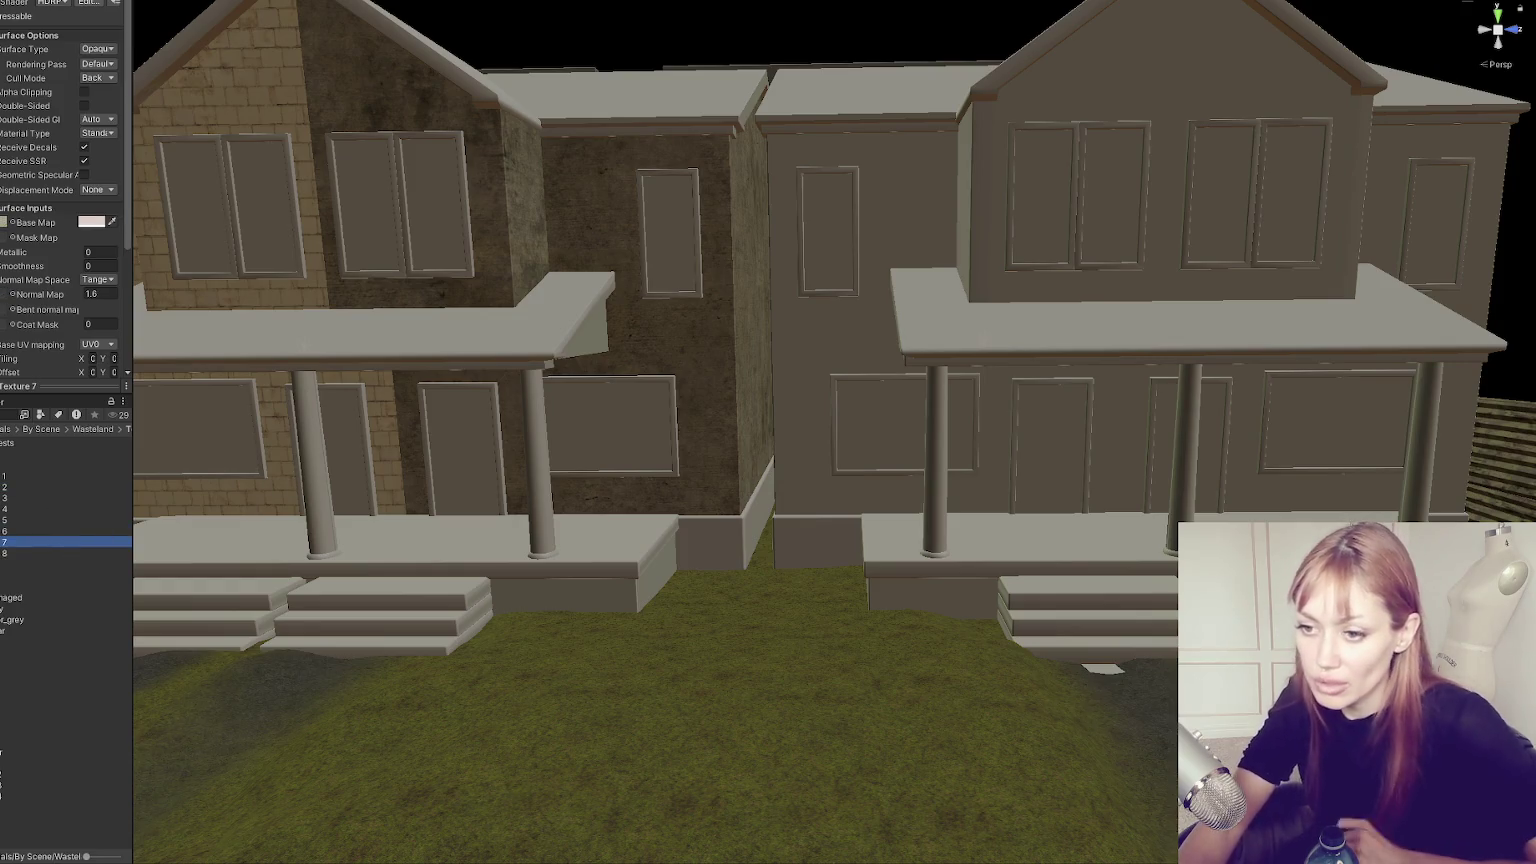
mouse_move(15, 552)
mouse_down()
mouse_move(1100, 394)
mouse_move(1004, 410)
mouse_up()
key(ctrl+z)
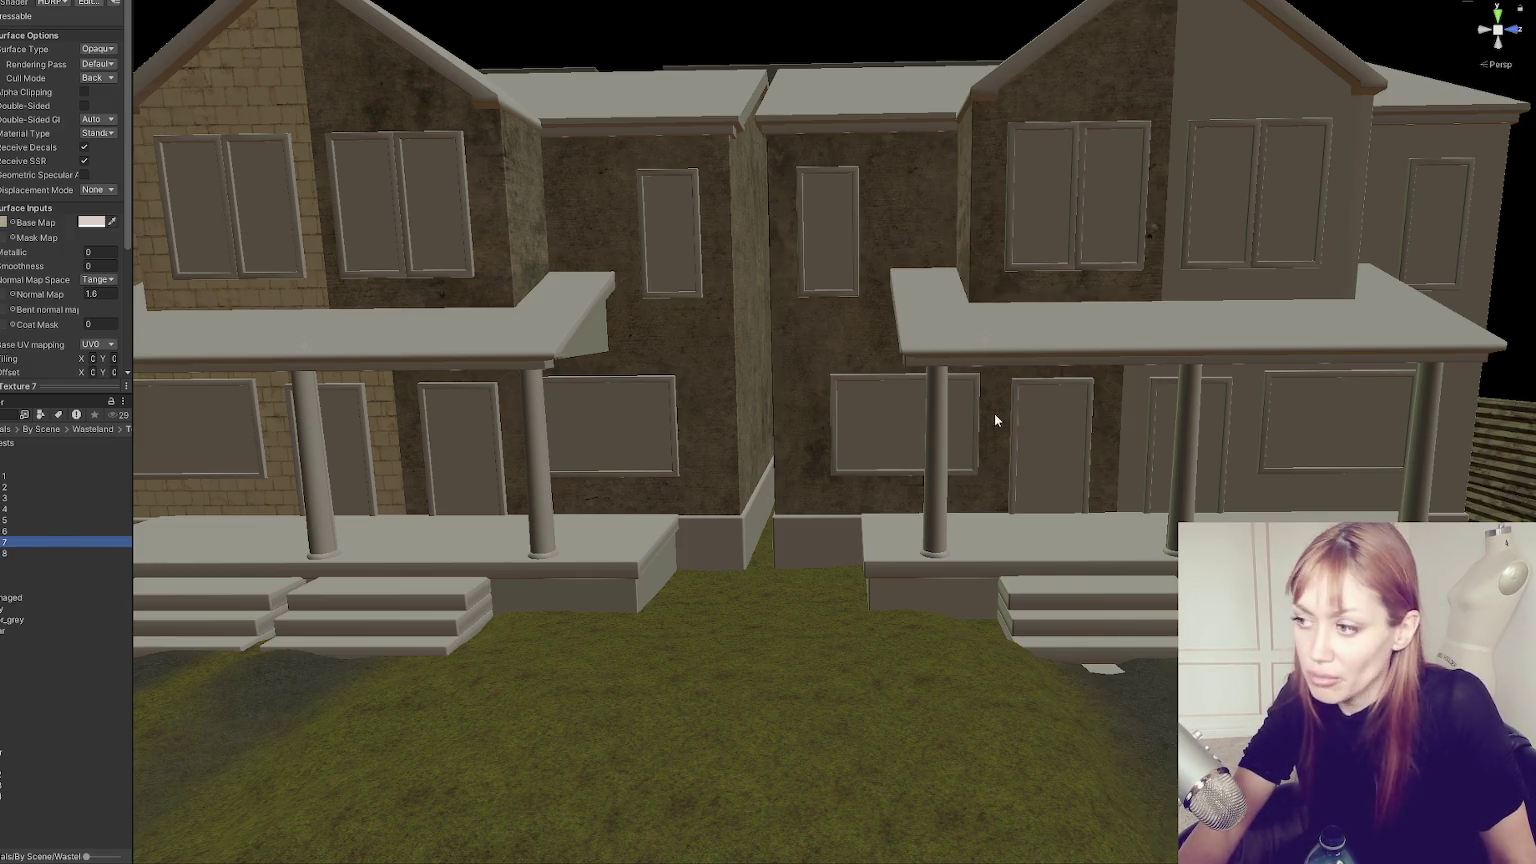
drag(878, 434, 782, 411)
Duplicate material 7 as a new material named 10 and apply it to the porched house's walls.
click(23, 546)
key(Return)
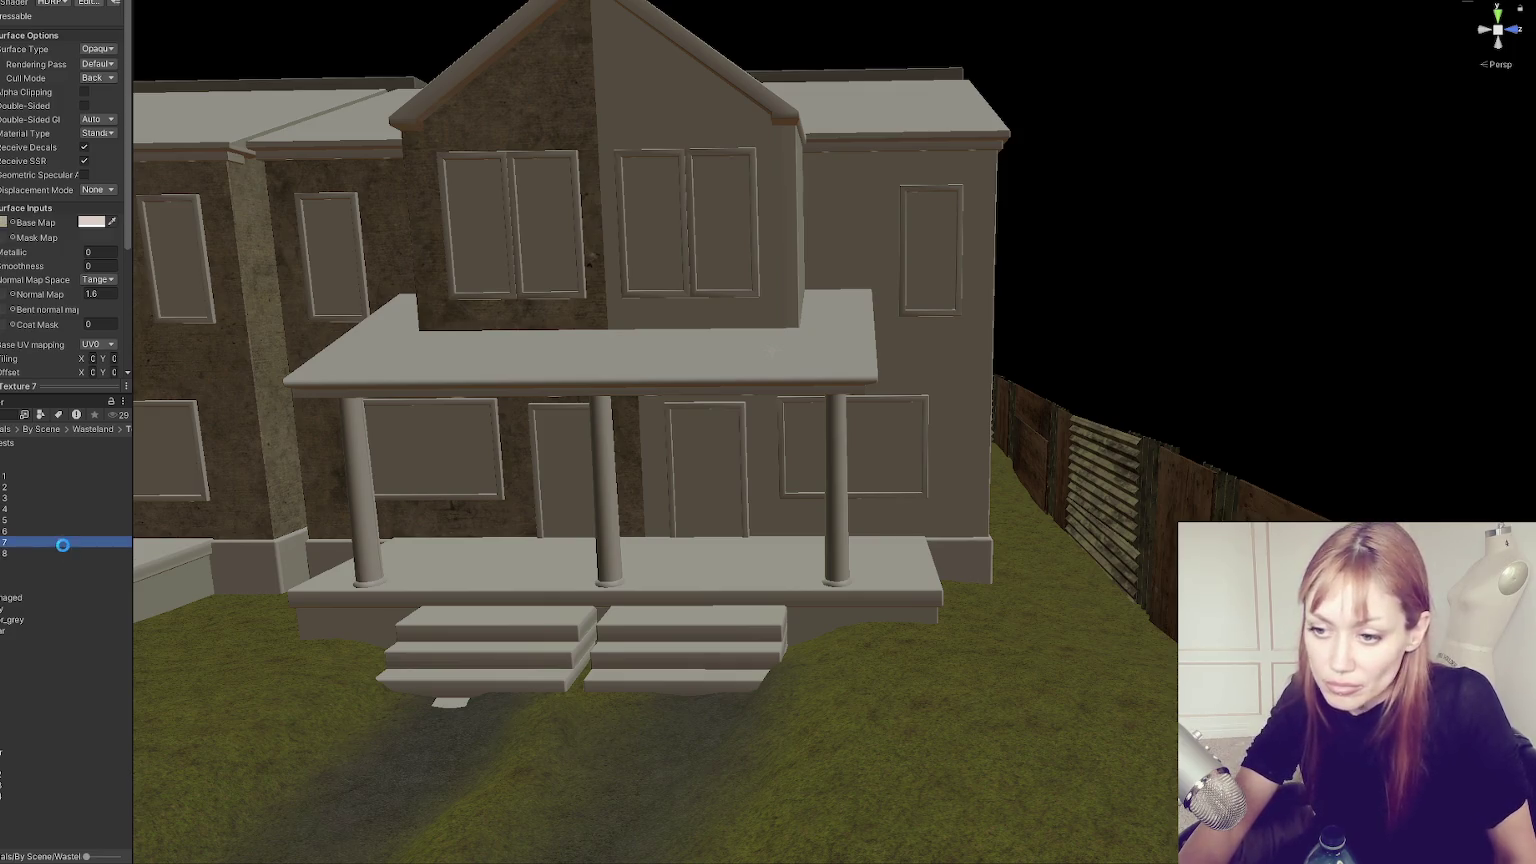
key(ctrl+d)
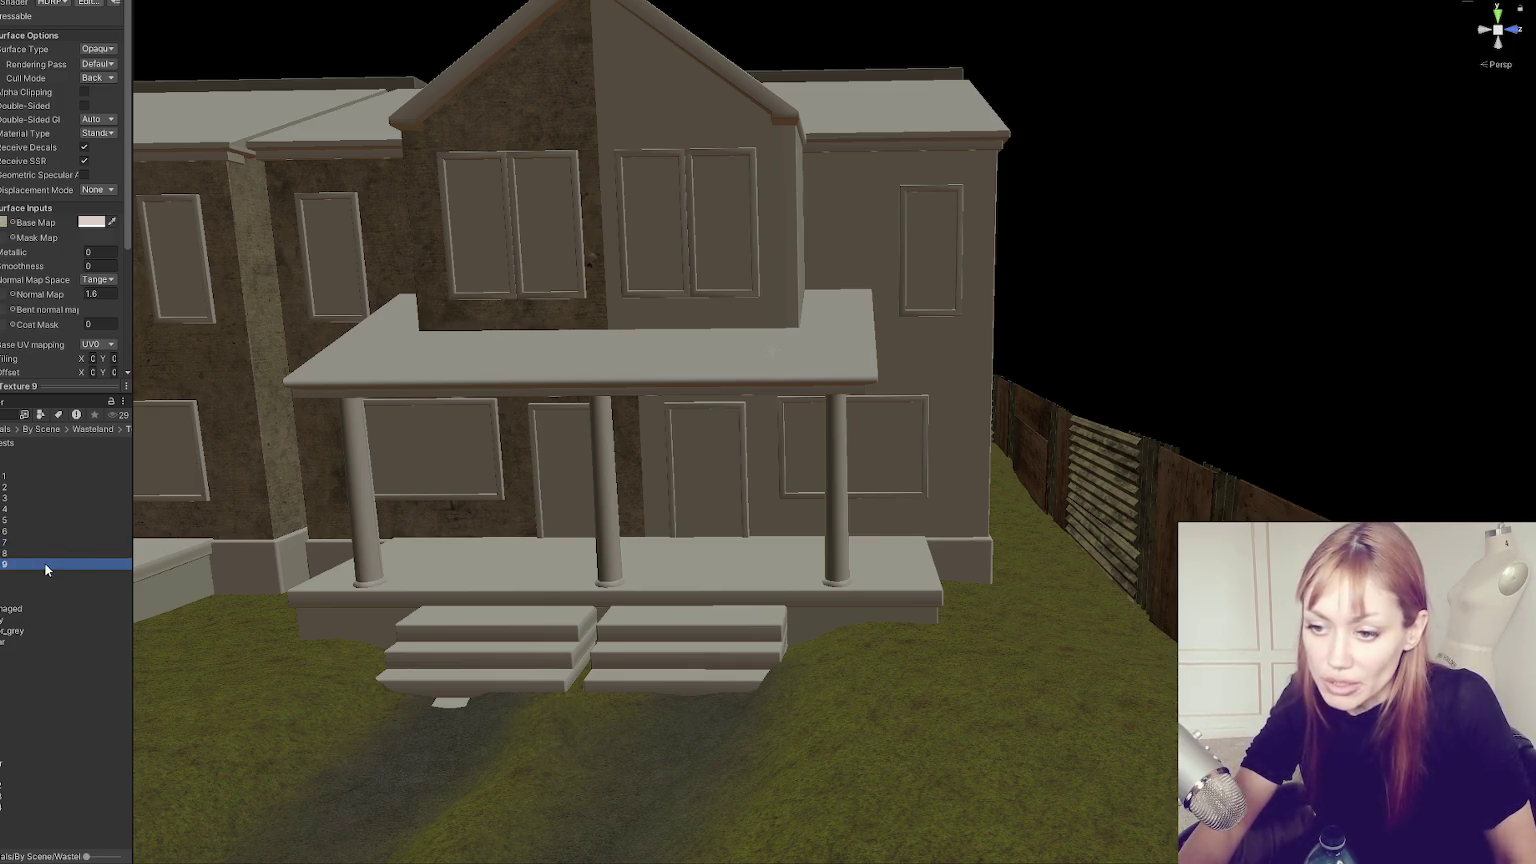
click(45, 566)
text(10)
key(Return)
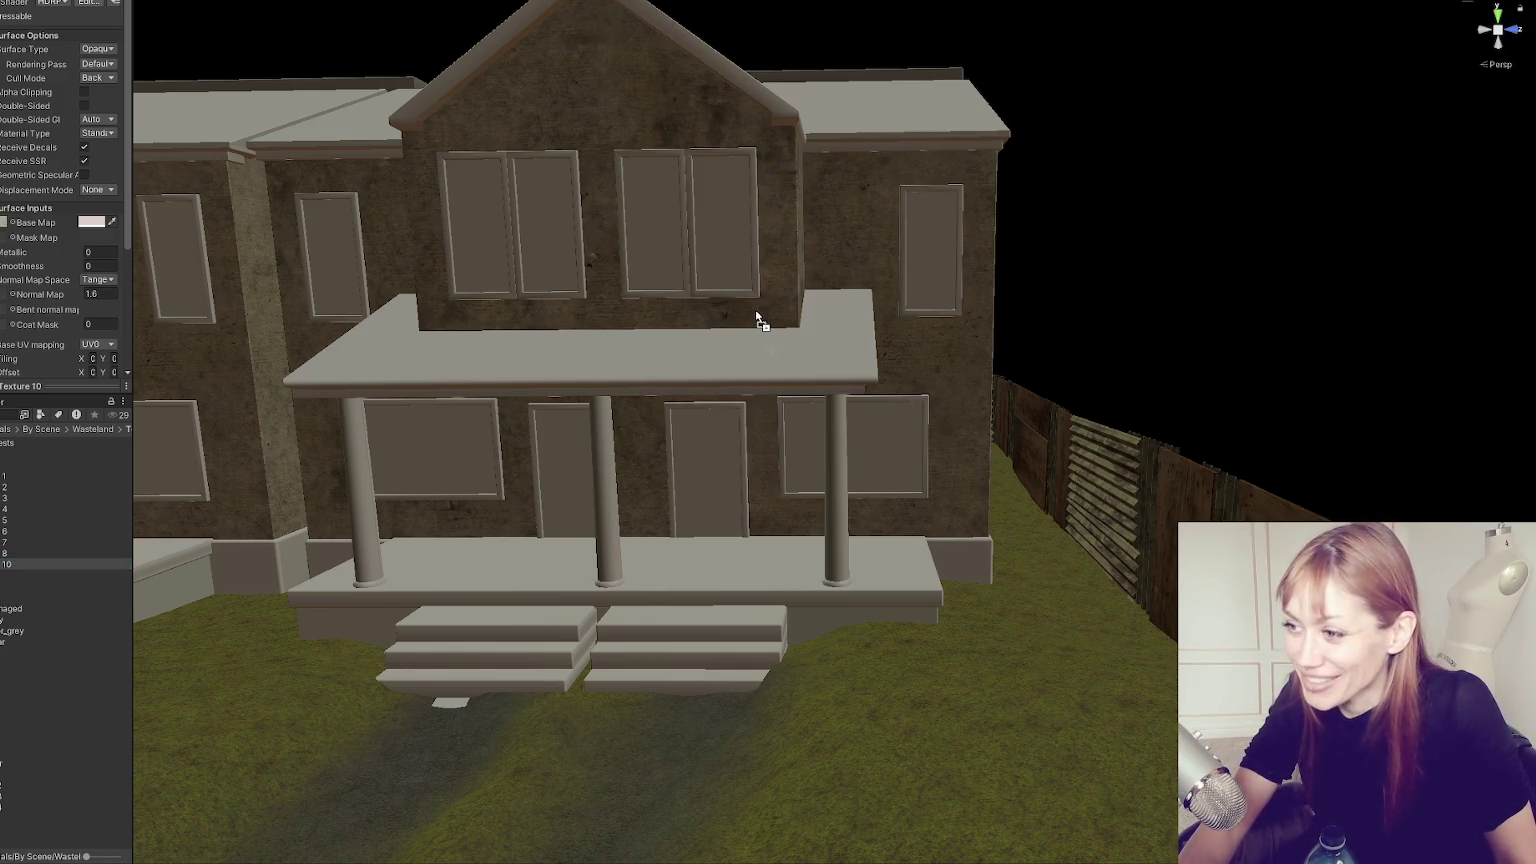
mouse_move(445, 346)
mouse_down()
mouse_move(716, 296)
mouse_move(1046, 370)
mouse_move(1075, 325)
mouse_up()
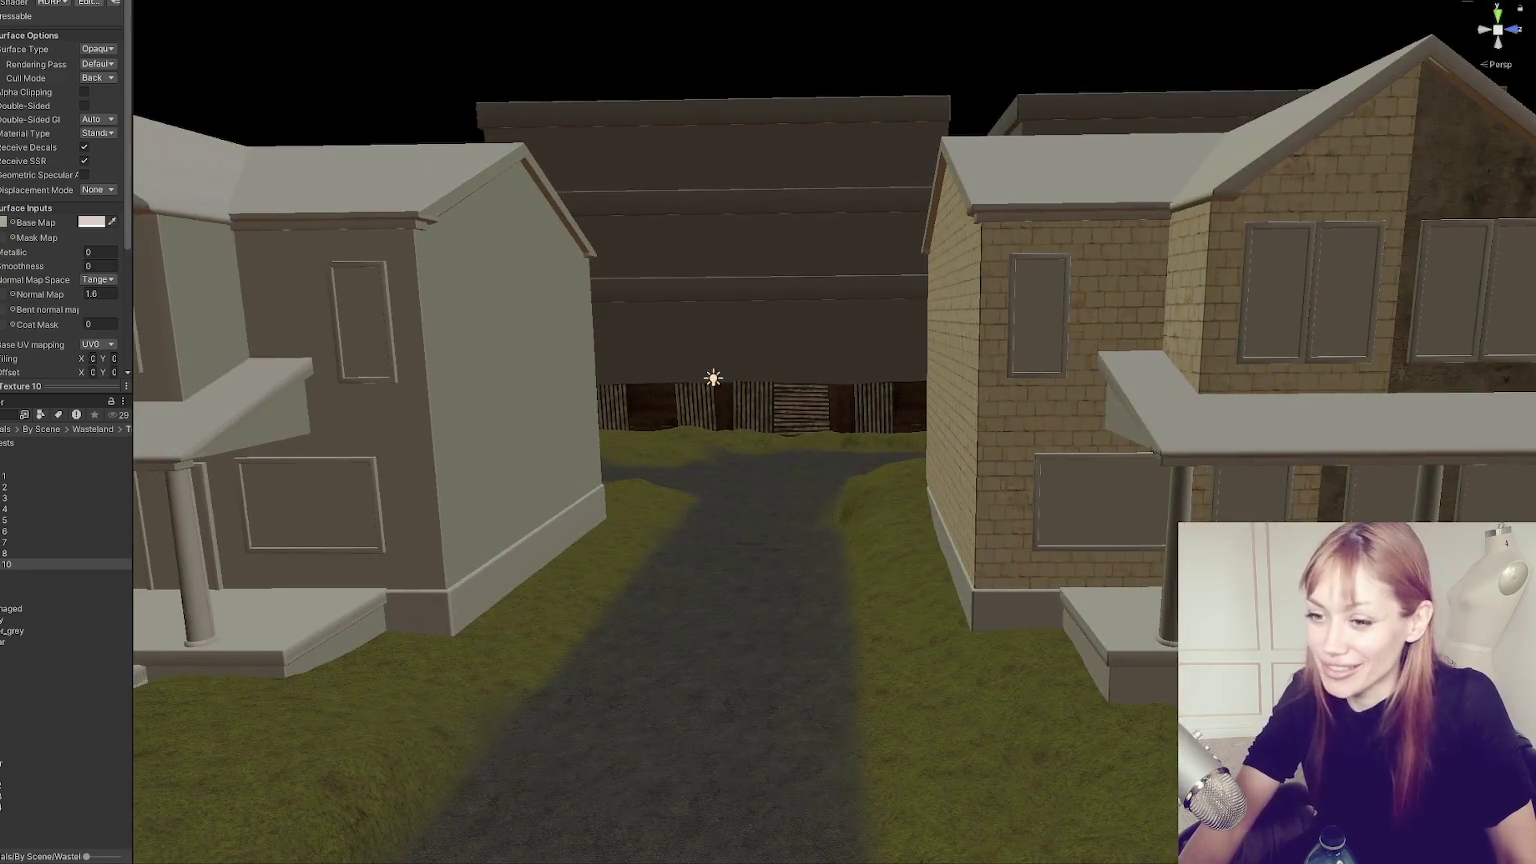
drag(929, 358, 514, 437)
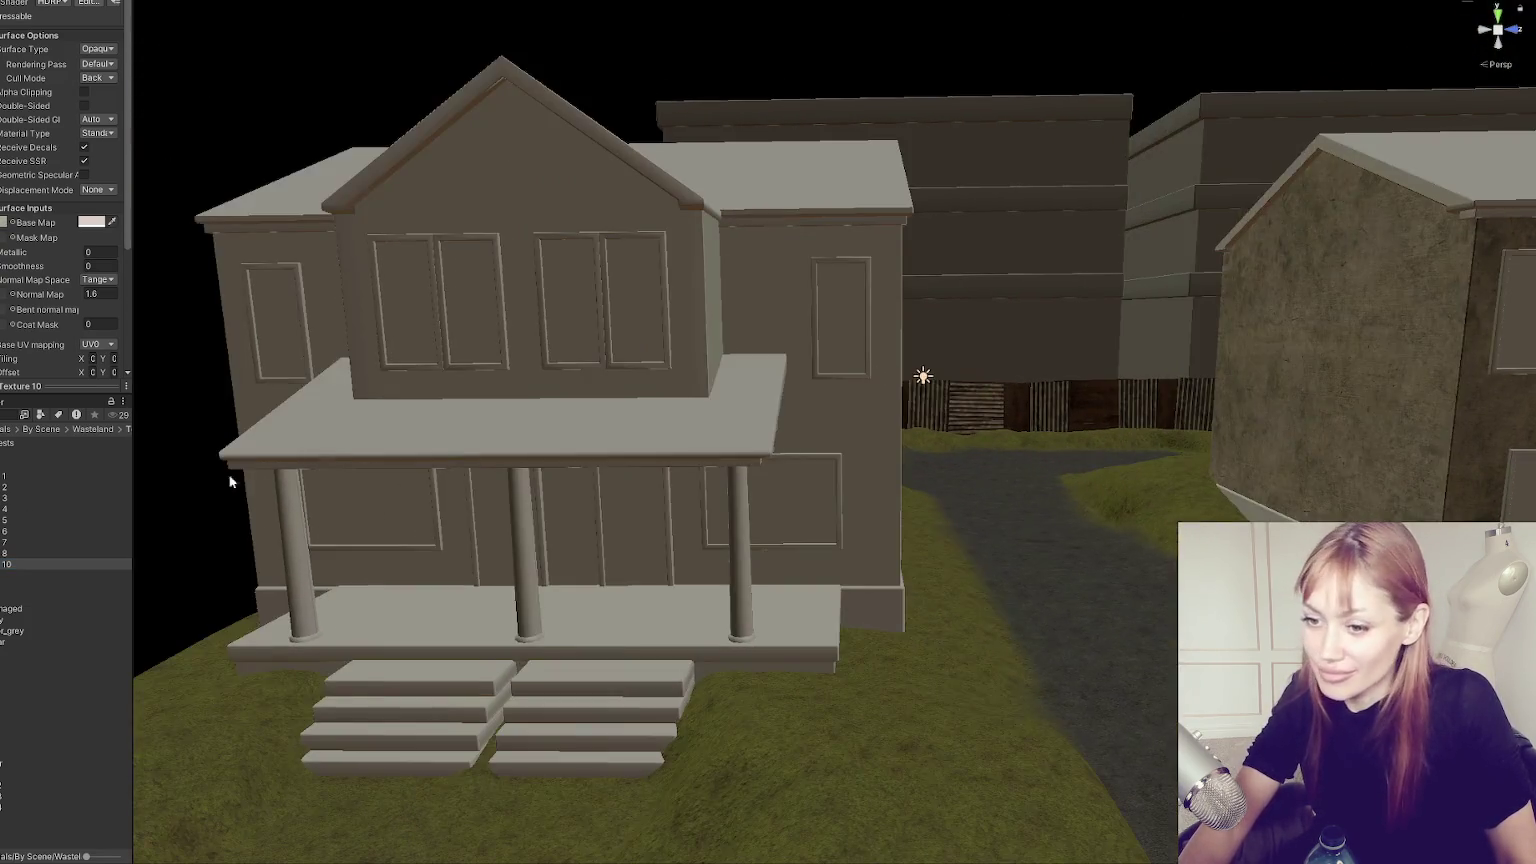
drag(8, 564, 325, 322)
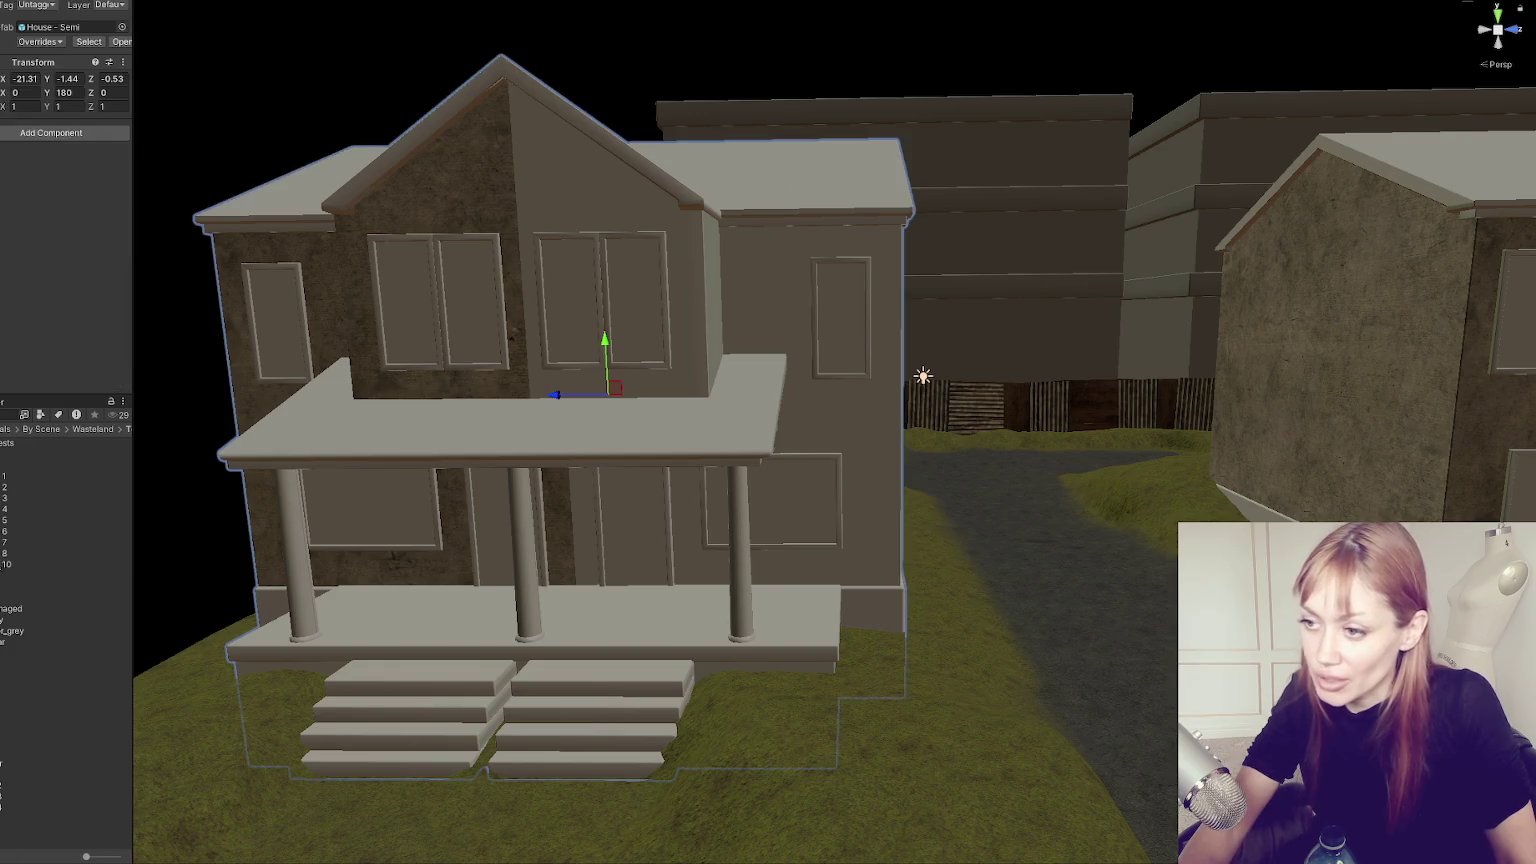
Apply brick and darker materials to the porch houses' walls and gable.
drag(697, 335, 697, 335)
mouse_move(712, 405)
mouse_down()
mouse_move(968, 403)
mouse_move(1090, 380)
mouse_move(696, 200)
mouse_move(778, 320)
mouse_up()
scroll(778, 322, down, 5)
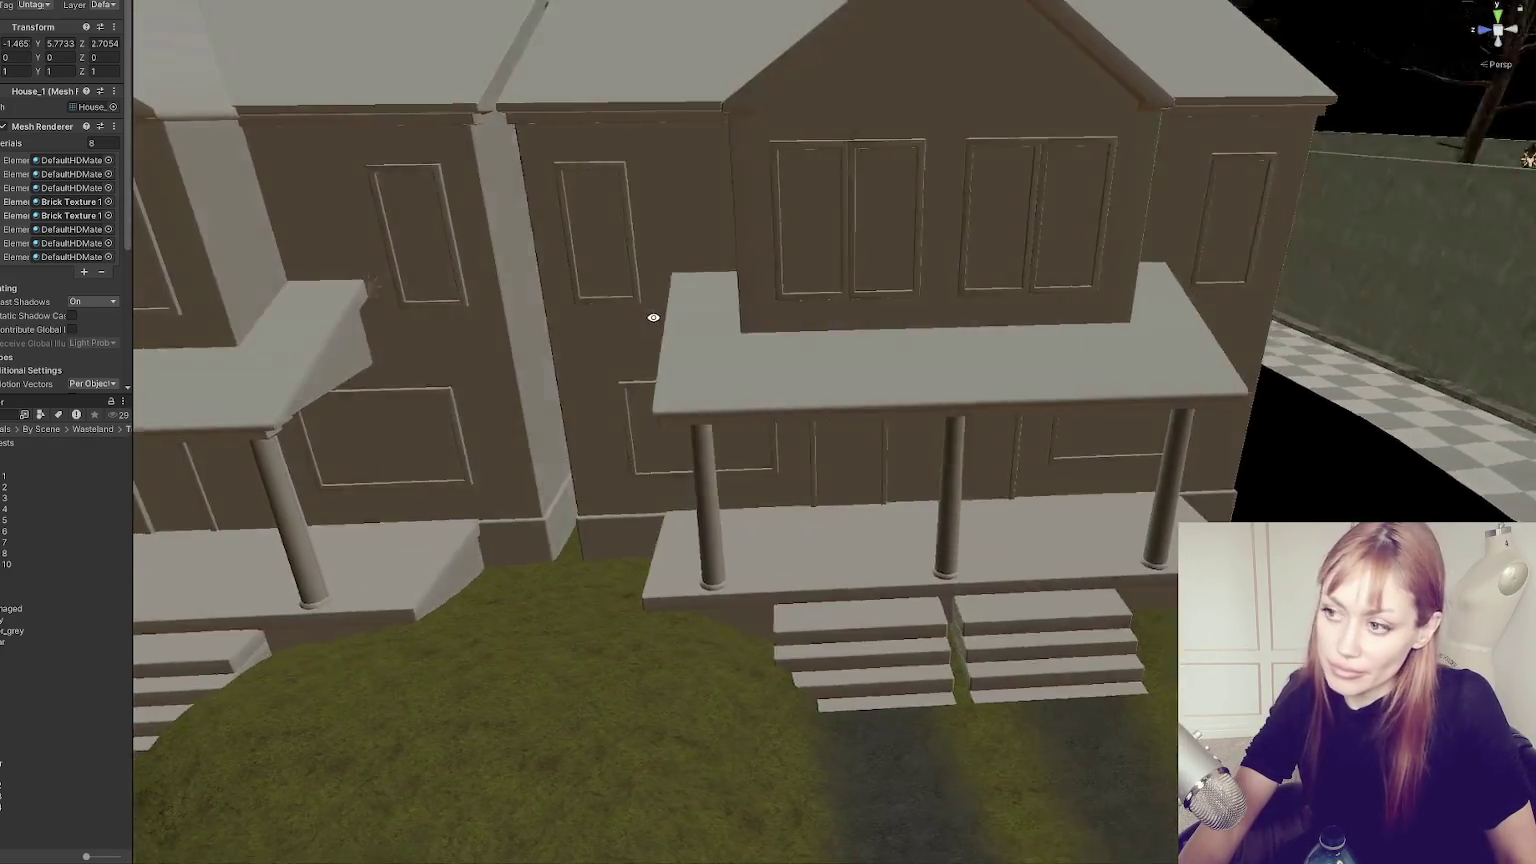
mouse_move(904, 393)
mouse_down()
mouse_move(806, 367)
mouse_move(1015, 364)
mouse_move(443, 591)
mouse_up()
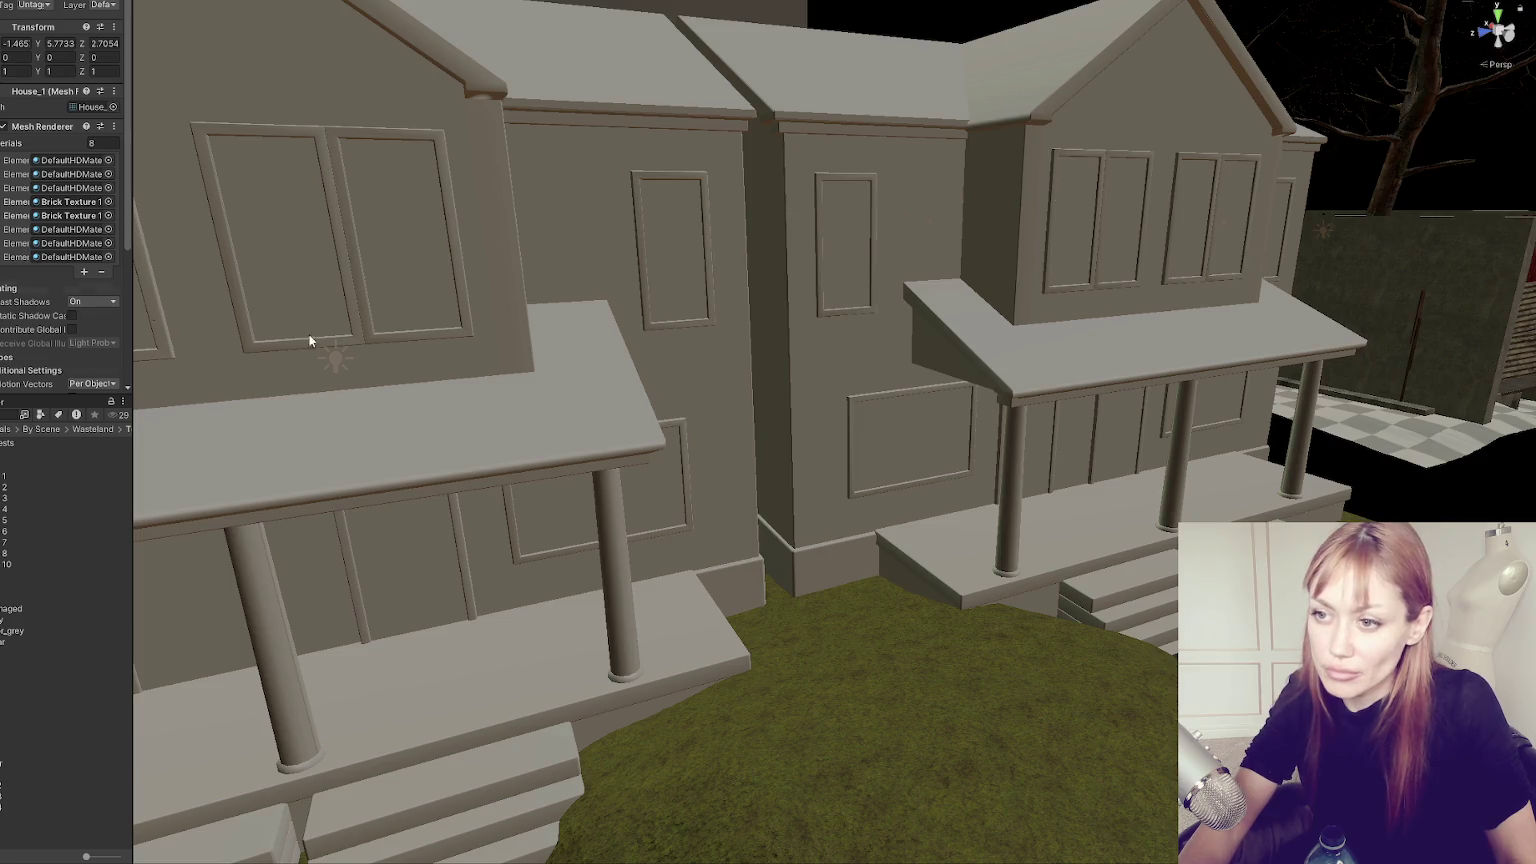
mouse_move(8, 568)
mouse_down()
mouse_move(970, 237)
mouse_move(1019, 171)
mouse_move(1115, 292)
mouse_move(965, 287)
mouse_up()
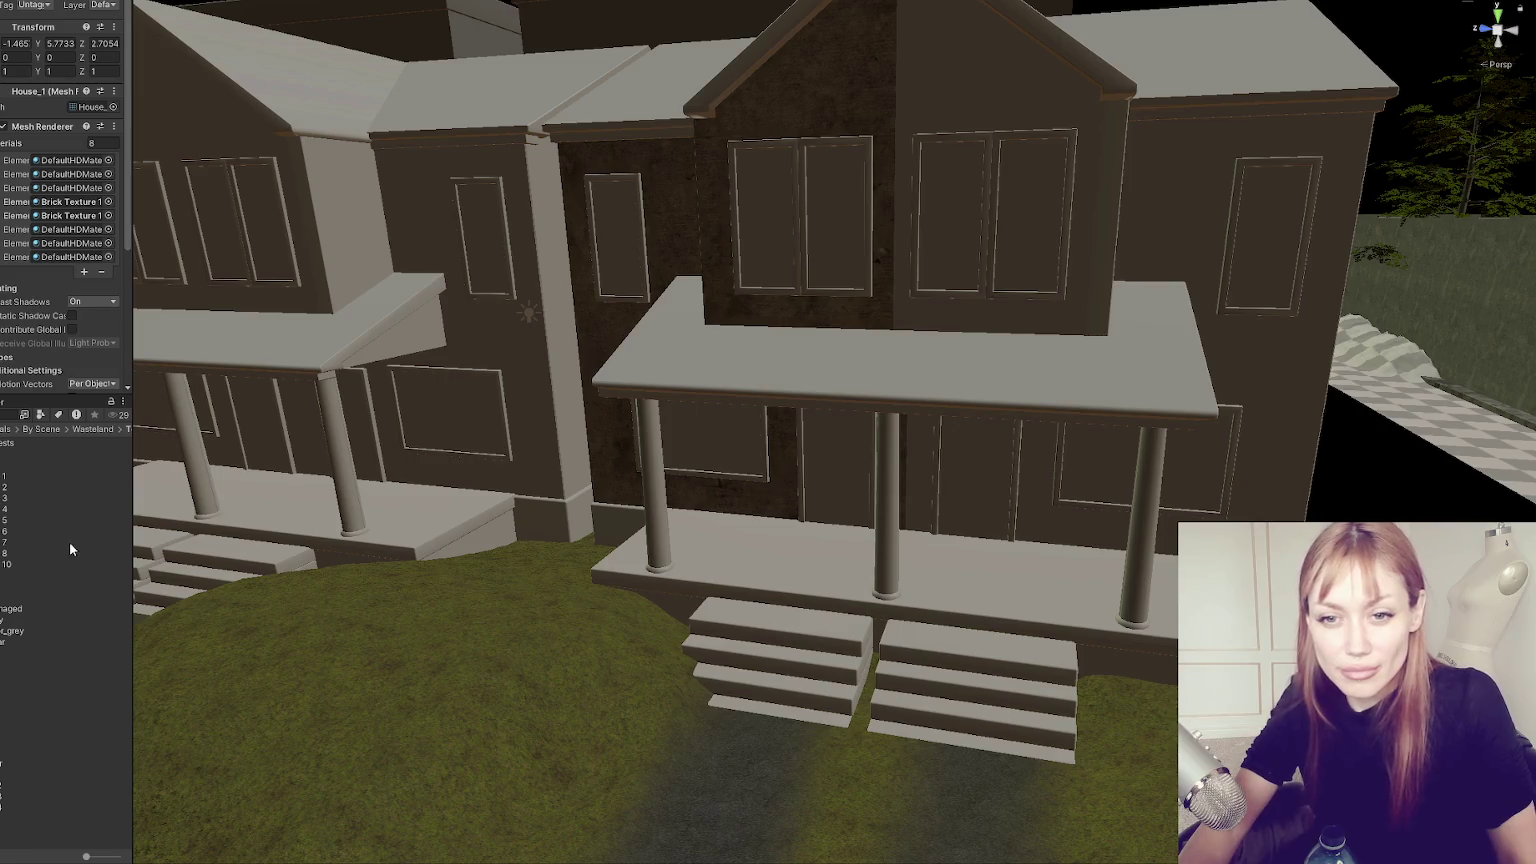
mouse_move(5, 568)
mouse_down()
mouse_move(400, 300)
mouse_move(1011, 69)
mouse_move(830, 274)
mouse_move(427, 408)
mouse_up()
drag(14, 566, 600, 110)
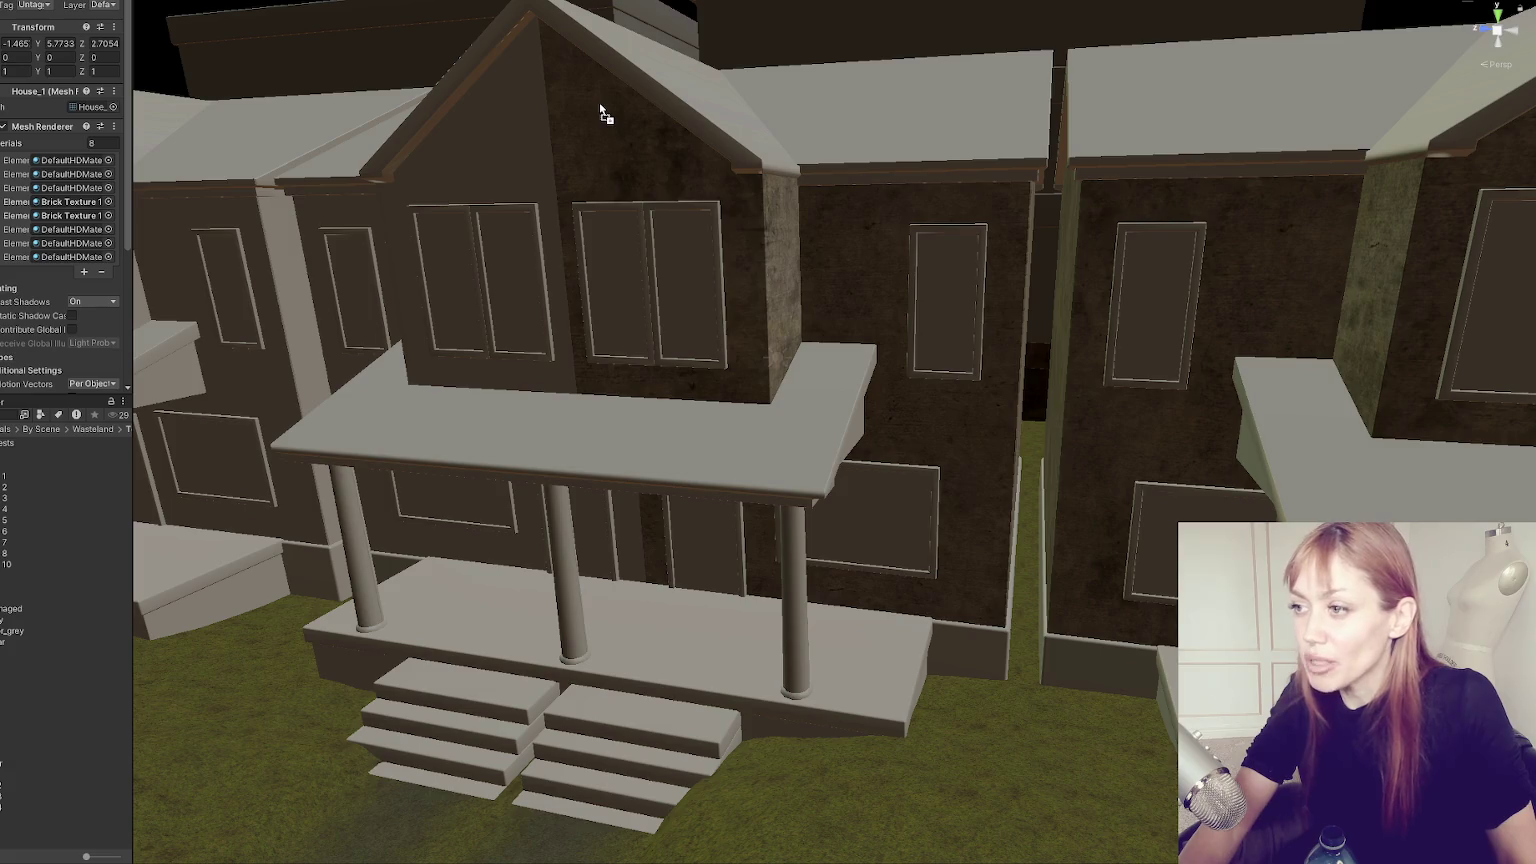
mouse_move(17, 565)
mouse_down()
mouse_move(398, 146)
mouse_move(428, 182)
mouse_up()
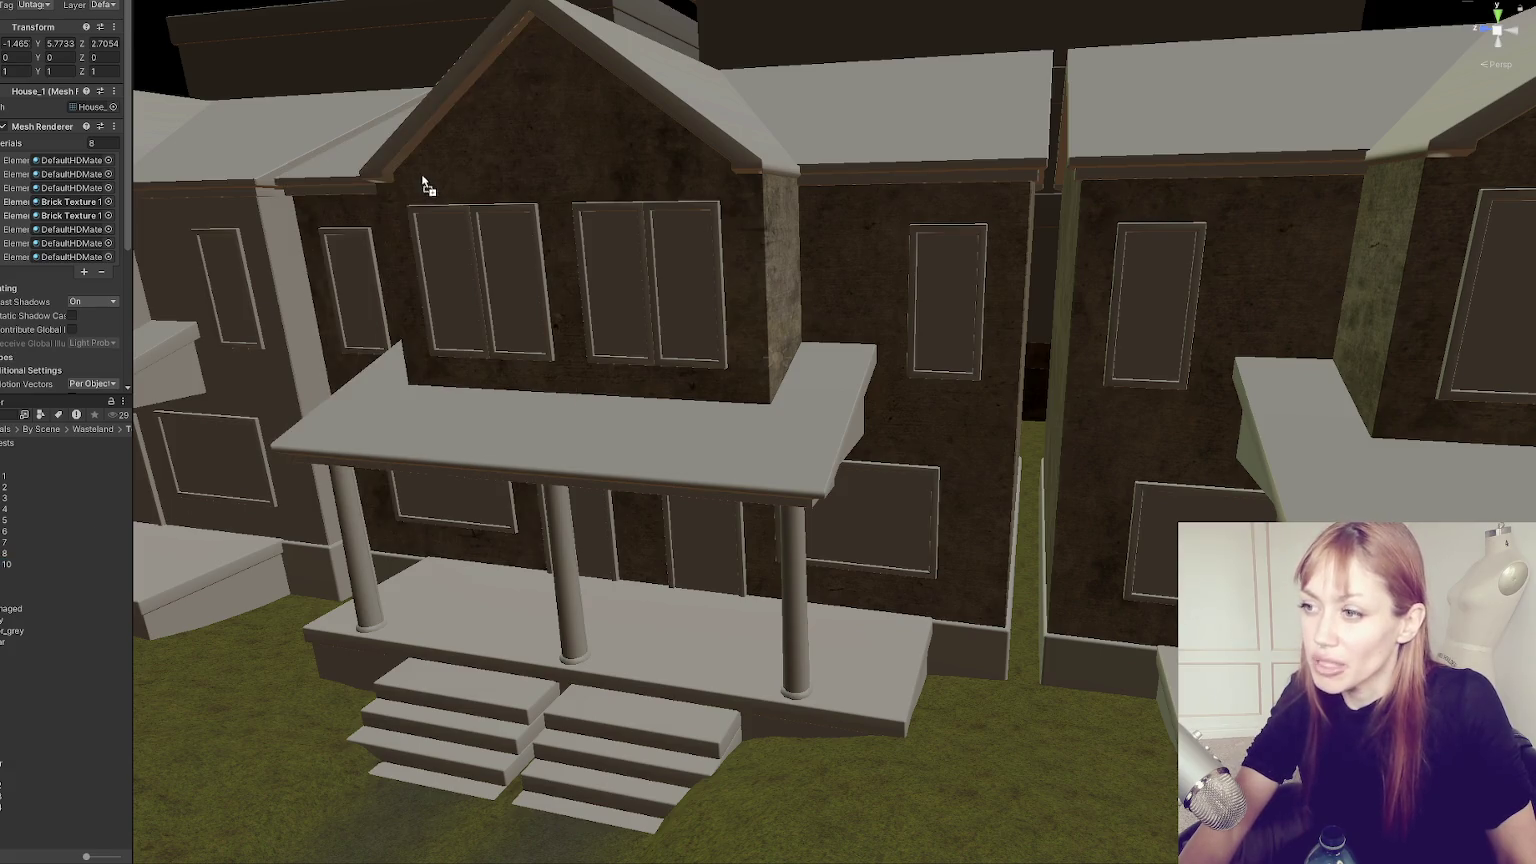
Frame each House - Semi and apply the brick material to the left, central and remaining walls.
click(428, 182)
key(f)
drag(17, 565, 494, 262)
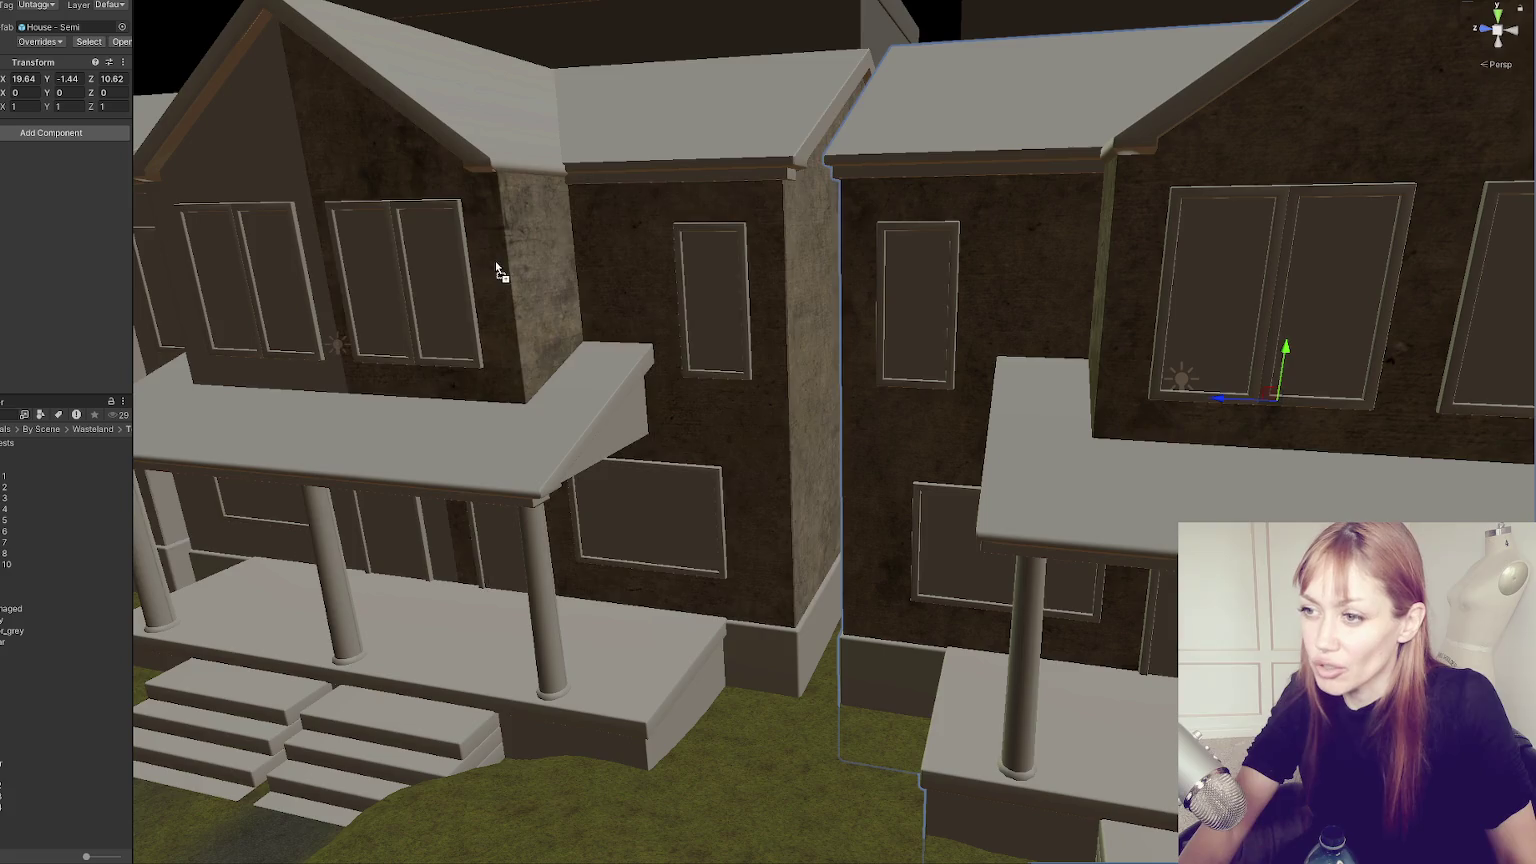
click(494, 262)
key(f)
drag(211, 513, 740, 313)
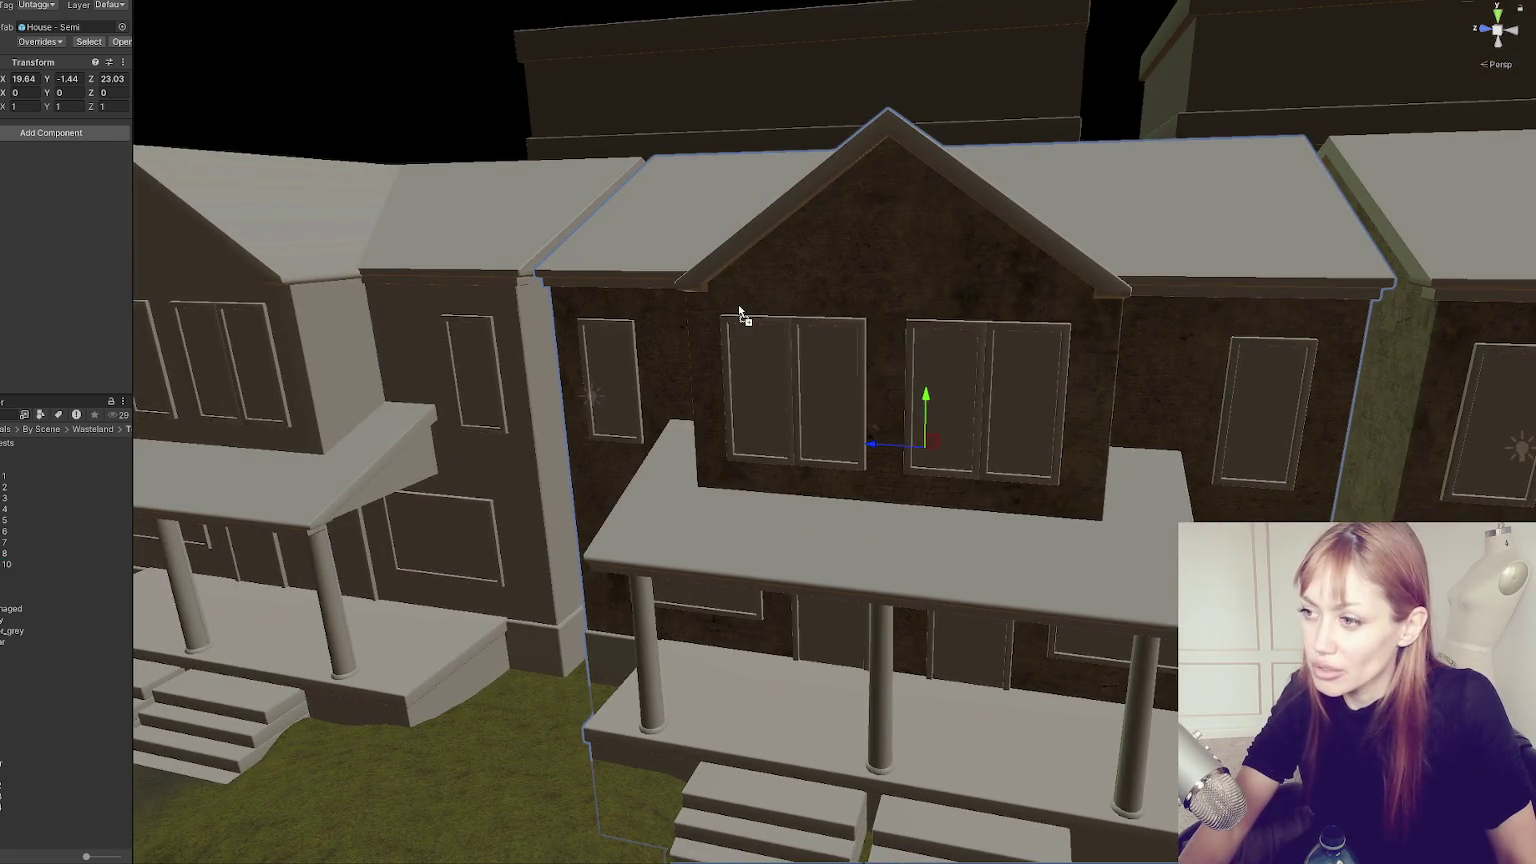
drag(4, 580, 464, 302)
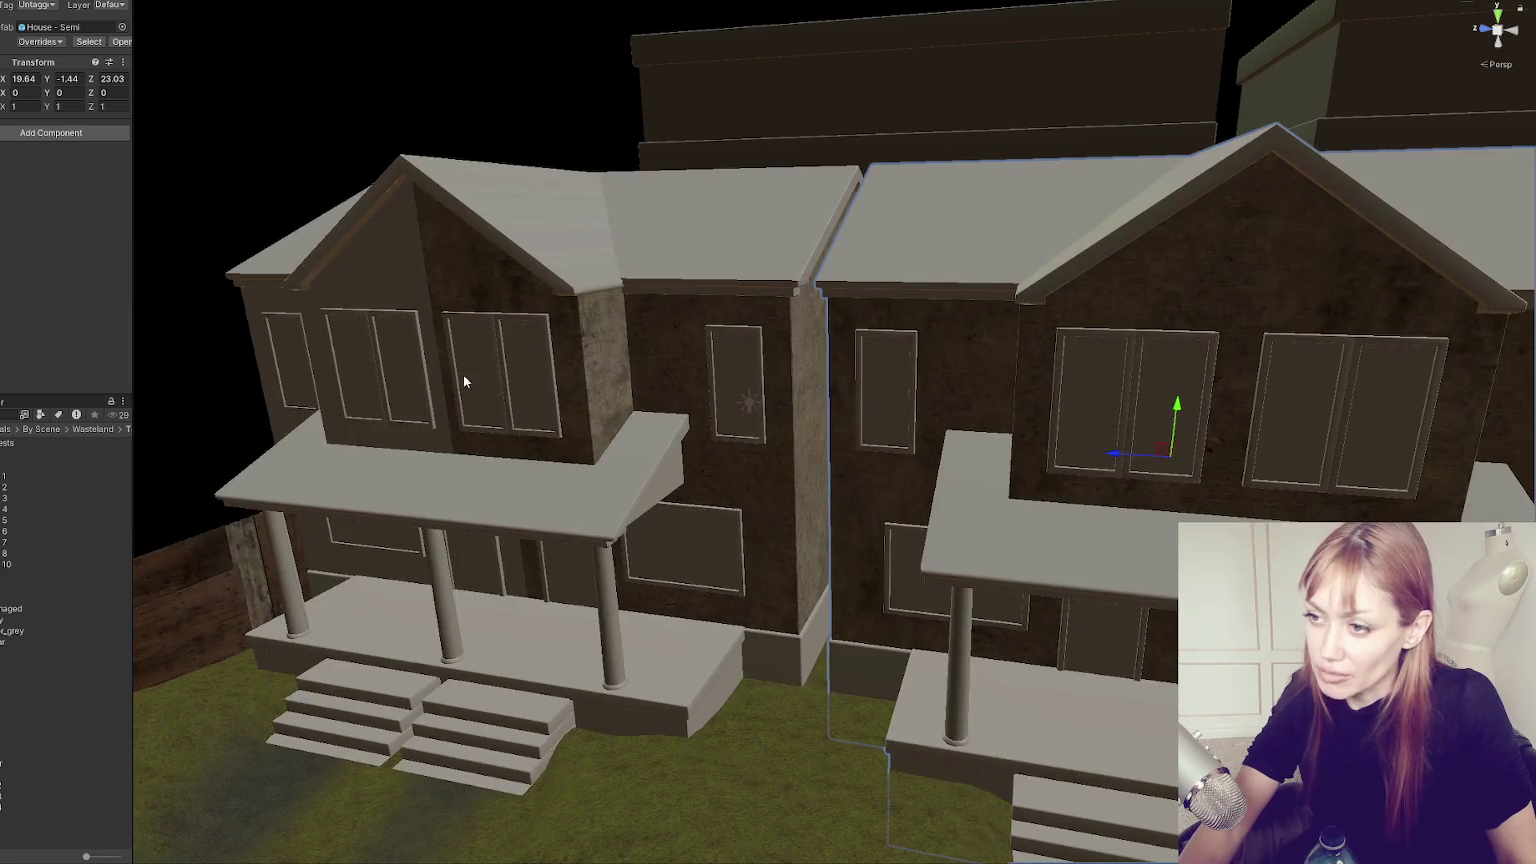
Frame another house along the street and duplicate material 11 with Ctrl+D.
mouse_move(370, 285)
mouse_down()
mouse_move(1073, 250)
mouse_move(531, 401)
mouse_move(1048, 347)
mouse_move(869, 376)
mouse_move(905, 431)
mouse_move(1022, 442)
mouse_move(319, 574)
mouse_up()
click(905, 431)
key(f)
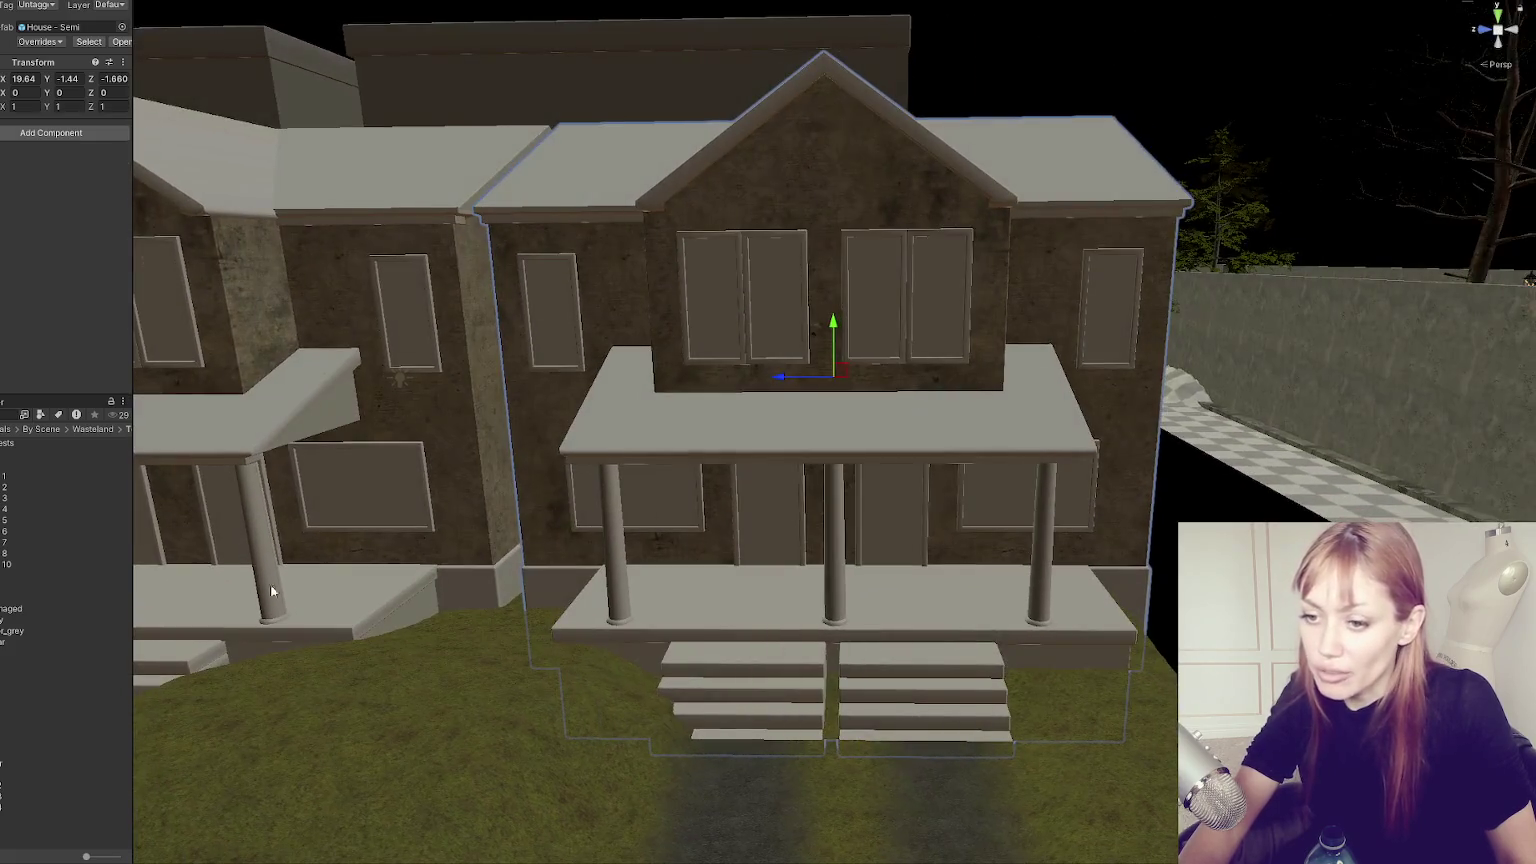
click(70, 569)
key(ctrl+d)
Apply material 11 to the house's upper roofs and porch roof.
mouse_move(560, 470)
mouse_down()
mouse_move(610, 481)
mouse_move(612, 500)
mouse_up()
drag(3, 578, 587, 298)
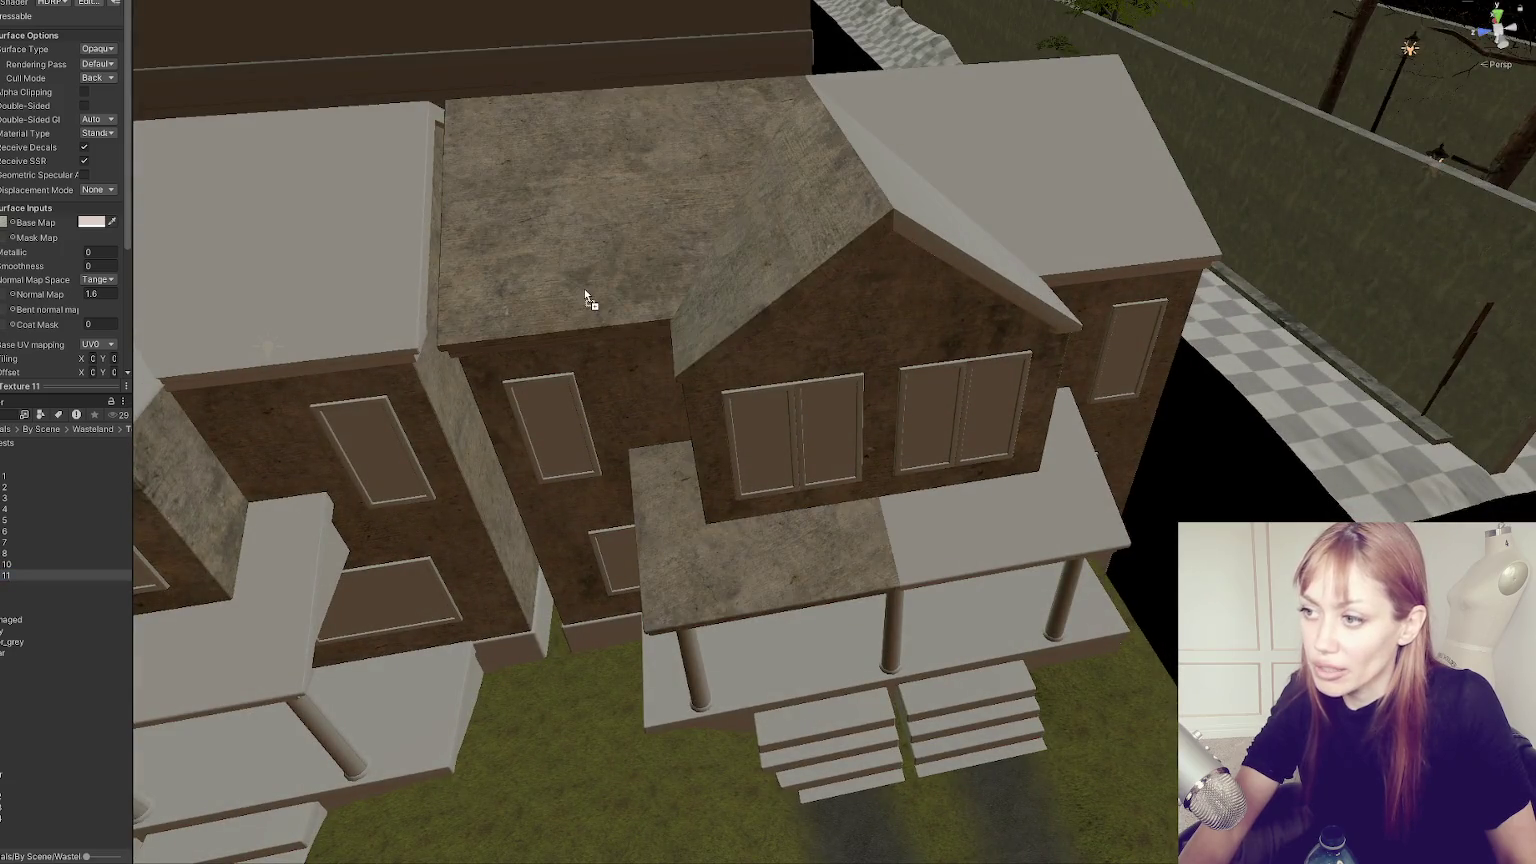
drag(22, 574, 868, 170)
drag(1026, 241, 400, 550)
mouse_move(362, 309)
mouse_down()
mouse_move(659, 484)
mouse_move(641, 393)
mouse_move(260, 583)
mouse_up()
drag(131, 538, 219, 534)
drag(274, 490, 447, 405)
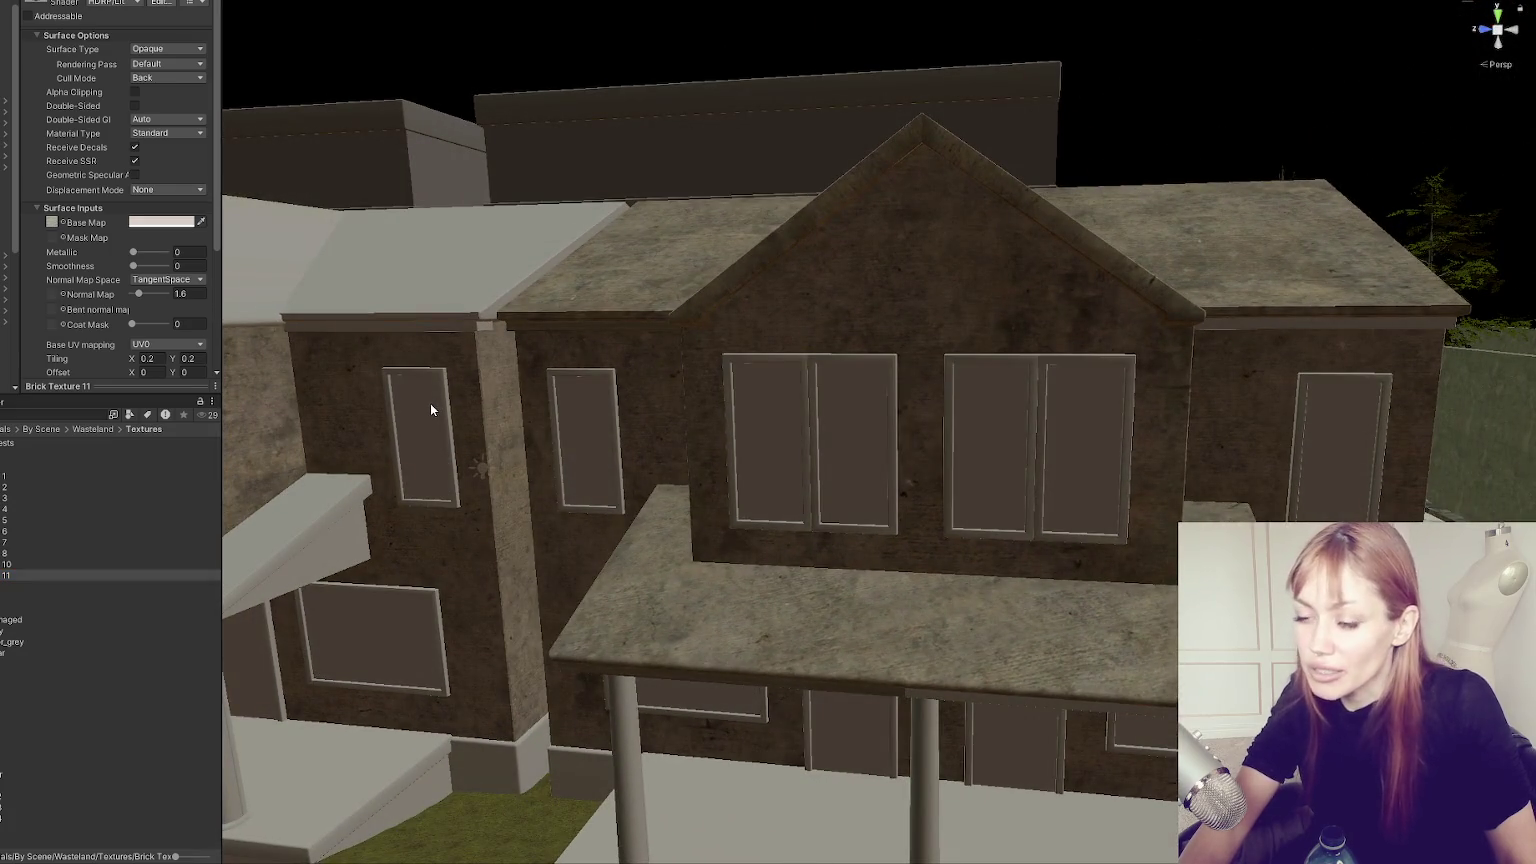
mouse_move(377, 353)
mouse_down()
mouse_move(583, 353)
mouse_move(138, 459)
mouse_up()
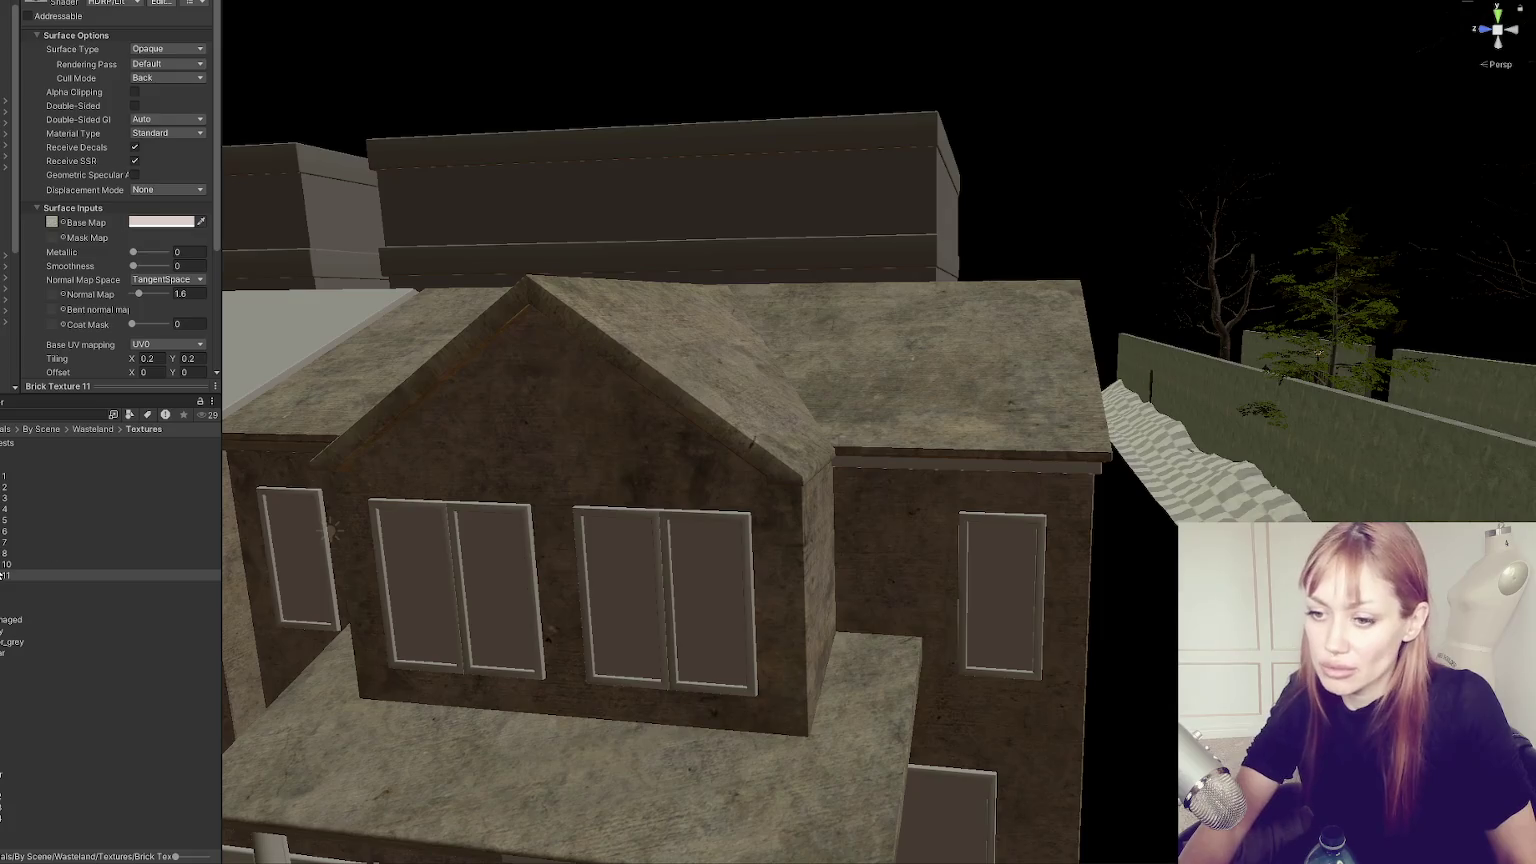
scroll(116, 338, down, 5)
Inspect material 11's name, base map texture and colour, leaving them unchanged.
click(52, 48)
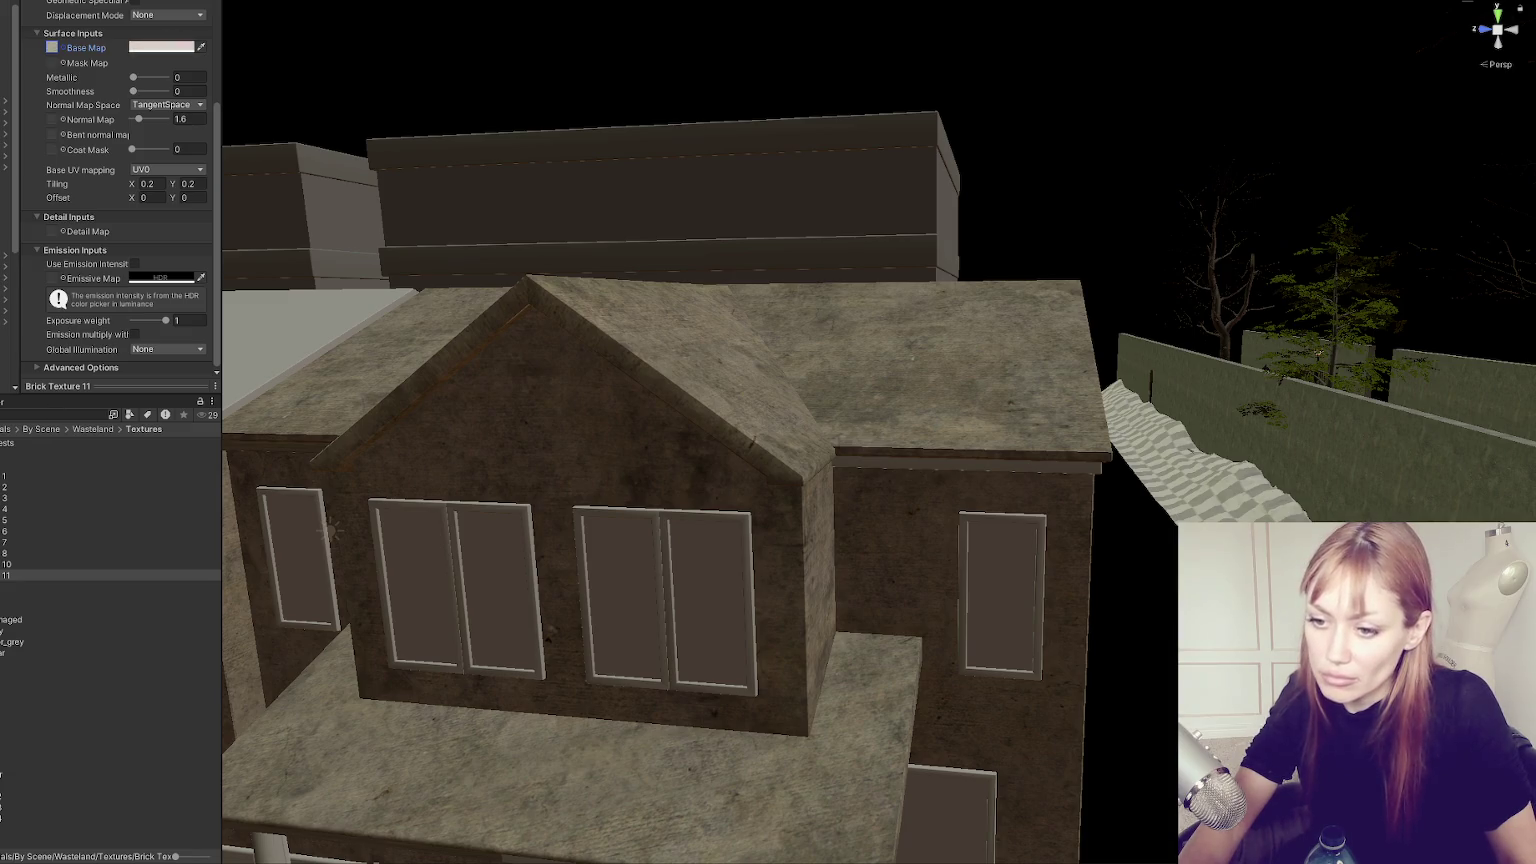
click(6, 575)
key(Return)
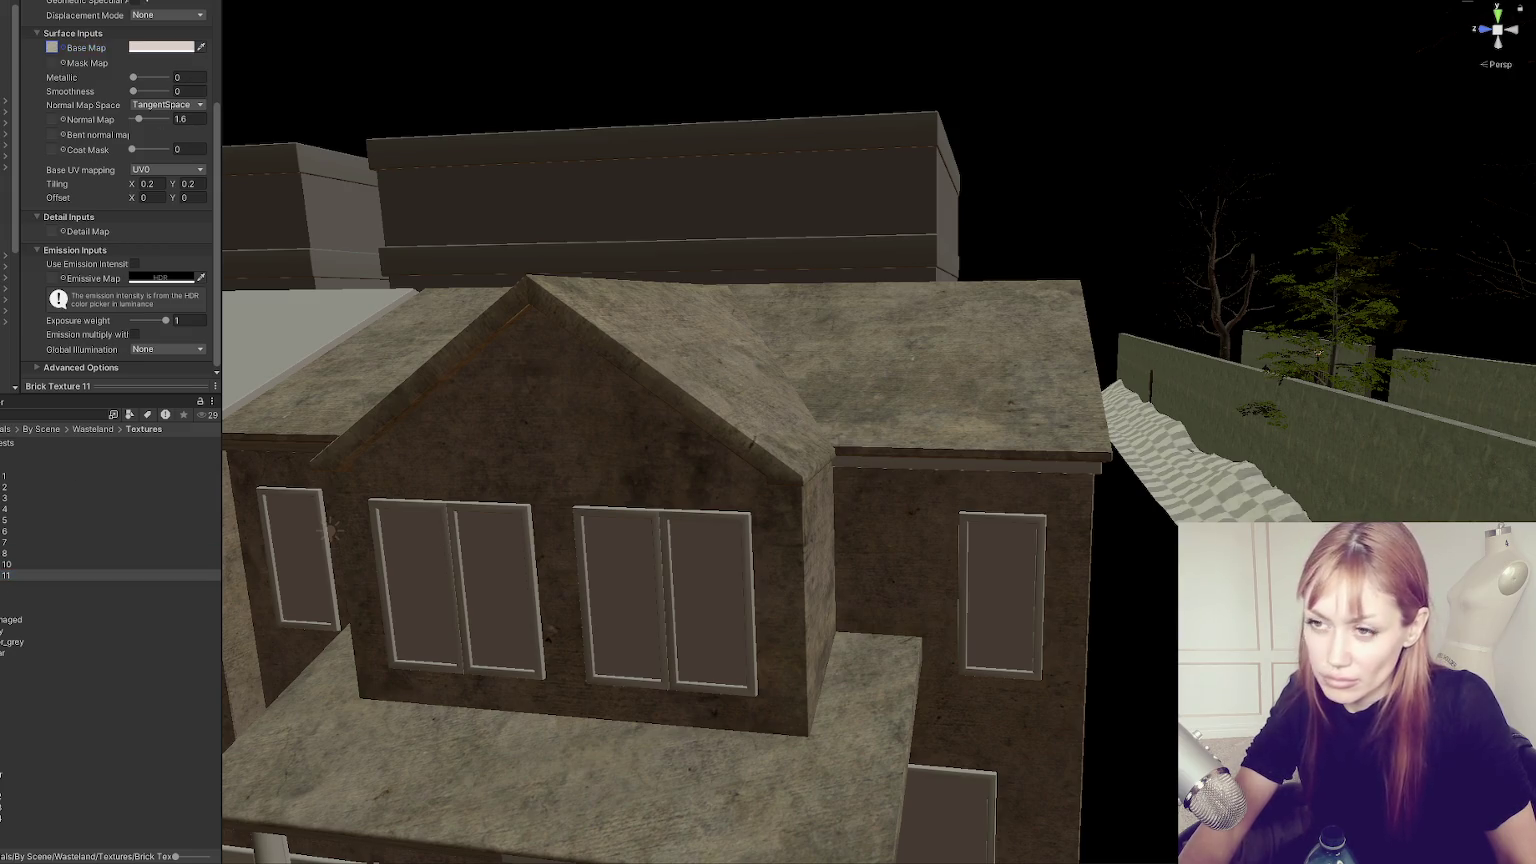
click(166, 44)
key(Escape)
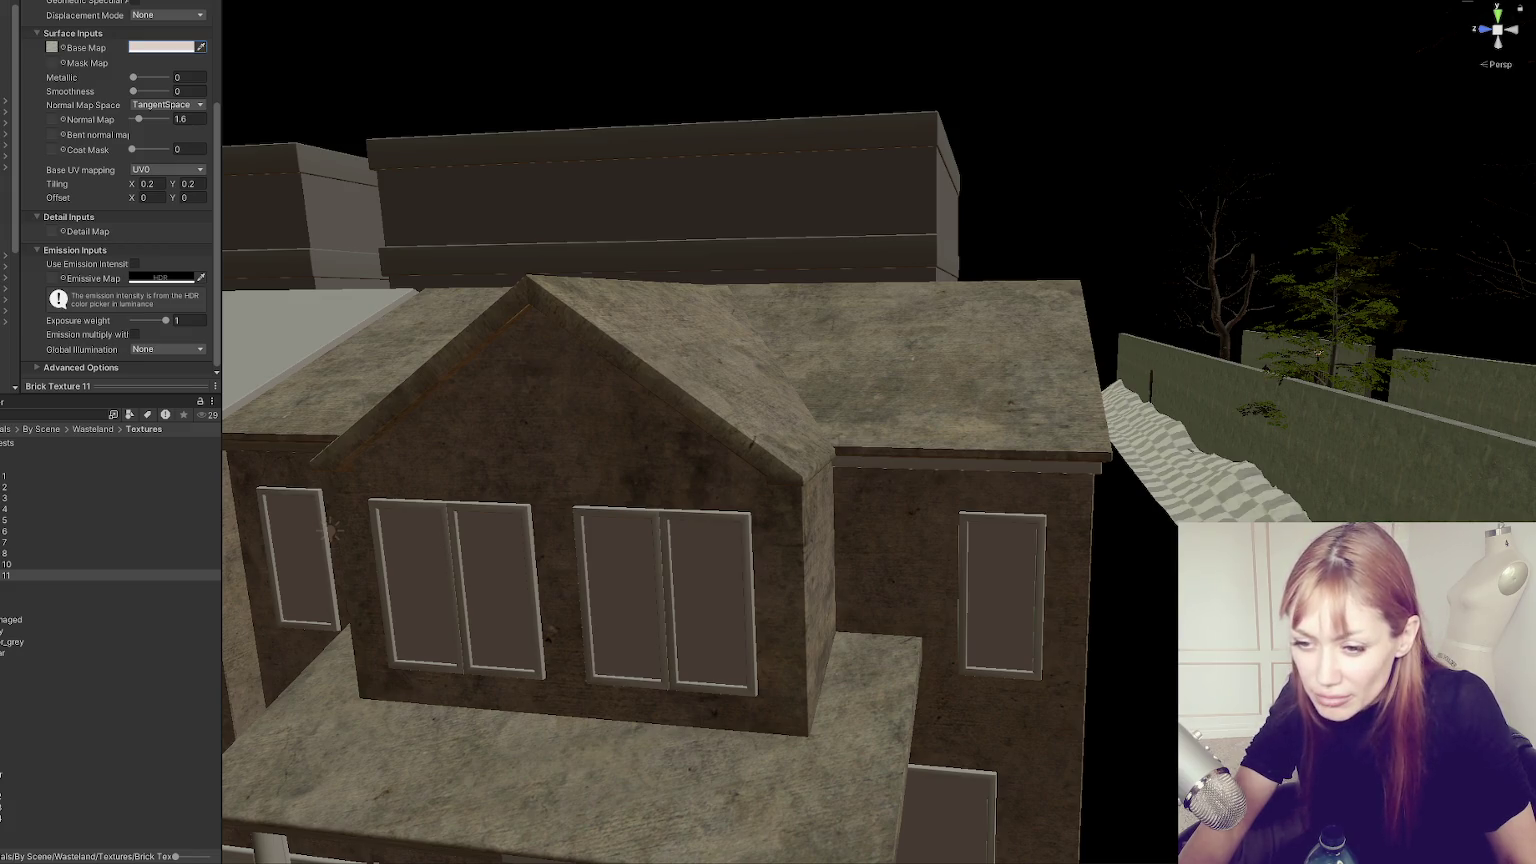
Set a rusty, then a stone texture as the roof material's Base Map and apply it to the neighbouring roof.
drag(10, 674, 52, 47)
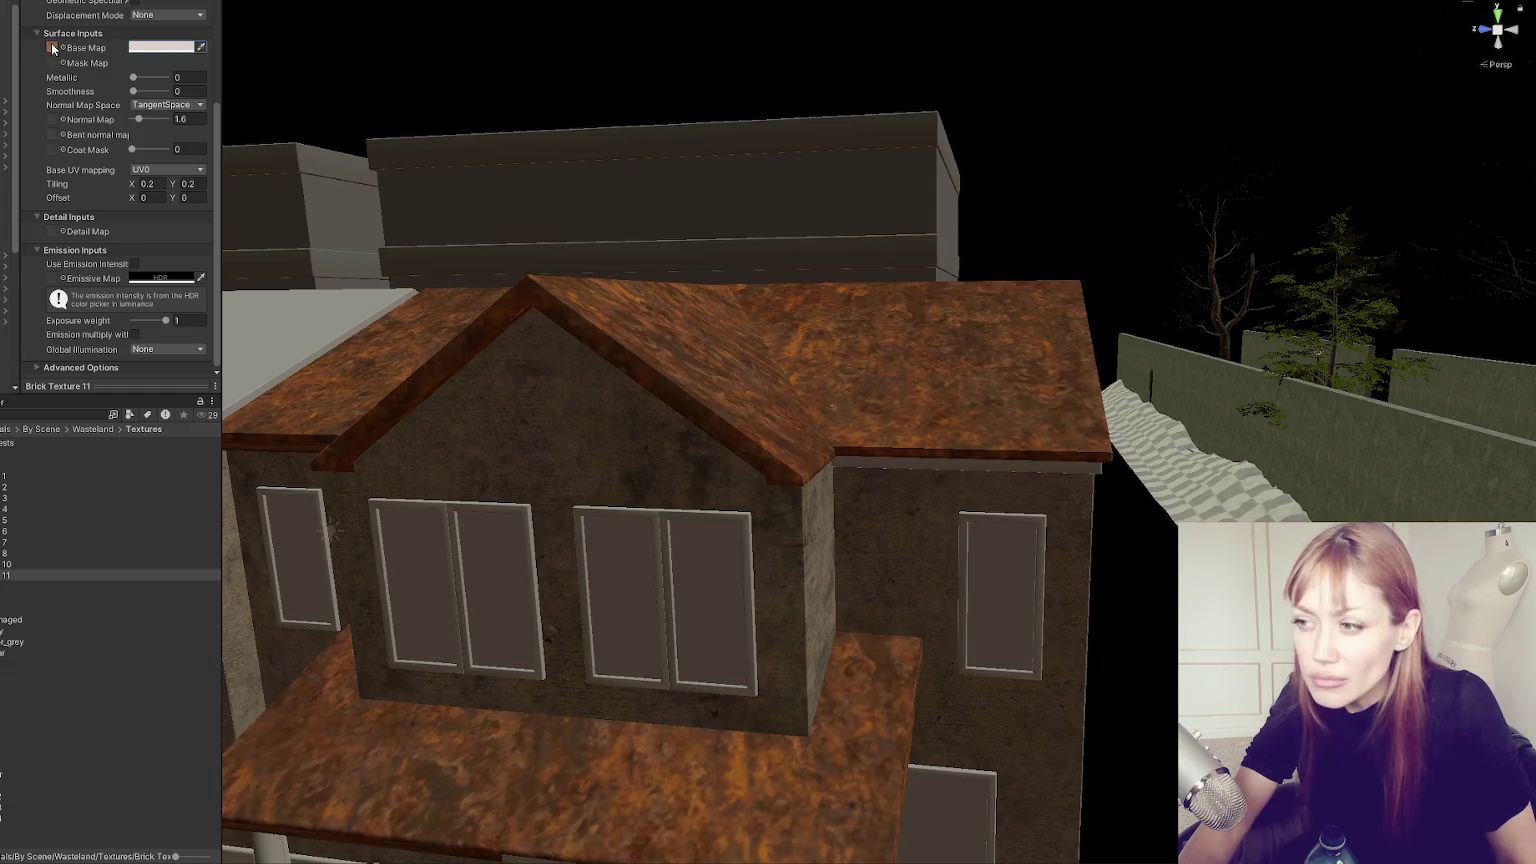
scroll(700, 450, down, 3)
scroll(698, 516, up, 3)
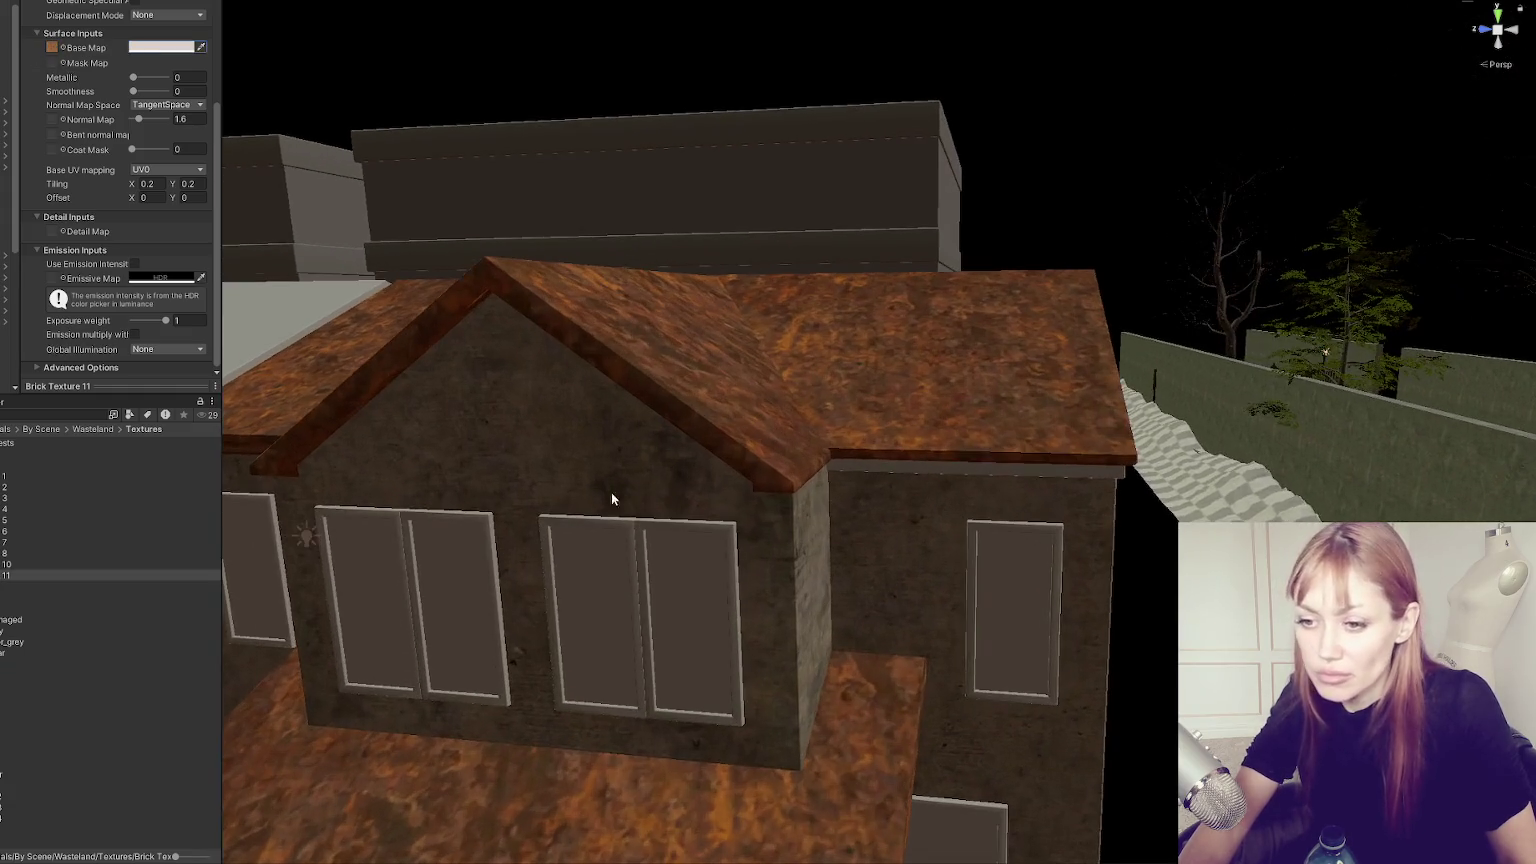
drag(10, 652, 52, 47)
scroll(1108, 675, down, 3)
scroll(1108, 600, down, 3)
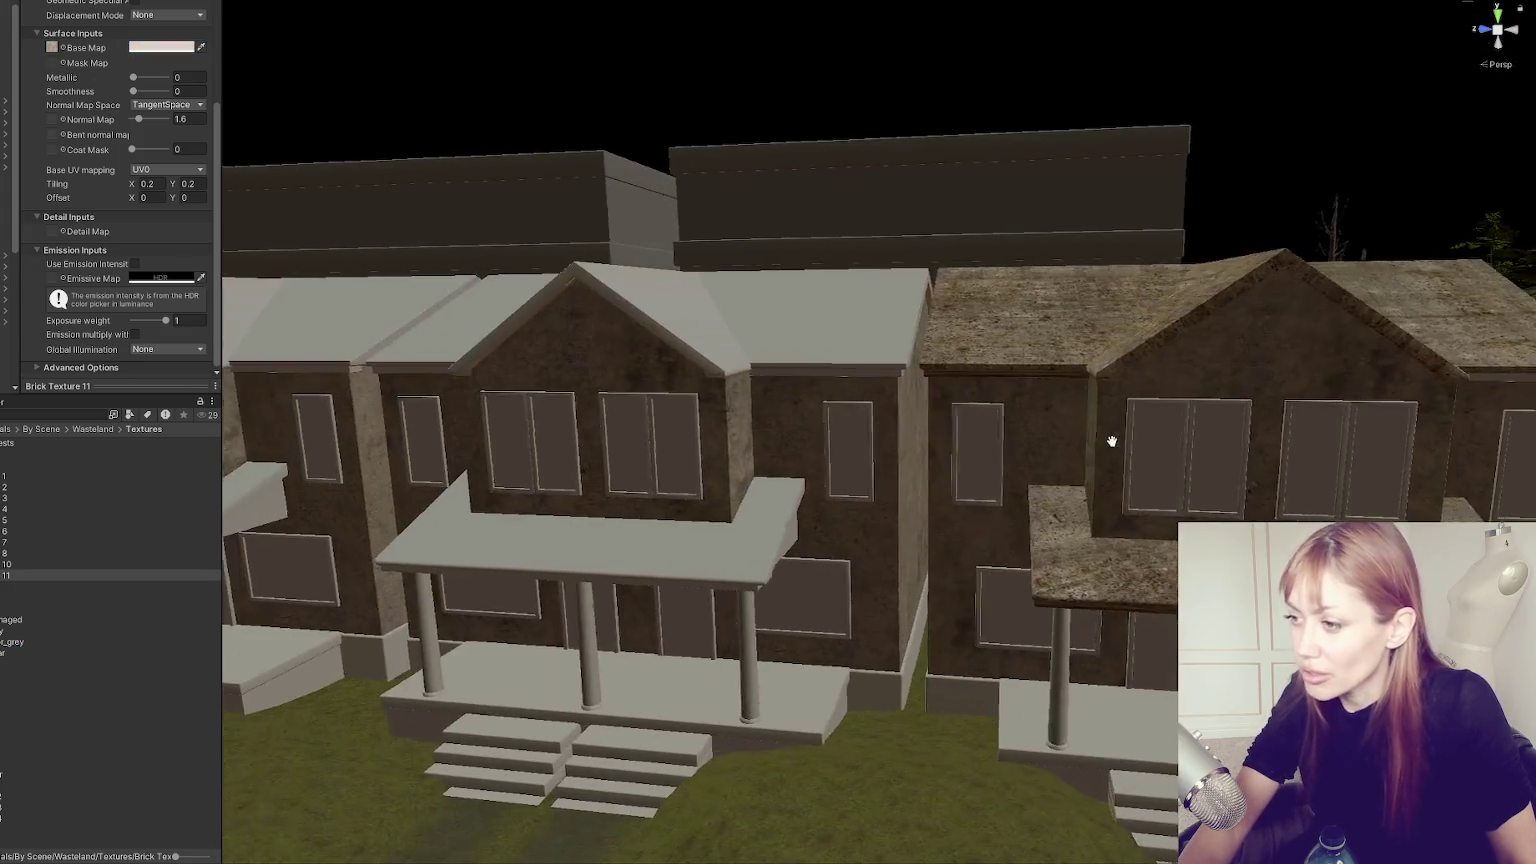
mouse_move(30, 520)
mouse_down()
mouse_move(140, 505)
mouse_move(647, 305)
mouse_up()
click(647, 310)
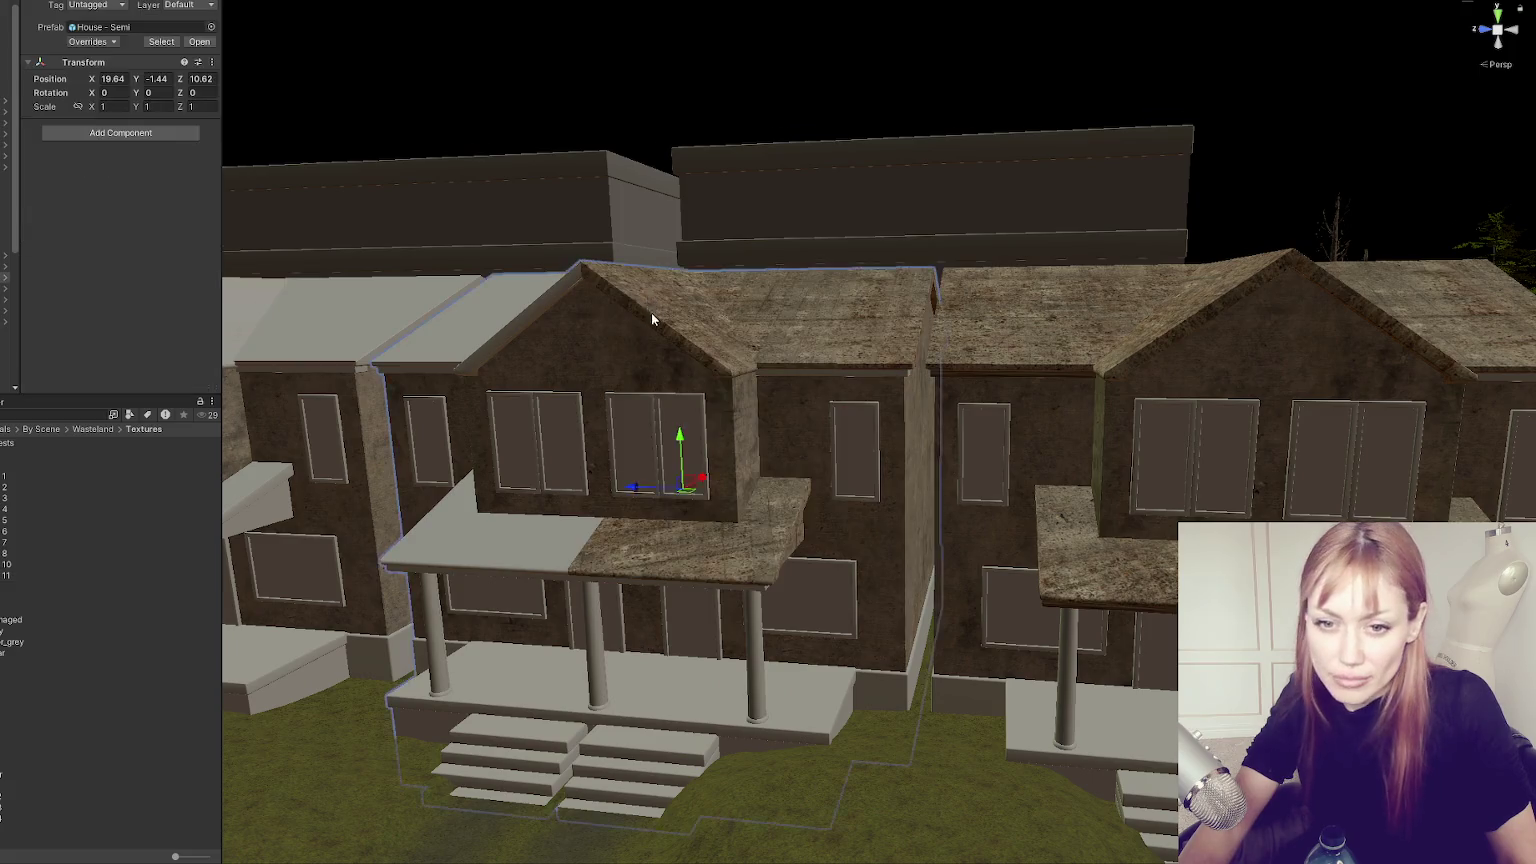
Apply the stone roof material to the roofs of the houses on the left.
scroll(700, 330, up, 5)
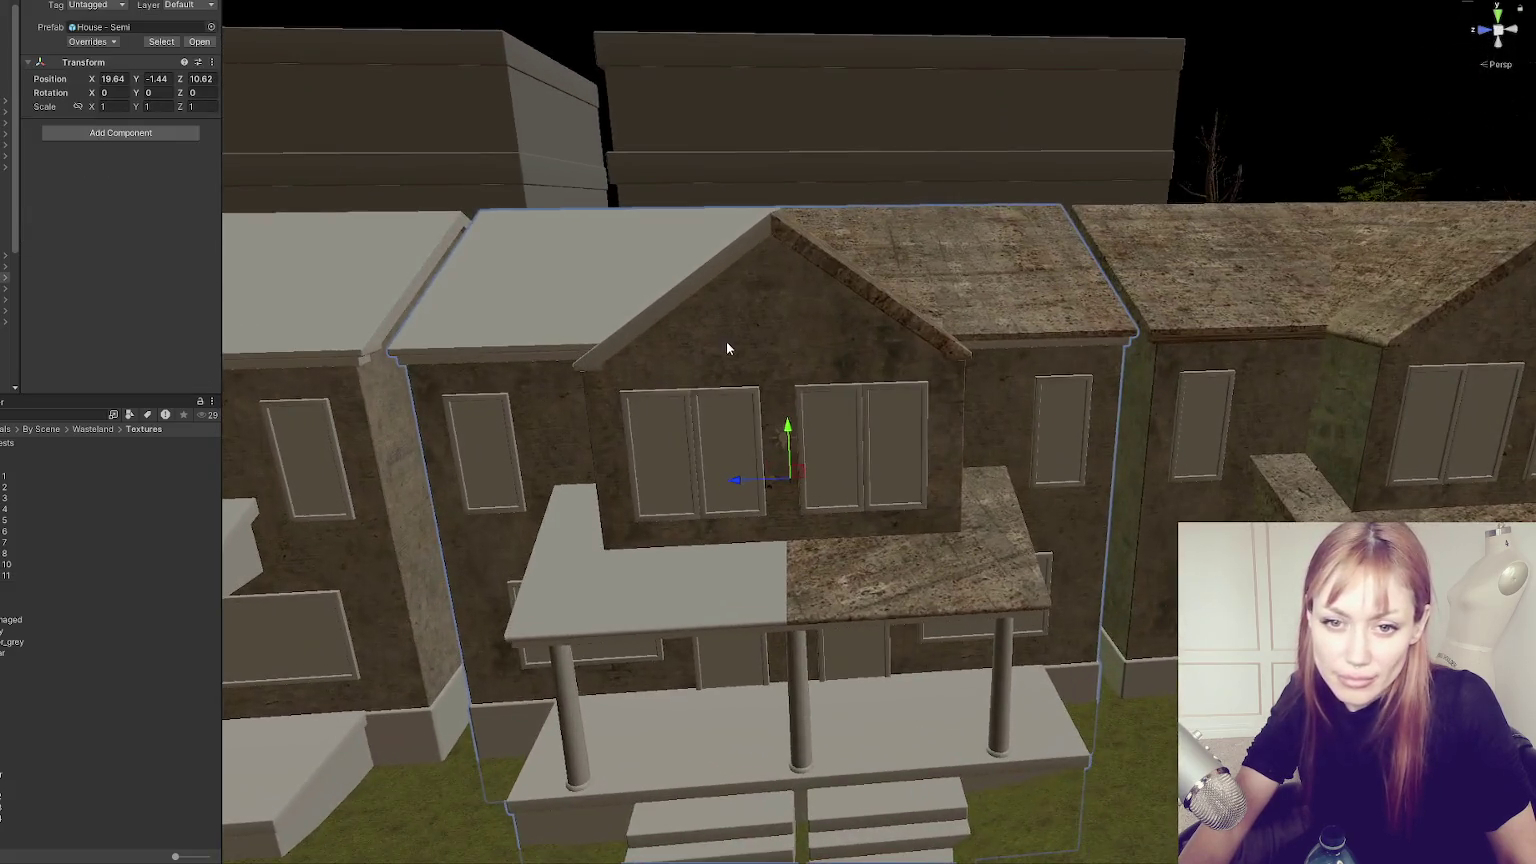
drag(727, 347, 267, 391)
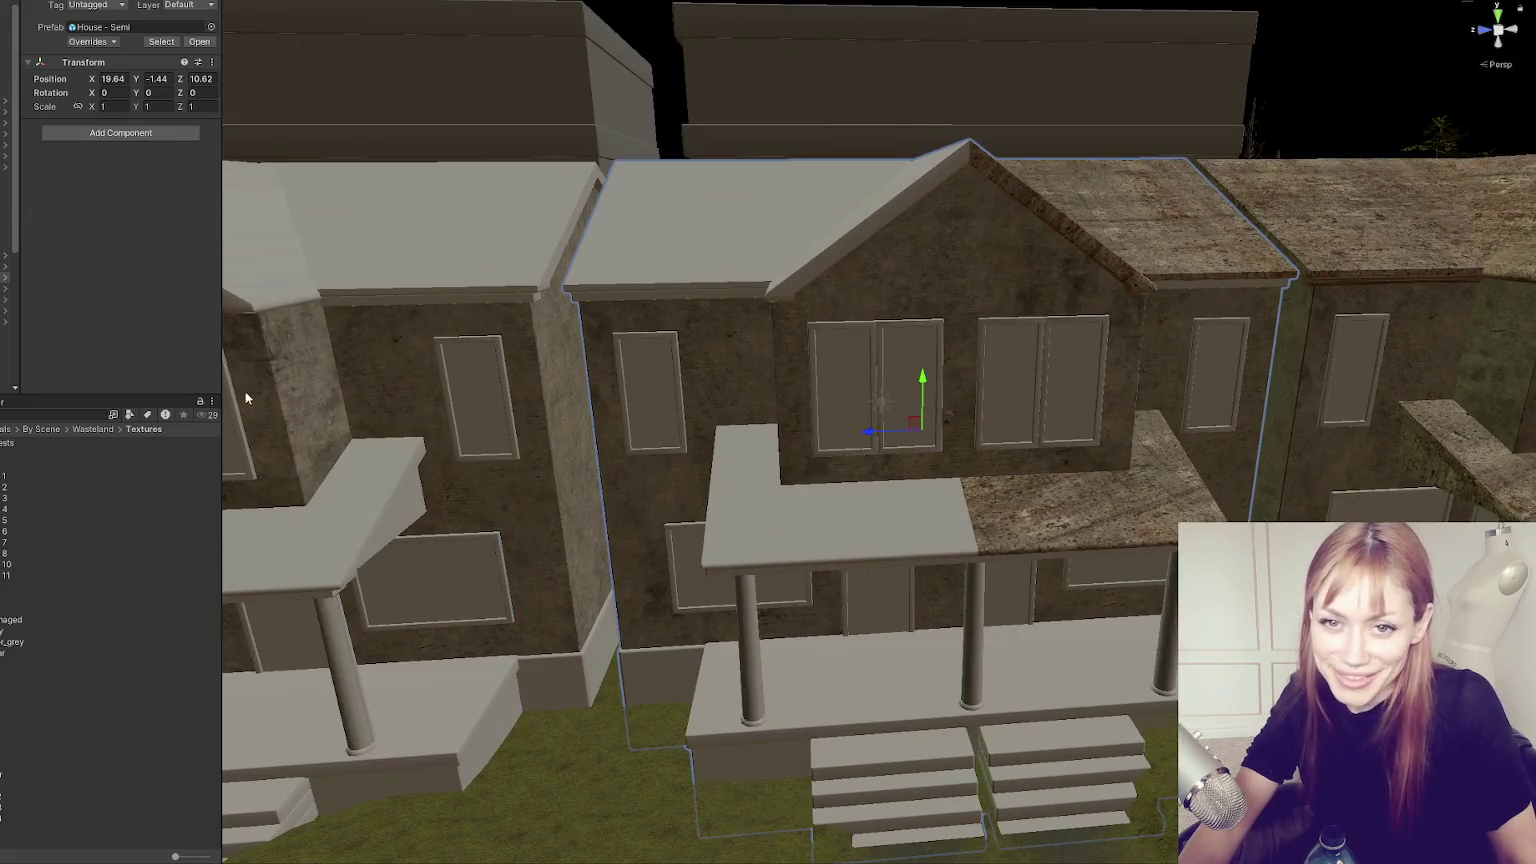
drag(10, 575, 616, 280)
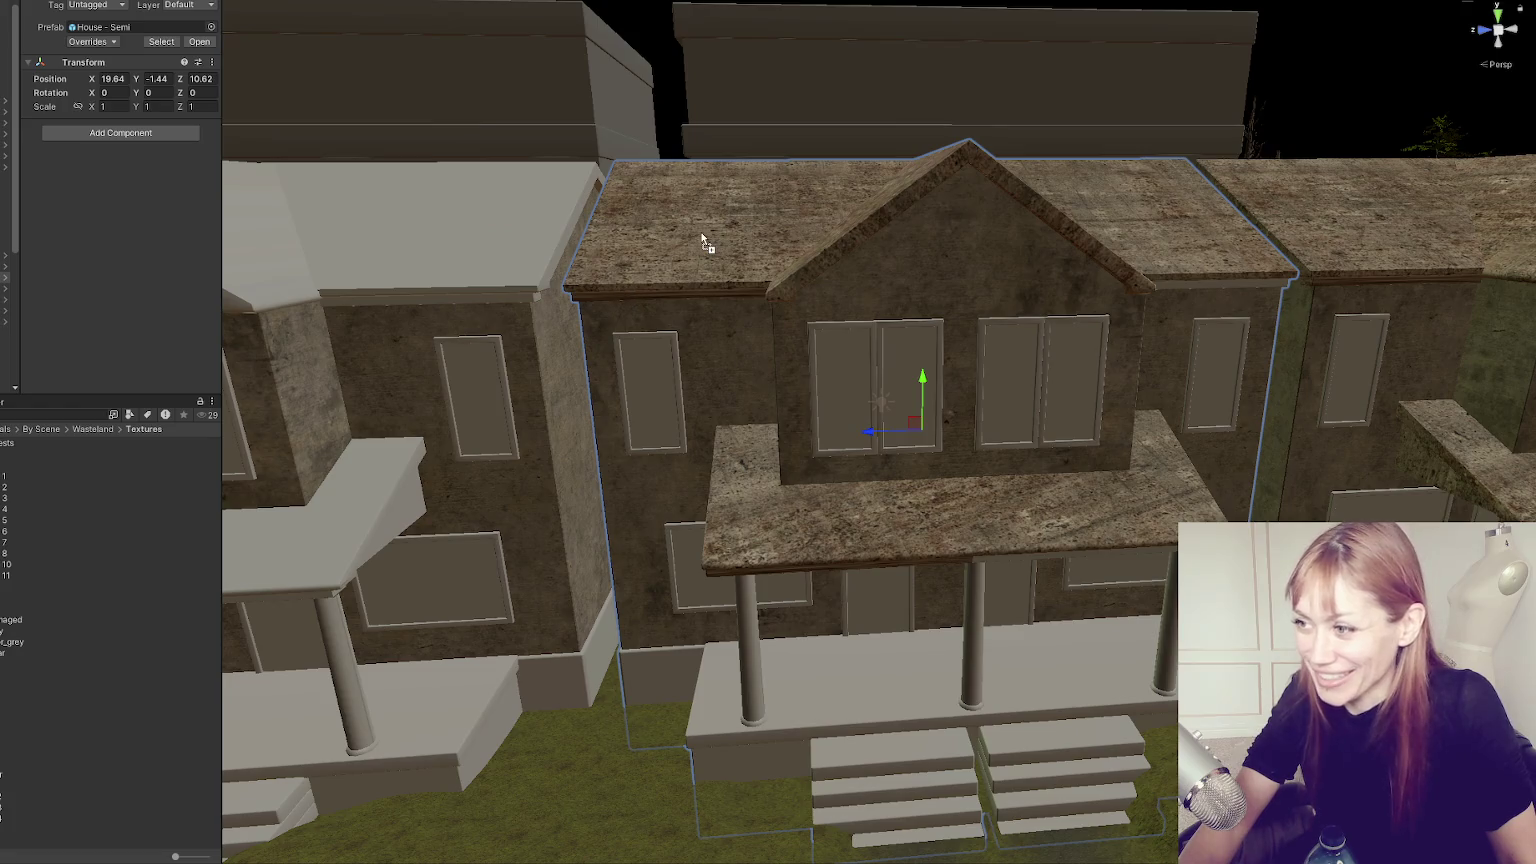
drag(703, 243, 703, 243)
click(84, 576)
mouse_move(84, 576)
mouse_down()
mouse_move(449, 200)
mouse_move(655, 270)
mouse_move(299, 487)
mouse_up()
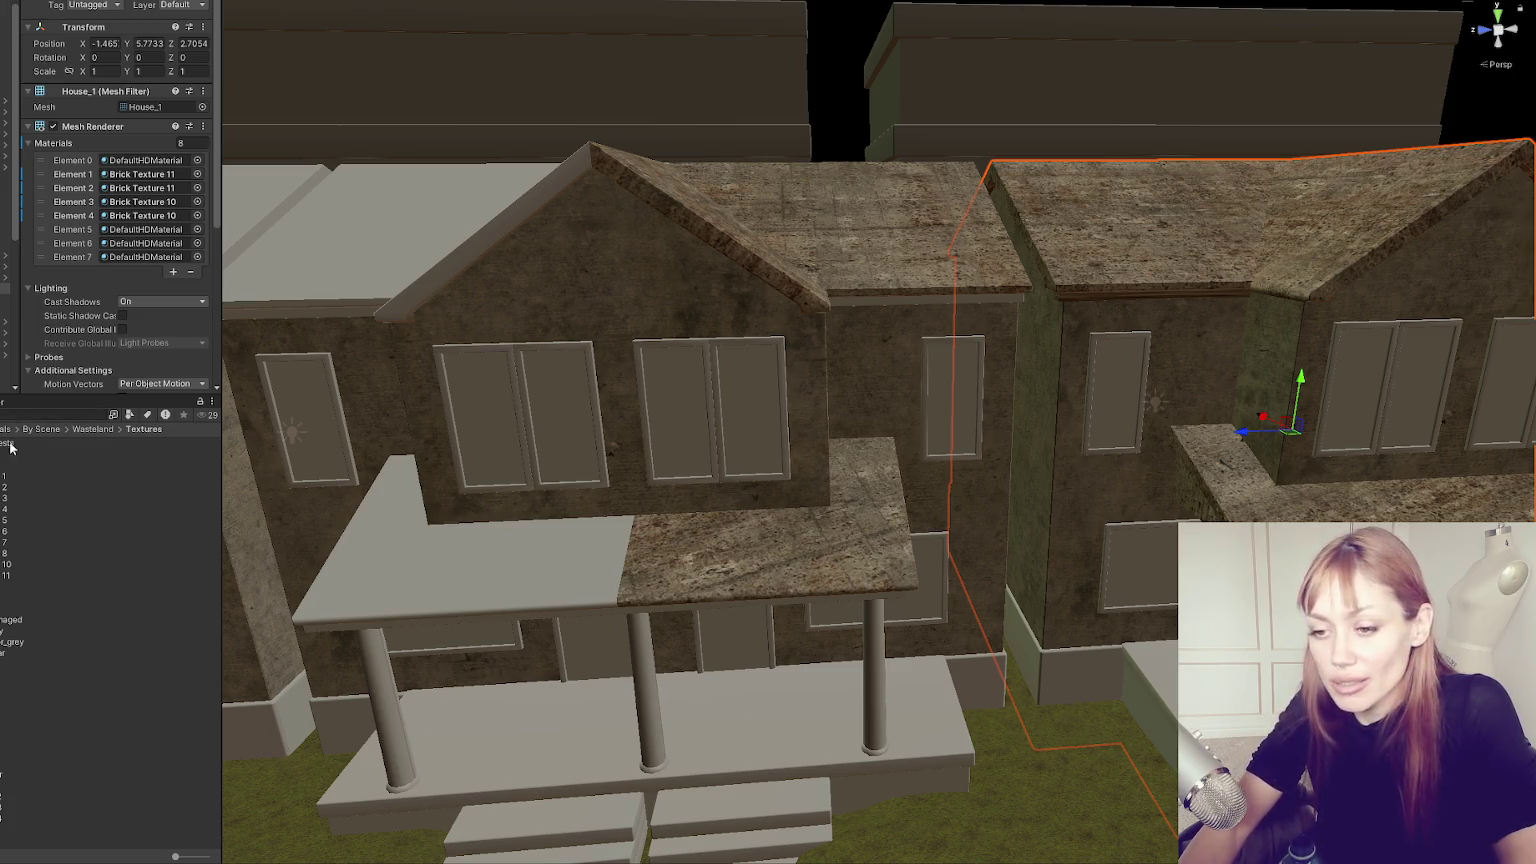
Texture the next houses' main, gable, porch and right-house middle roofs with the roof material.
drag(2, 585, 401, 252)
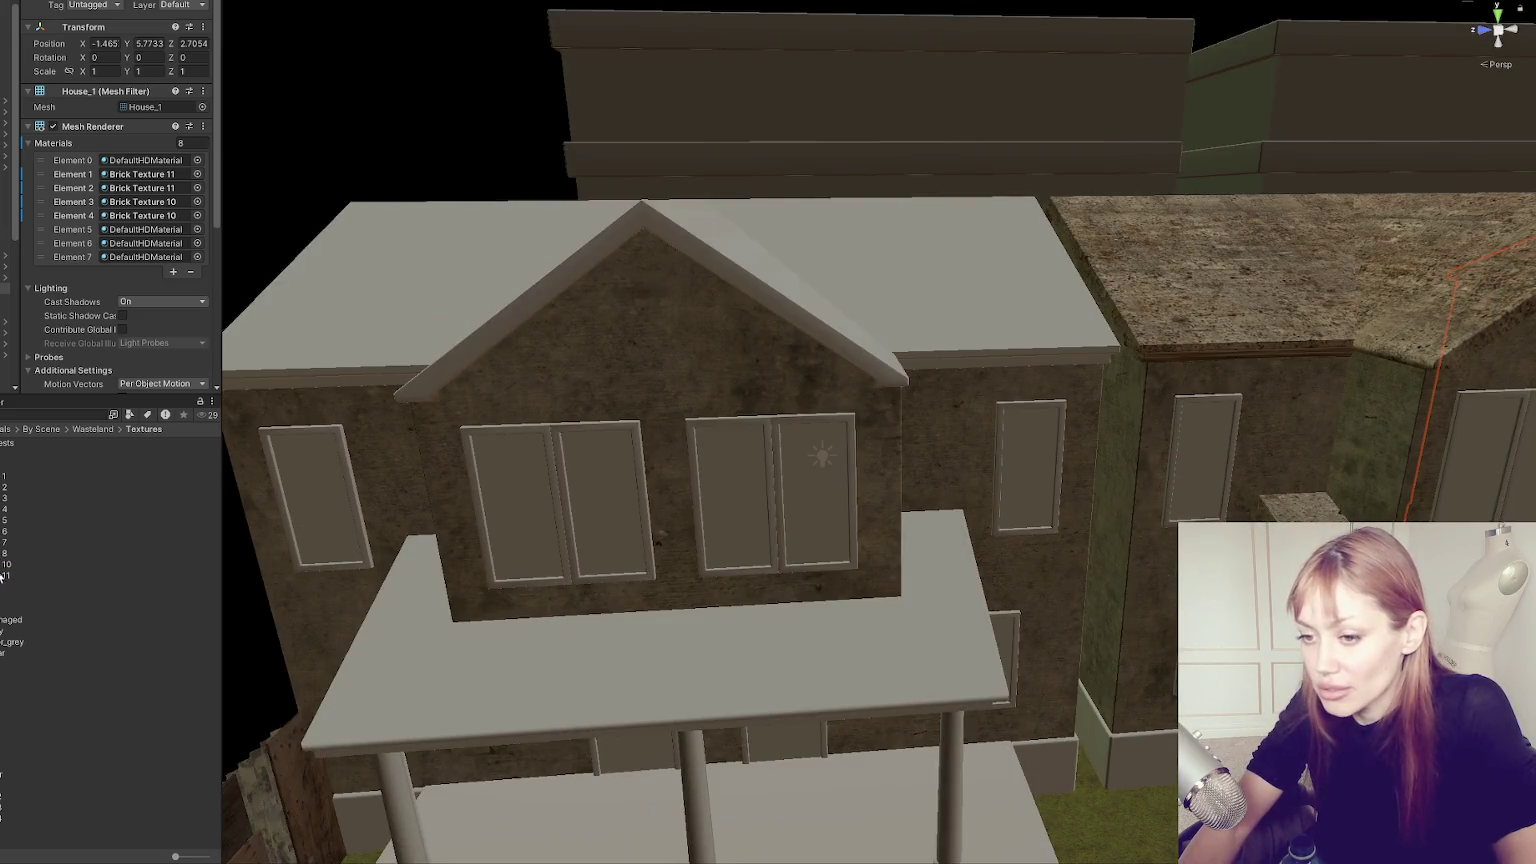
drag(2, 576, 378, 312)
drag(19, 575, 778, 230)
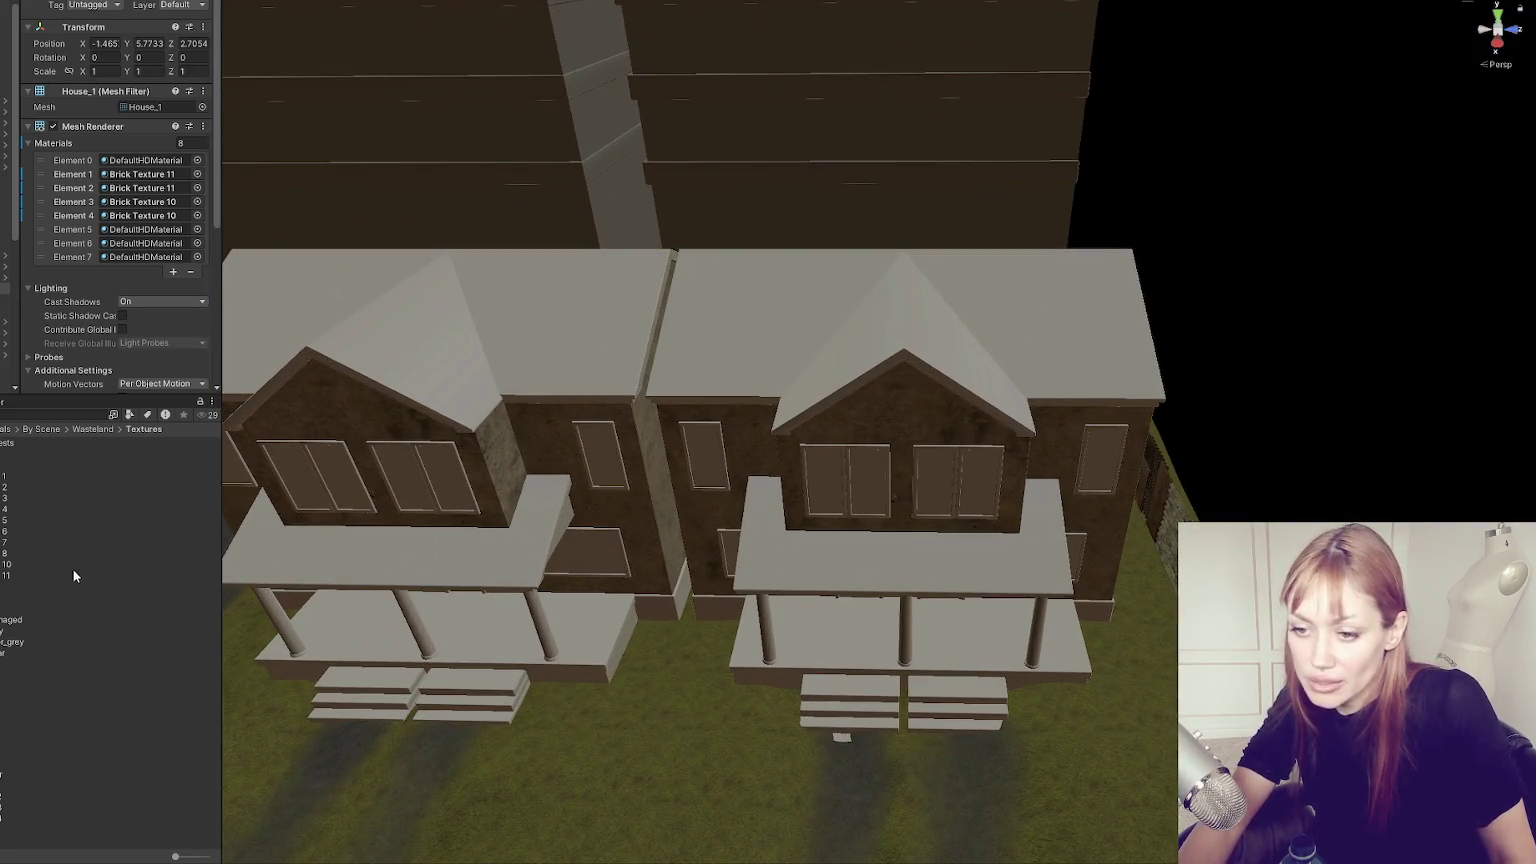
mouse_move(8, 577)
mouse_down()
mouse_move(250, 470)
mouse_move(790, 320)
mouse_move(1010, 330)
mouse_up()
drag(3, 578, 806, 302)
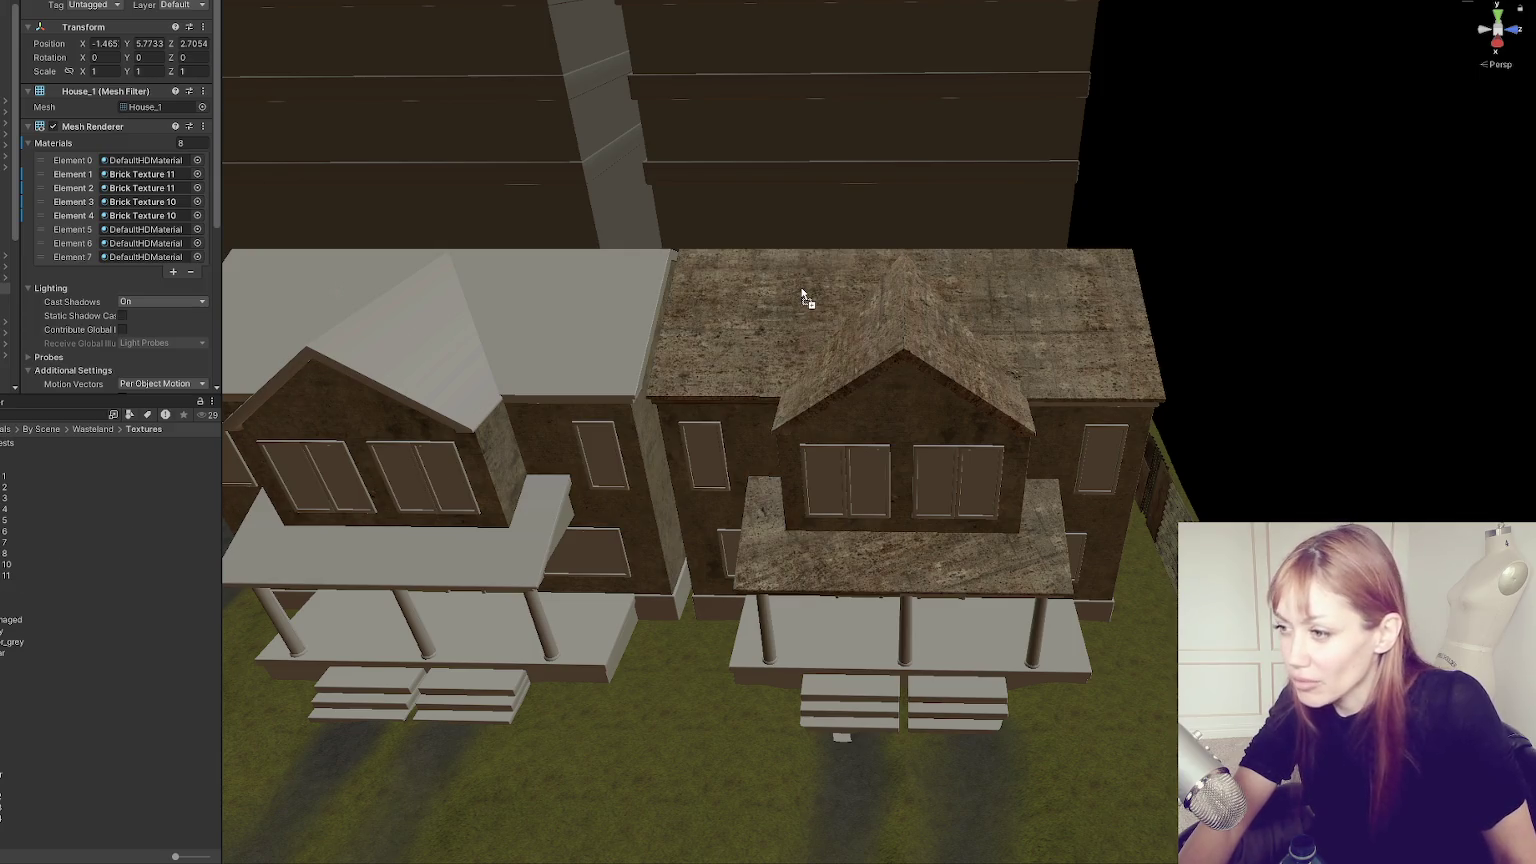
click(806, 302)
scroll(806, 302, down, 2)
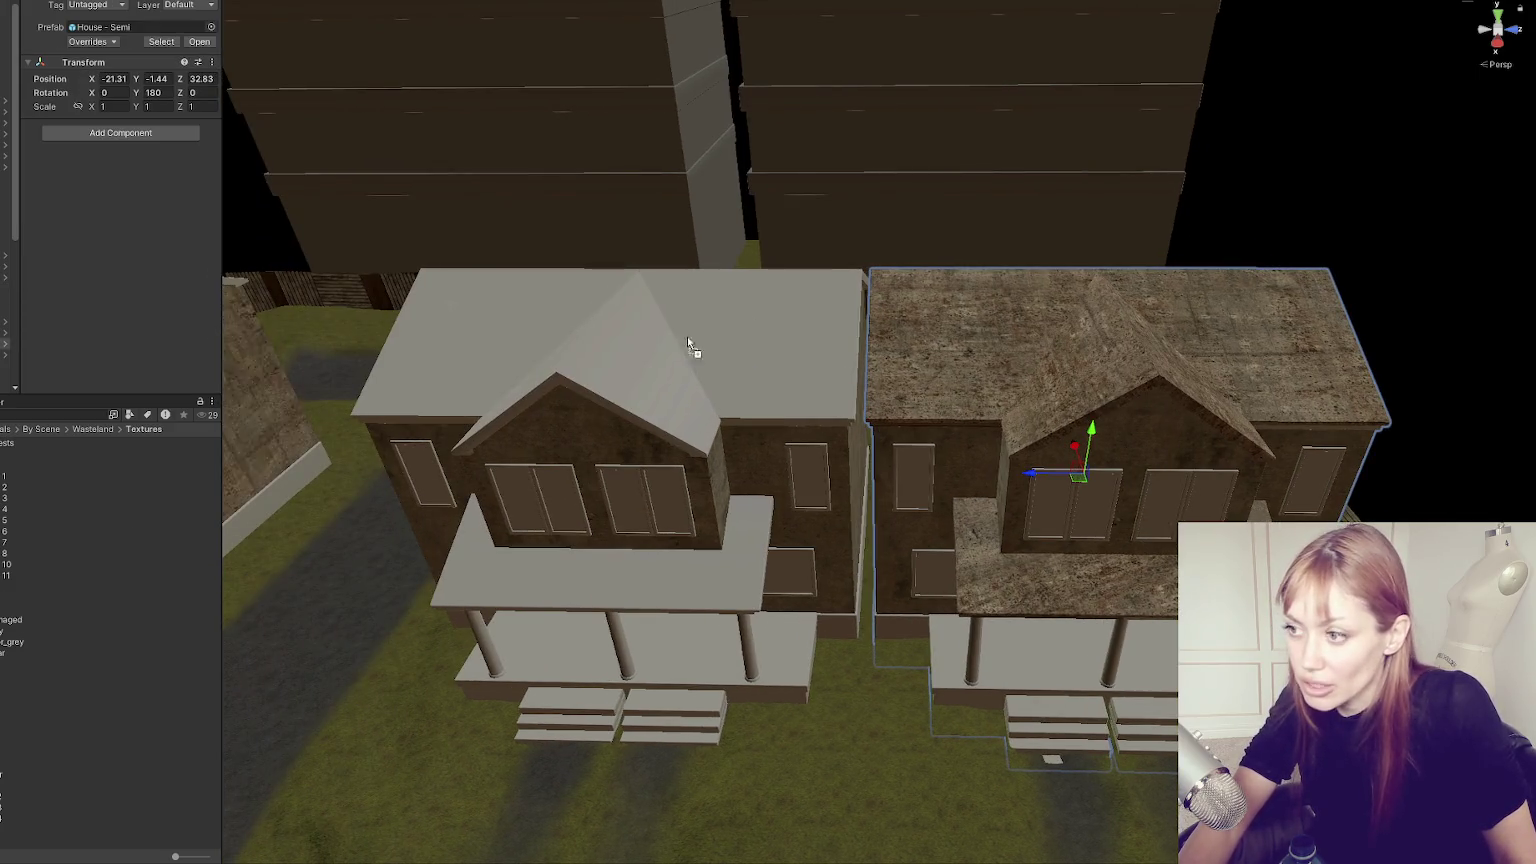
Cover the left house's remaining white roof sections and porch roof with the roof material.
drag(688, 343, 690, 345)
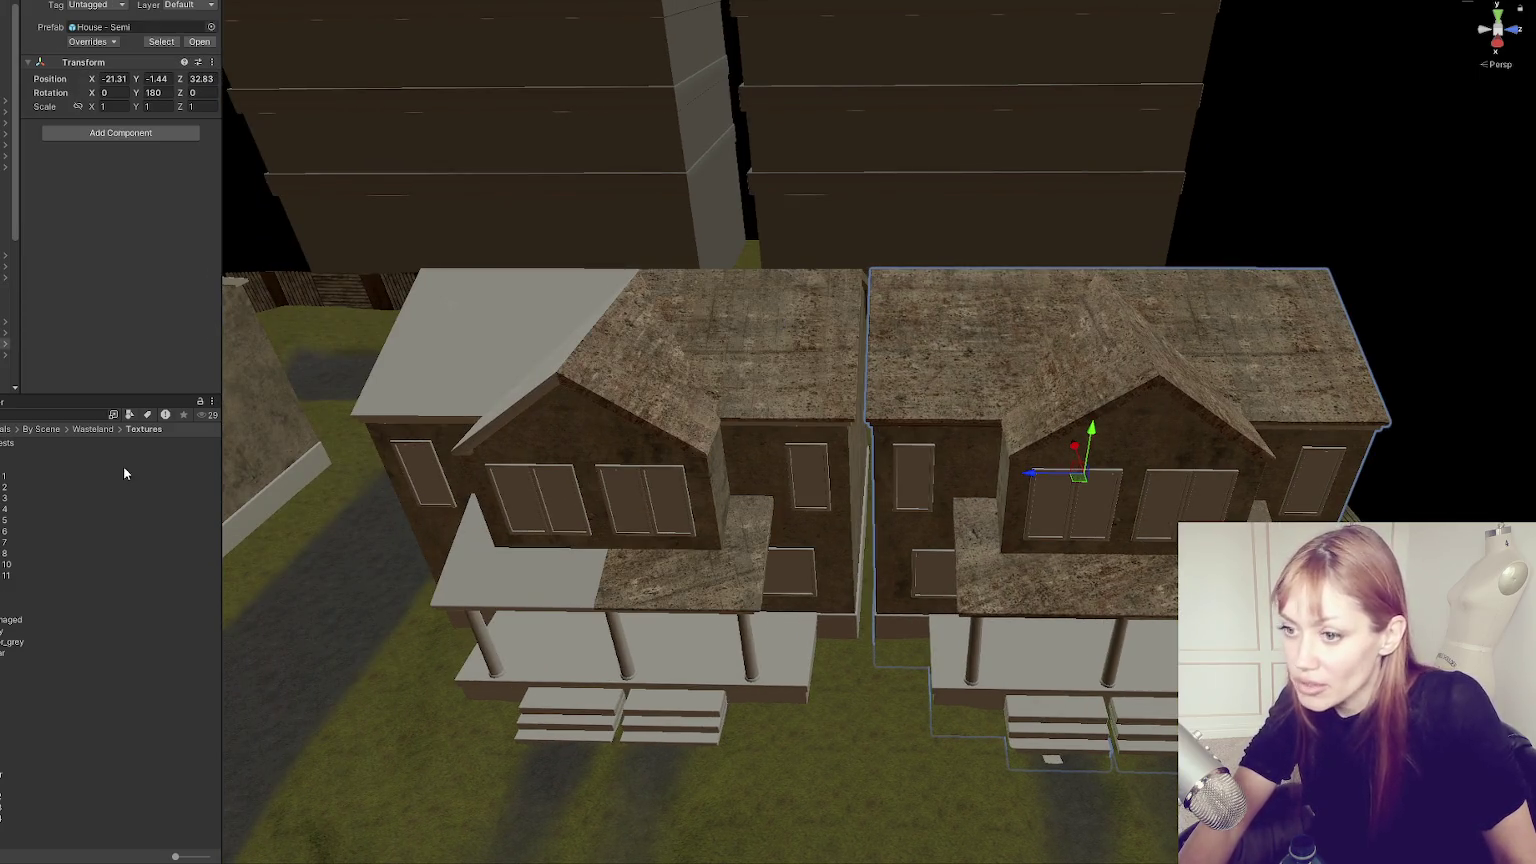
drag(4, 578, 506, 356)
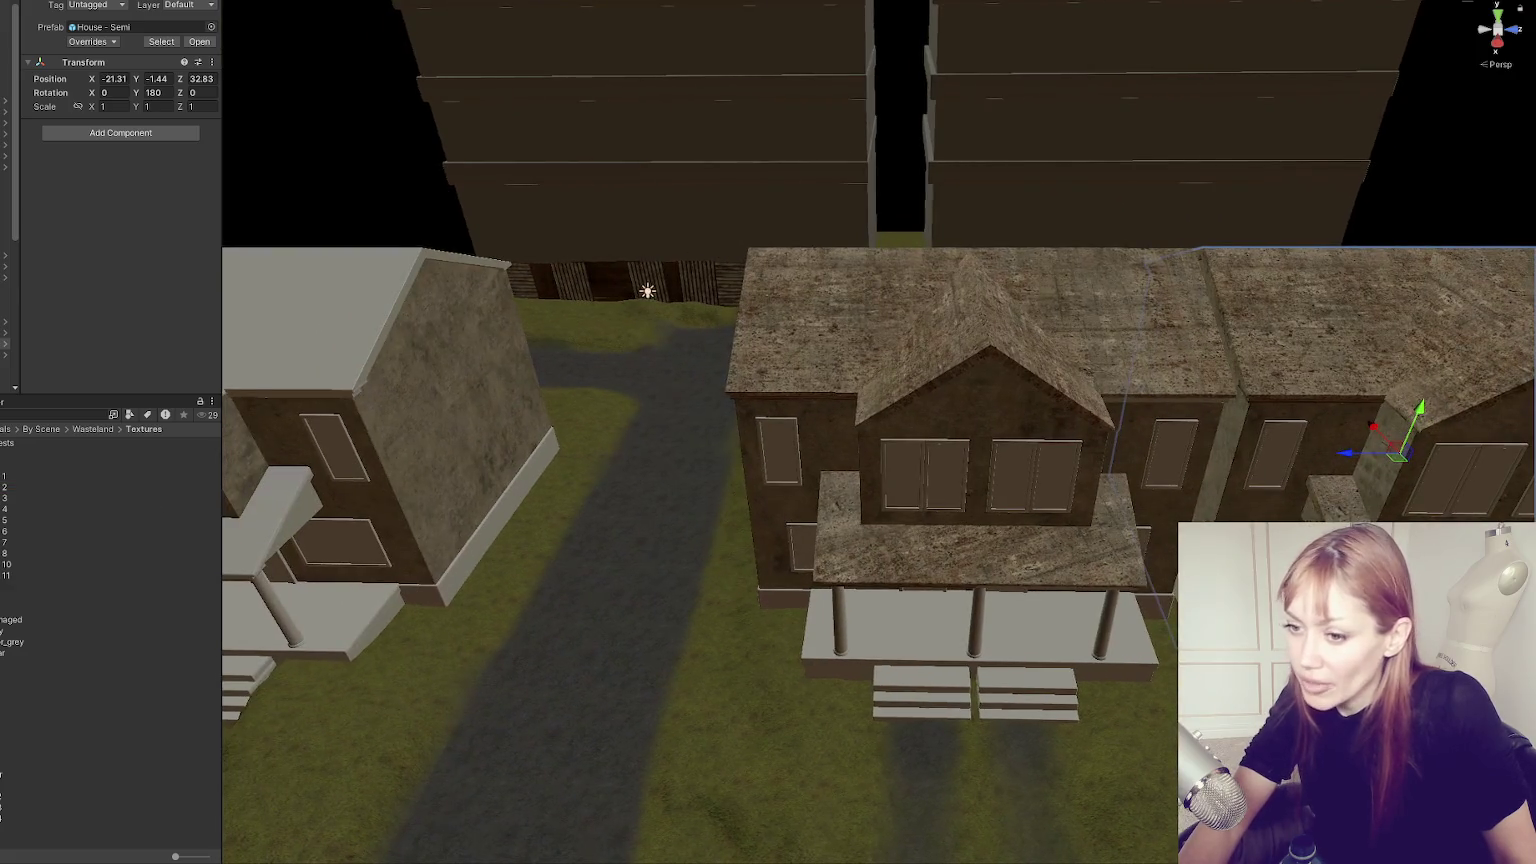
drag(4, 578, 288, 357)
click(288, 357)
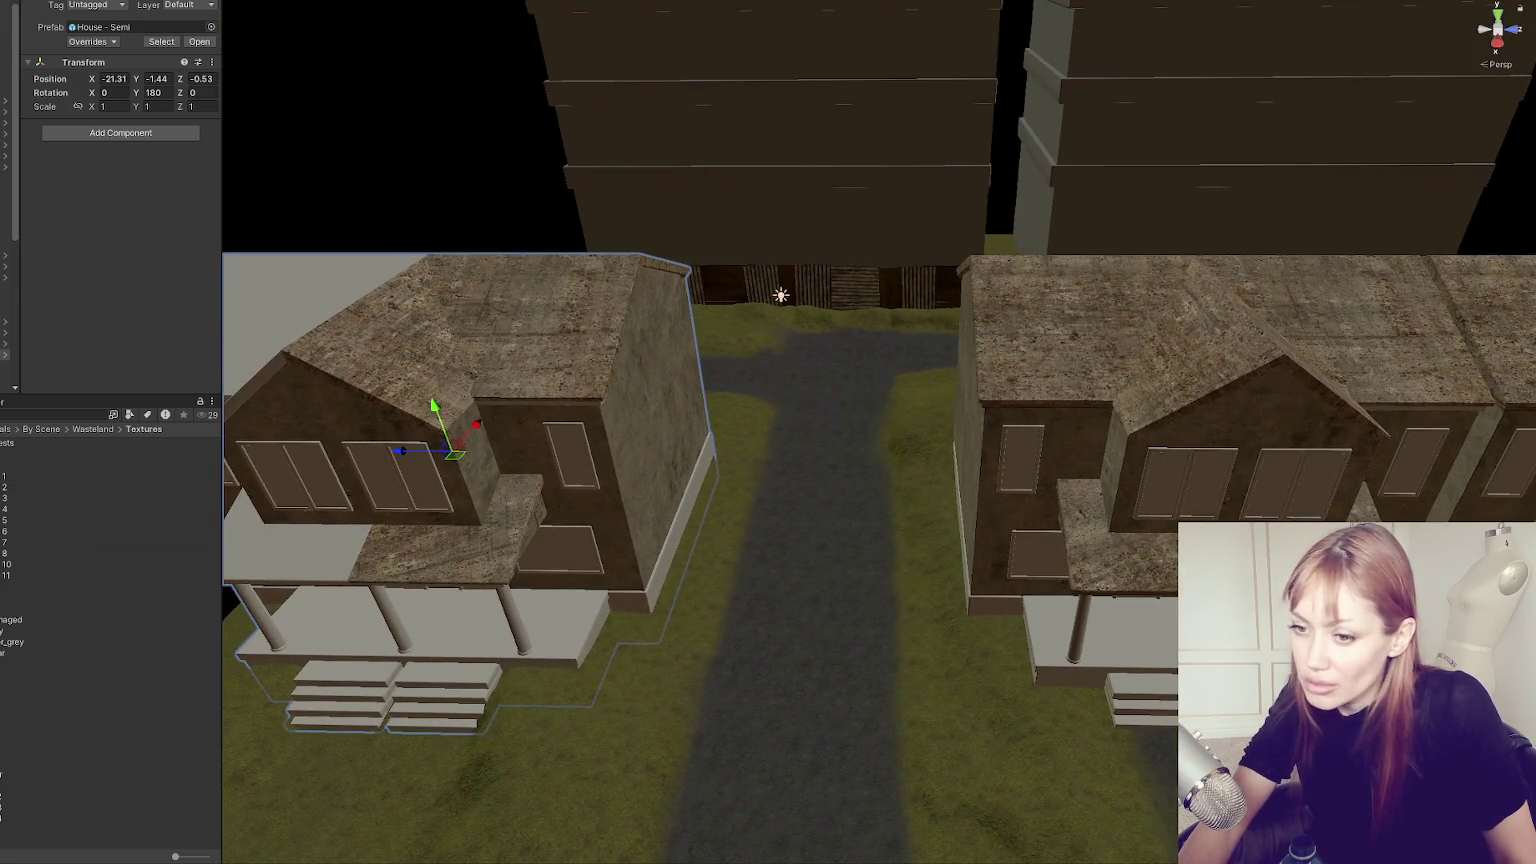
key(f)
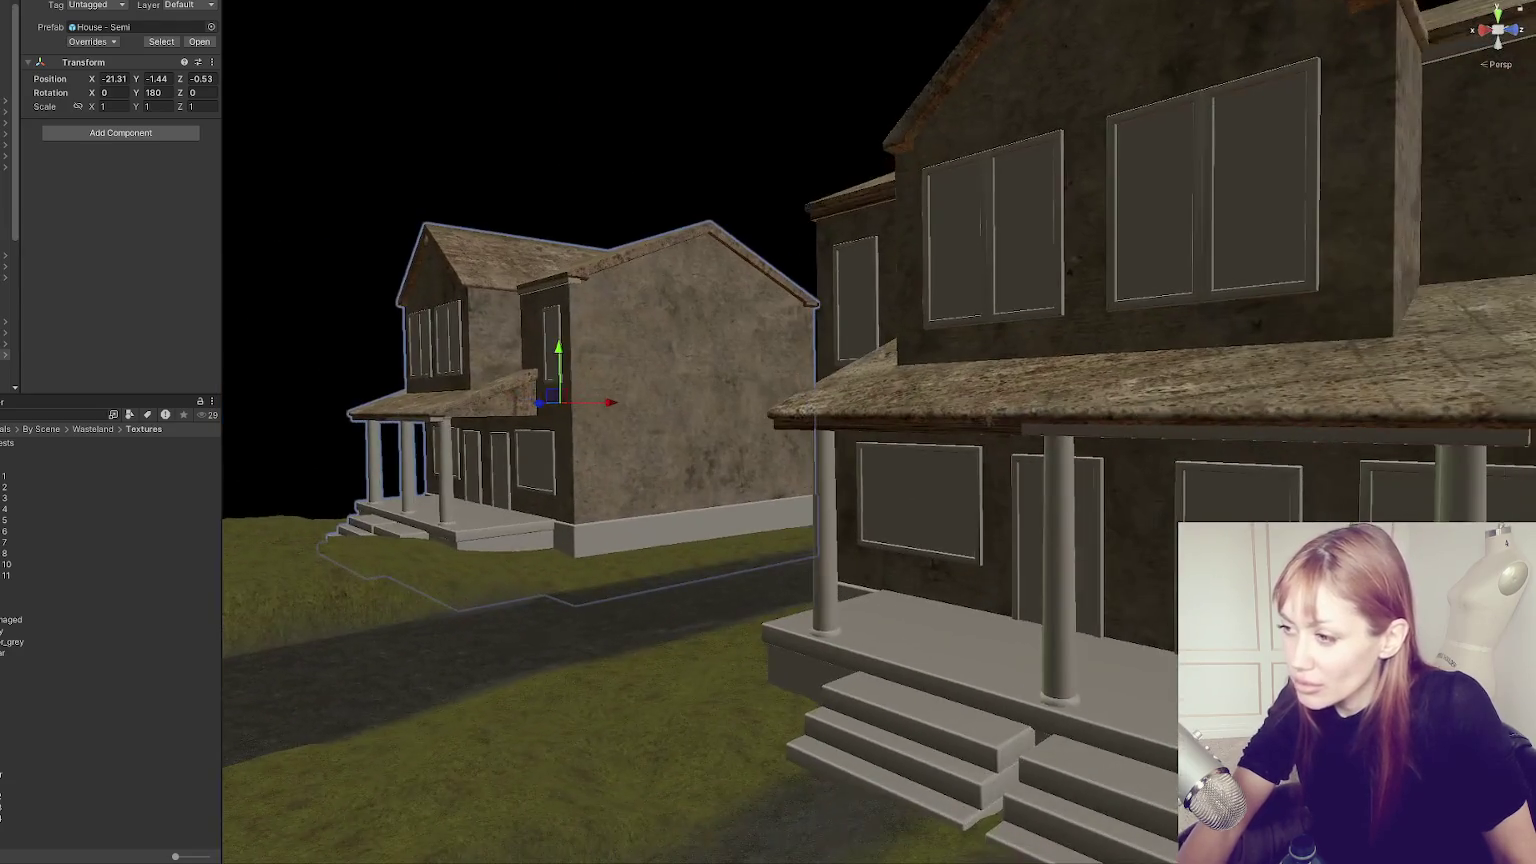
mouse_move(682, 718)
mouse_down()
mouse_move(640, 700)
mouse_move(682, 718)
mouse_up()
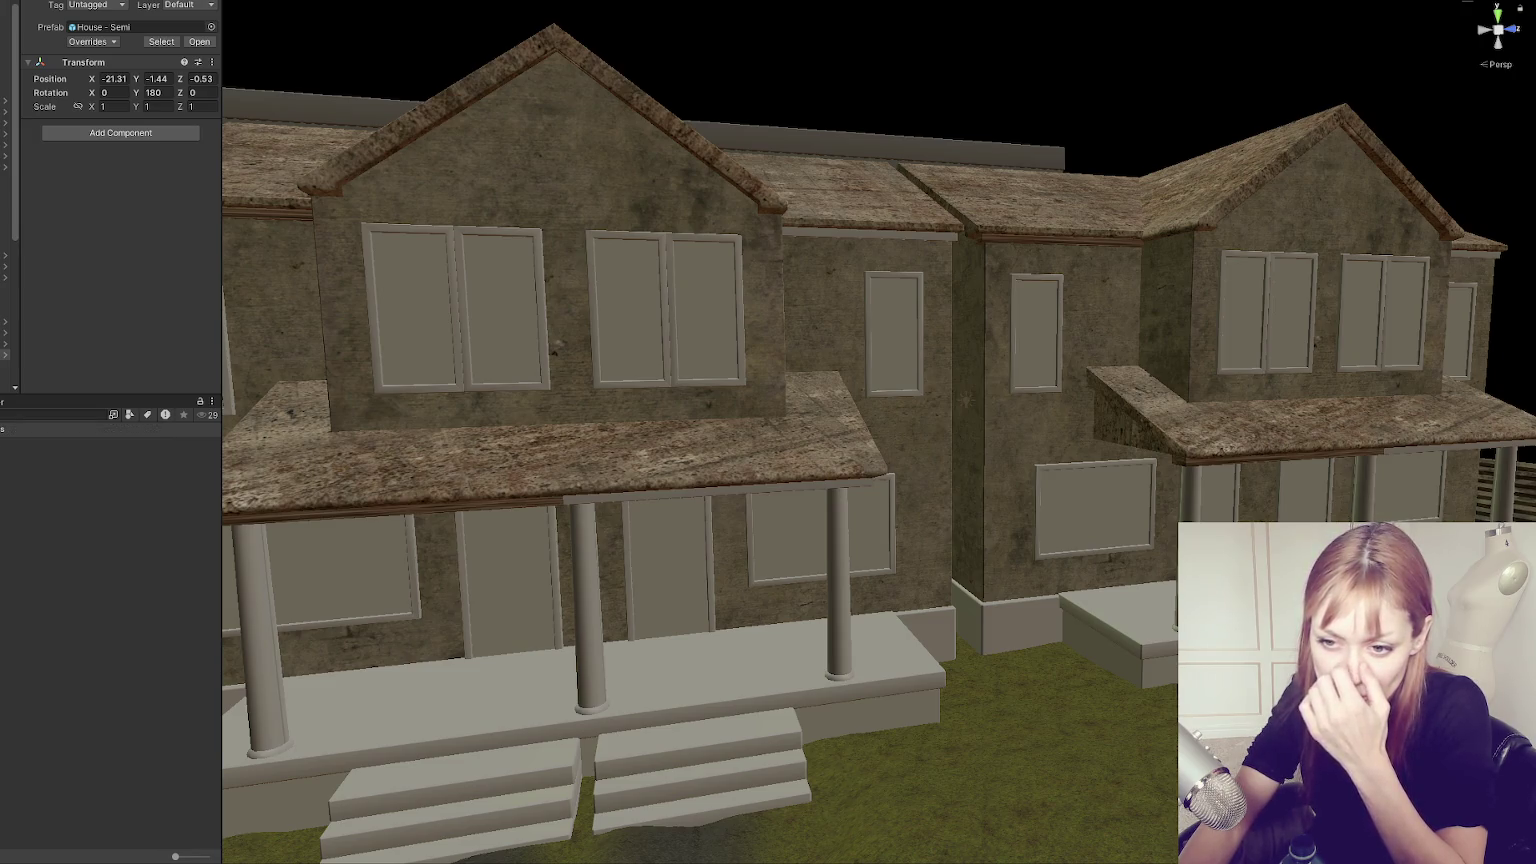
Open Title.unity, saving the Wasteland scene, and launch the game in Dev Mode.
double_click(88, 586)
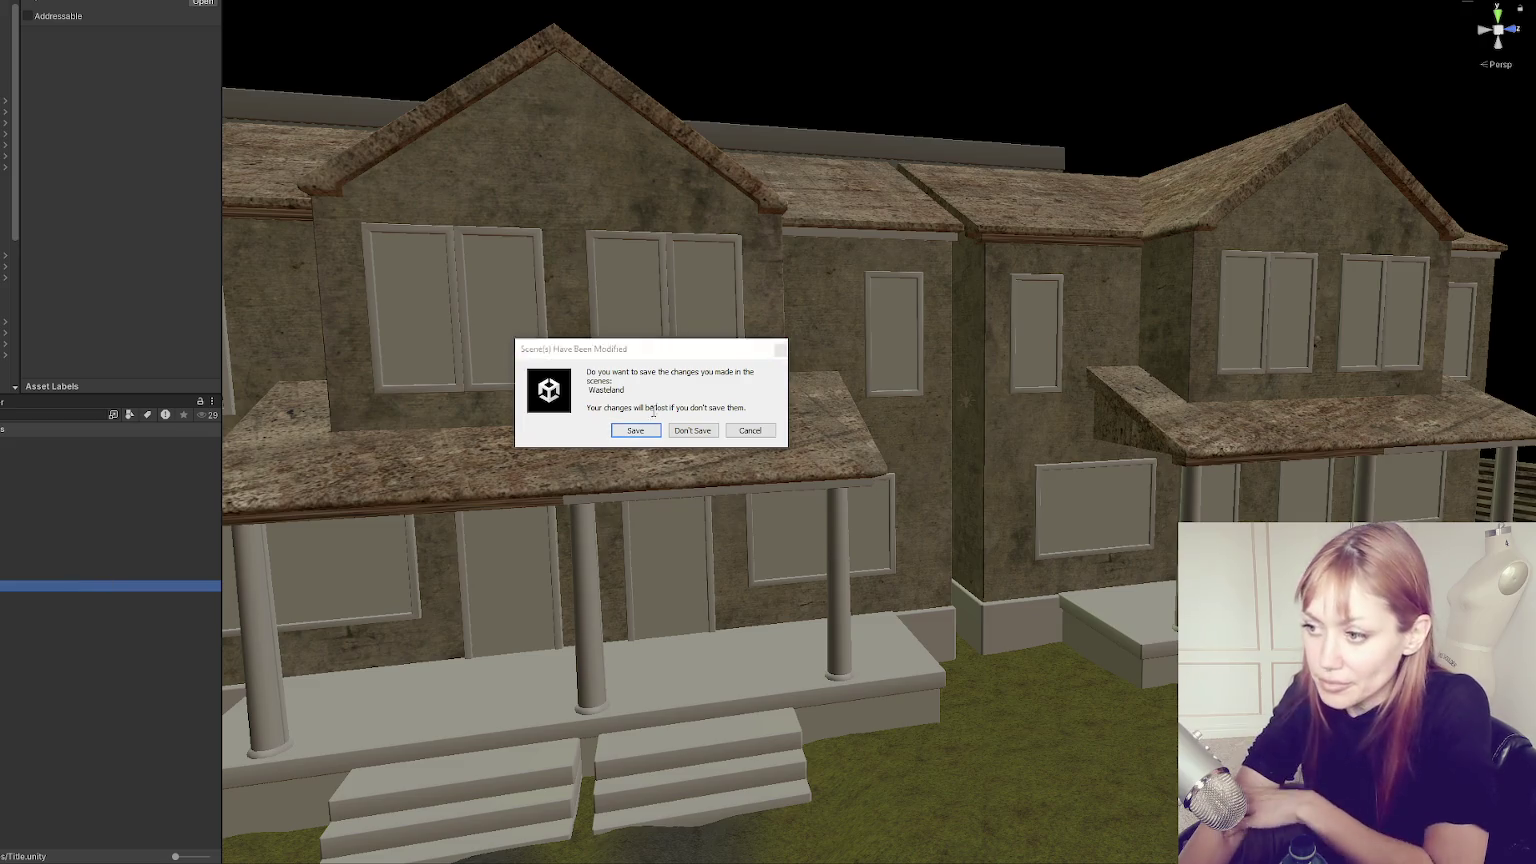
key(Escape)
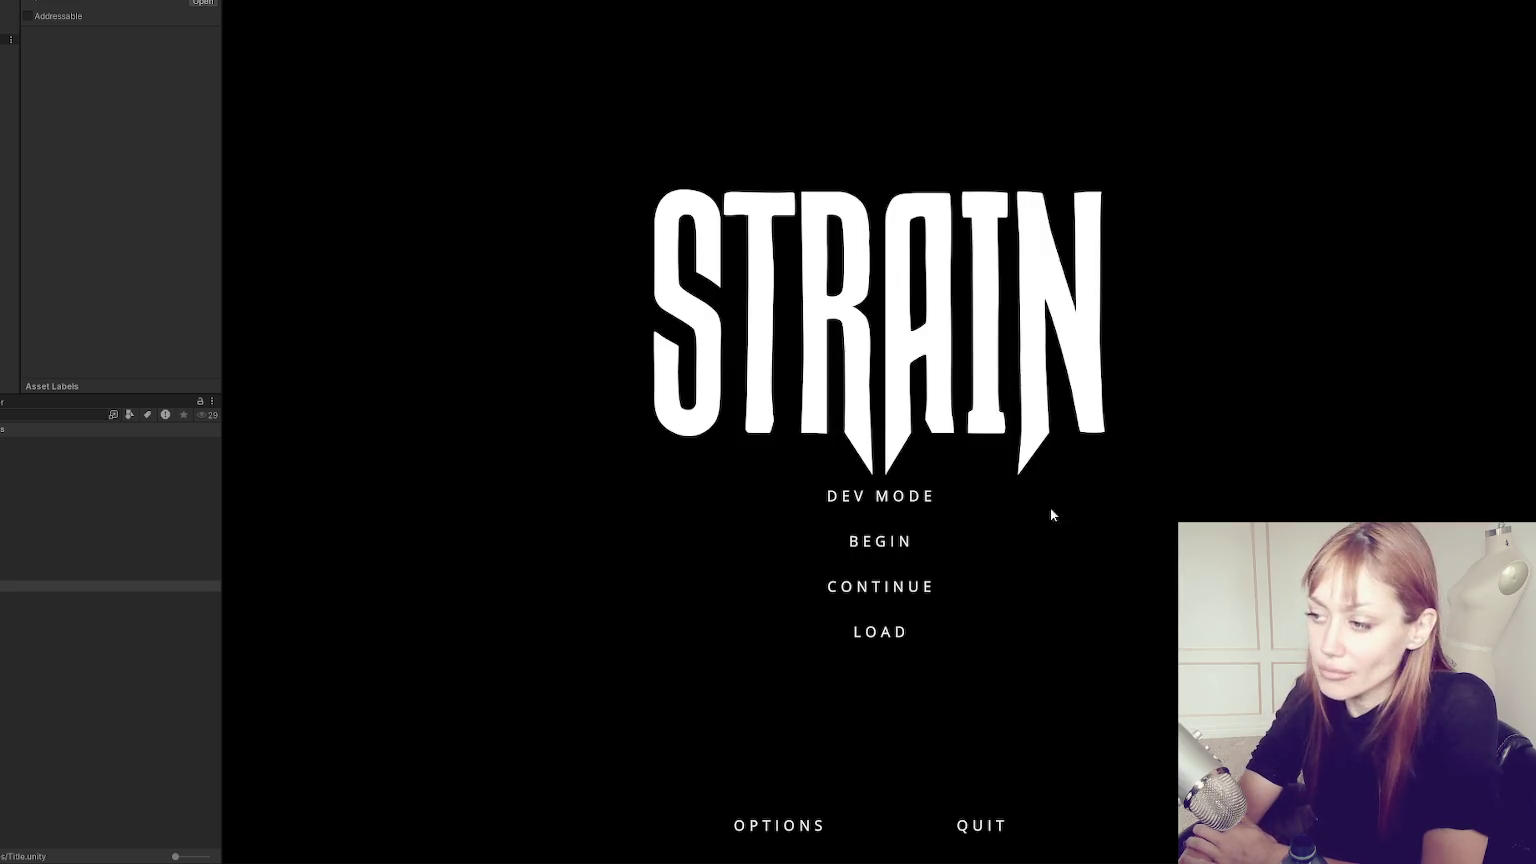
drag(222, 258, 94, 270)
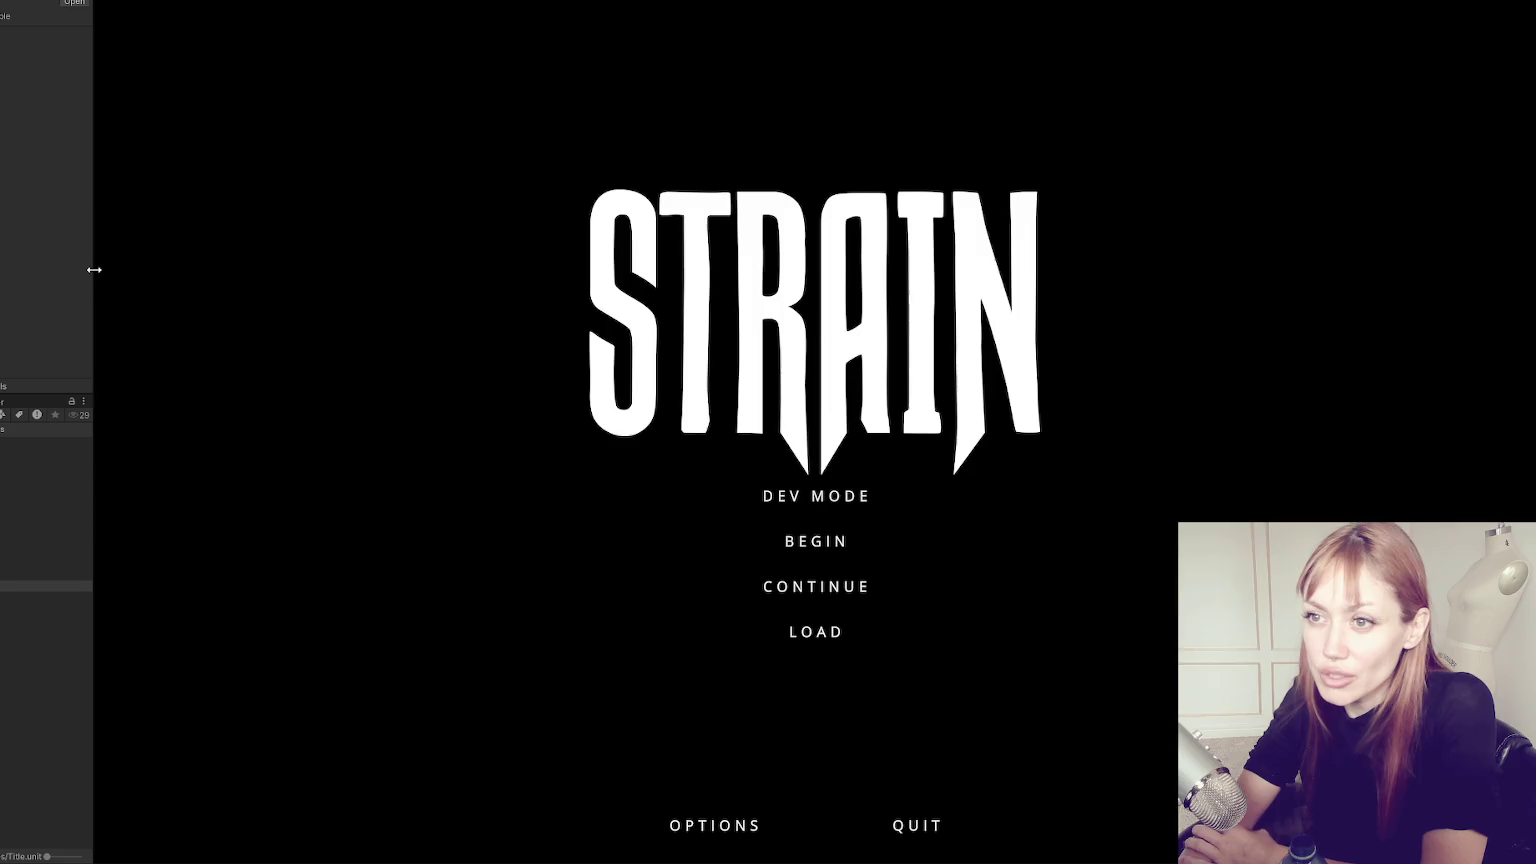
click(866, 498)
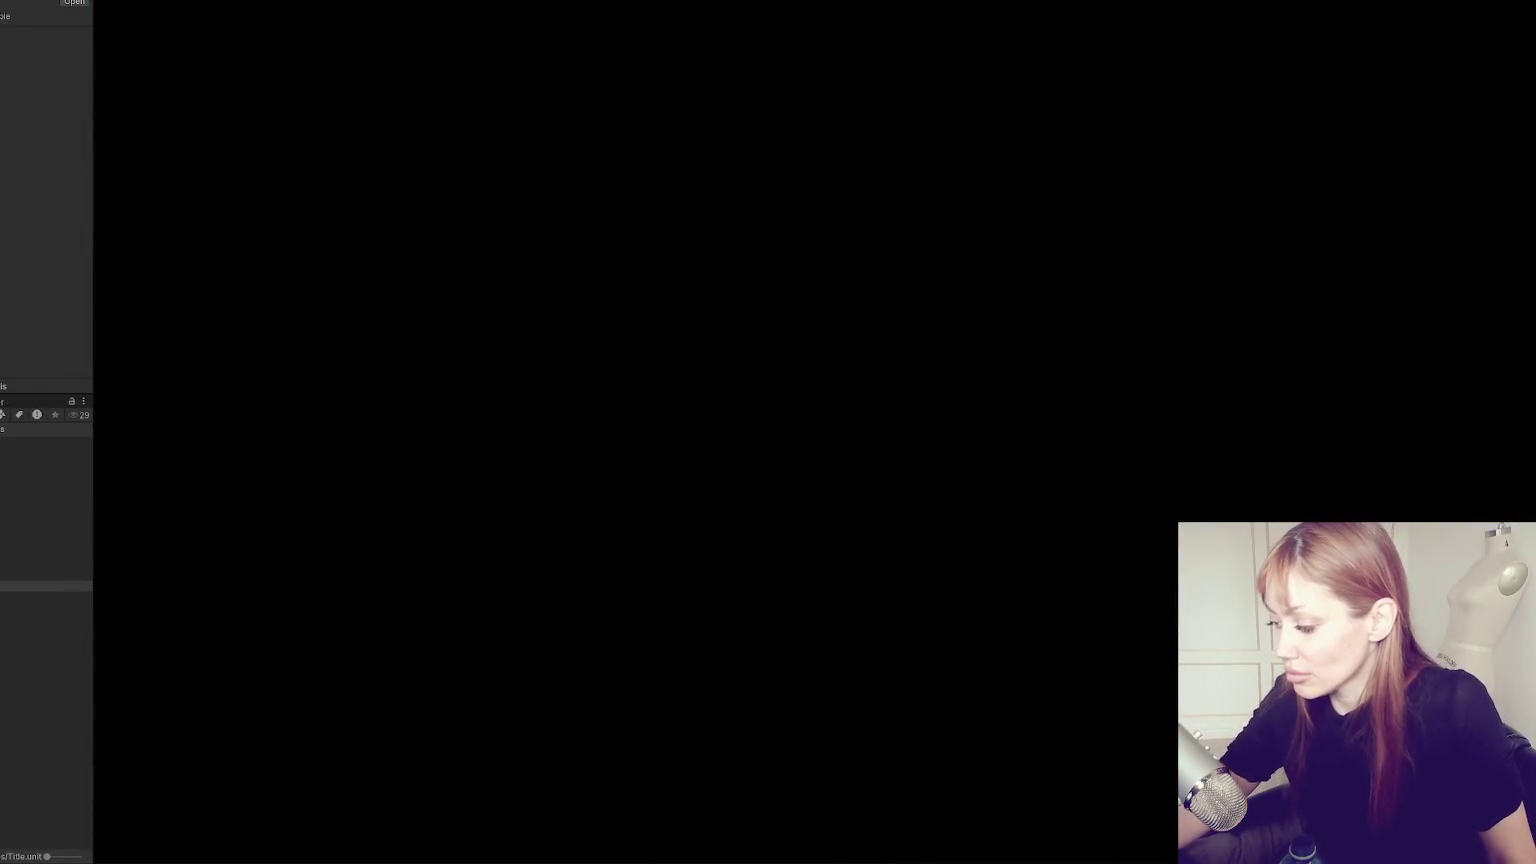
Walk the player through the snowy street, past the gate and corrugated walls, down the fenced street.
key(w)
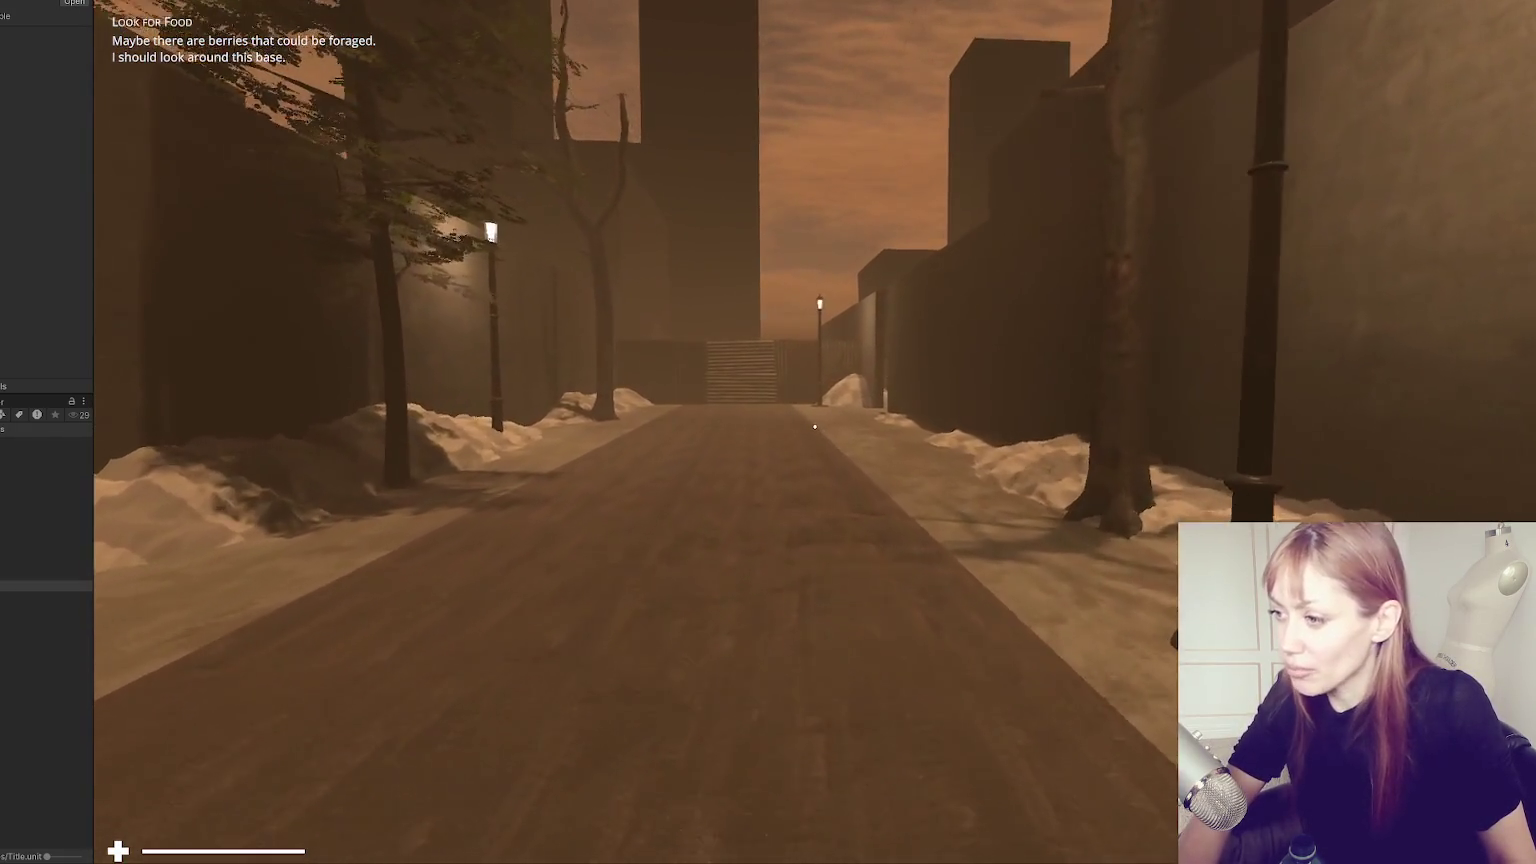
key(w)
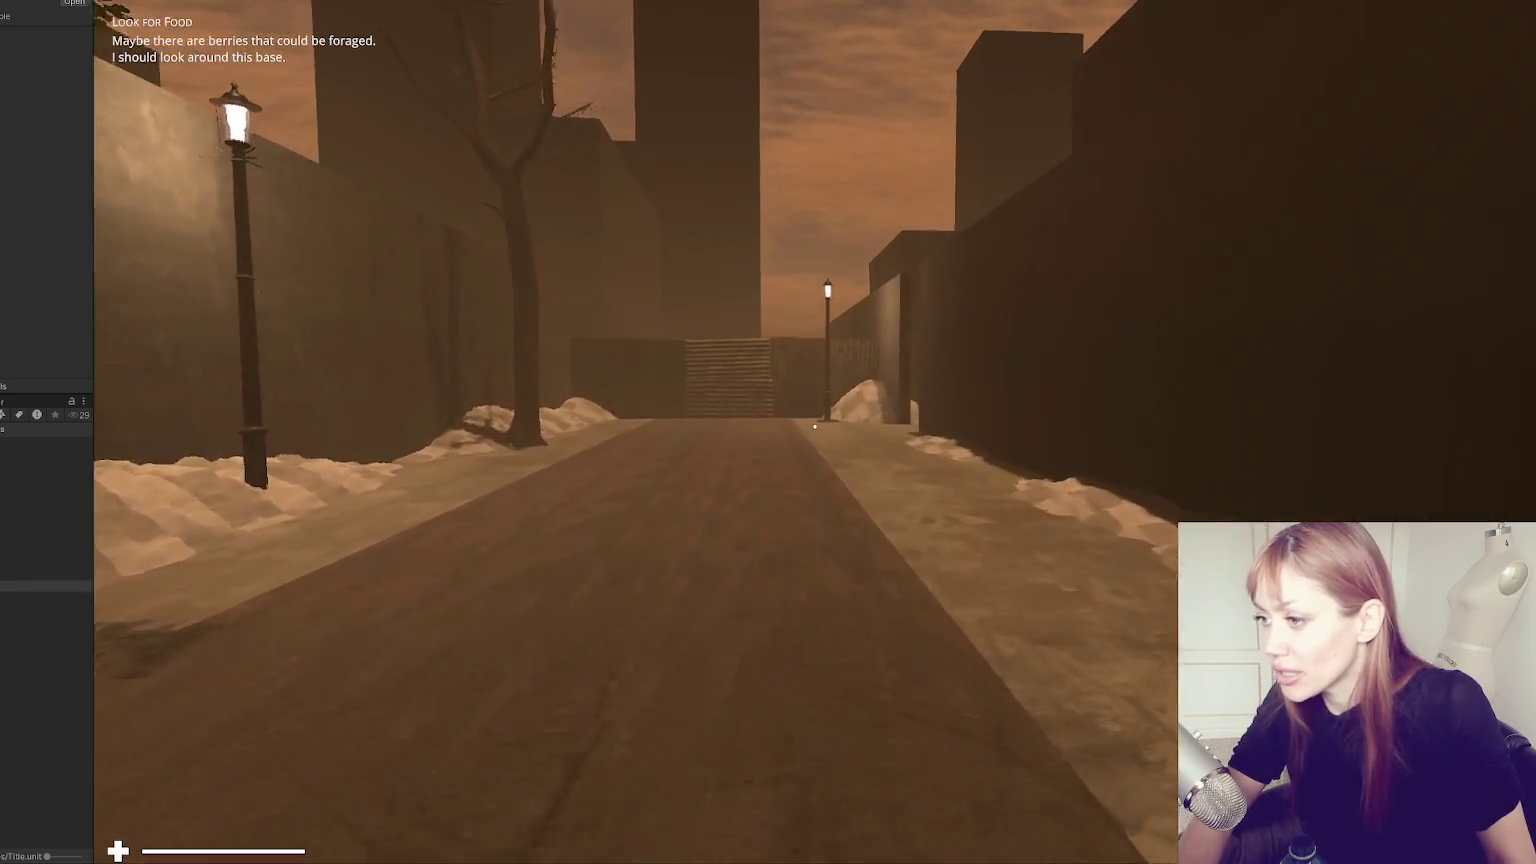
key(w)
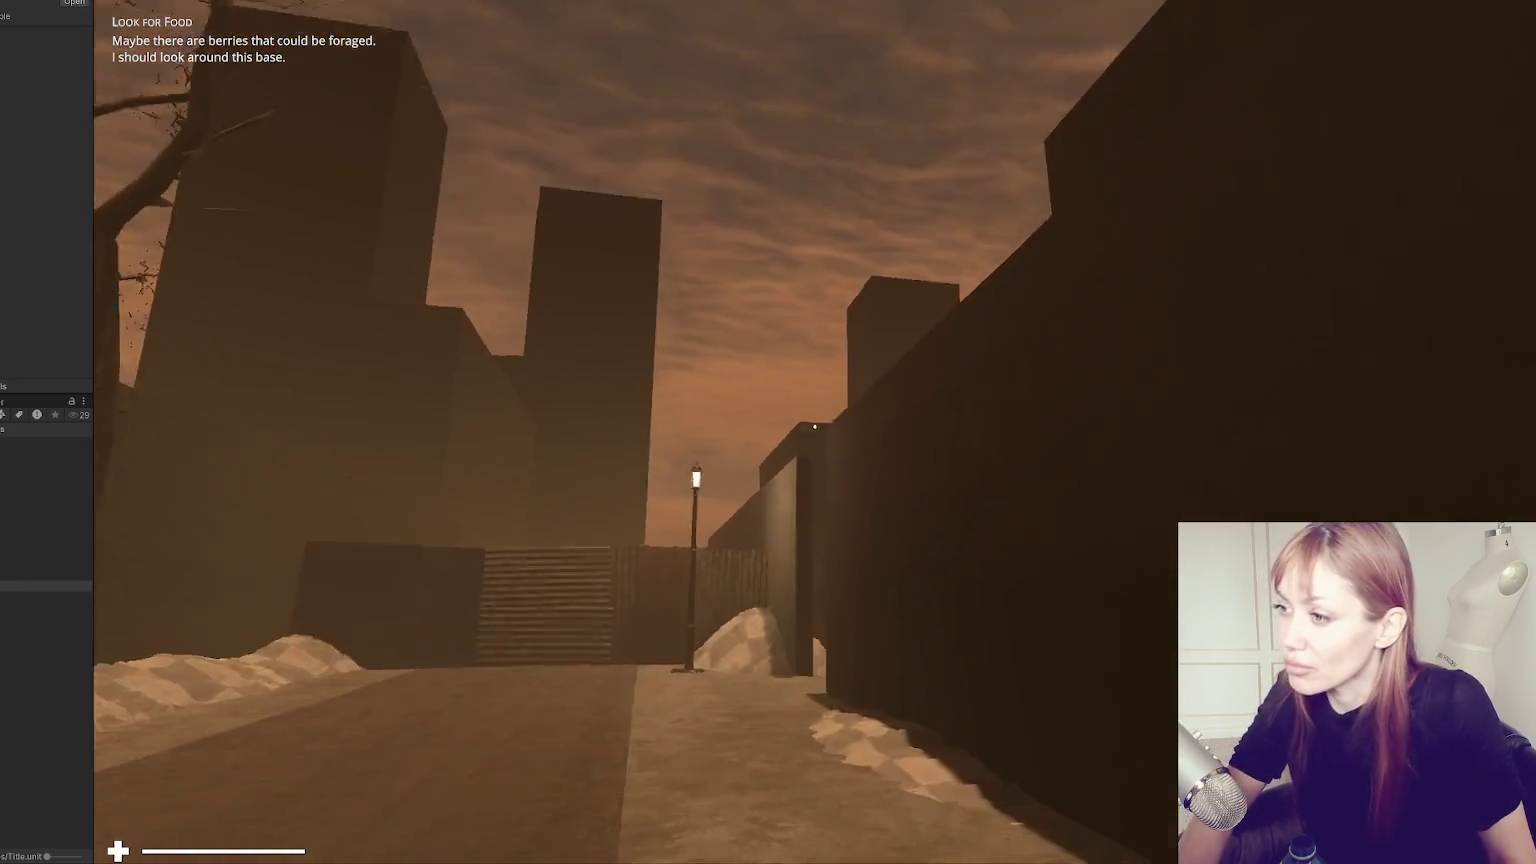
key(w)
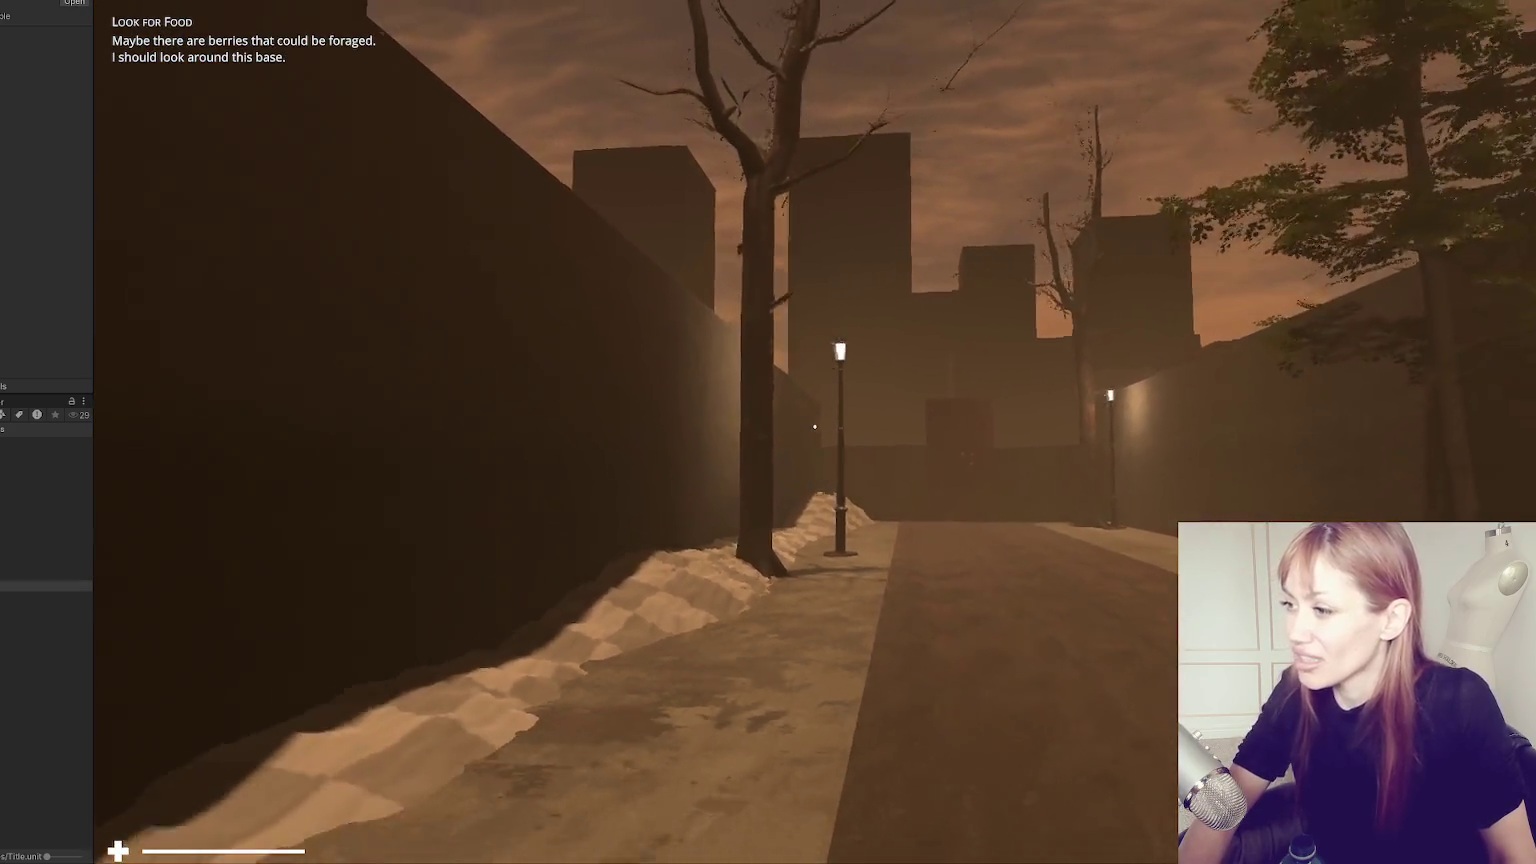
key(w)
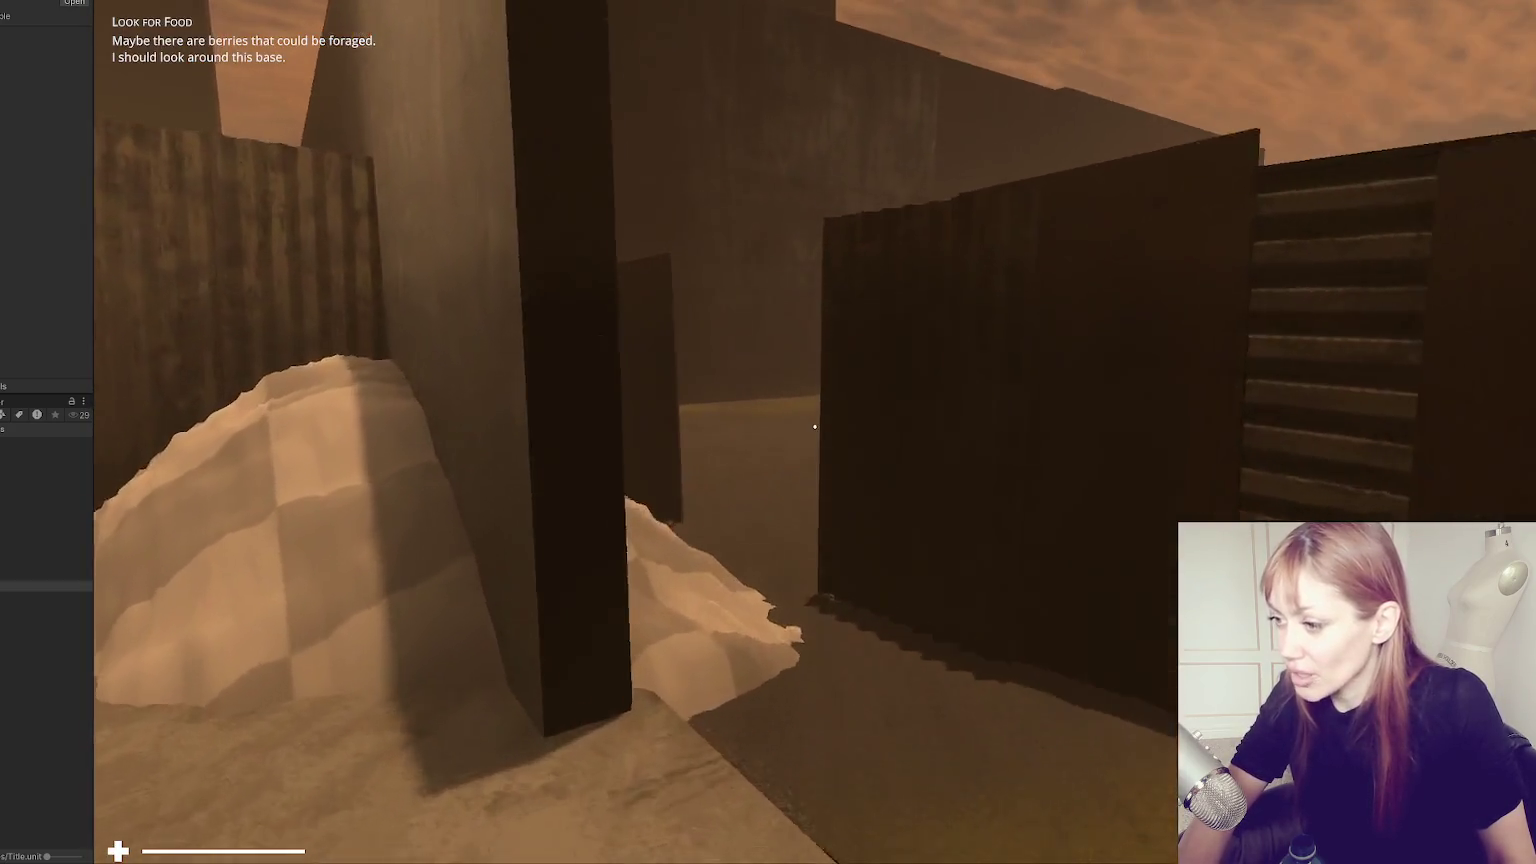
key(w)
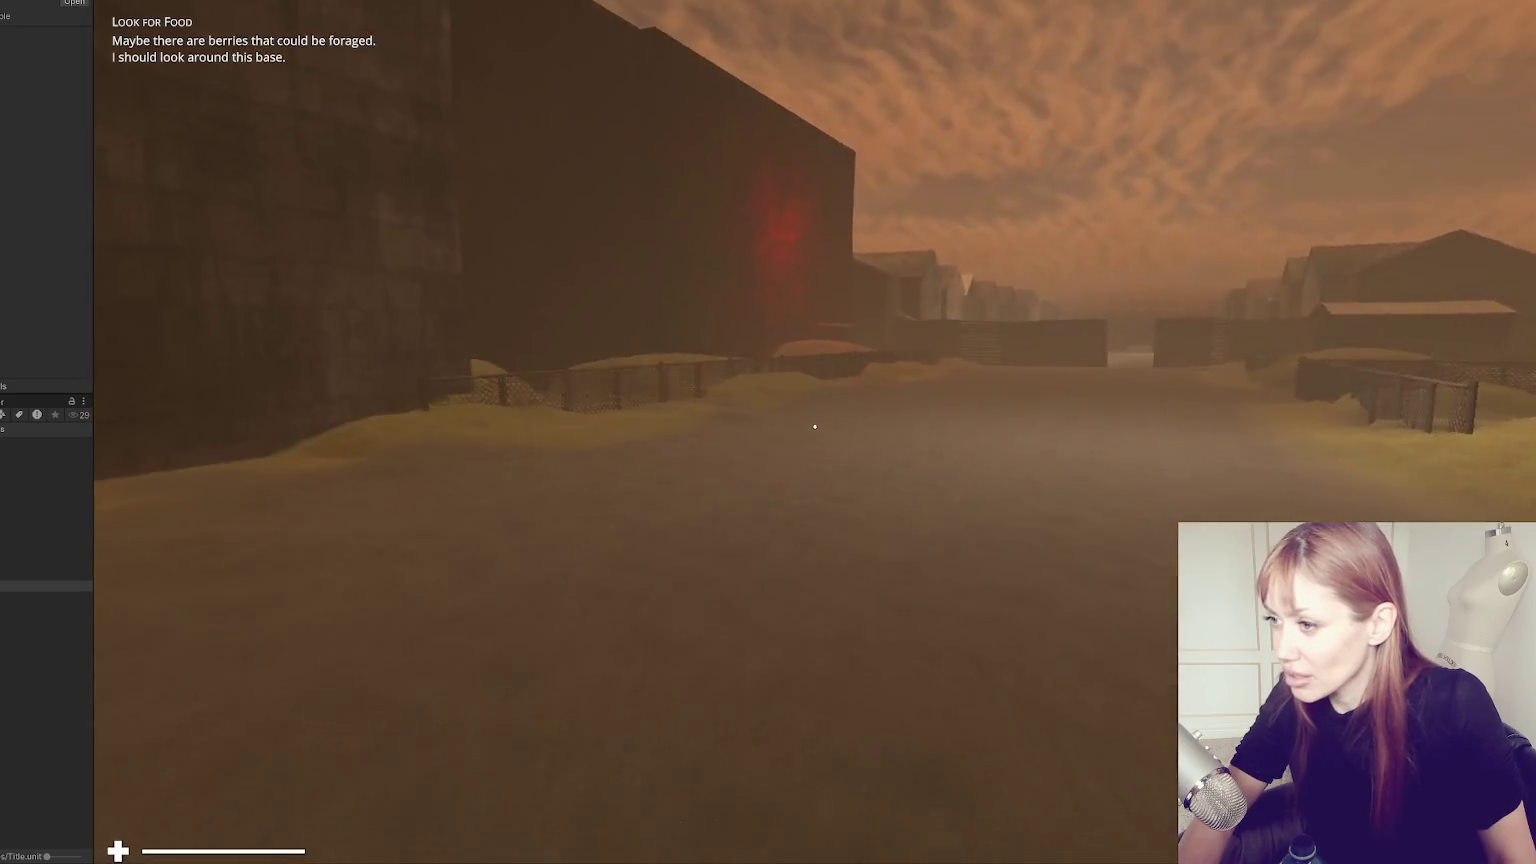
key(w)
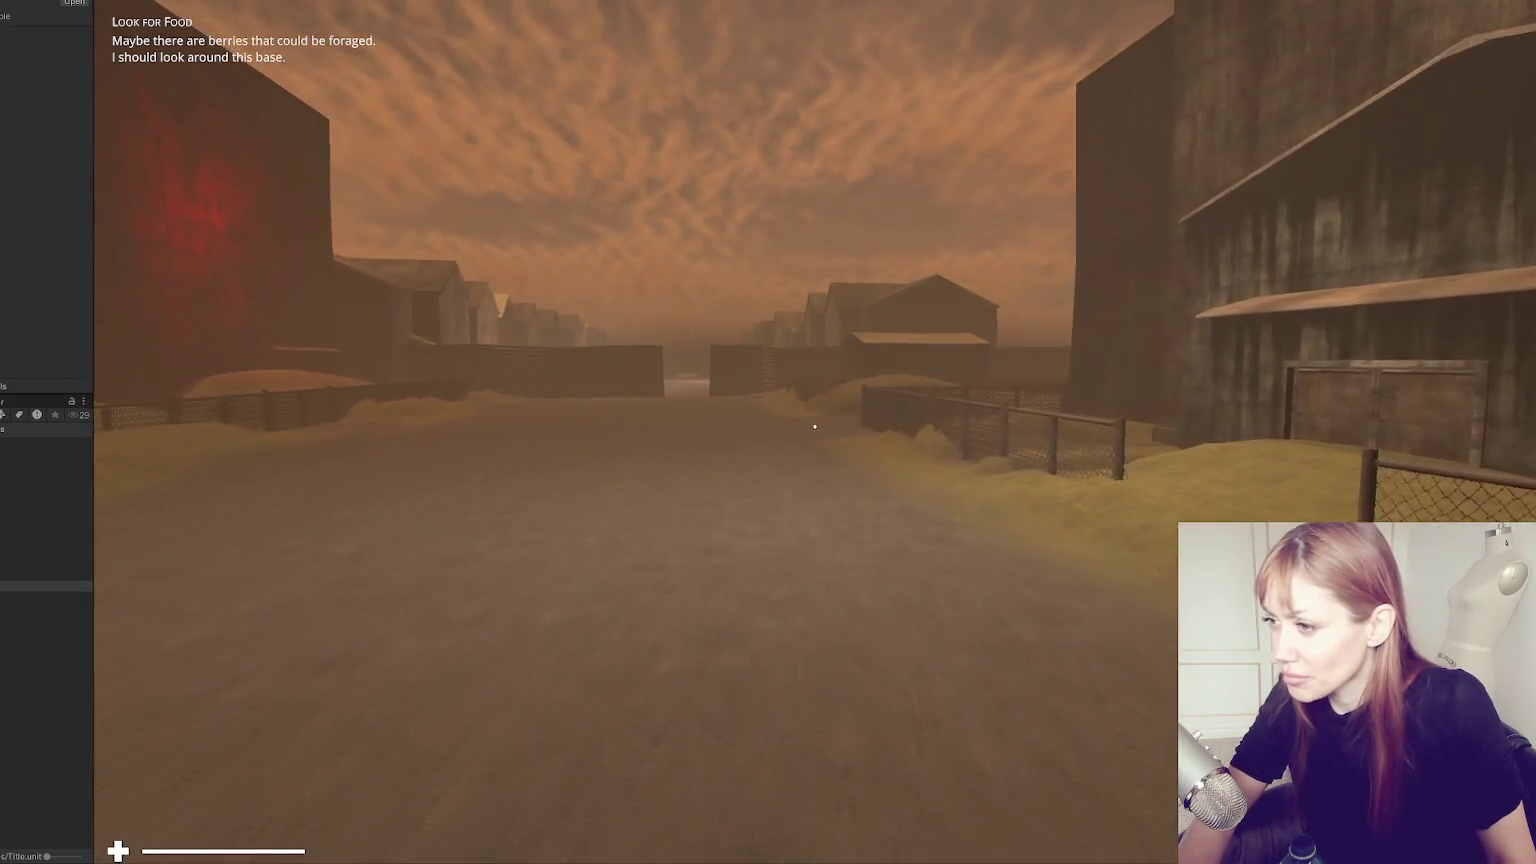
key(w)
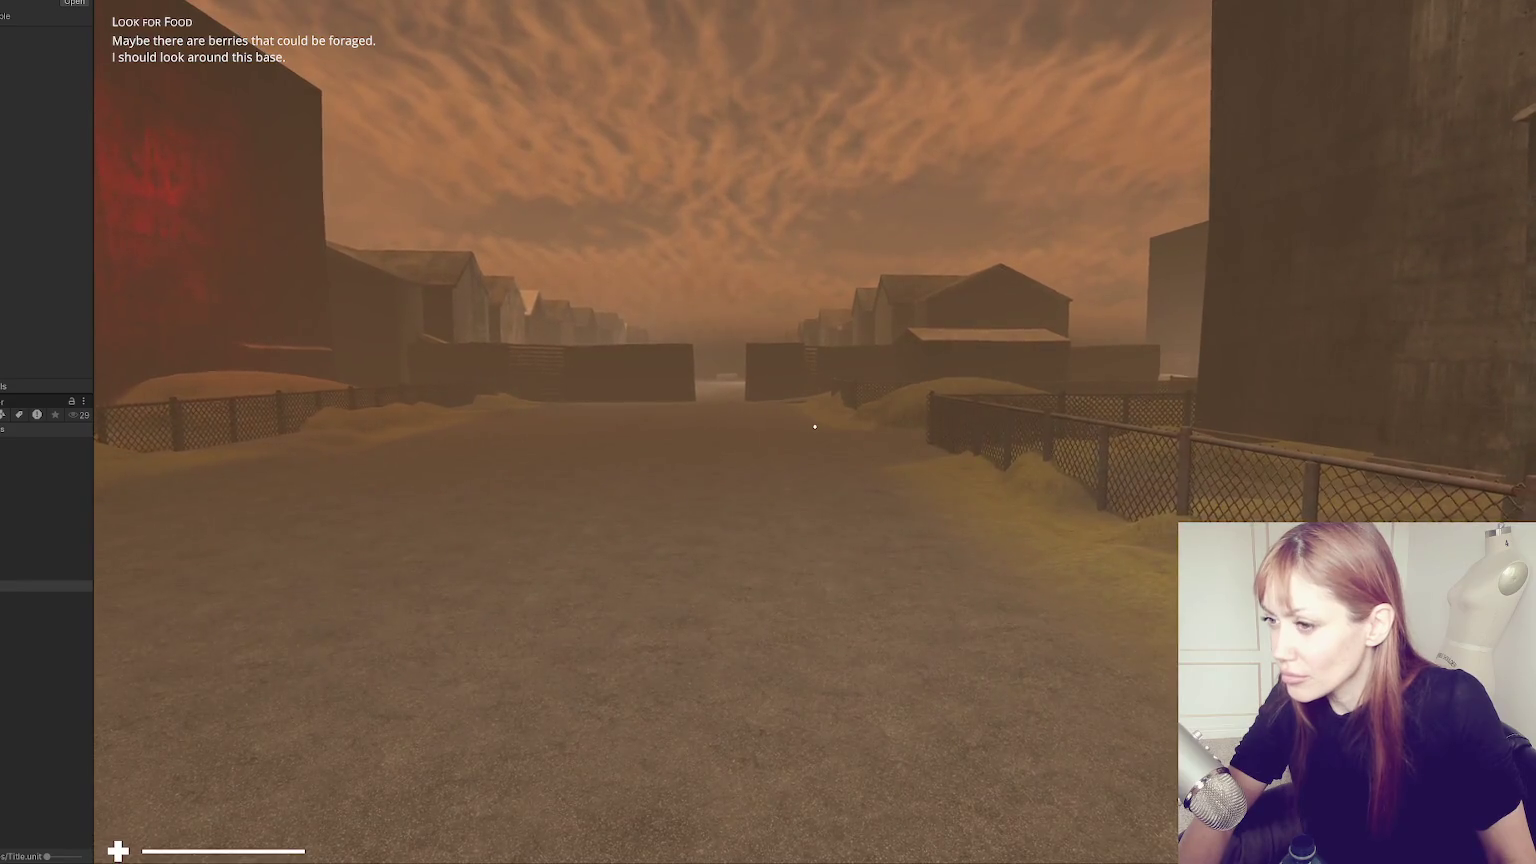
Pause to show the tasks menu, exit Play mode and widen the left editor panel.
key(Escape)
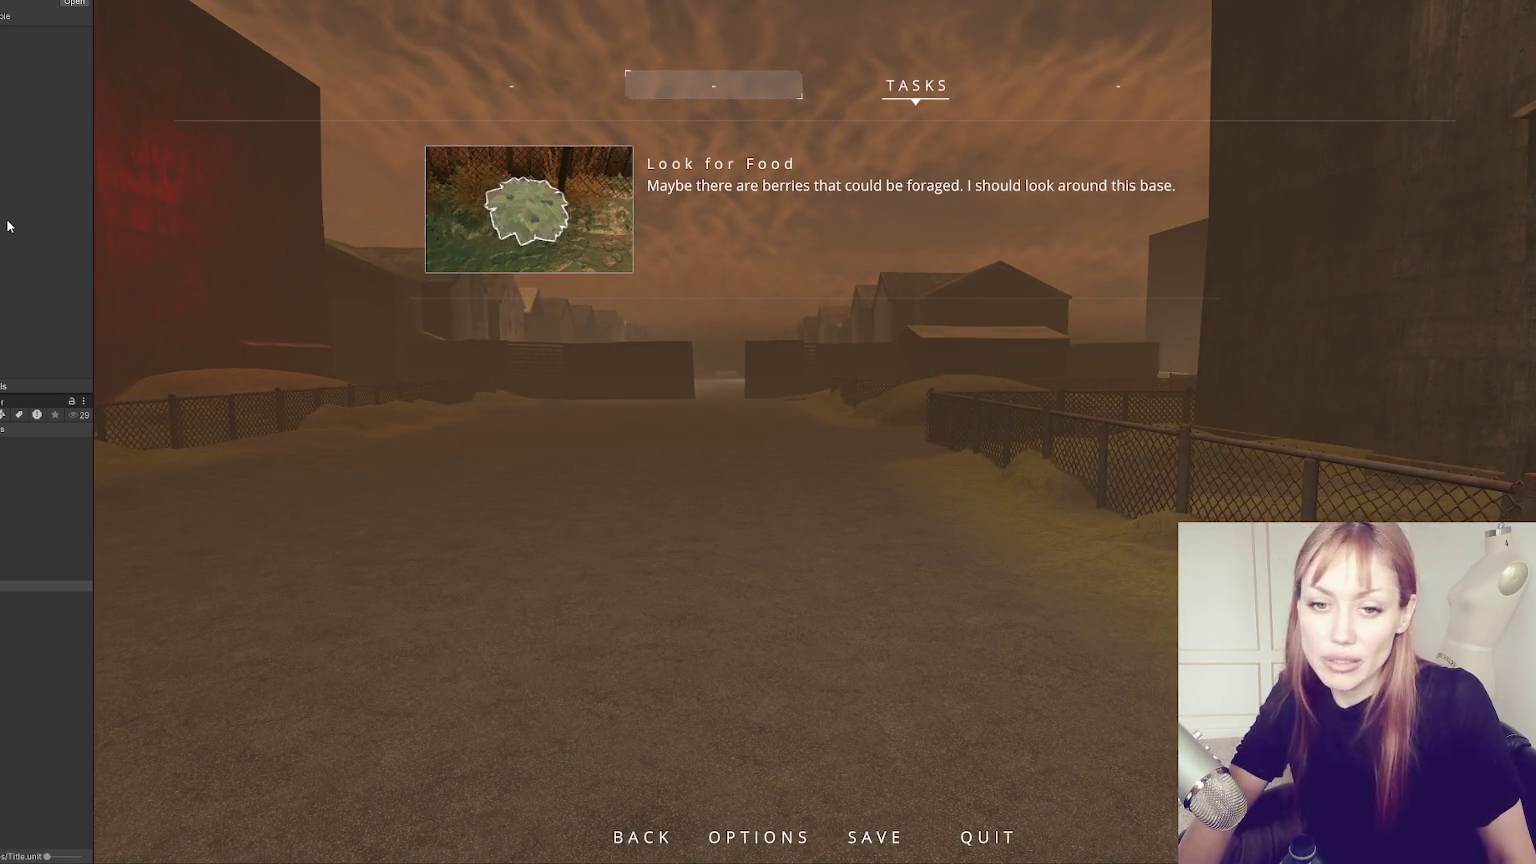
key(ctrl+p)
drag(93, 206, 242, 230)
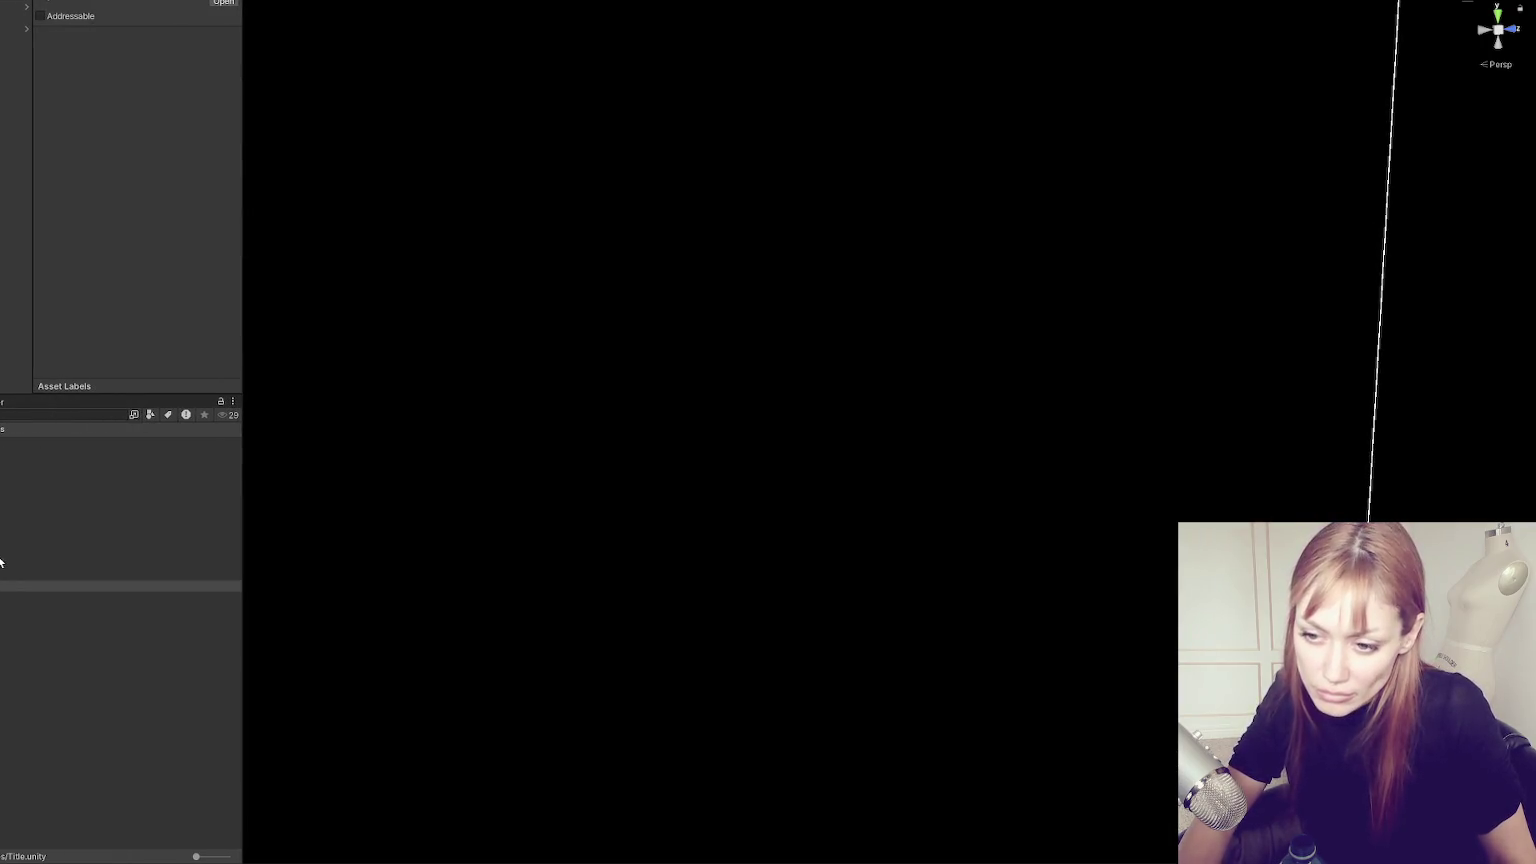
Open the Main scene and widen the Inspector panel.
click(120, 553)
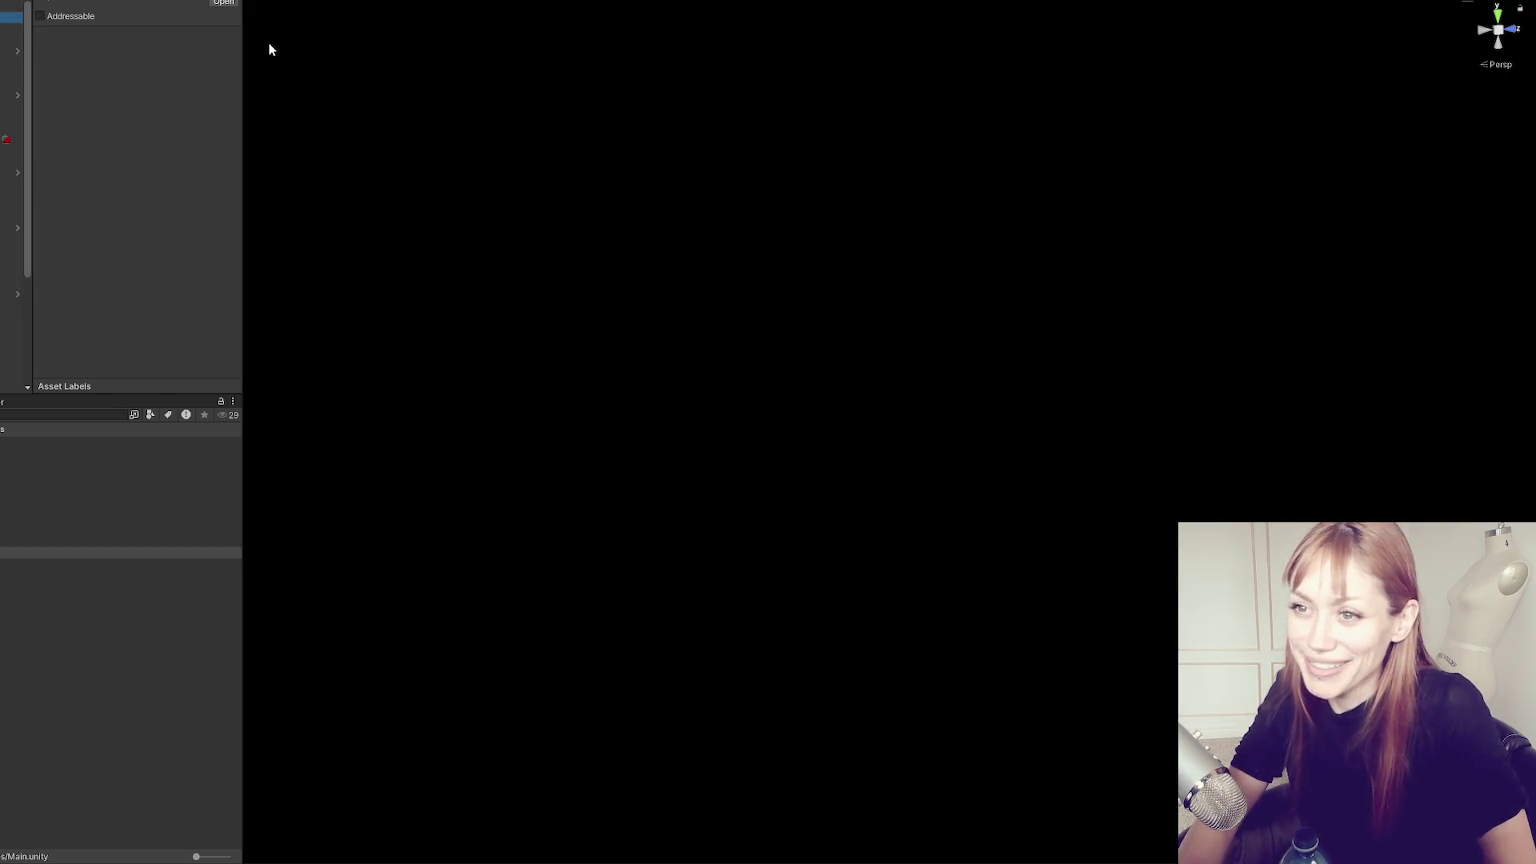
drag(243, 45, 332, 50)
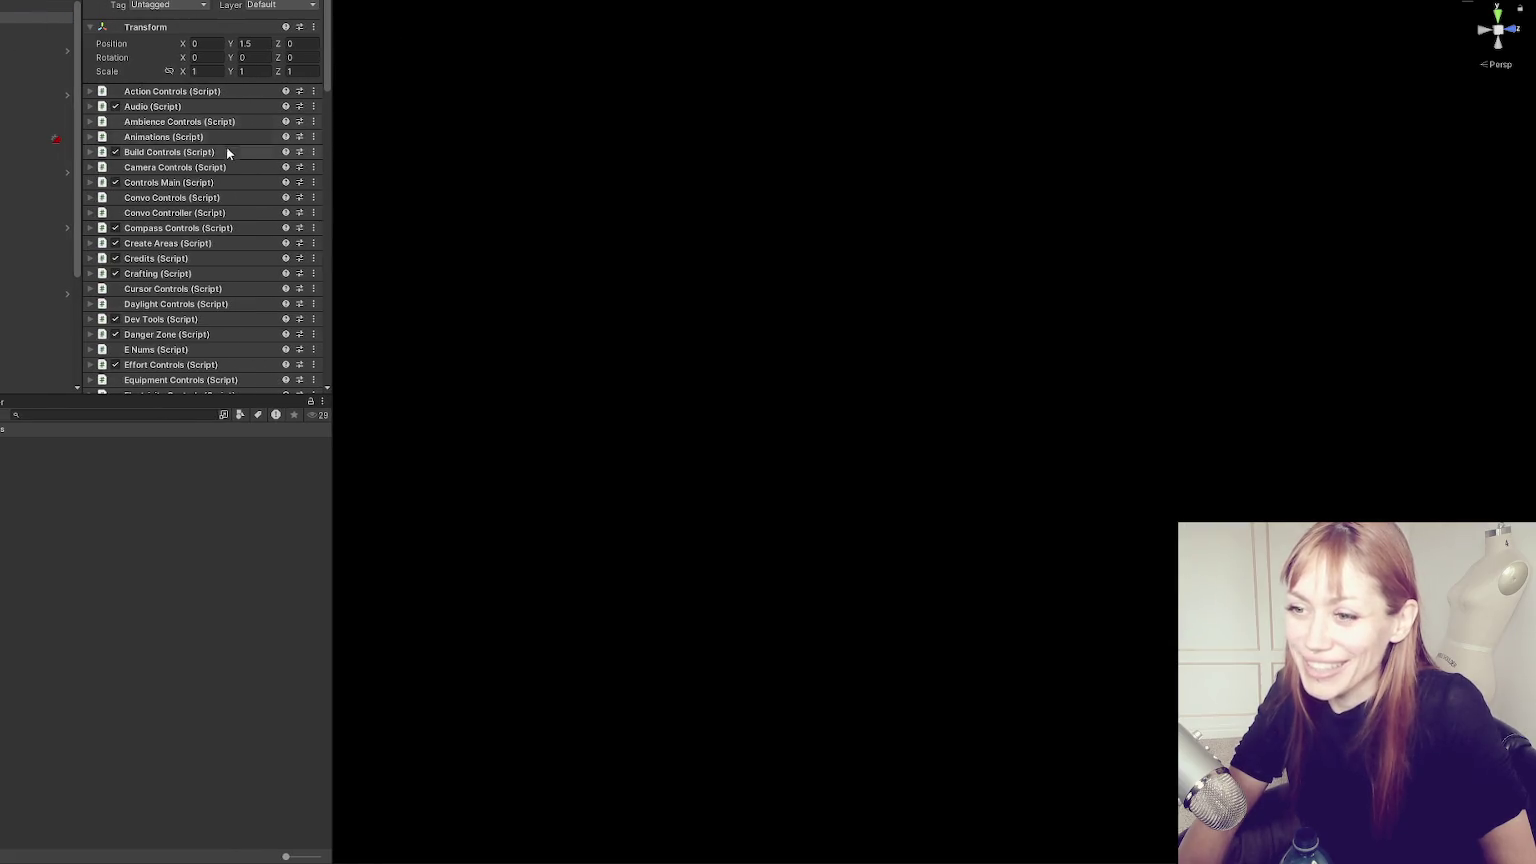
scroll(229, 152, down, 15)
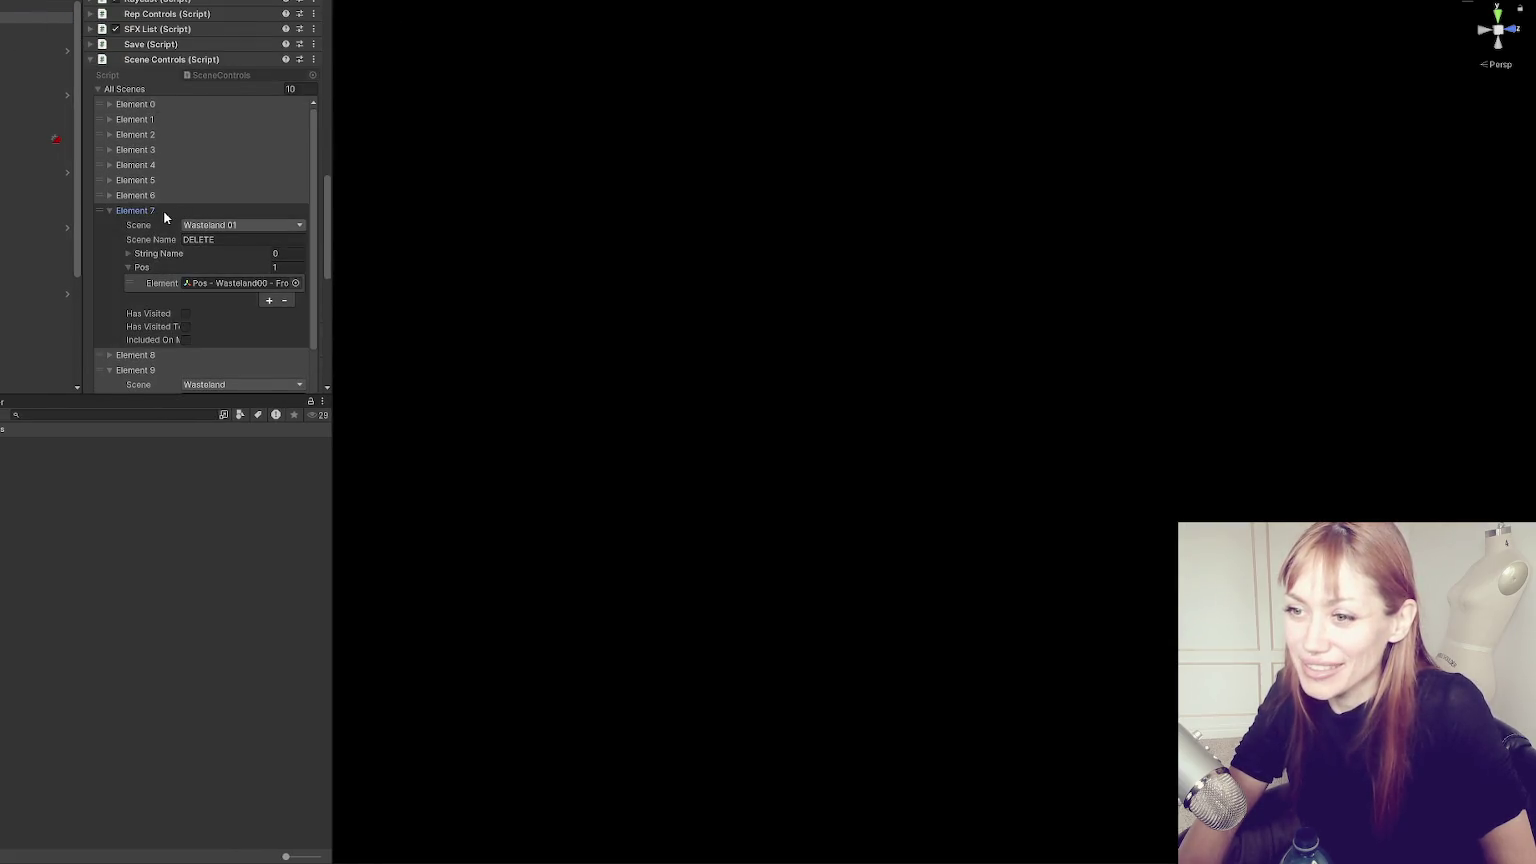
Collapse the Element 7 and Element 9 entries and the Scene Controls component.
click(140, 211)
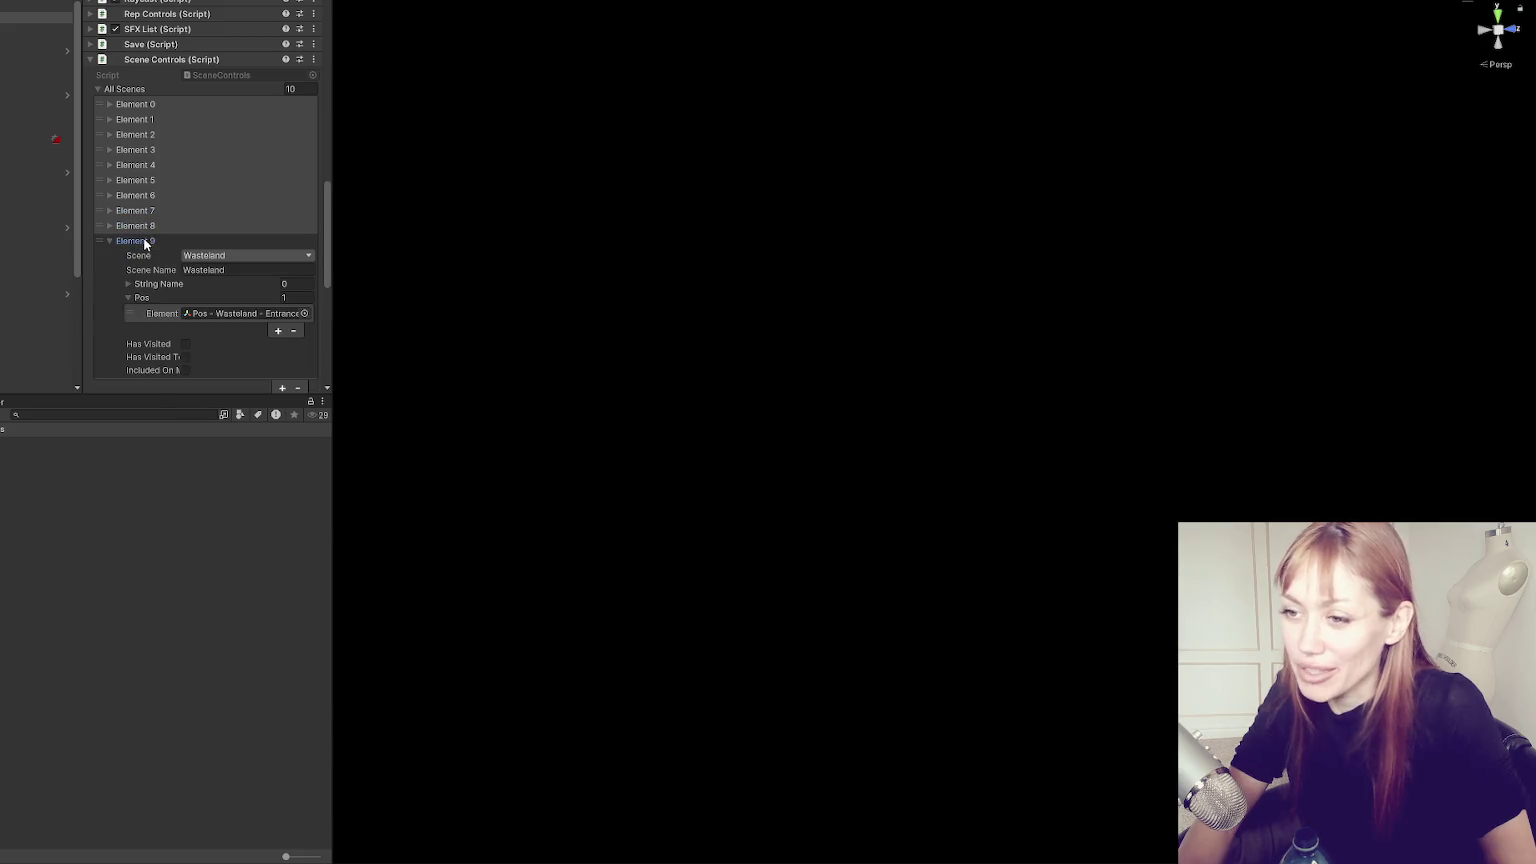
scroll(160, 220, down, 3)
click(210, 166)
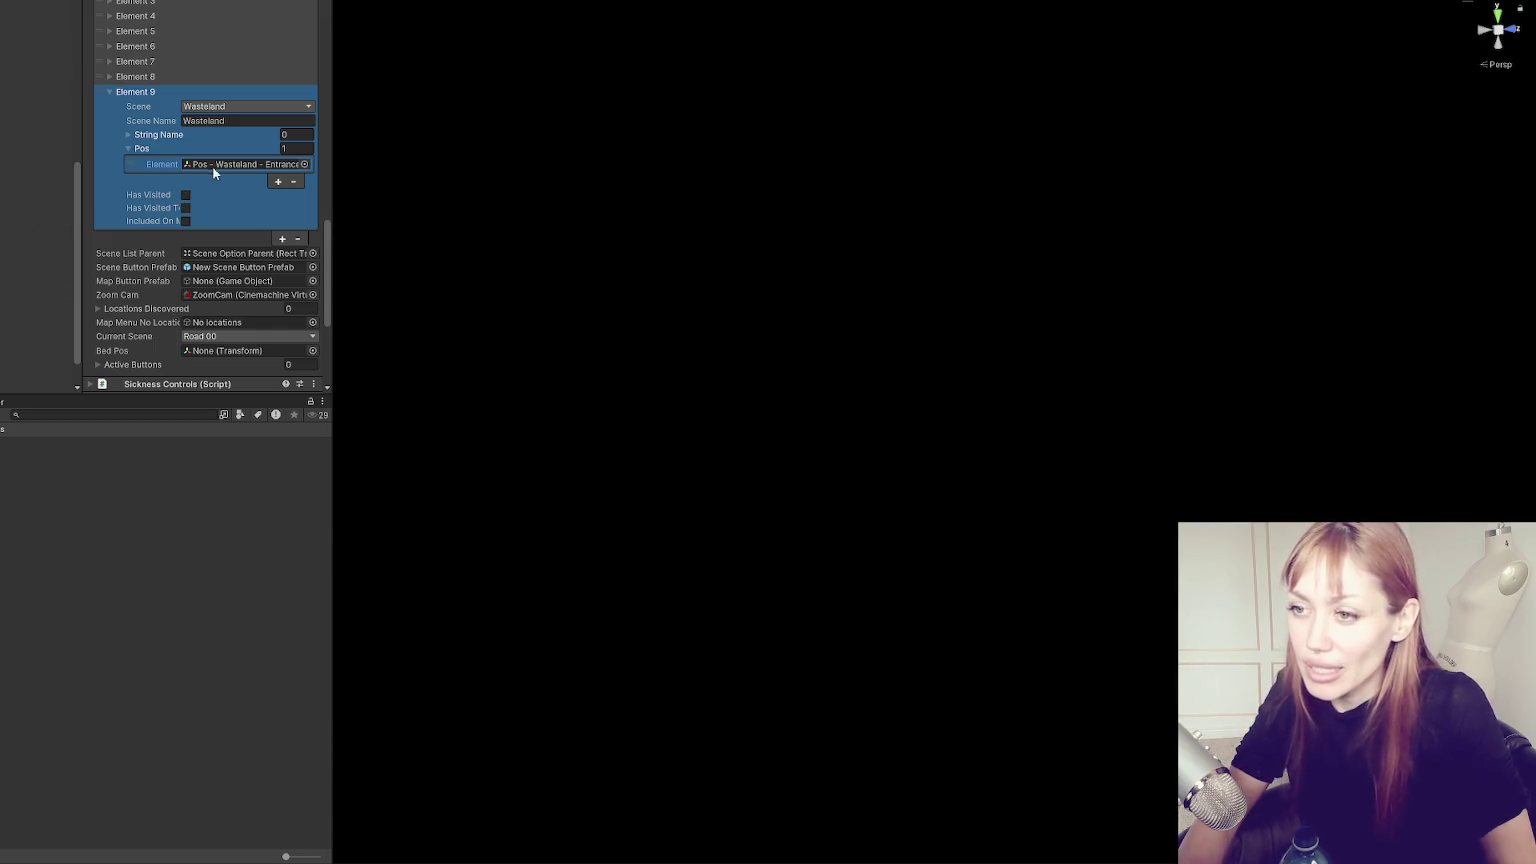
click(145, 91)
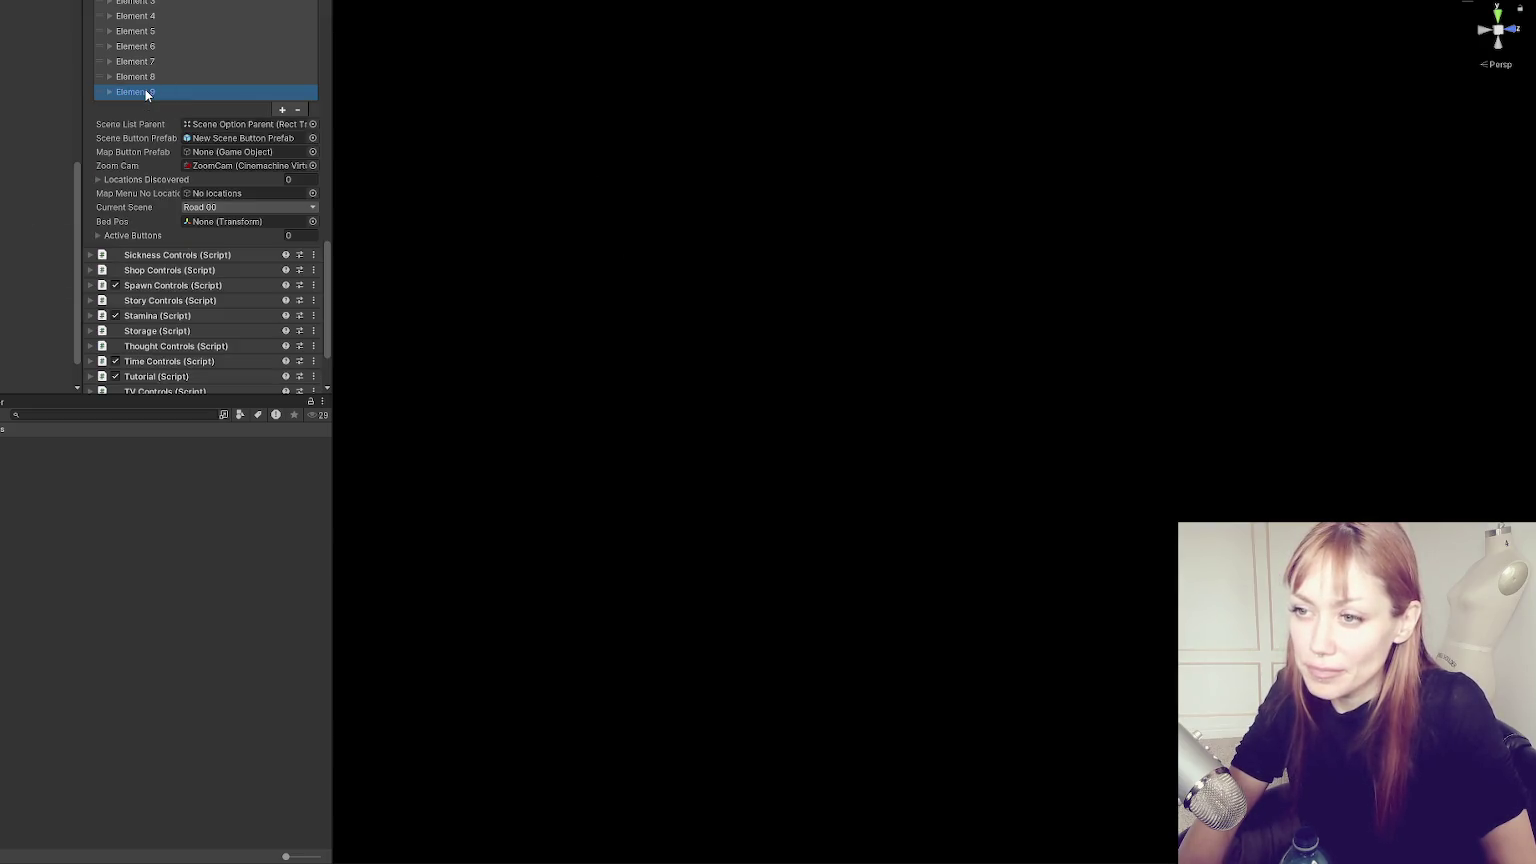
scroll(145, 92, up, 4)
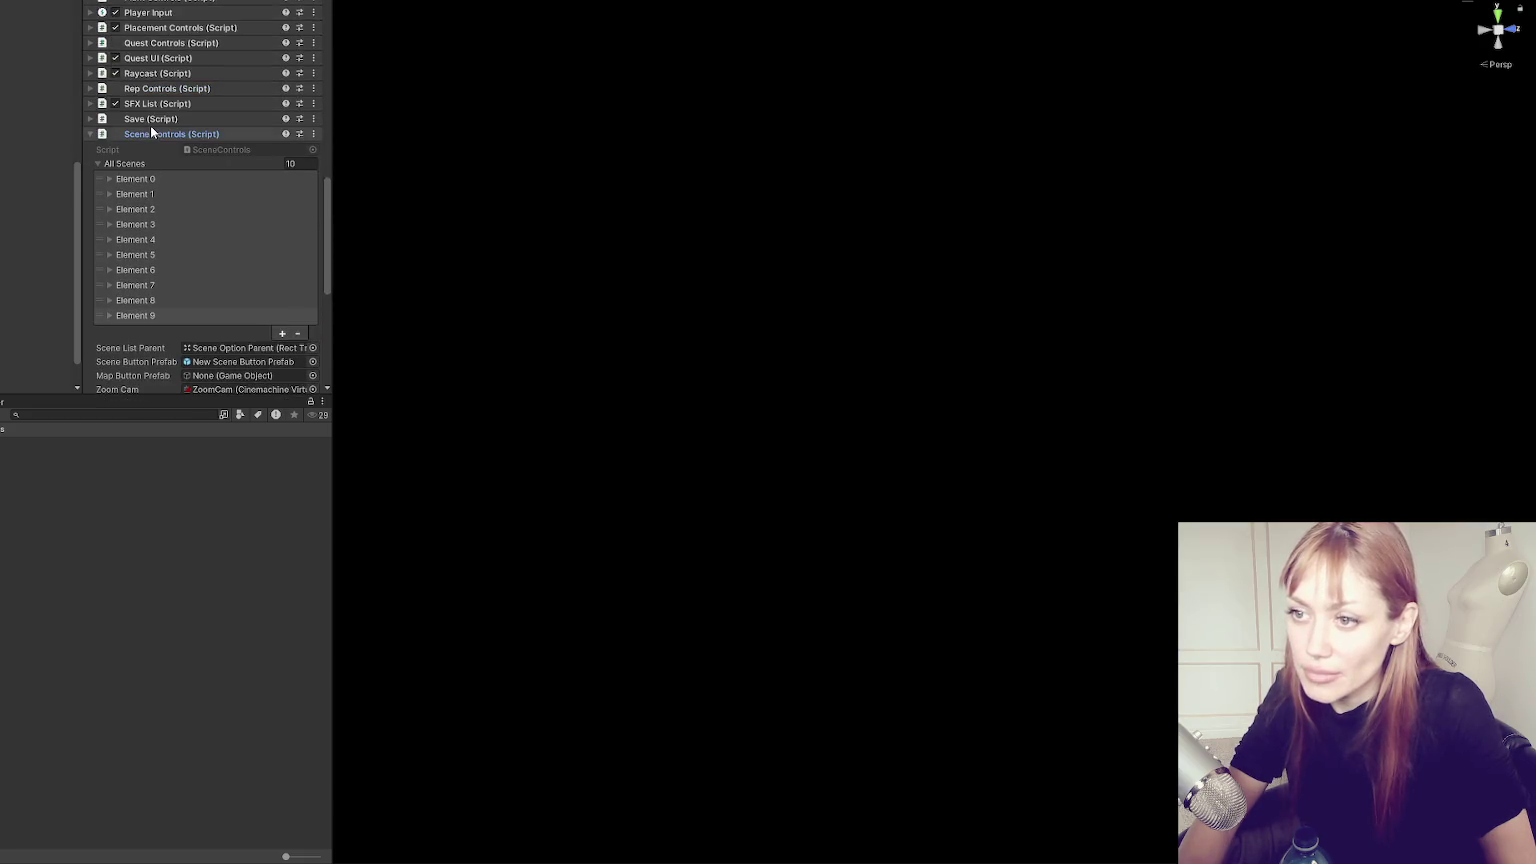
click(151, 130)
scroll(158, 145, up, 5)
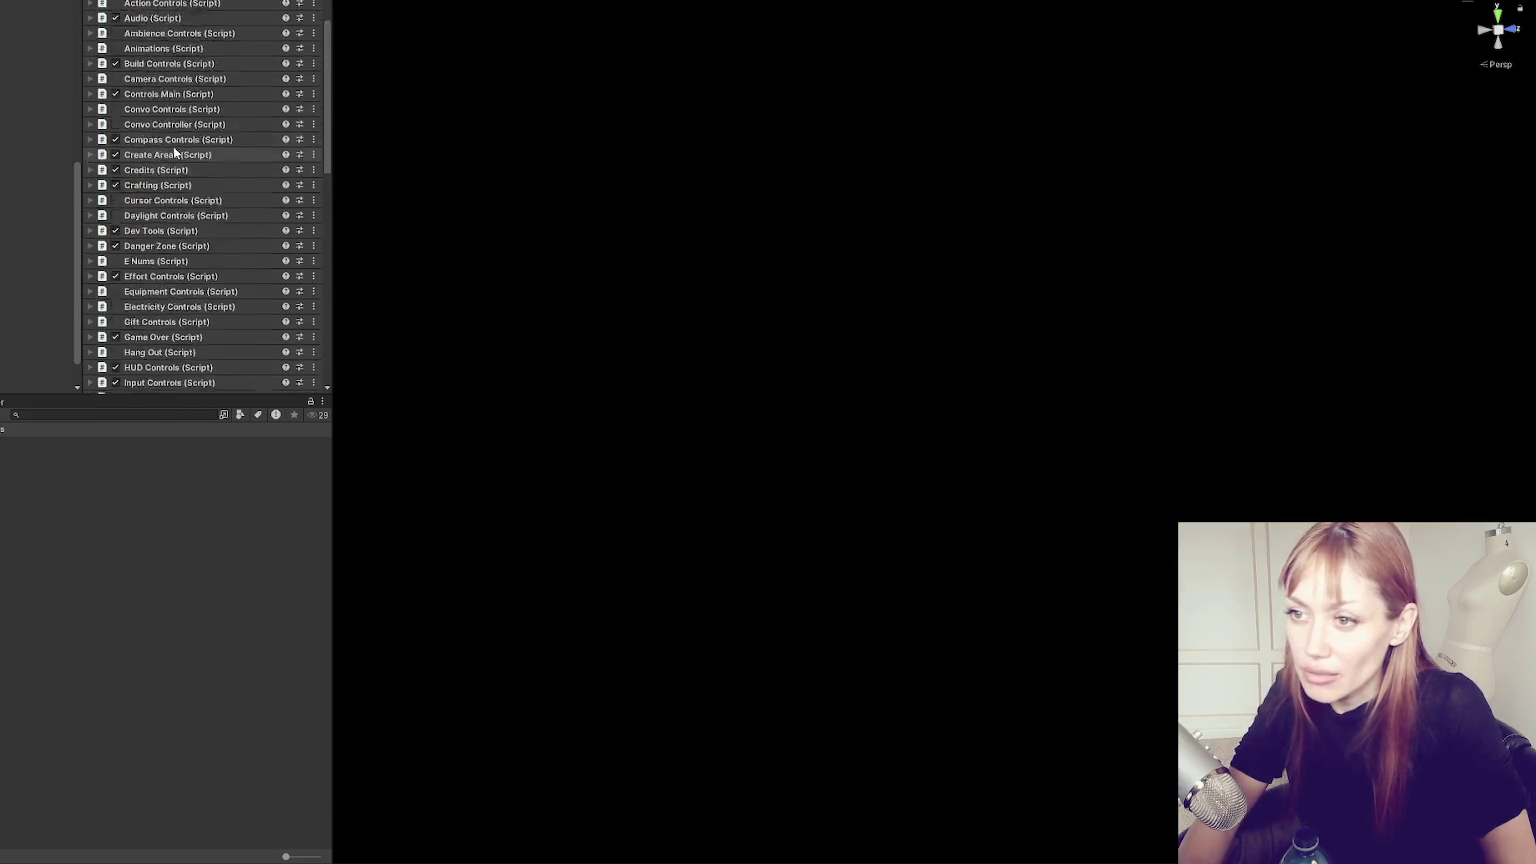
scroll(173, 150, up, 2)
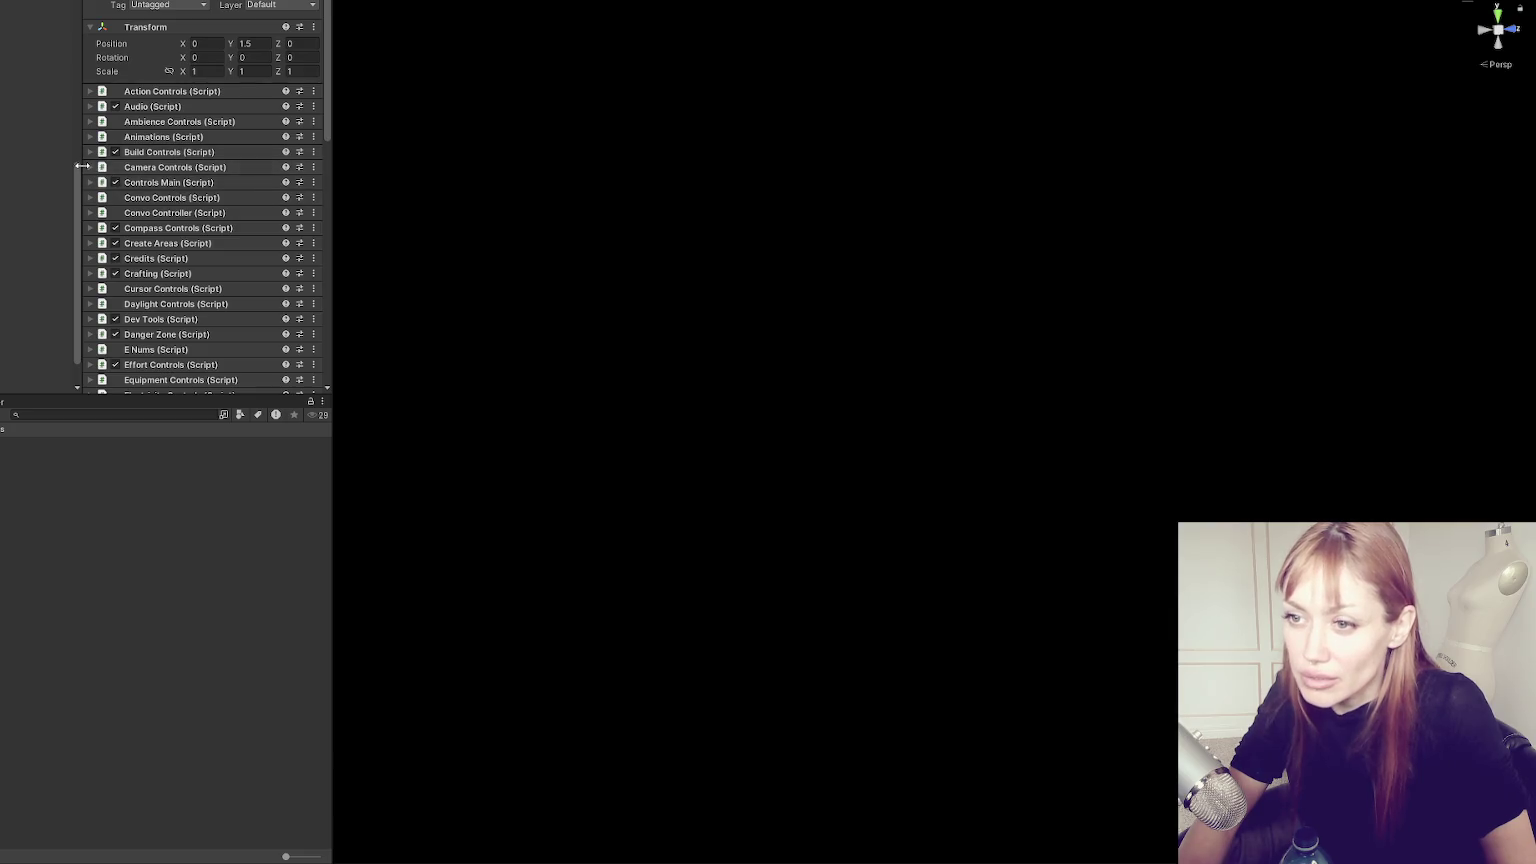
scroll(158, 147, down, 2)
scroll(158, 145, up, 2)
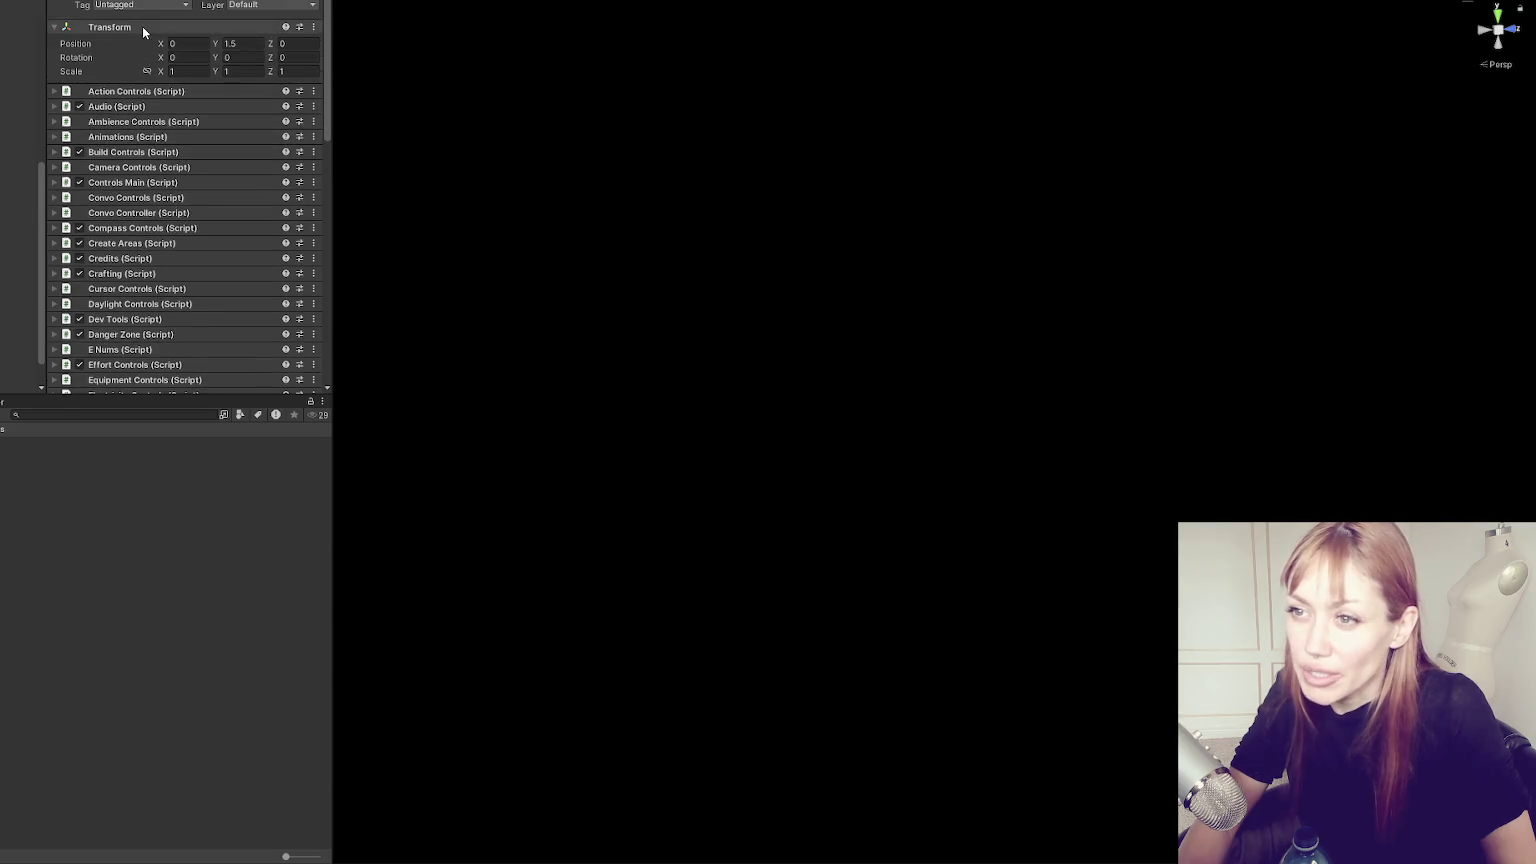
scroll(199, 182, down, 1)
scroll(245, 258, down, 1)
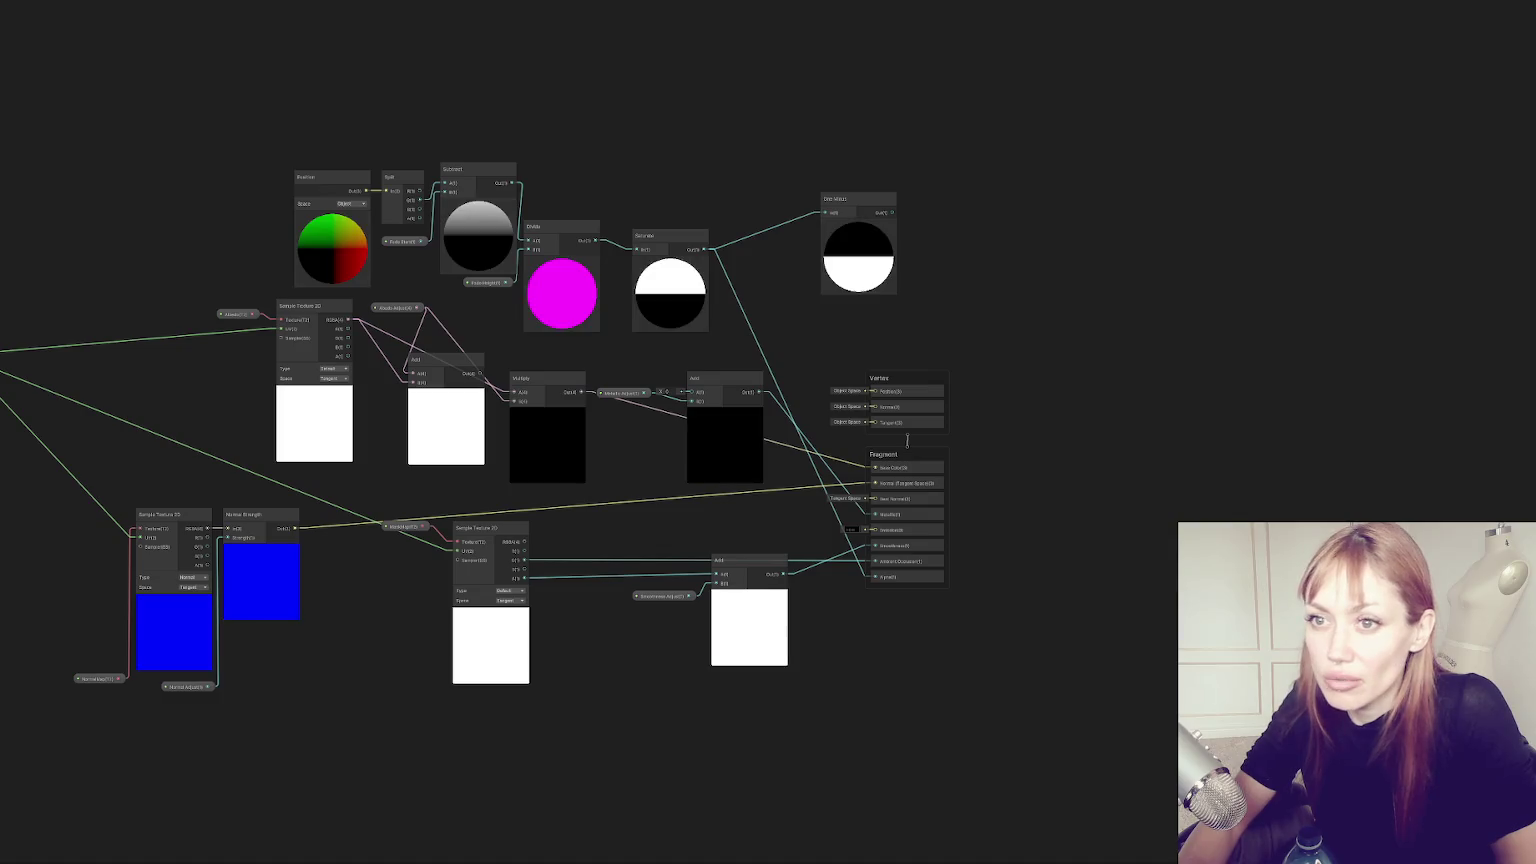
Expand Wasteland Spawn Controls and set the Wasteland Chunks and Industrial Chunks sizes to 0.
scroll(210, 203, down, 2)
scroll(210, 203, down, 6)
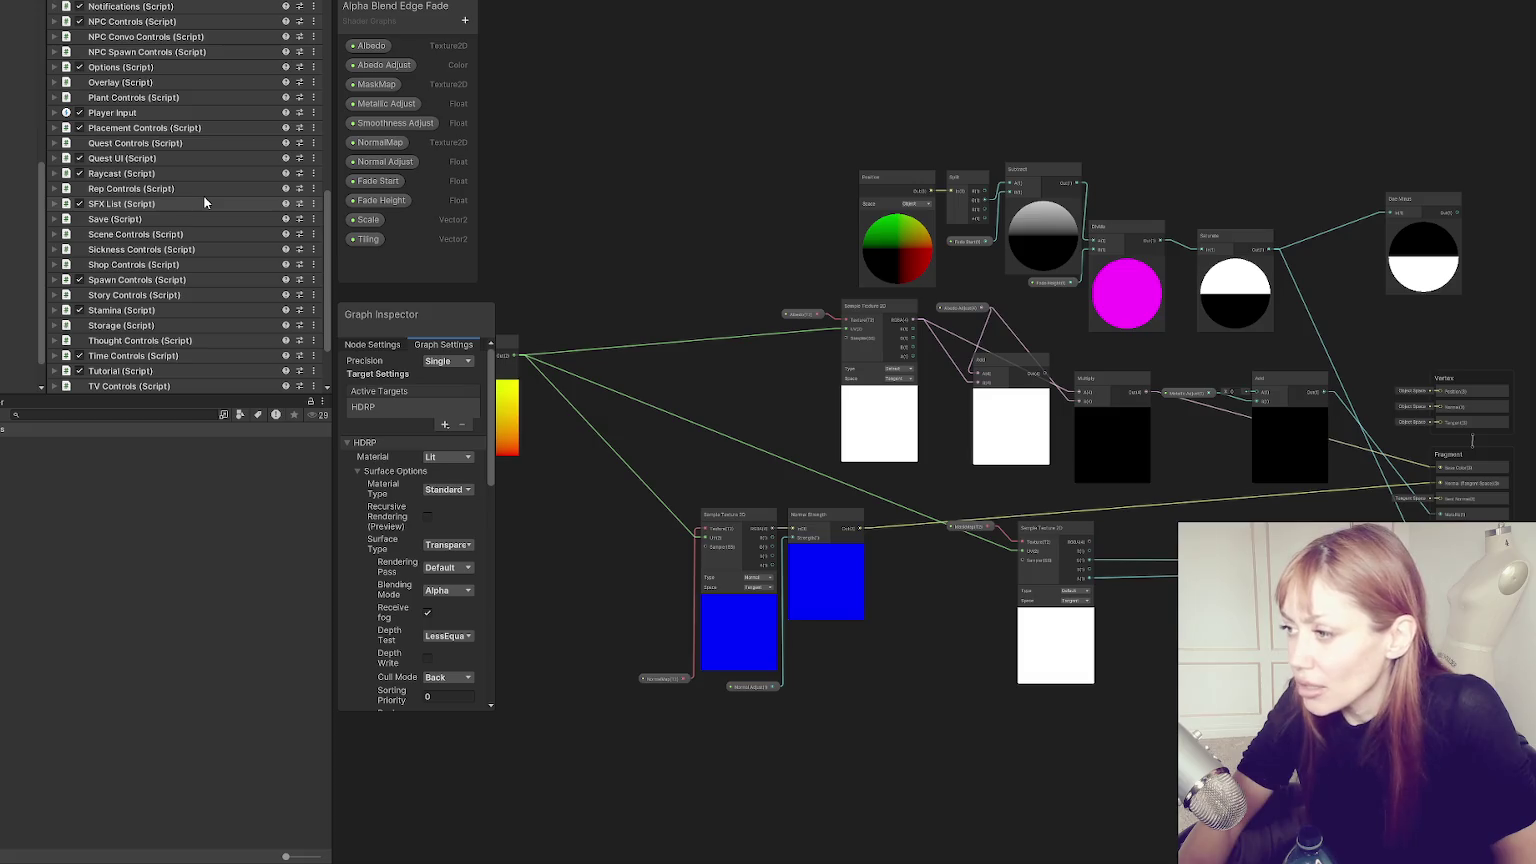
scroll(167, 232, down, 2)
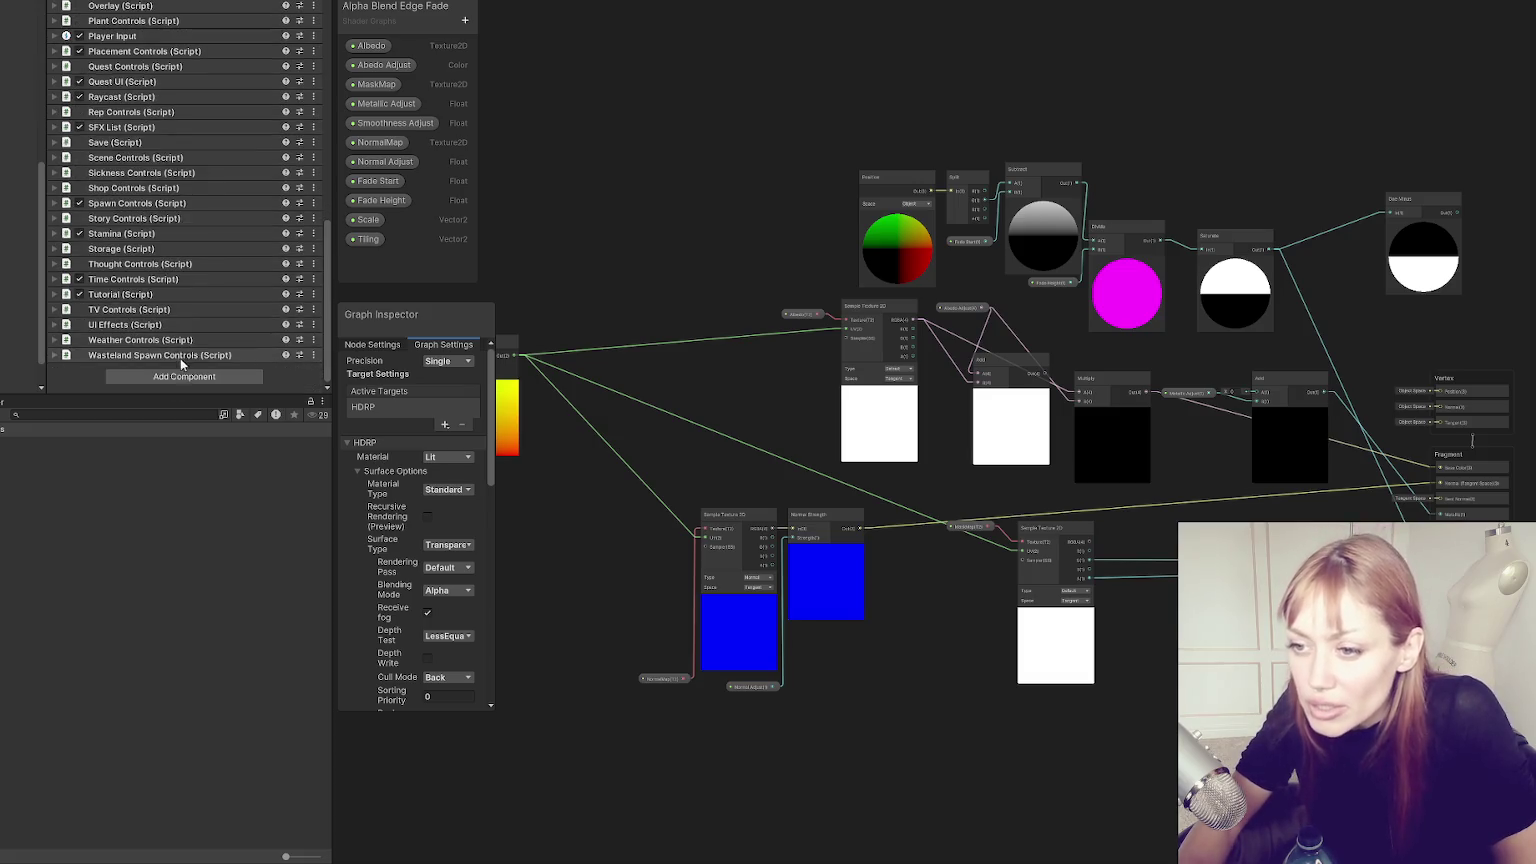
click(167, 356)
scroll(137, 178, down, 4)
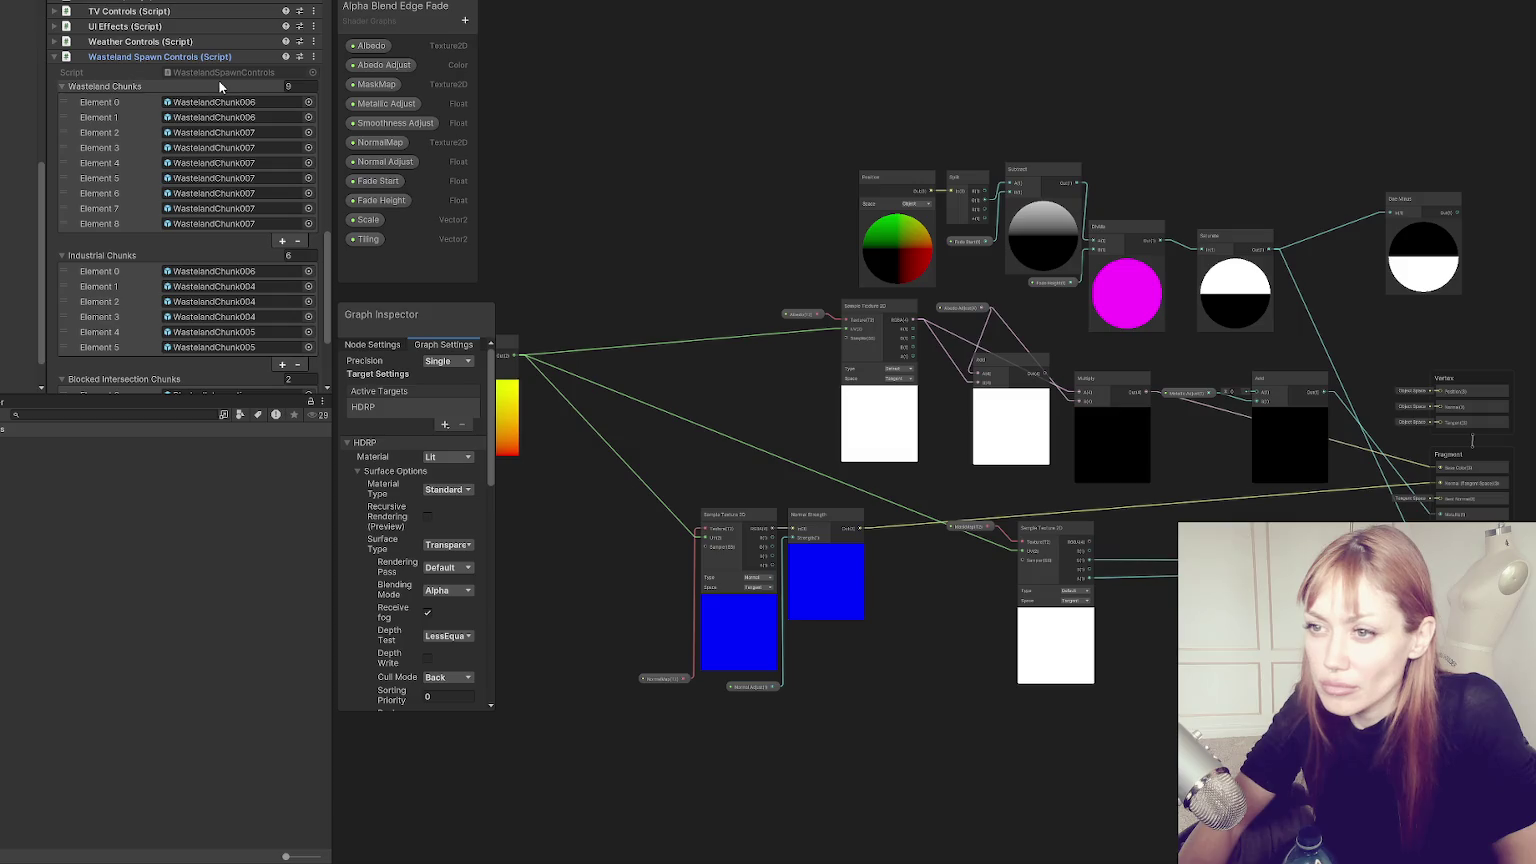
double_click(291, 85)
text(0)
key(Return)
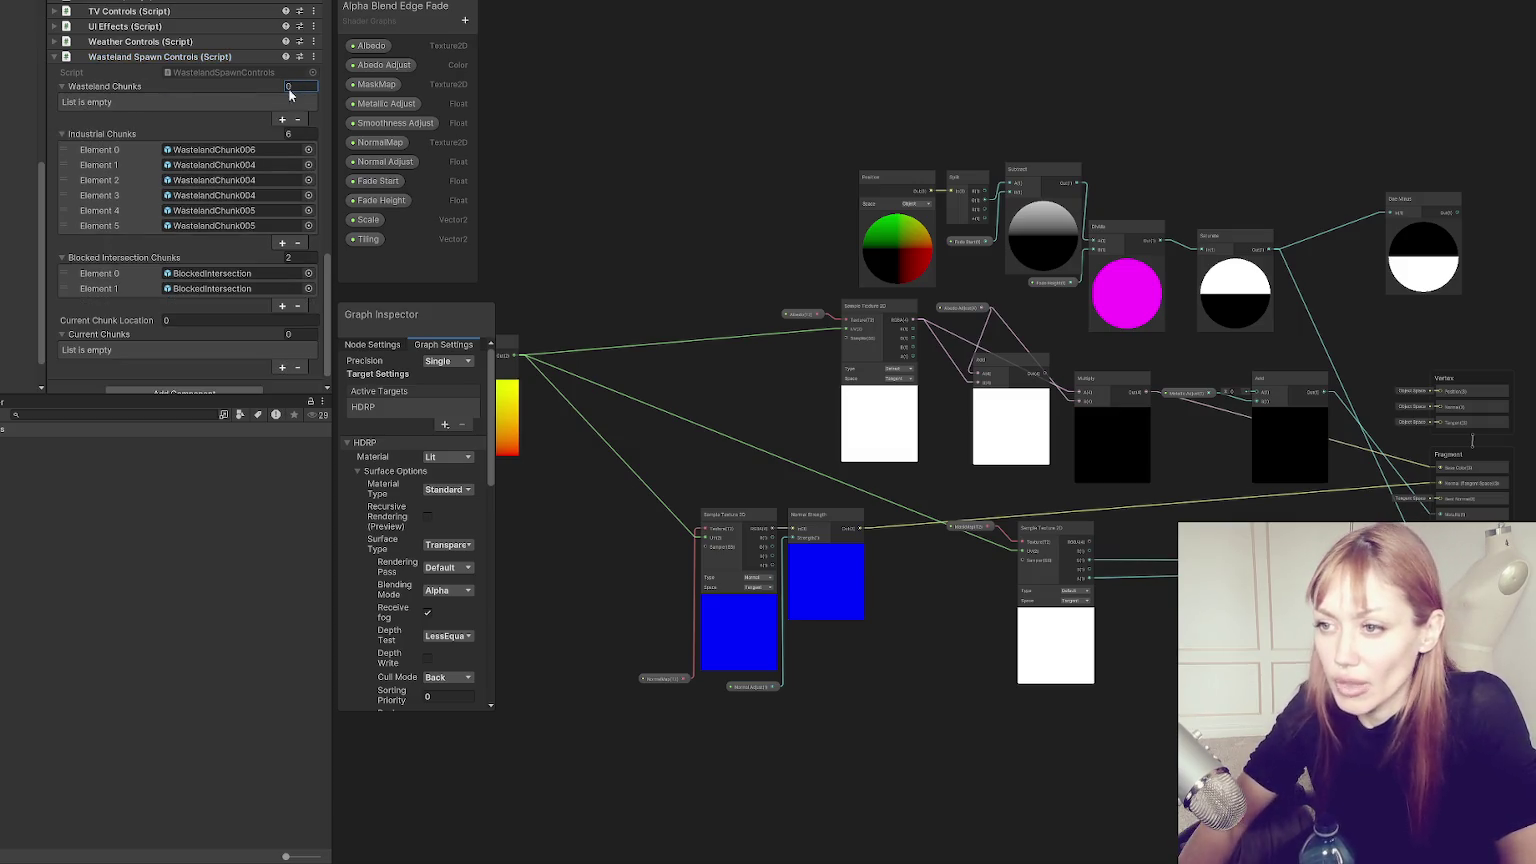
click(300, 134)
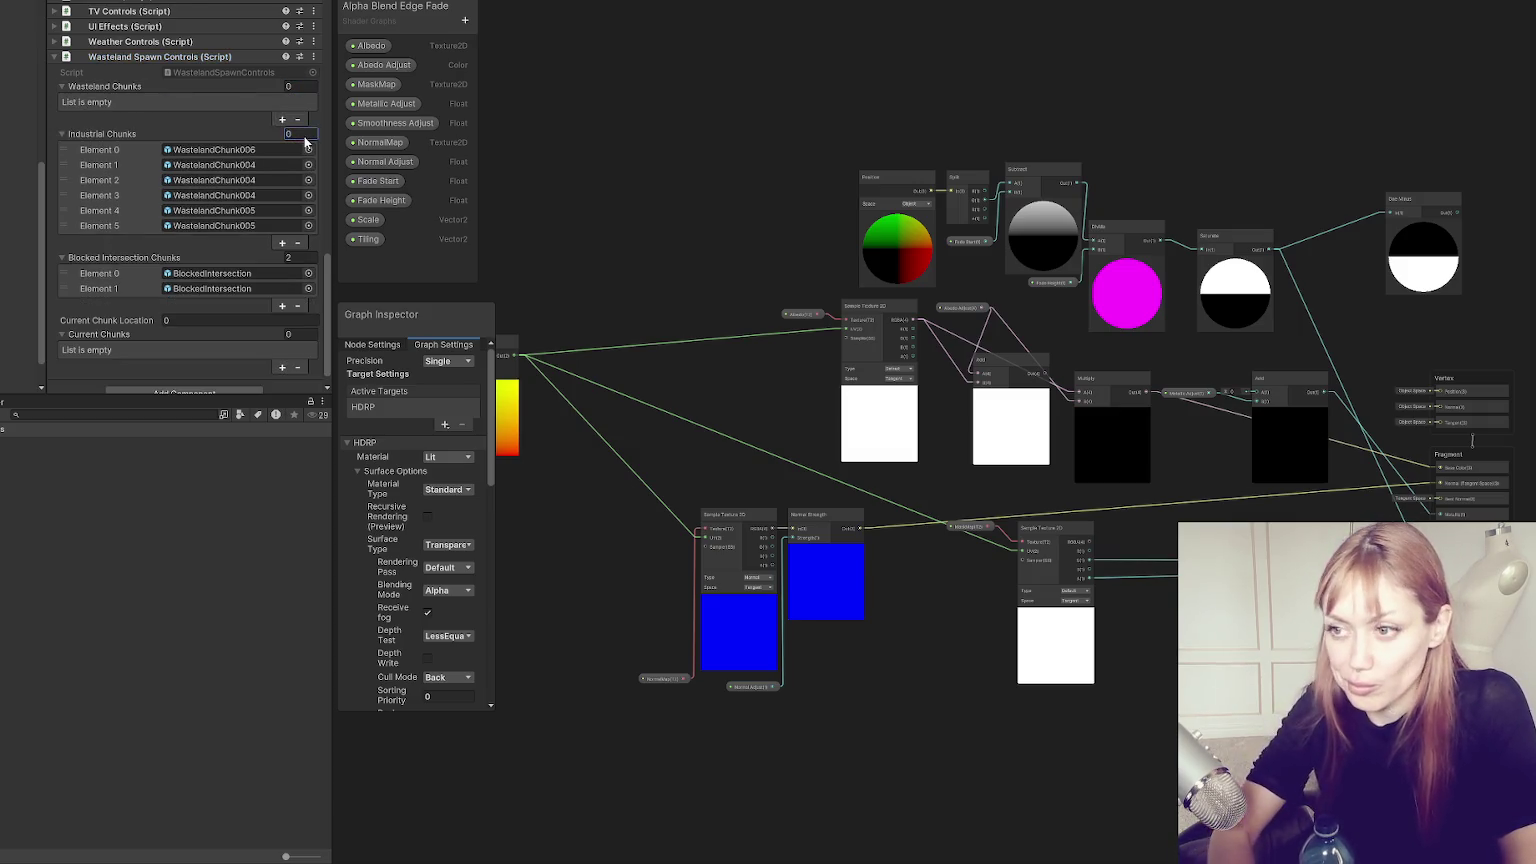
text(0)
key(Return)
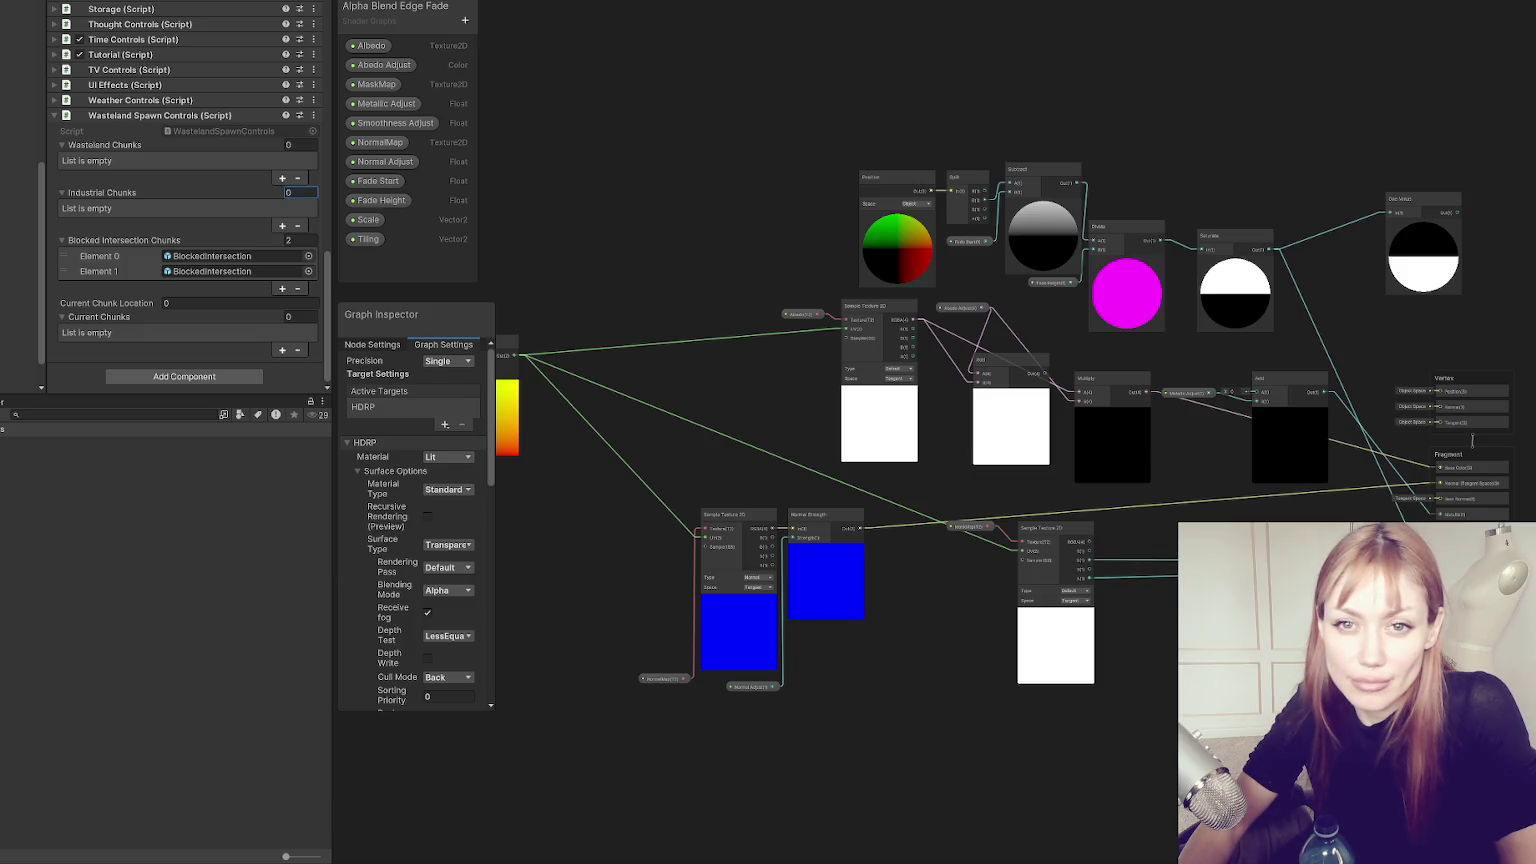
click(1472, 440)
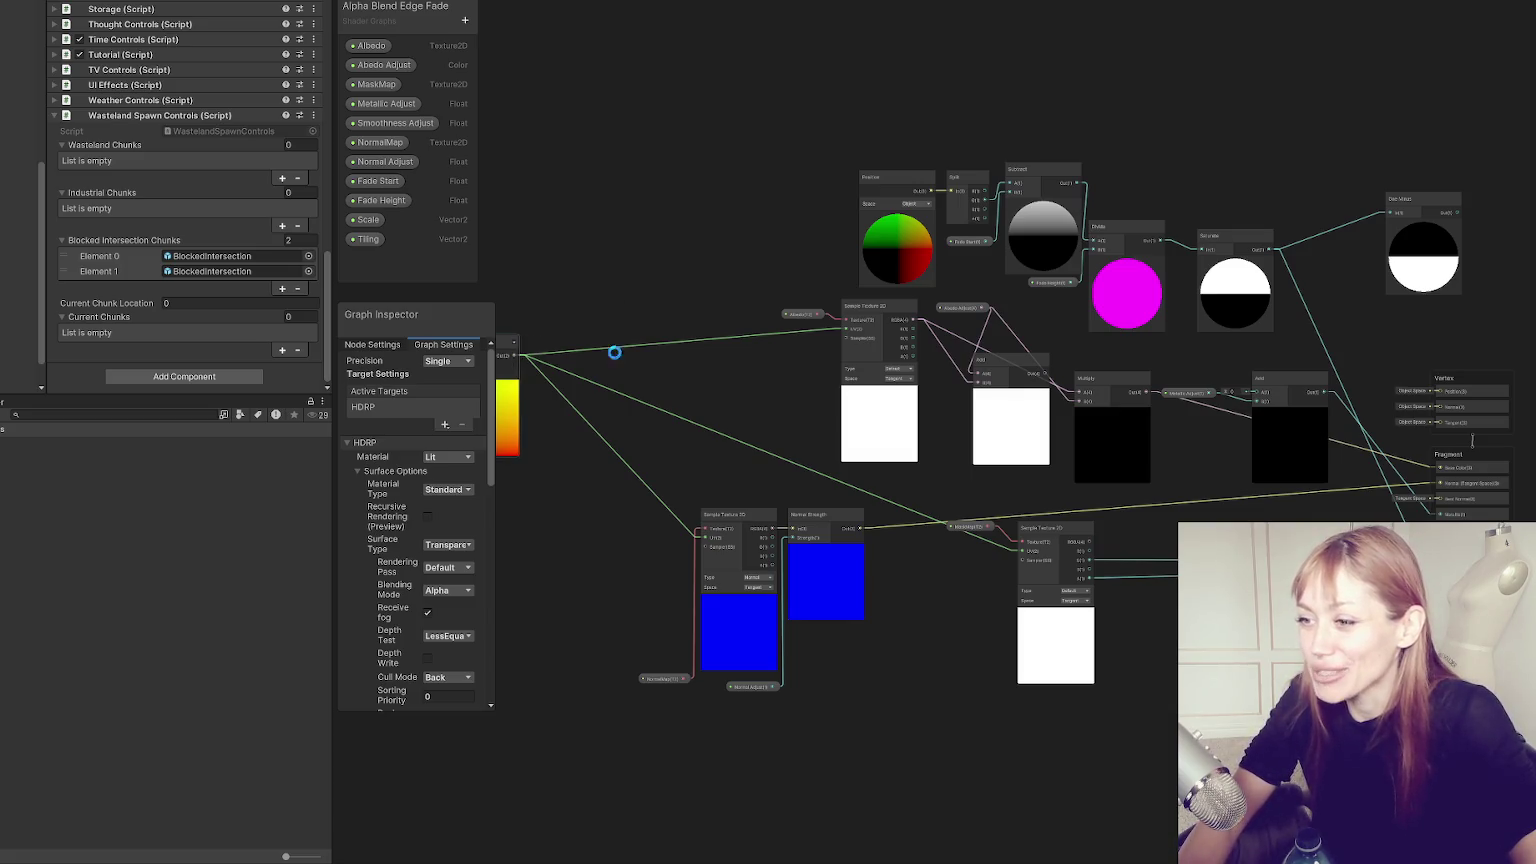
Move the Tiling And Offset node with its Scale and Tiling inputs further right.
drag(696, 265, 866, 256)
drag(770, 242, 559, 470)
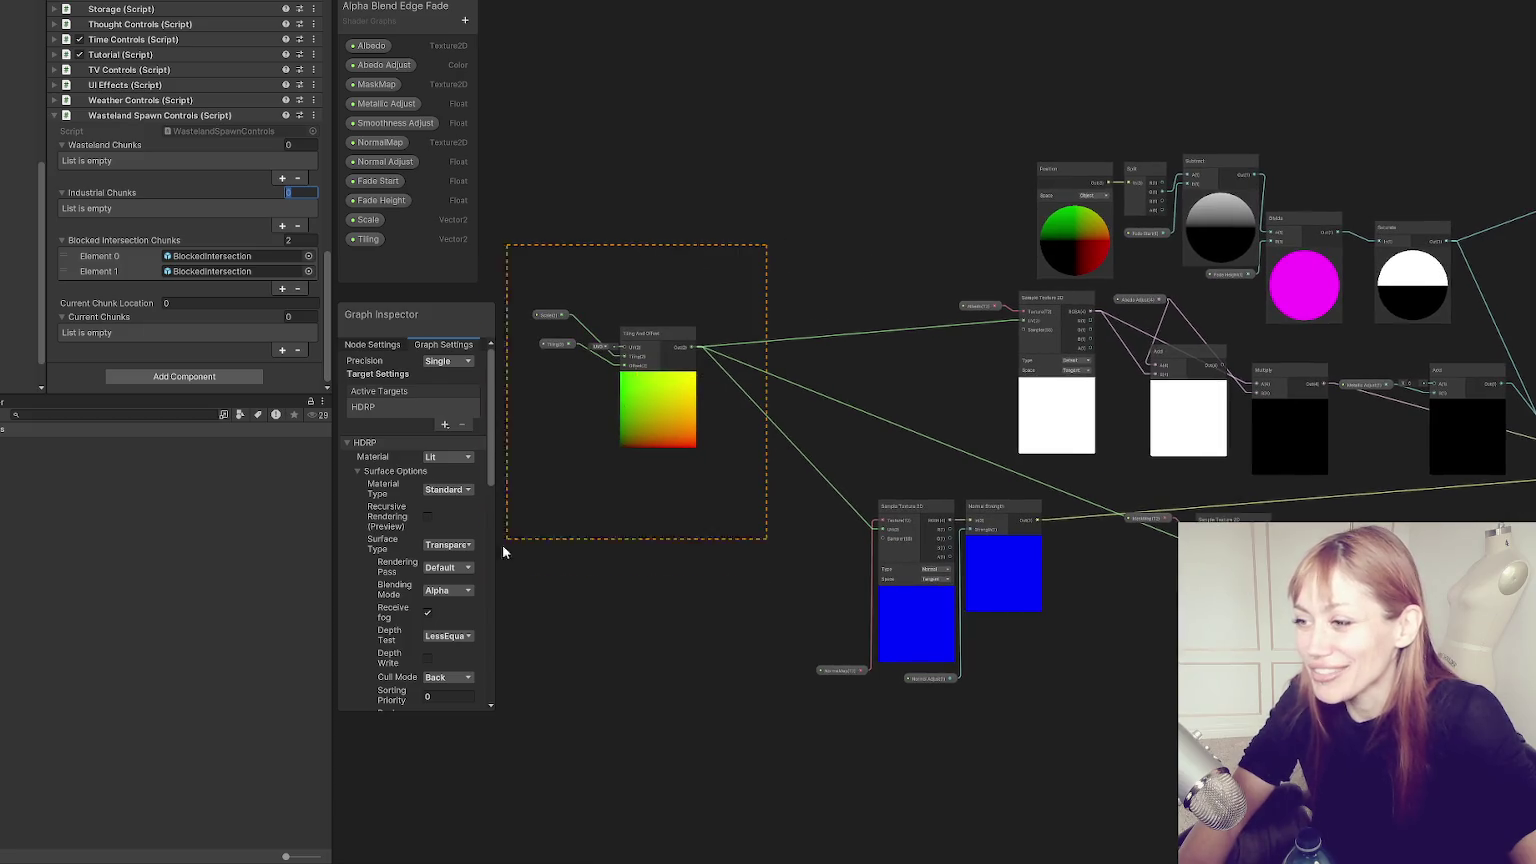
mouse_move(651, 343)
mouse_down()
mouse_move(922, 323)
mouse_move(898, 350)
mouse_up()
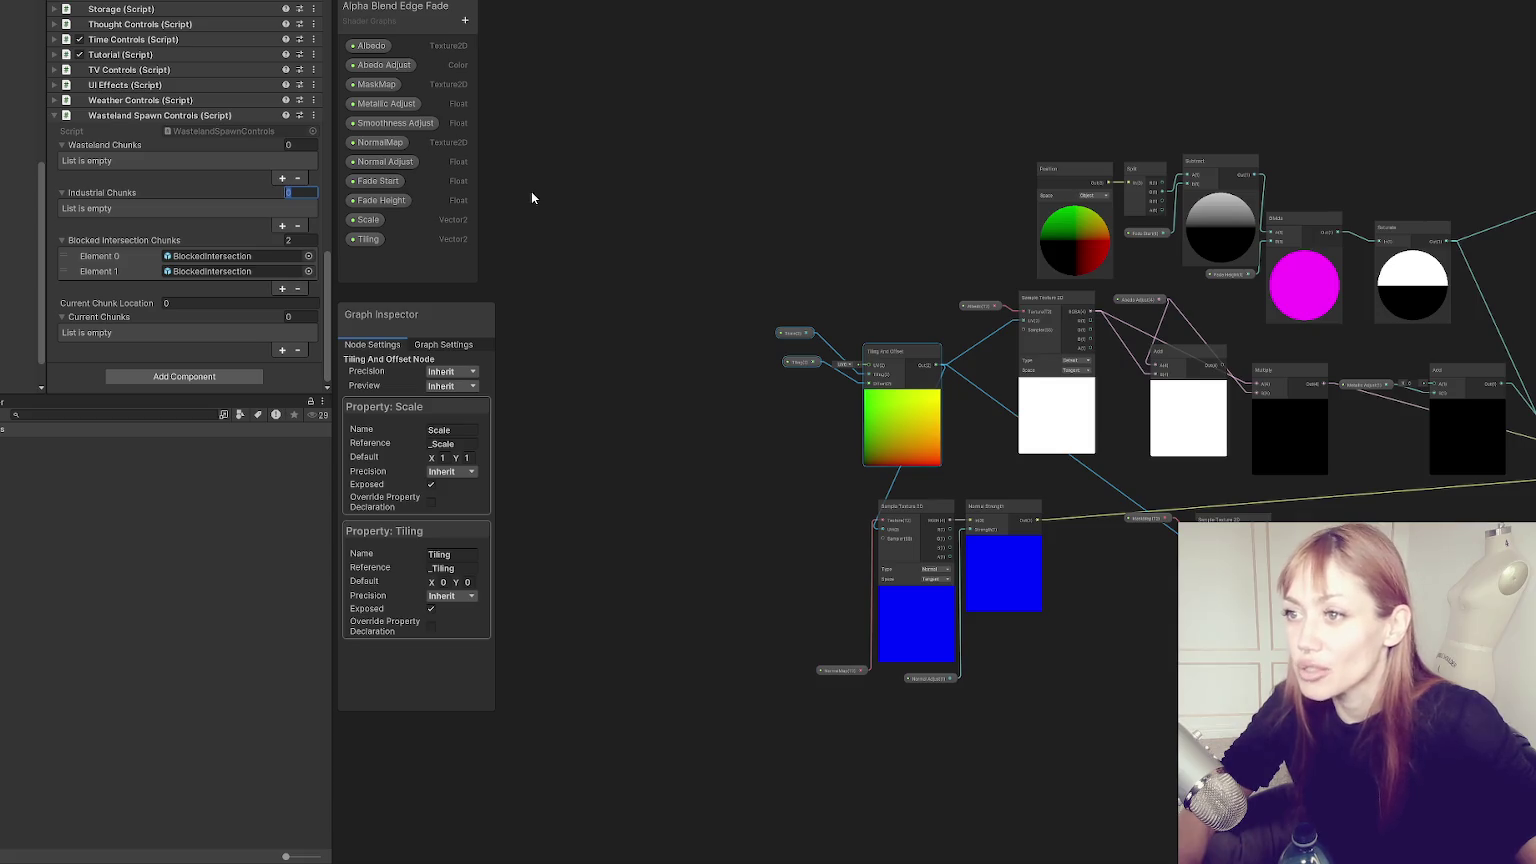
Resize the Inspector panel taller and wider, giving the shader graph more room.
drag(195, 394, 196, 480)
drag(44, 362, 6, 362)
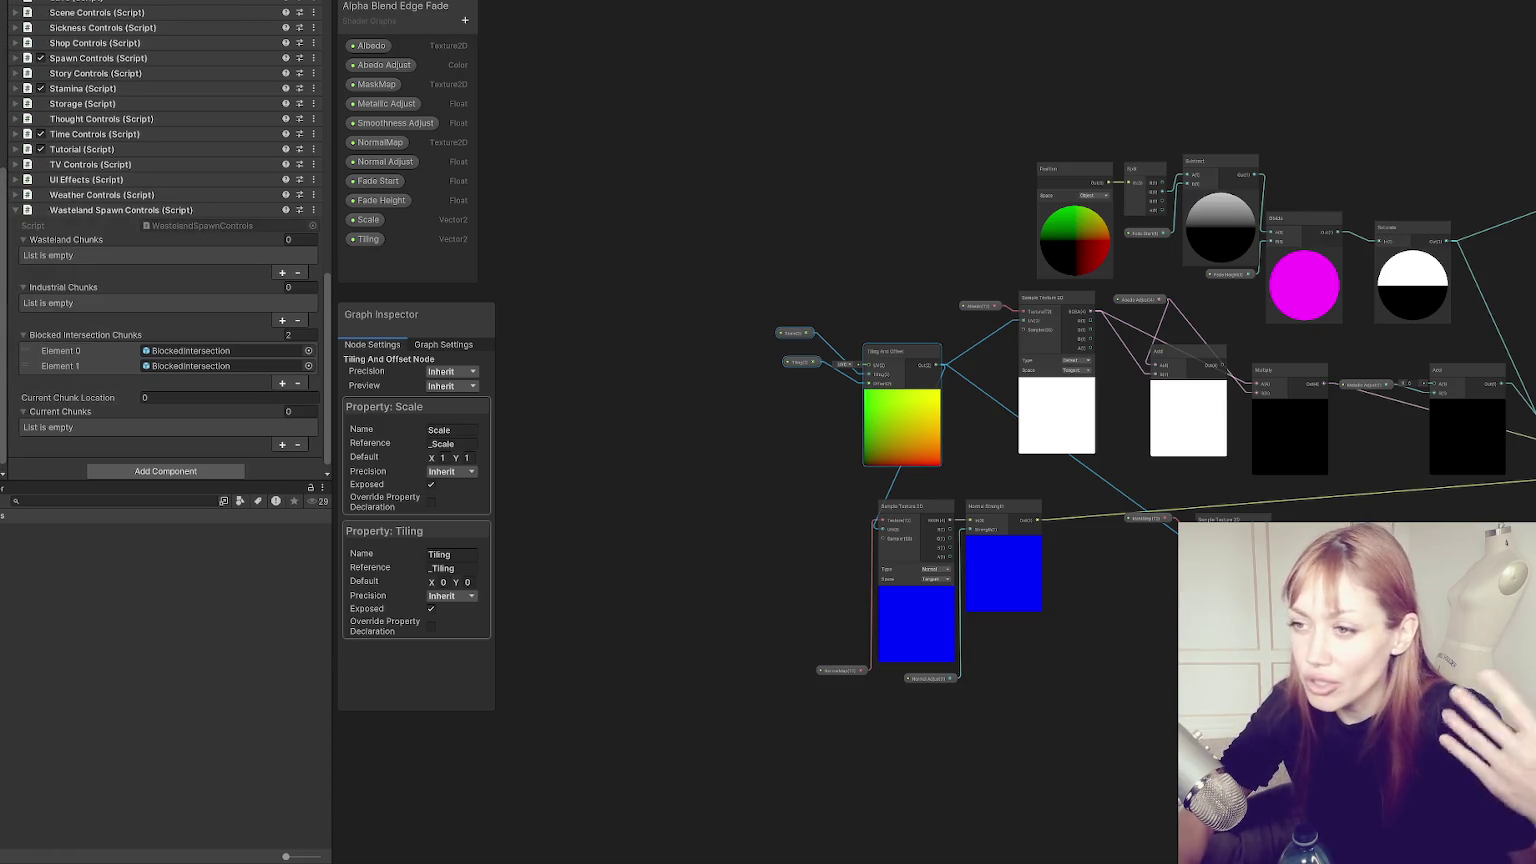
drag(333, 199, 217, 199)
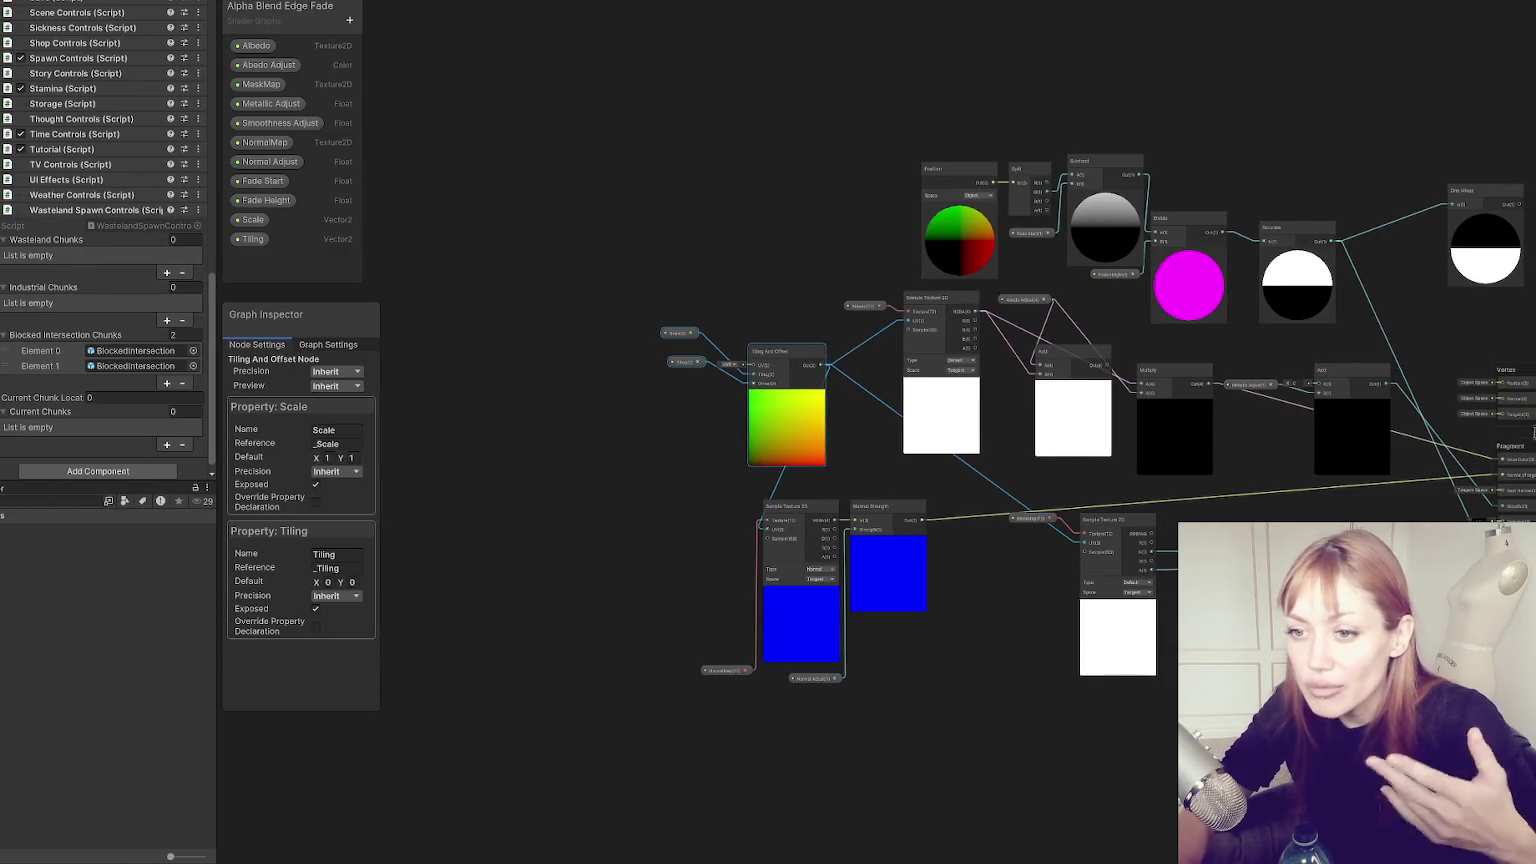
drag(217, 210, 243, 210)
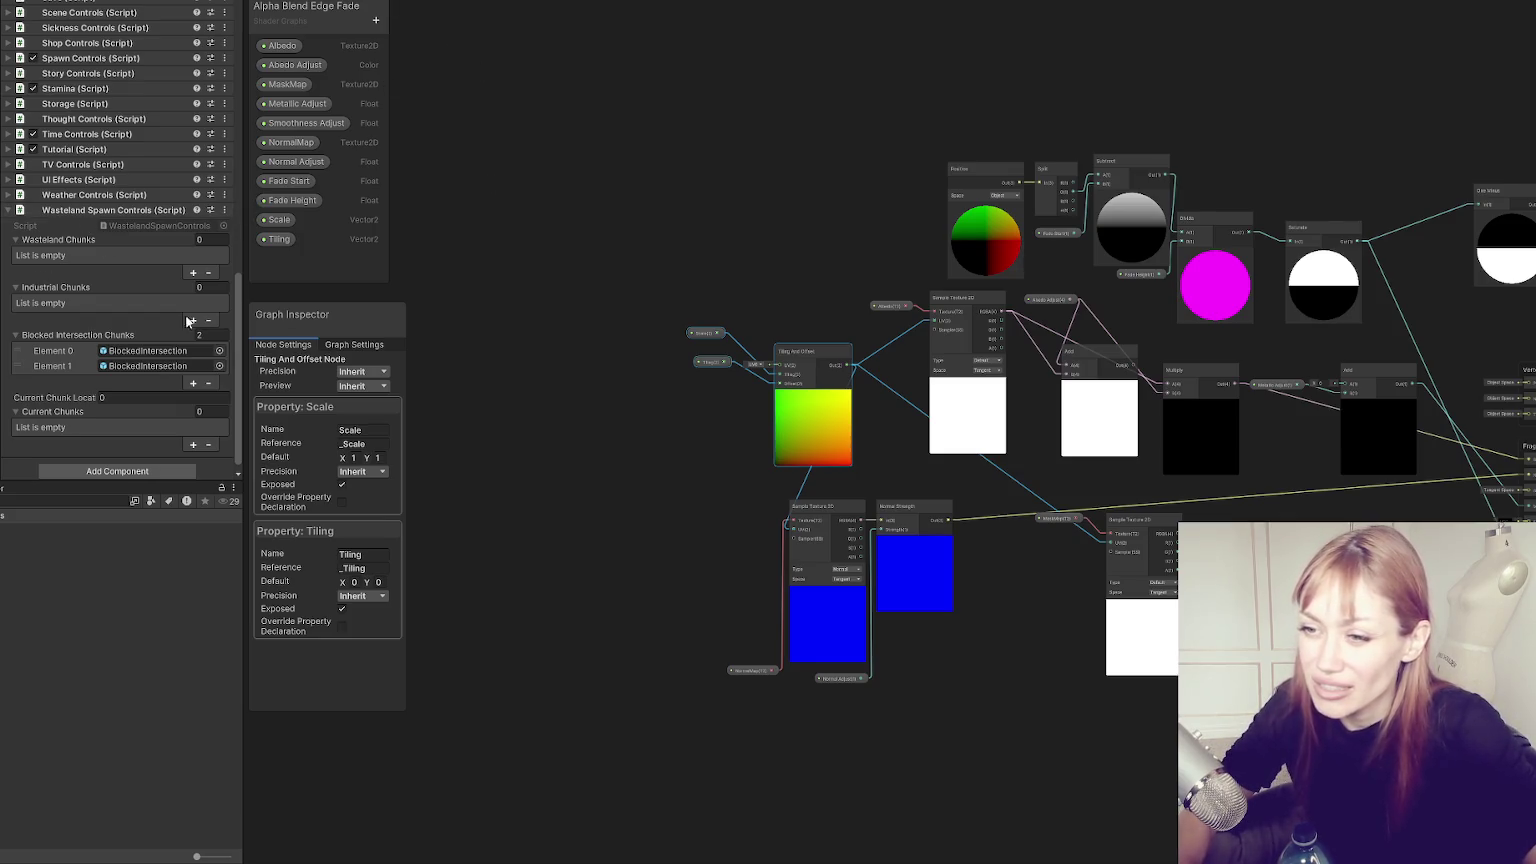
Browse the BlockedIntersection and WastelandChunks folders to locate the WastelandChunk007 asset.
scroll(140, 286, down, 1)
click(168, 357)
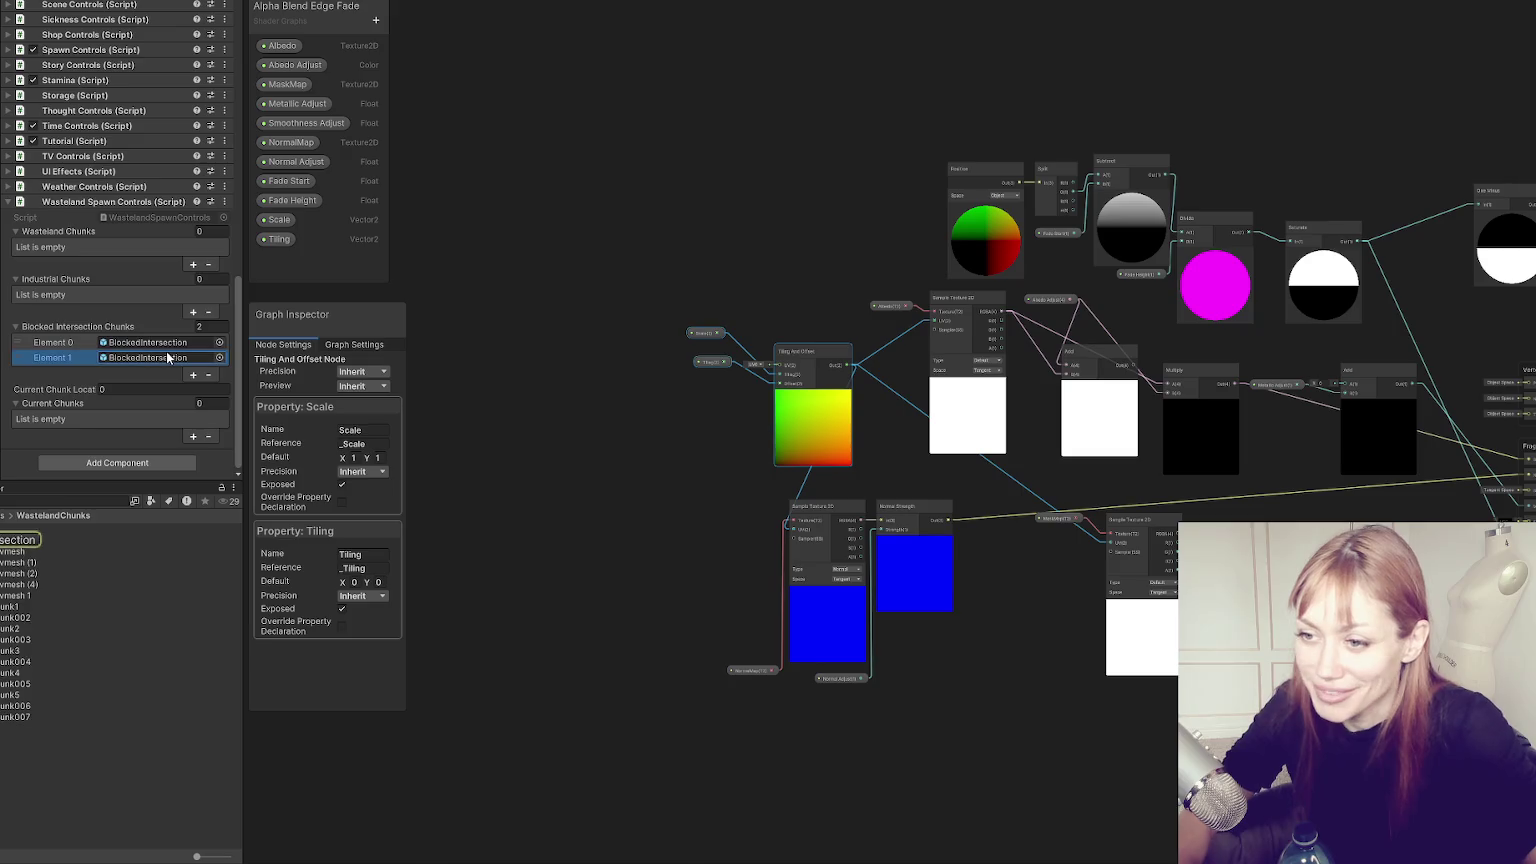
double_click(168, 357)
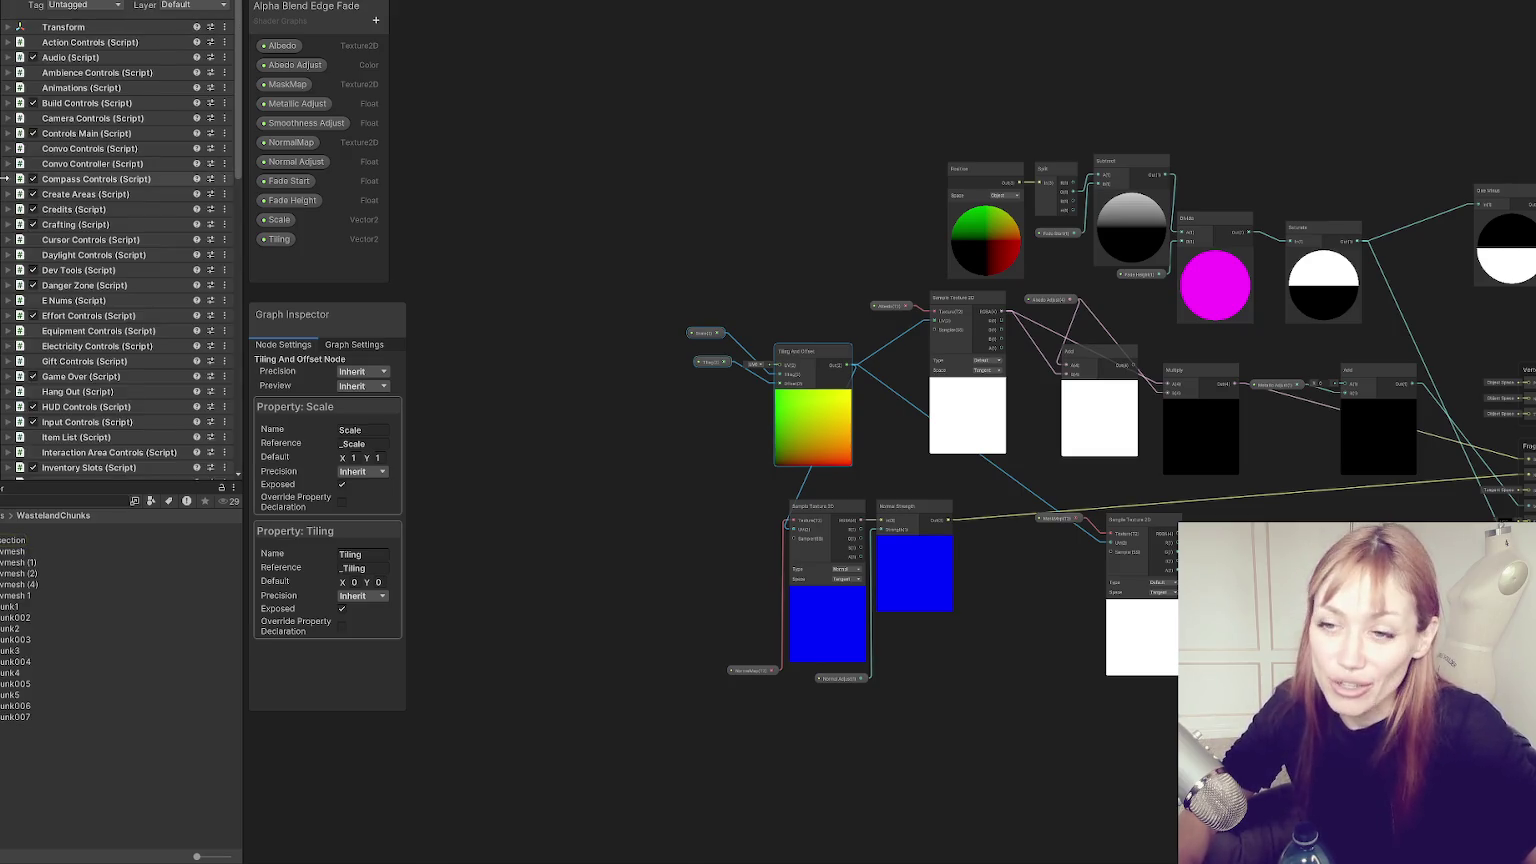
scroll(120, 240, down, 1)
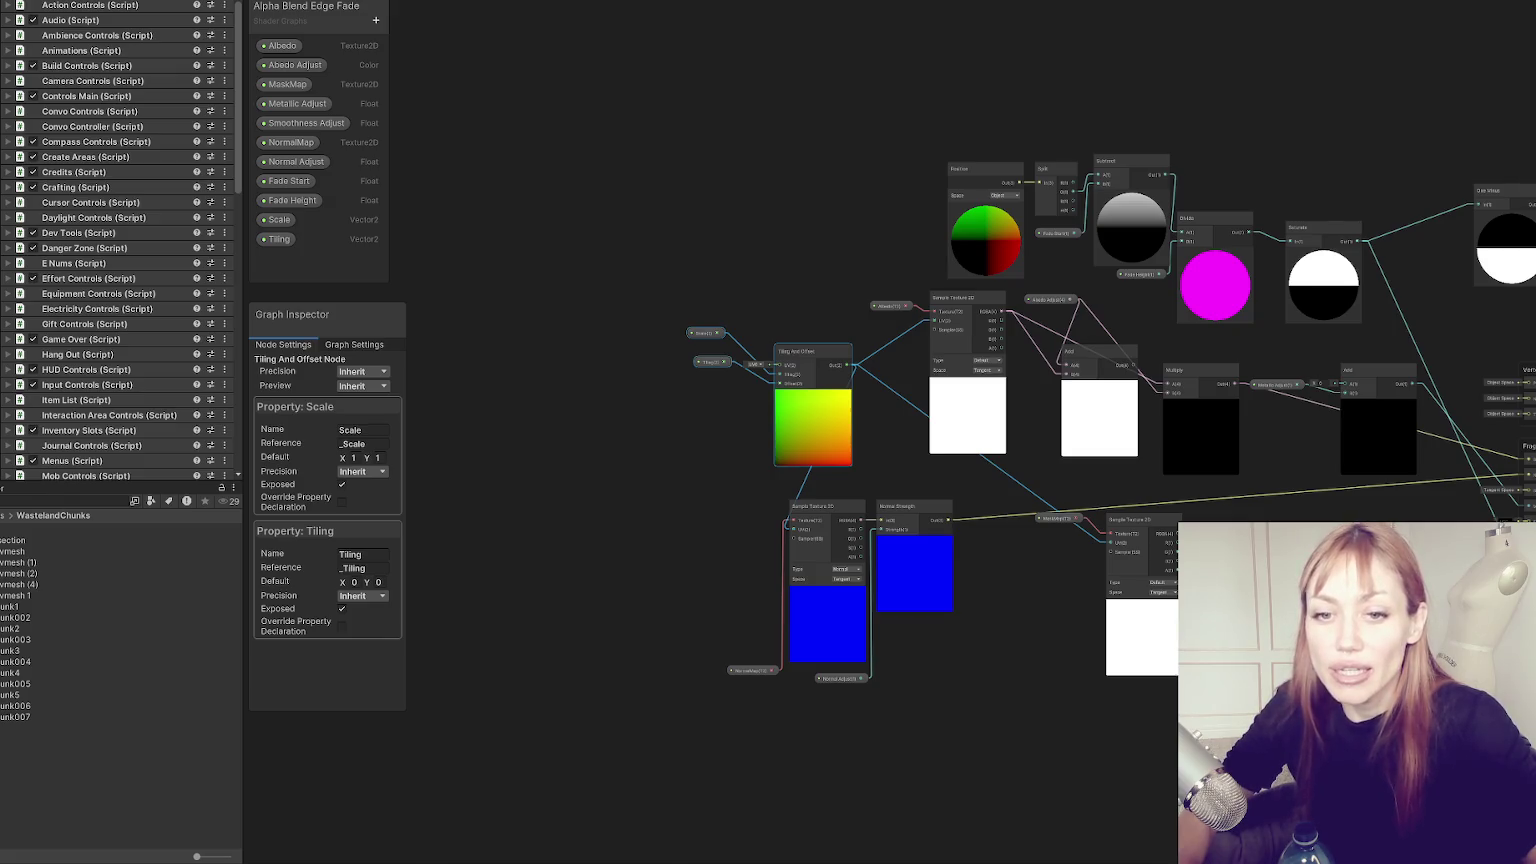
scroll(154, 165, down, 10)
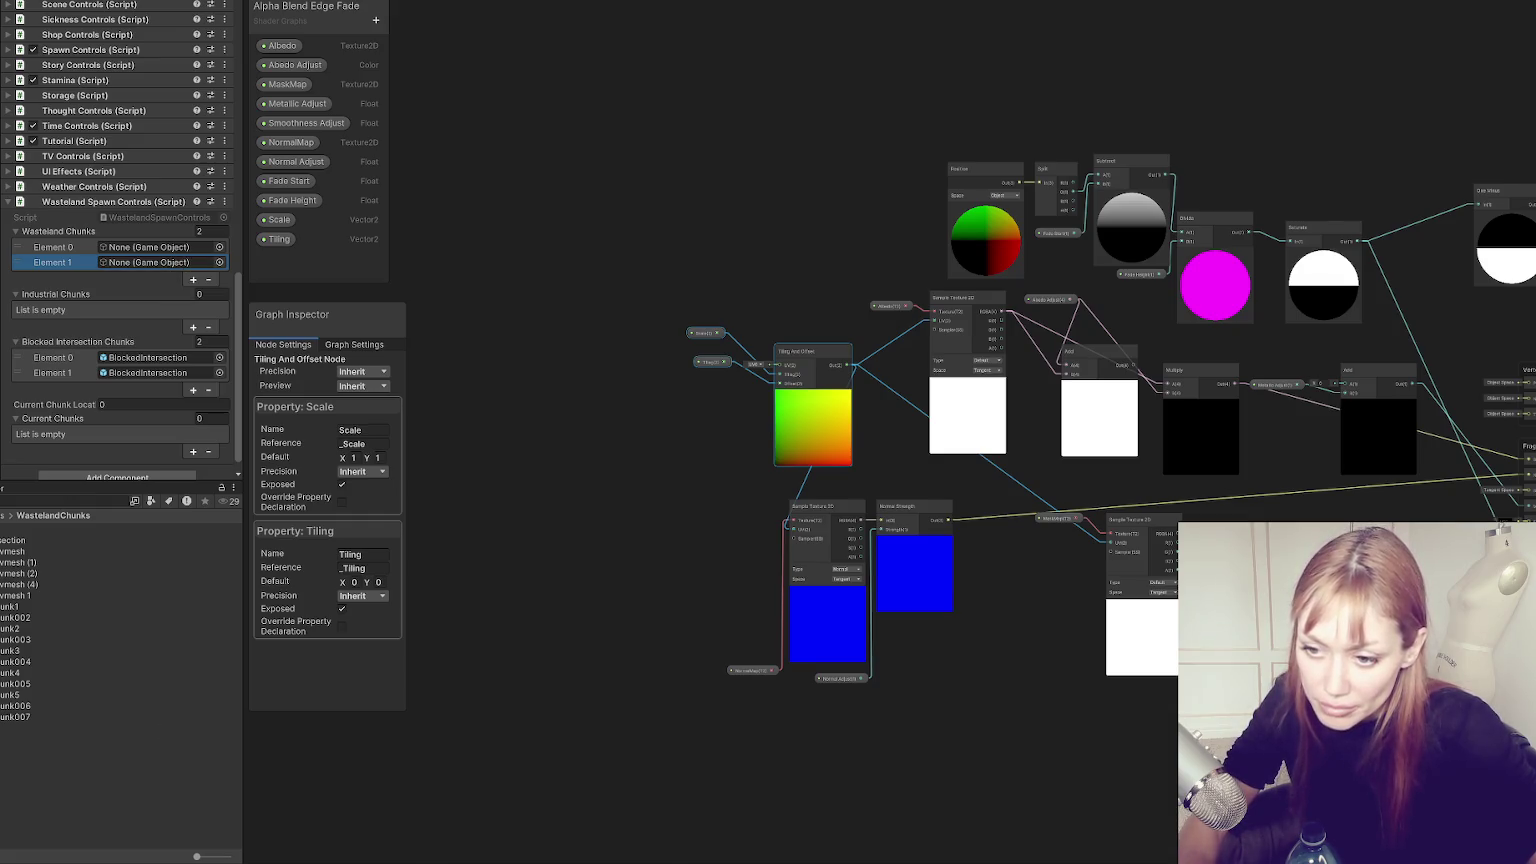
double_click(30, 529)
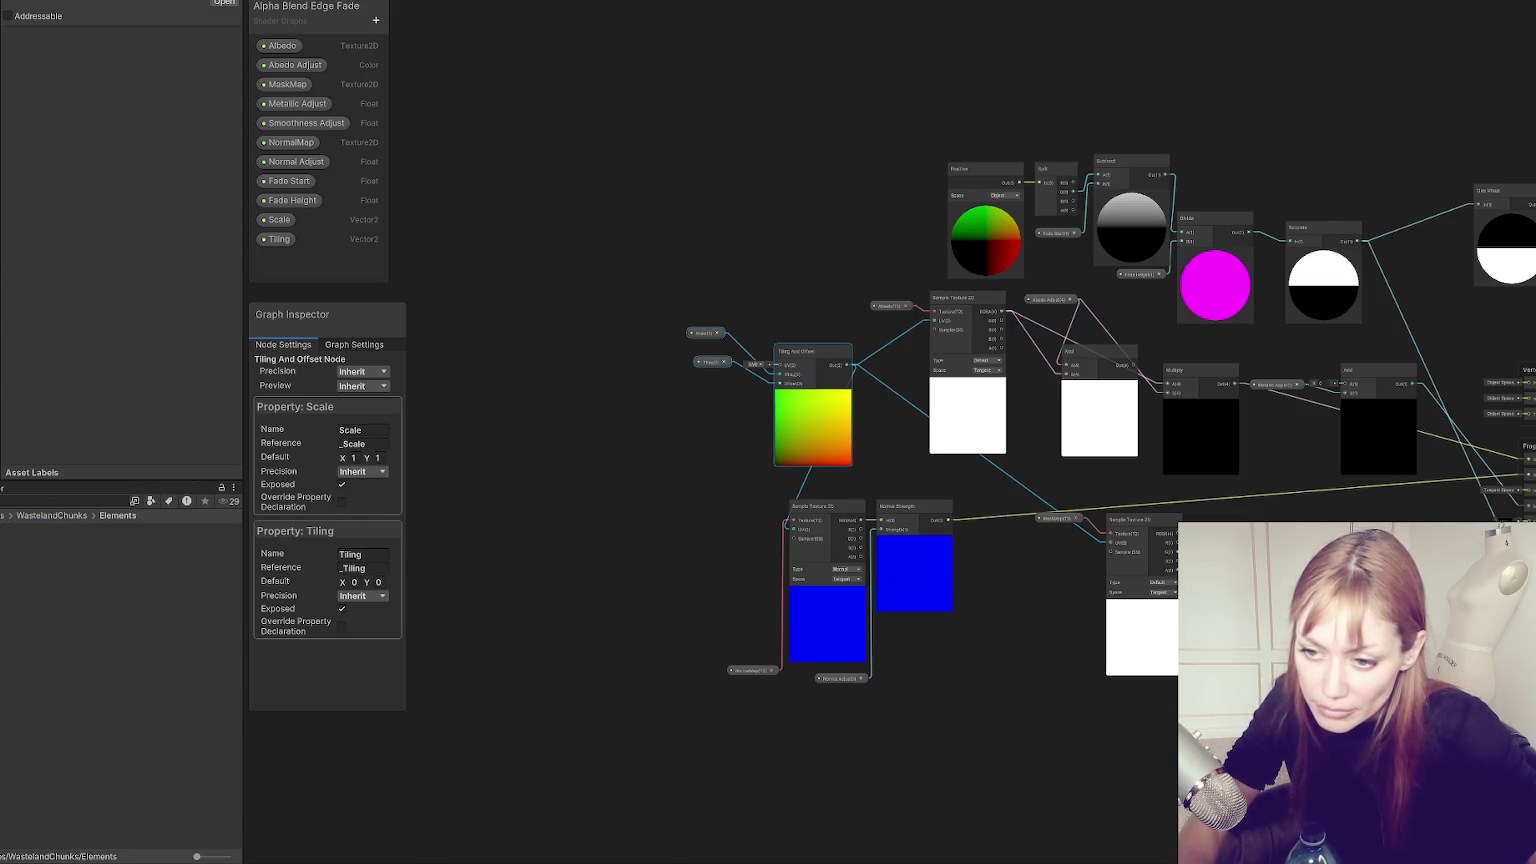
key(ctrl+z)
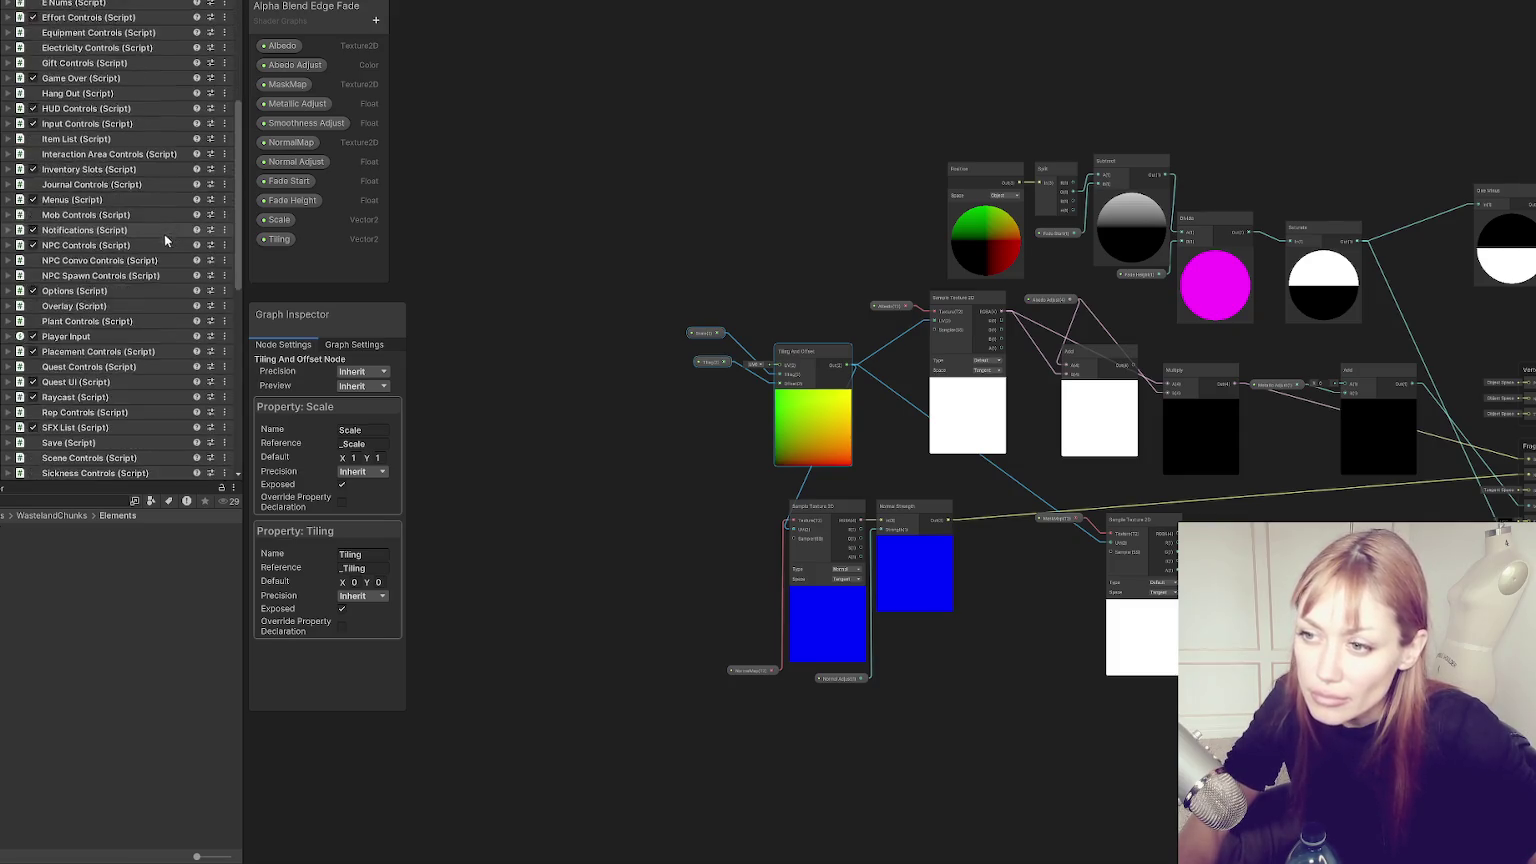
scroll(174, 229, down, 2)
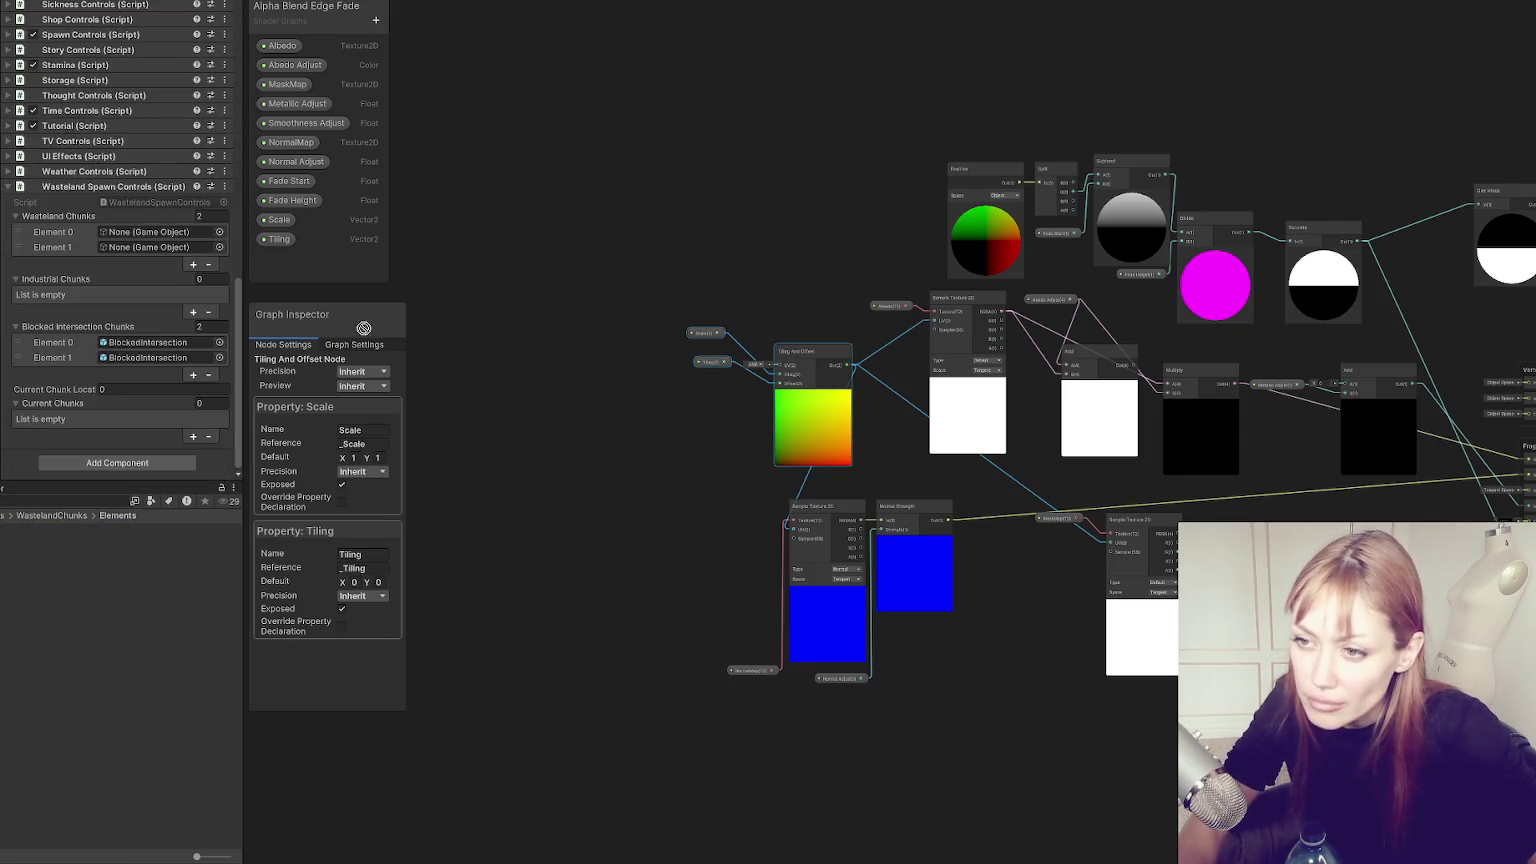
click(71, 517)
Put WastelandChunk007 into Wasteland Chunks Elements 0 and 1 and give Industrial Chunks three entries.
drag(15, 717, 150, 232)
mouse_move(363, 620)
mouse_down()
mouse_move(180, 248)
mouse_move(140, 250)
mouse_move(120, 280)
mouse_up()
click(153, 318)
click(193, 345)
click(193, 360)
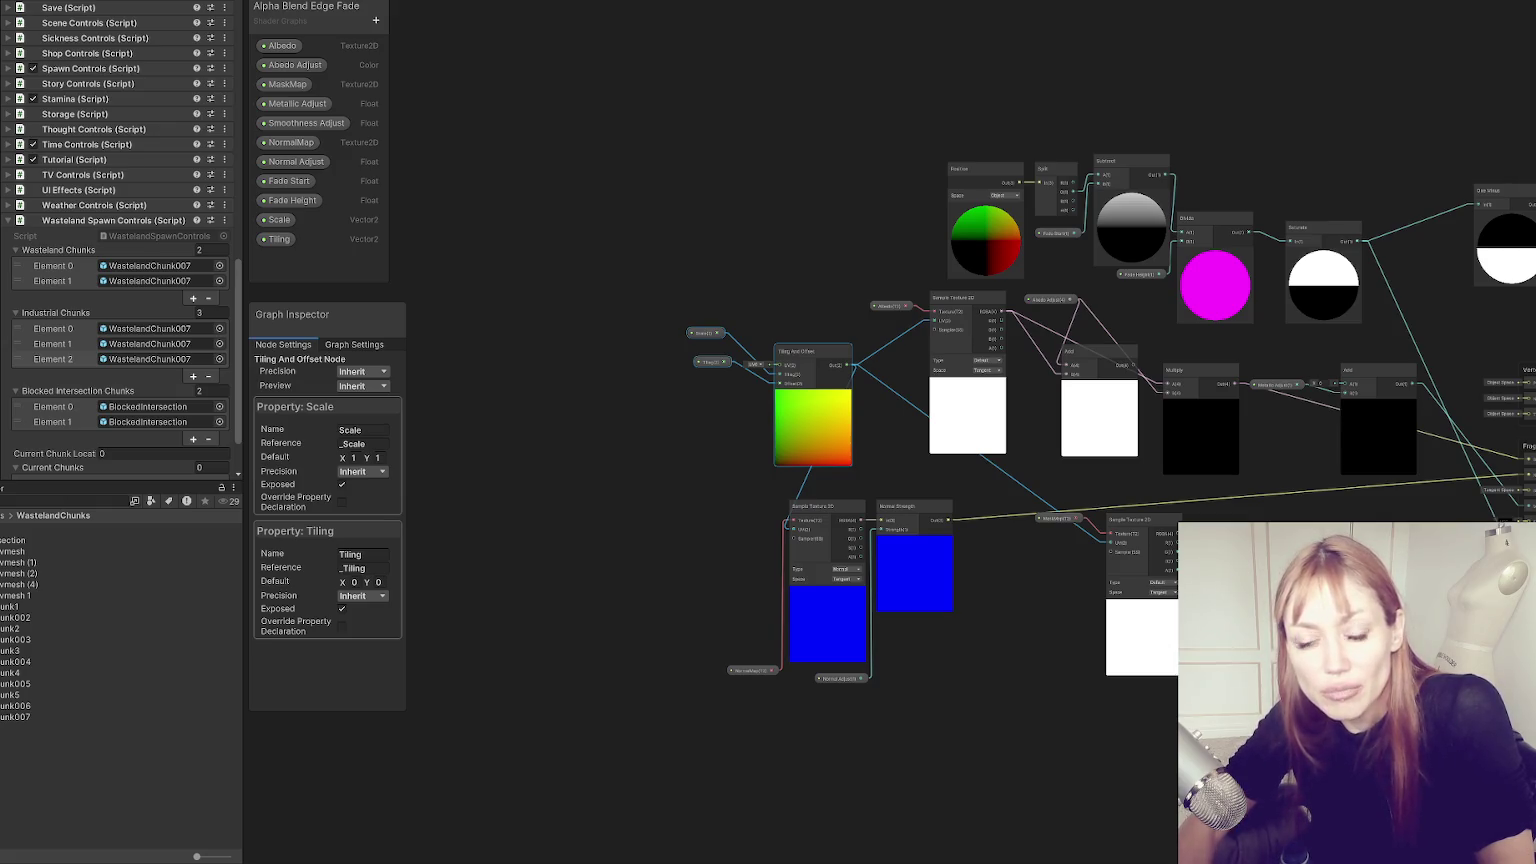
click(150, 220)
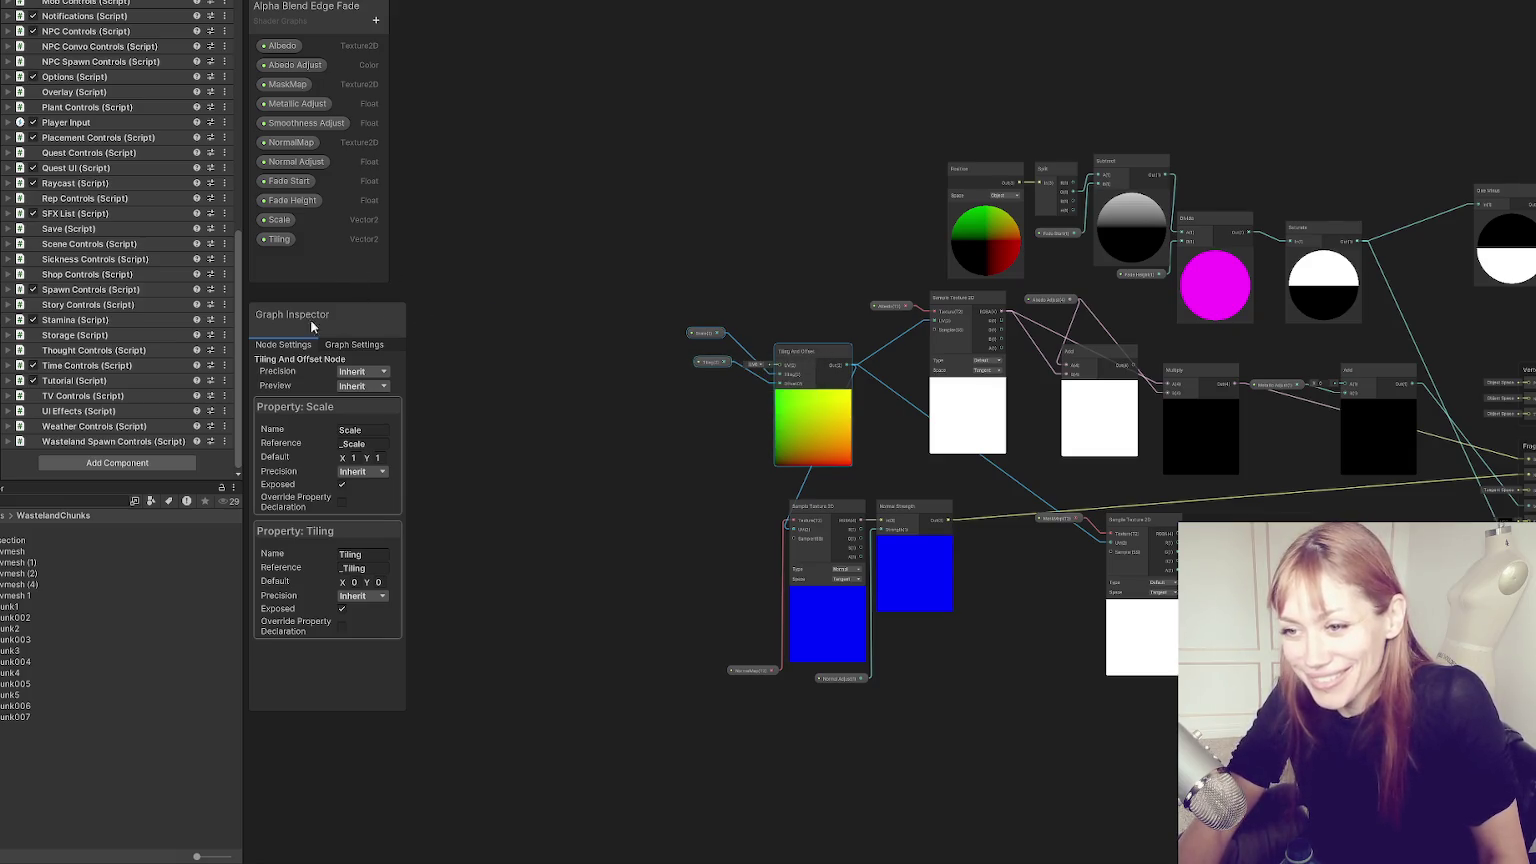
click(115, 441)
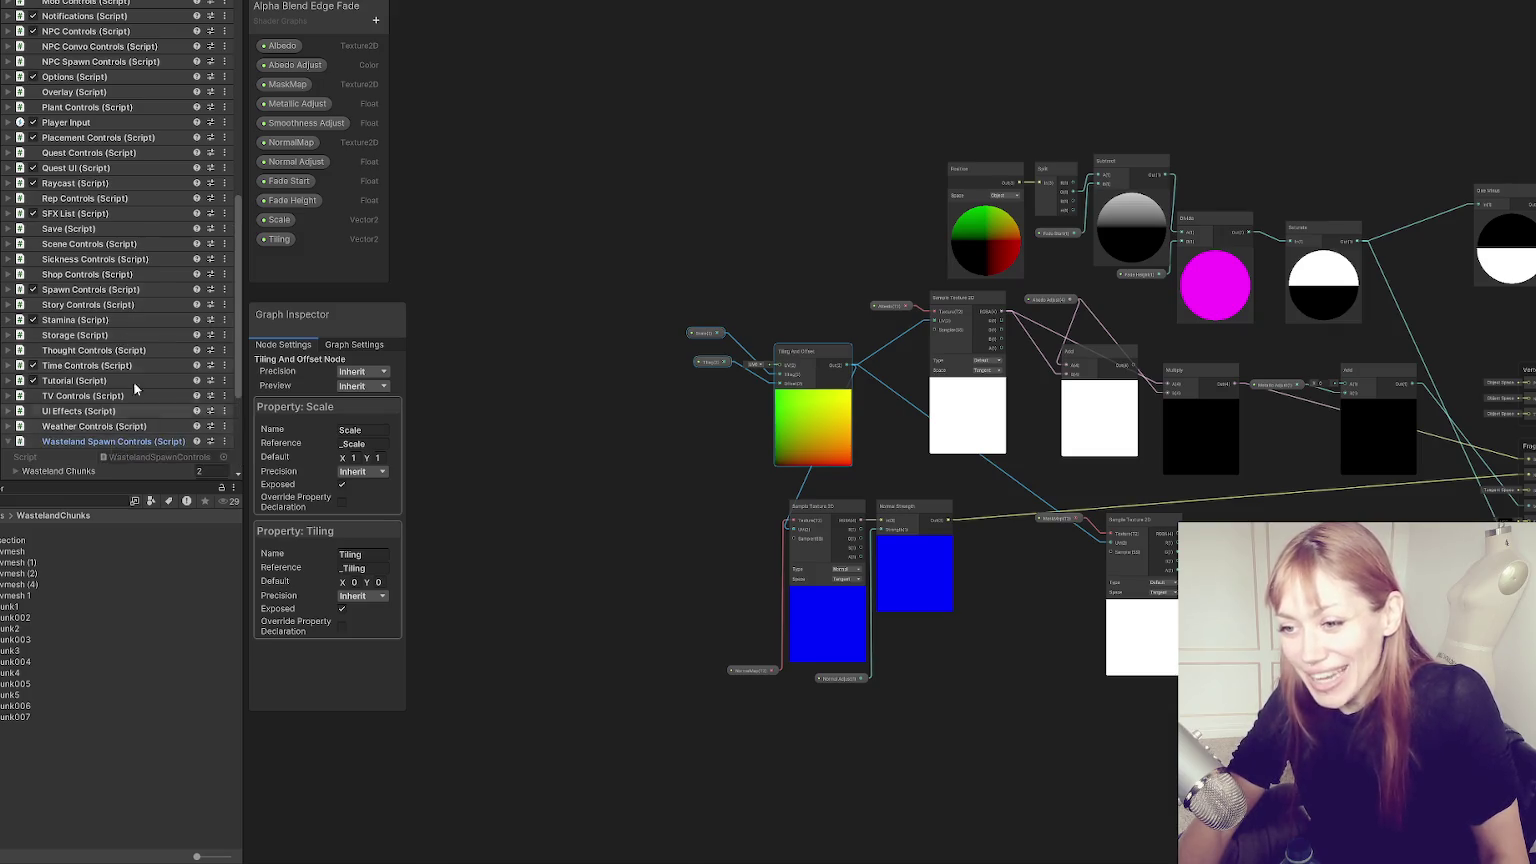
scroll(128, 405, down, 2)
click(100, 318)
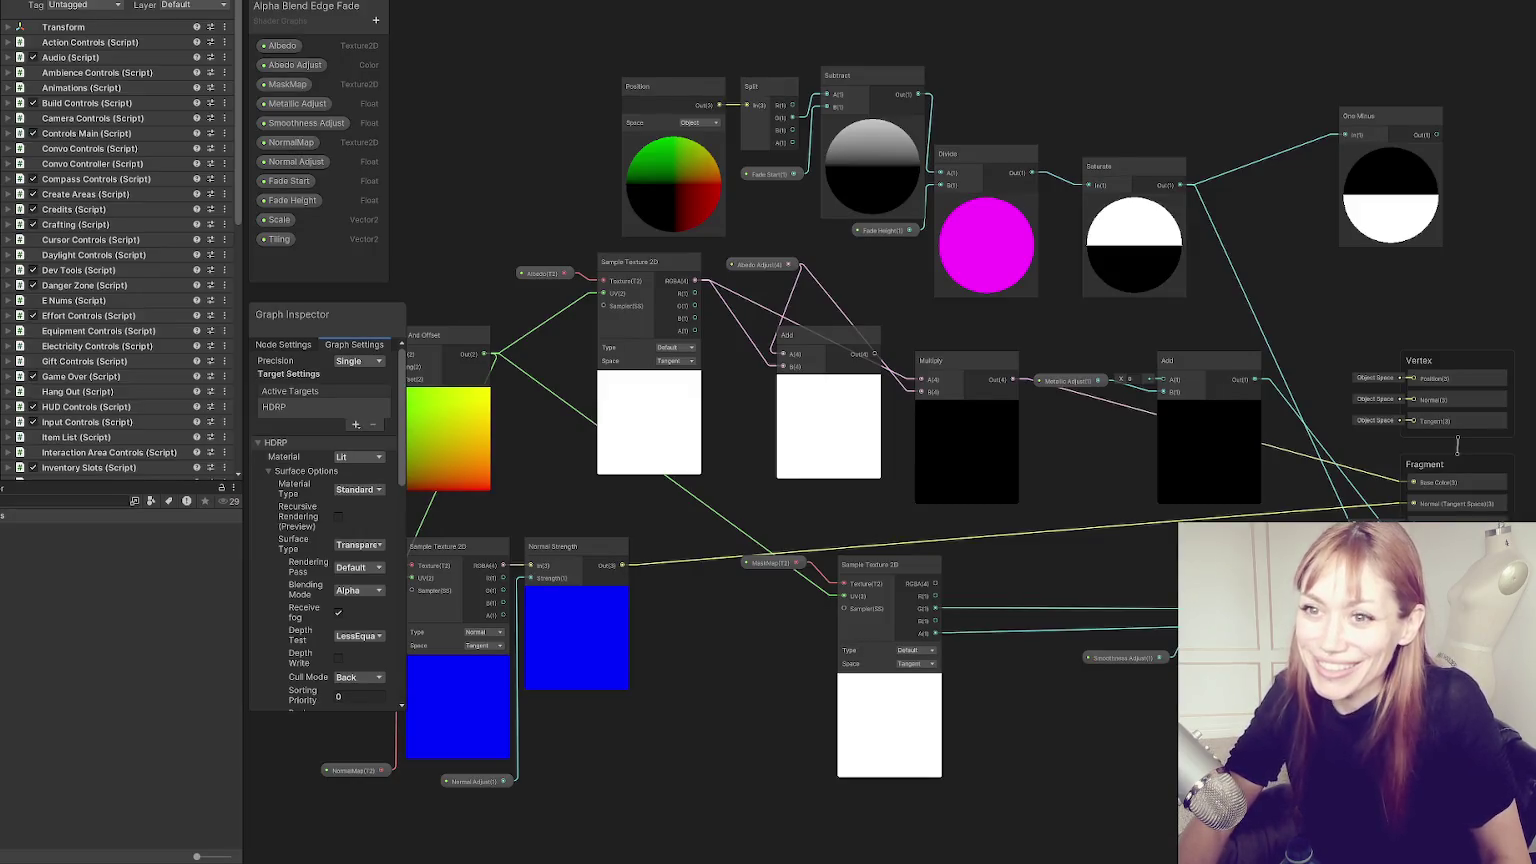
Select Title.unity and enter Play mode to reach the STRAIN main menu.
click(37, 675)
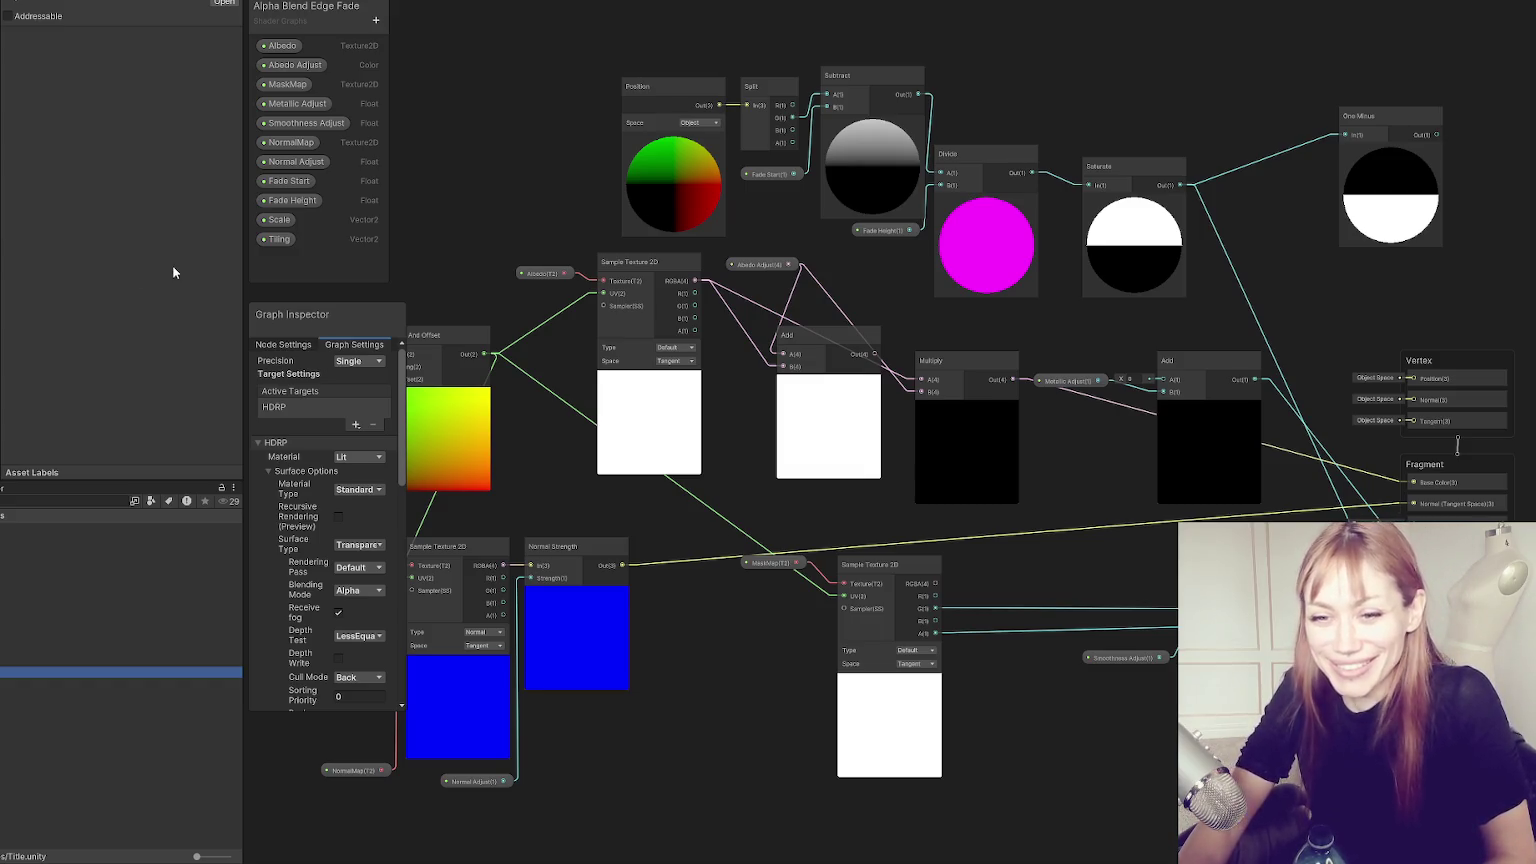
click(43, 34)
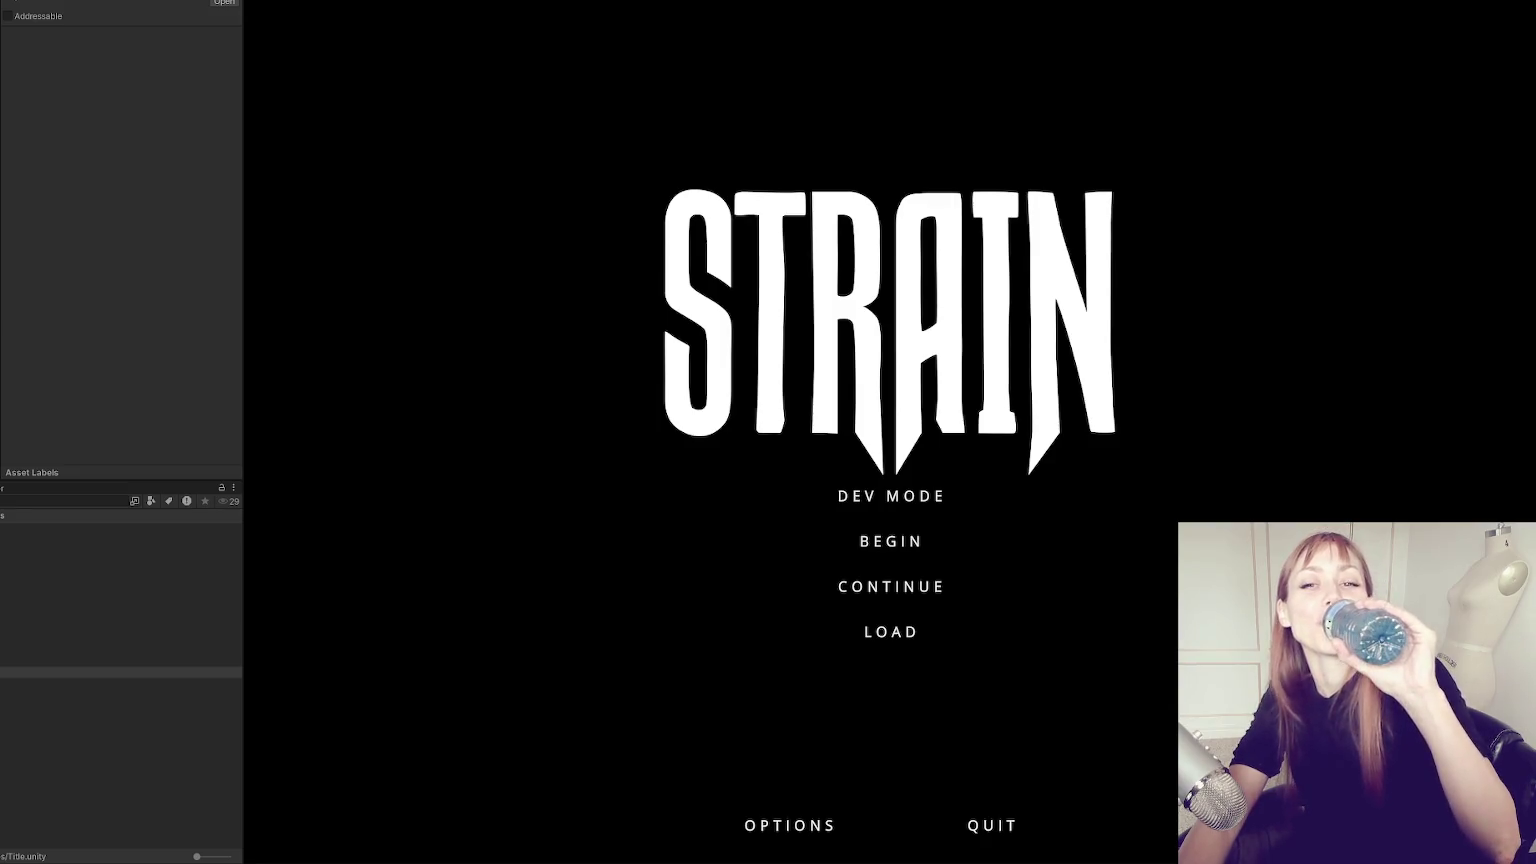
Start Dev Mode, walk through the red door and down the new street toward the lamp post.
click(914, 500)
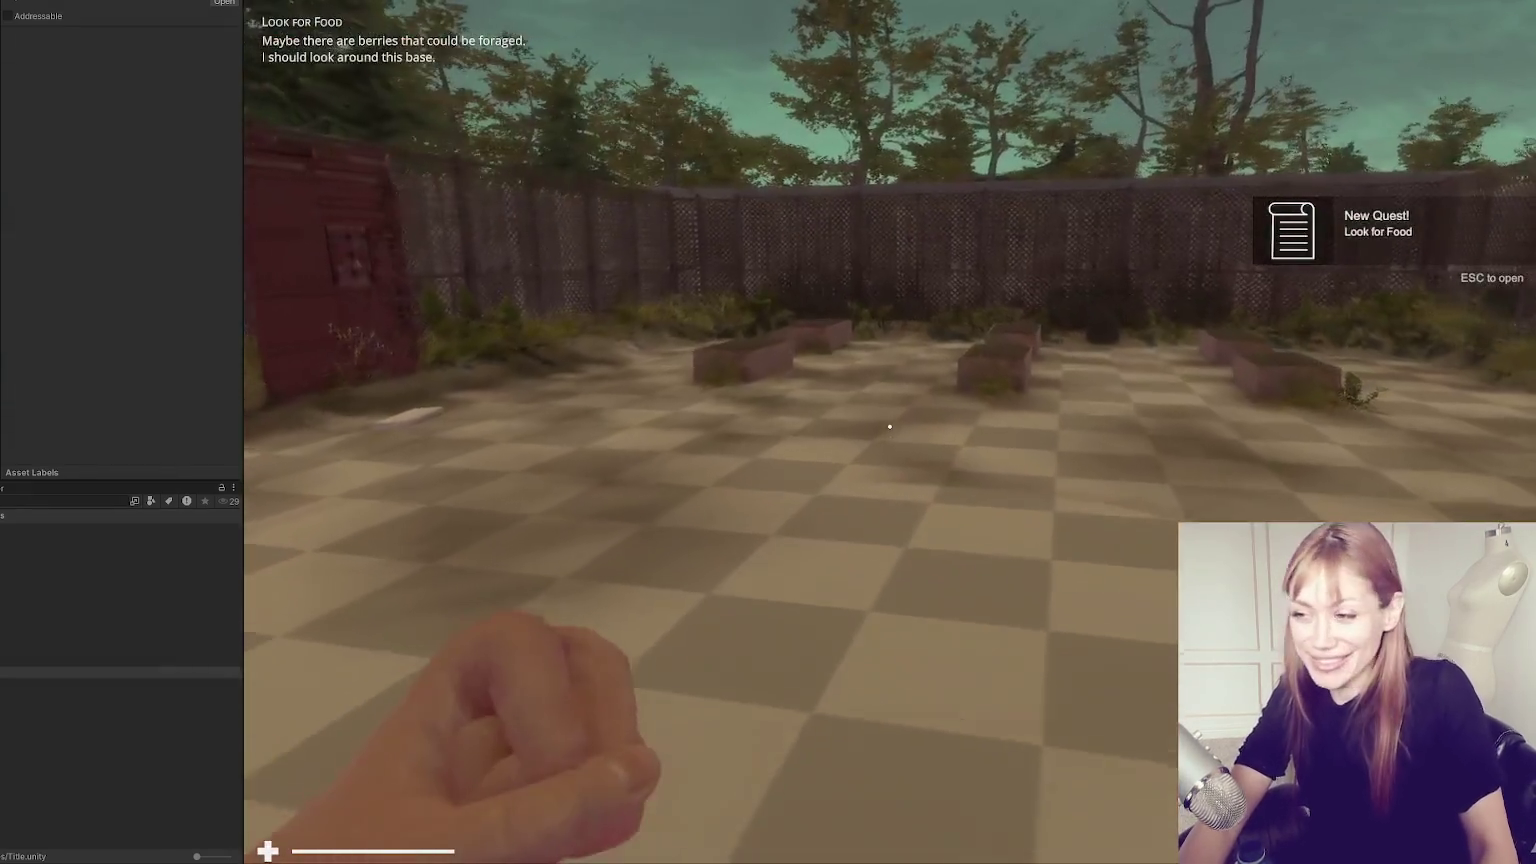
key(w)
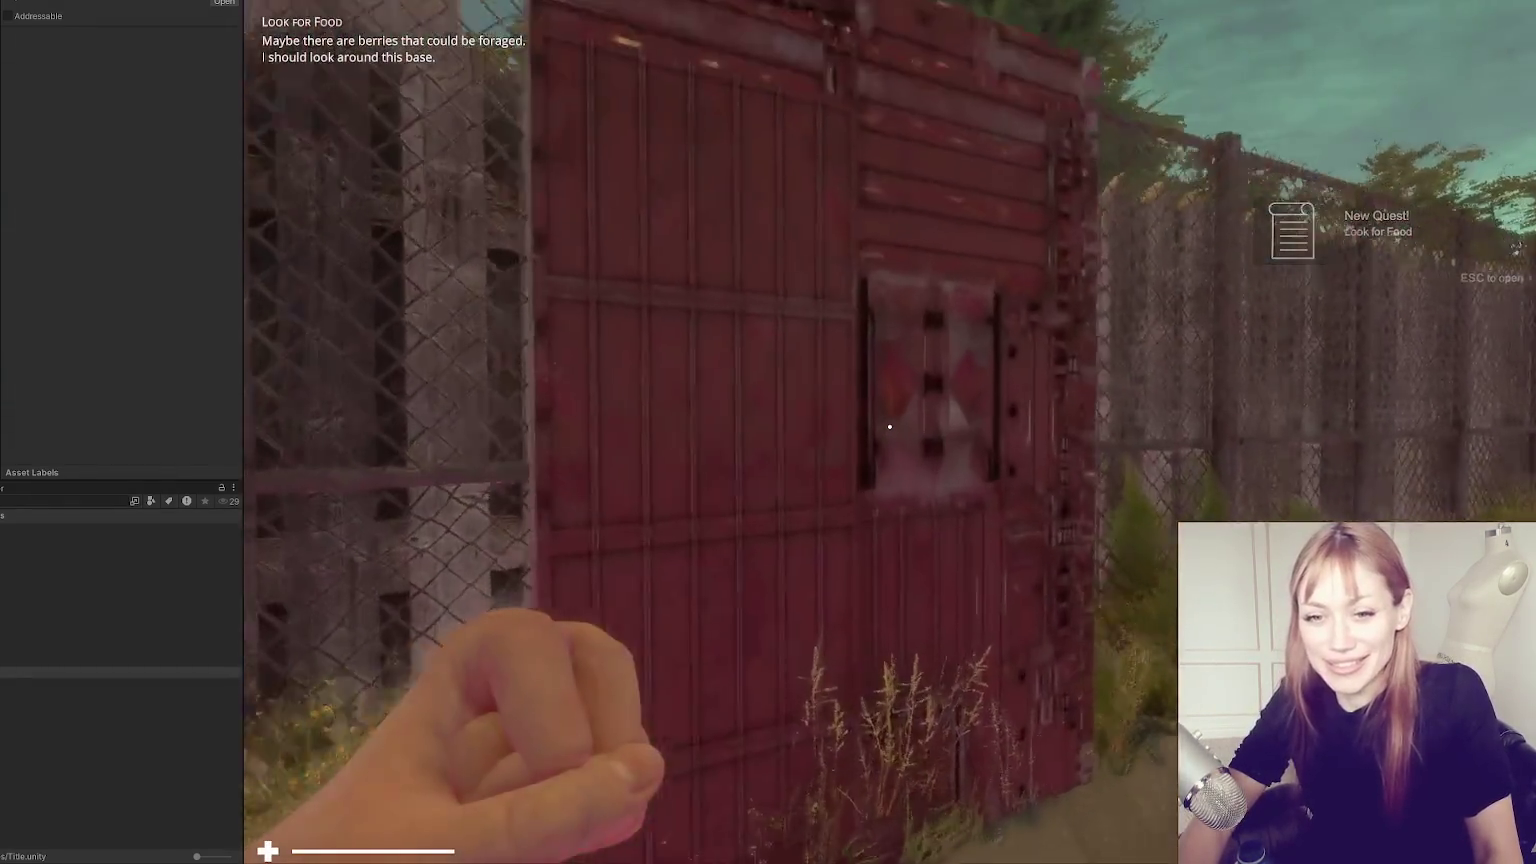
key(e)
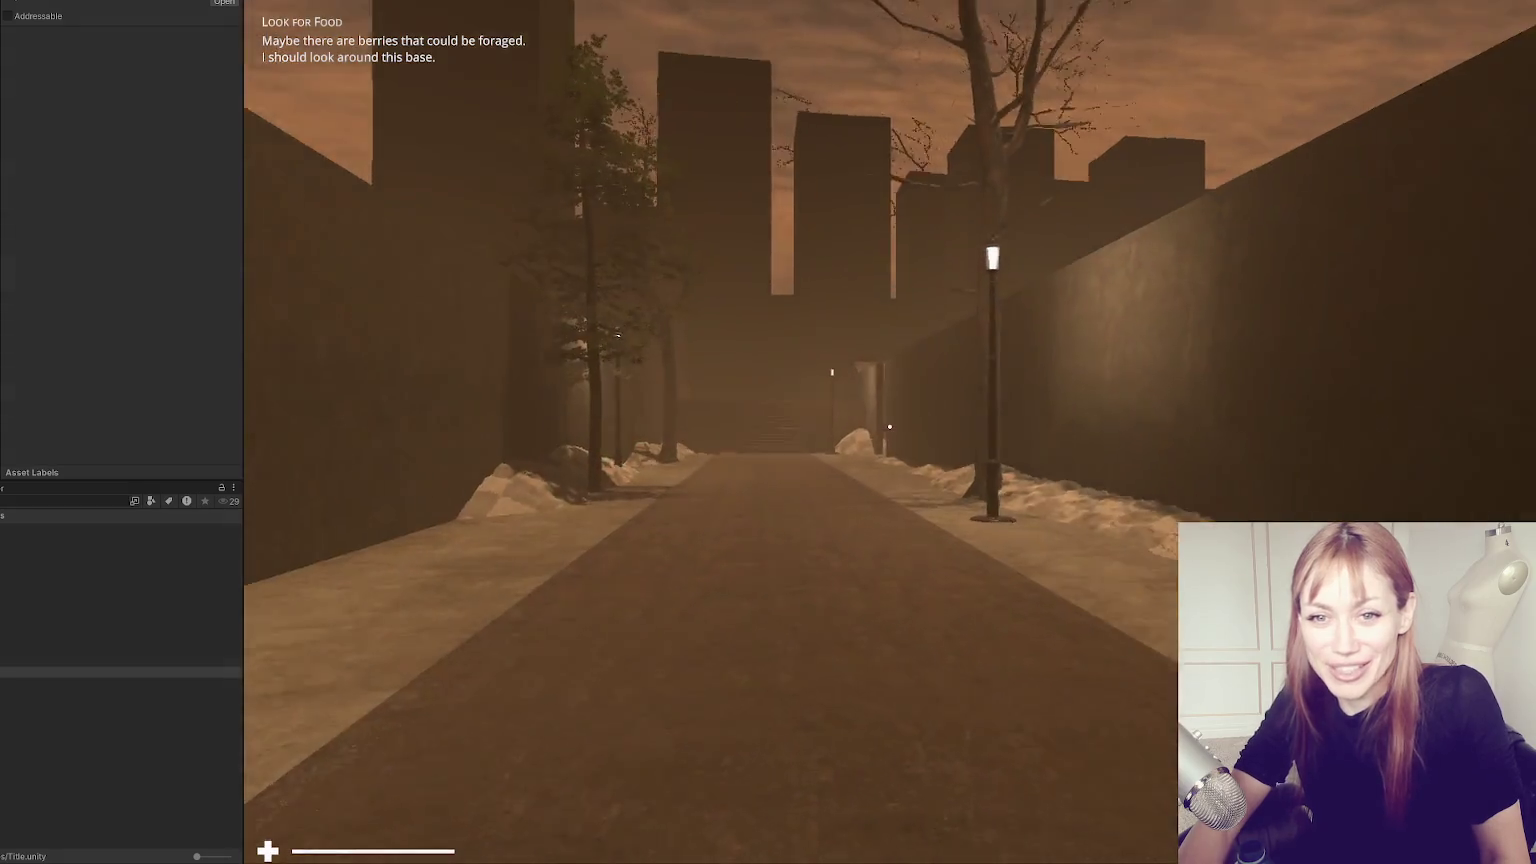
key(w)
key(w)
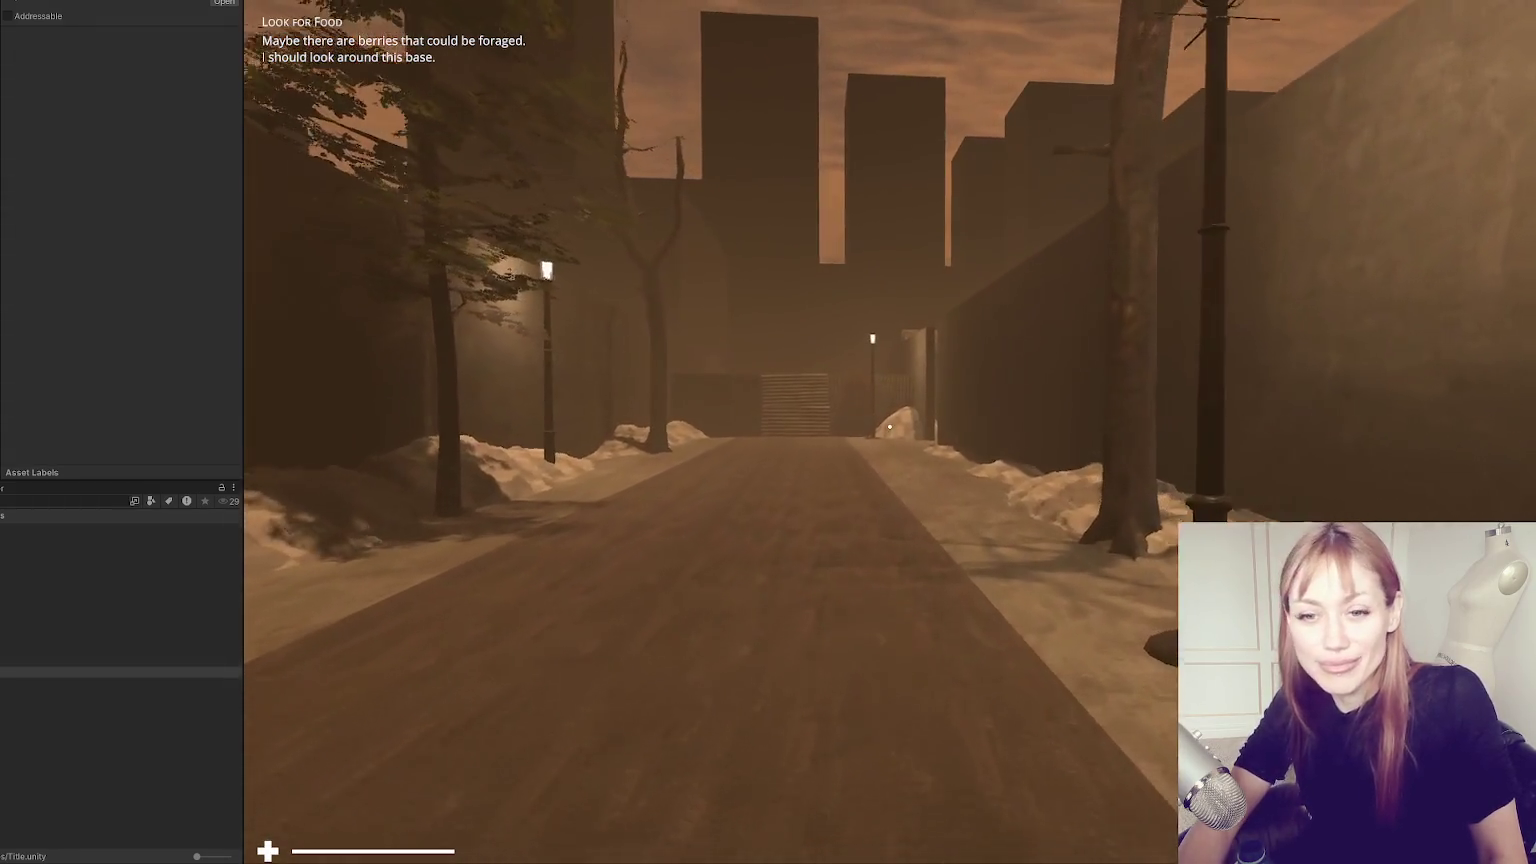
key(w)
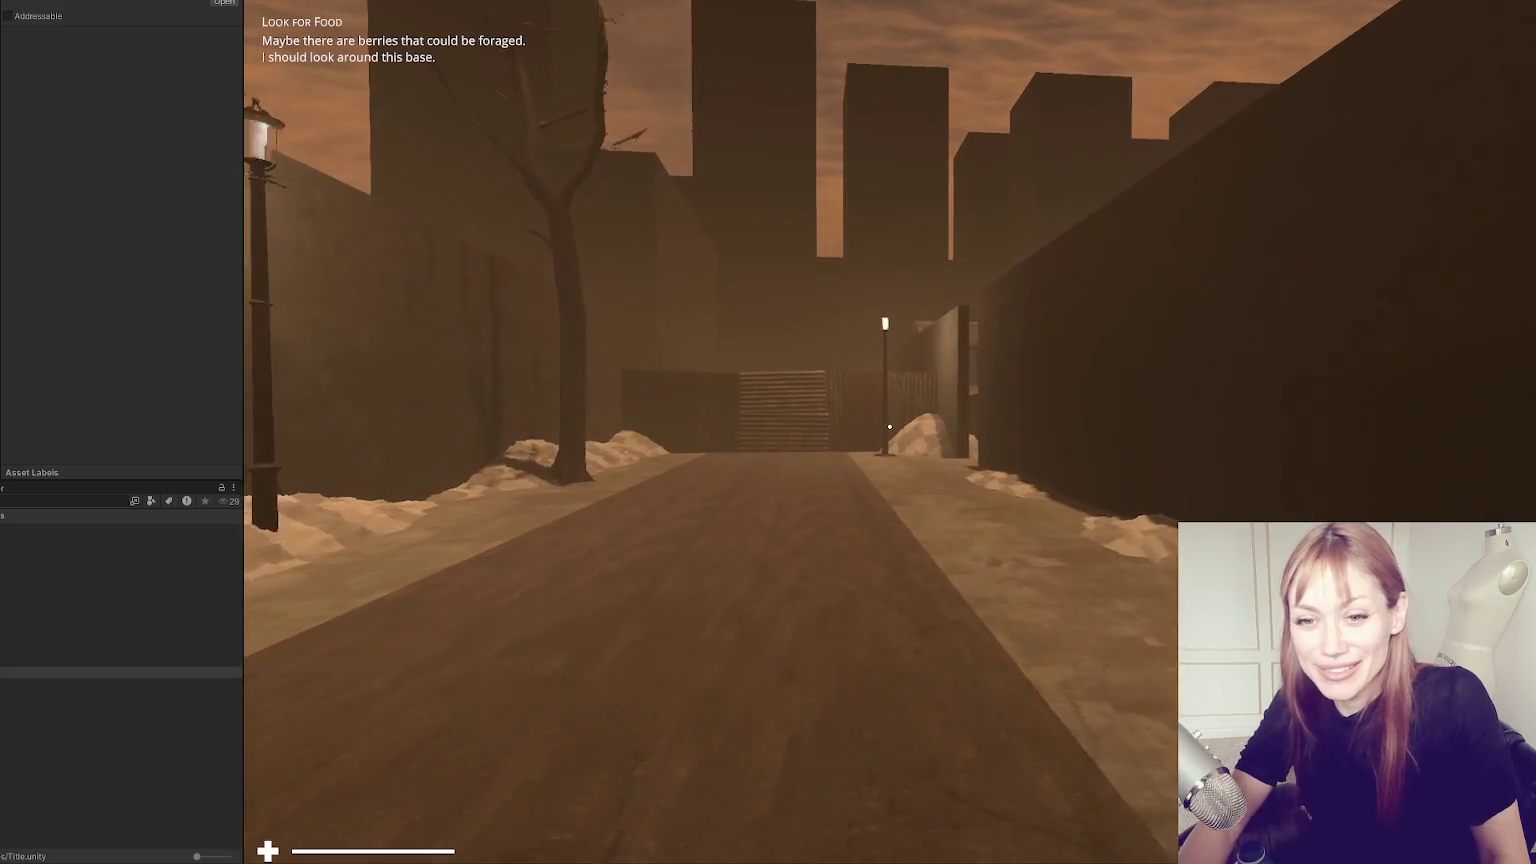
key(w)
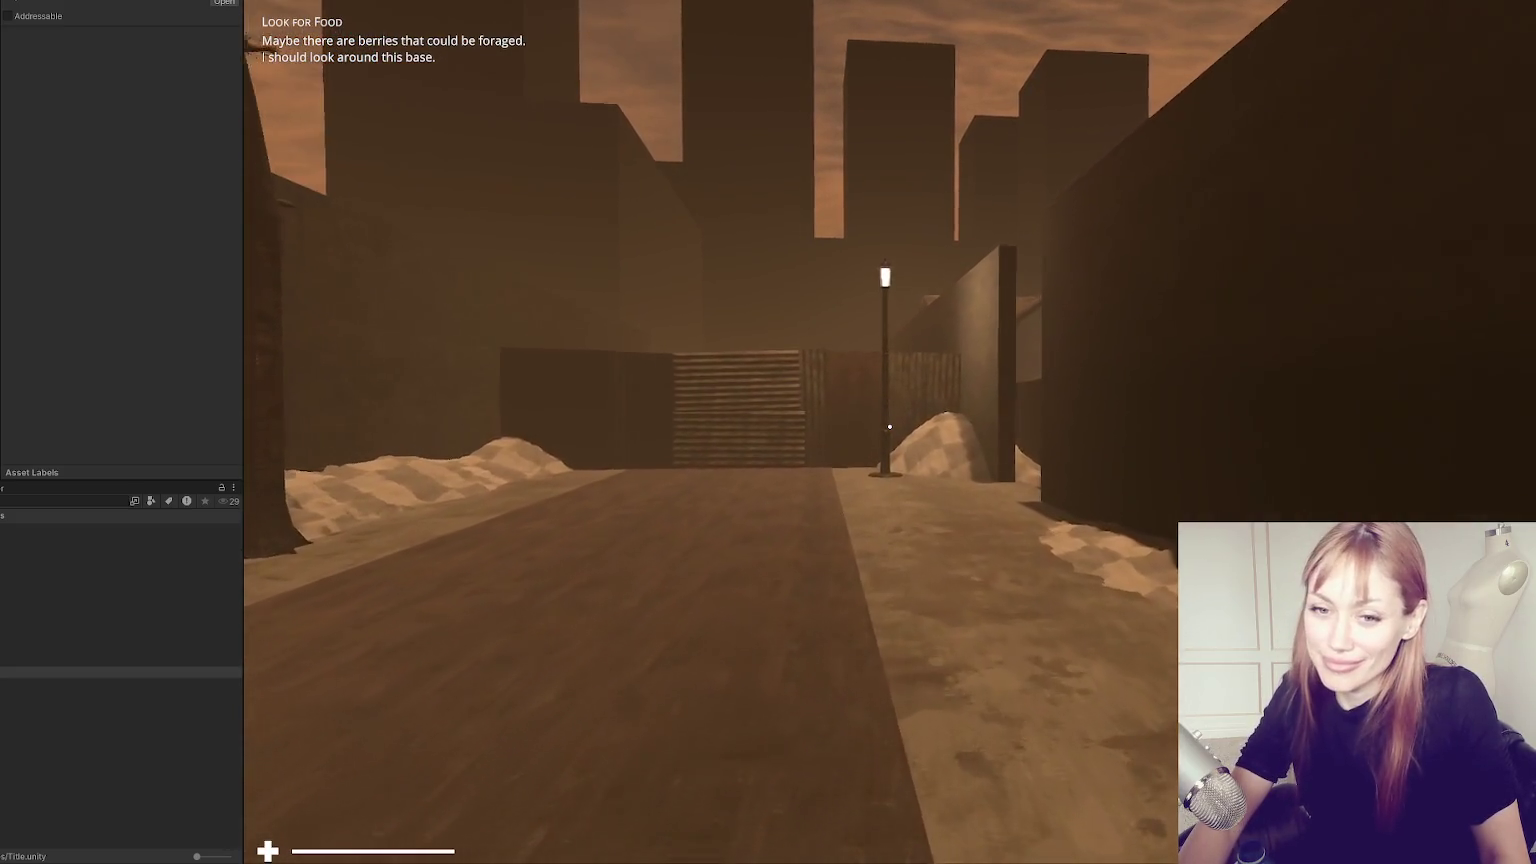
Walk between the houses to the walls at the street's end, pause, and stop playing.
key(w)
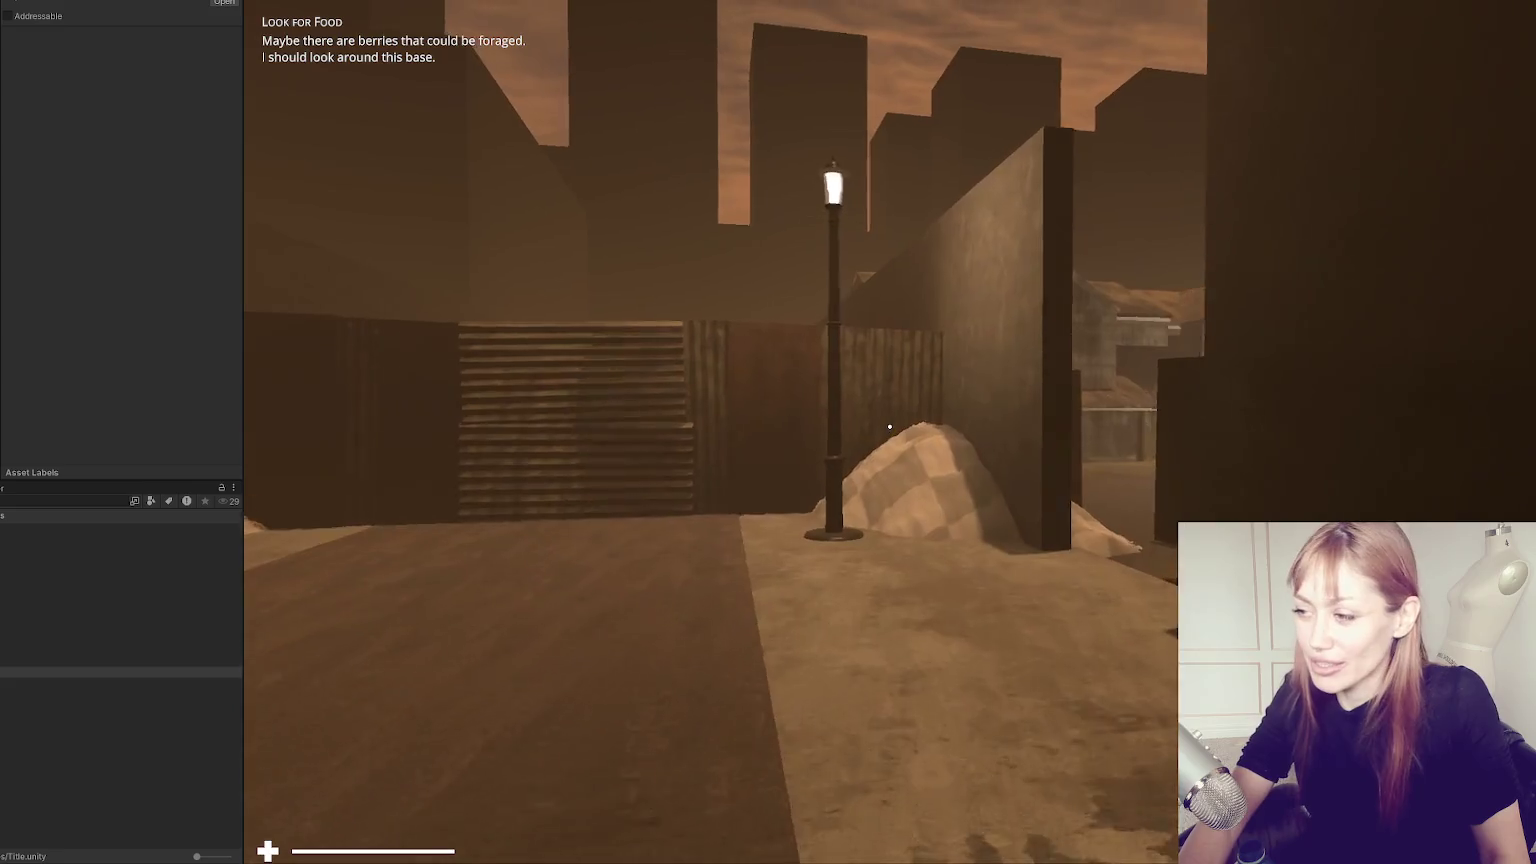
key(w)
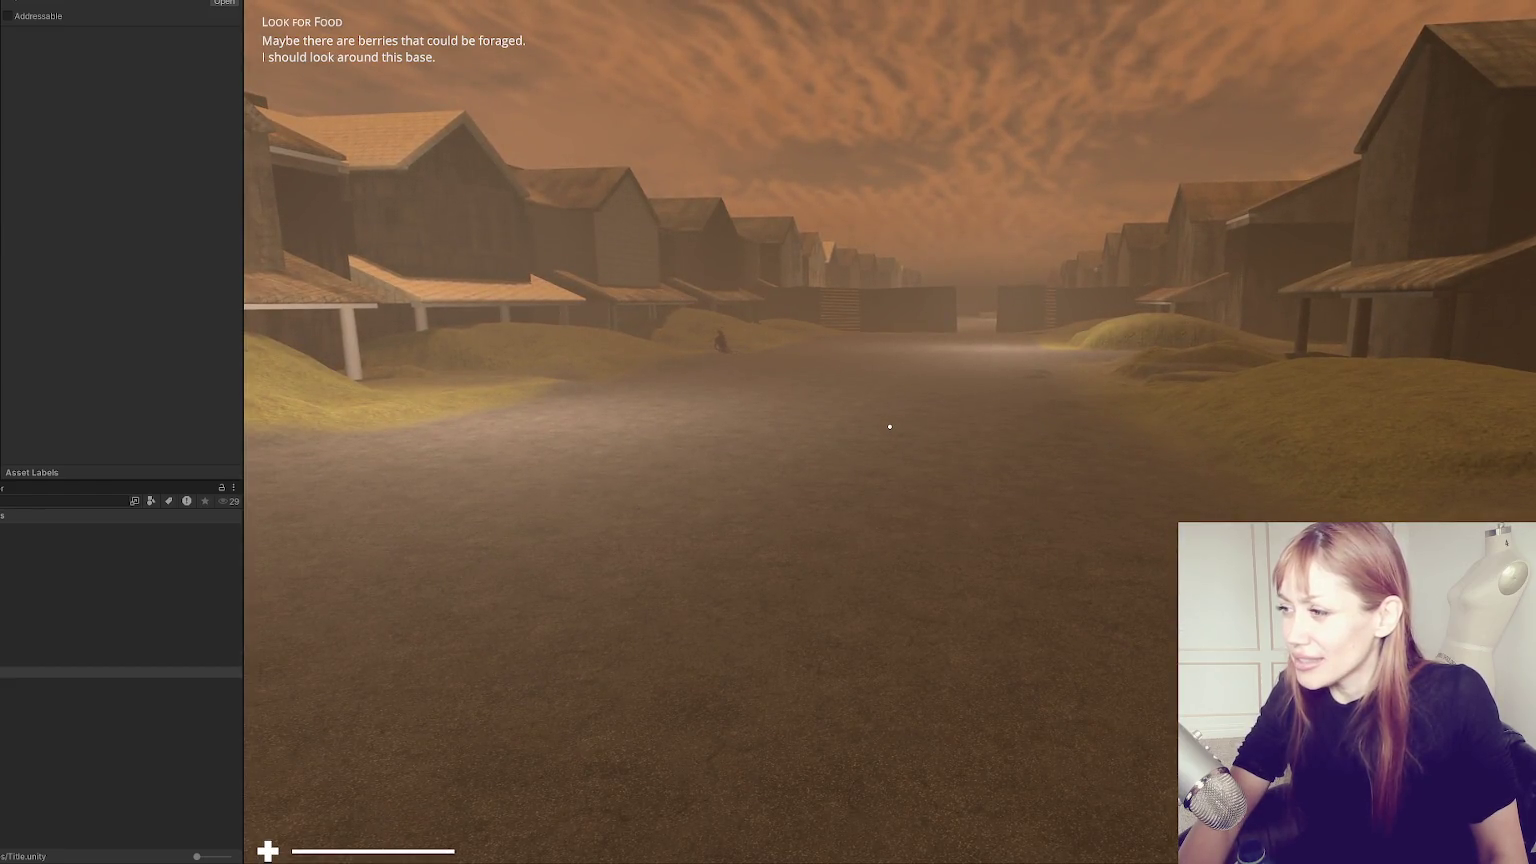
key(w)
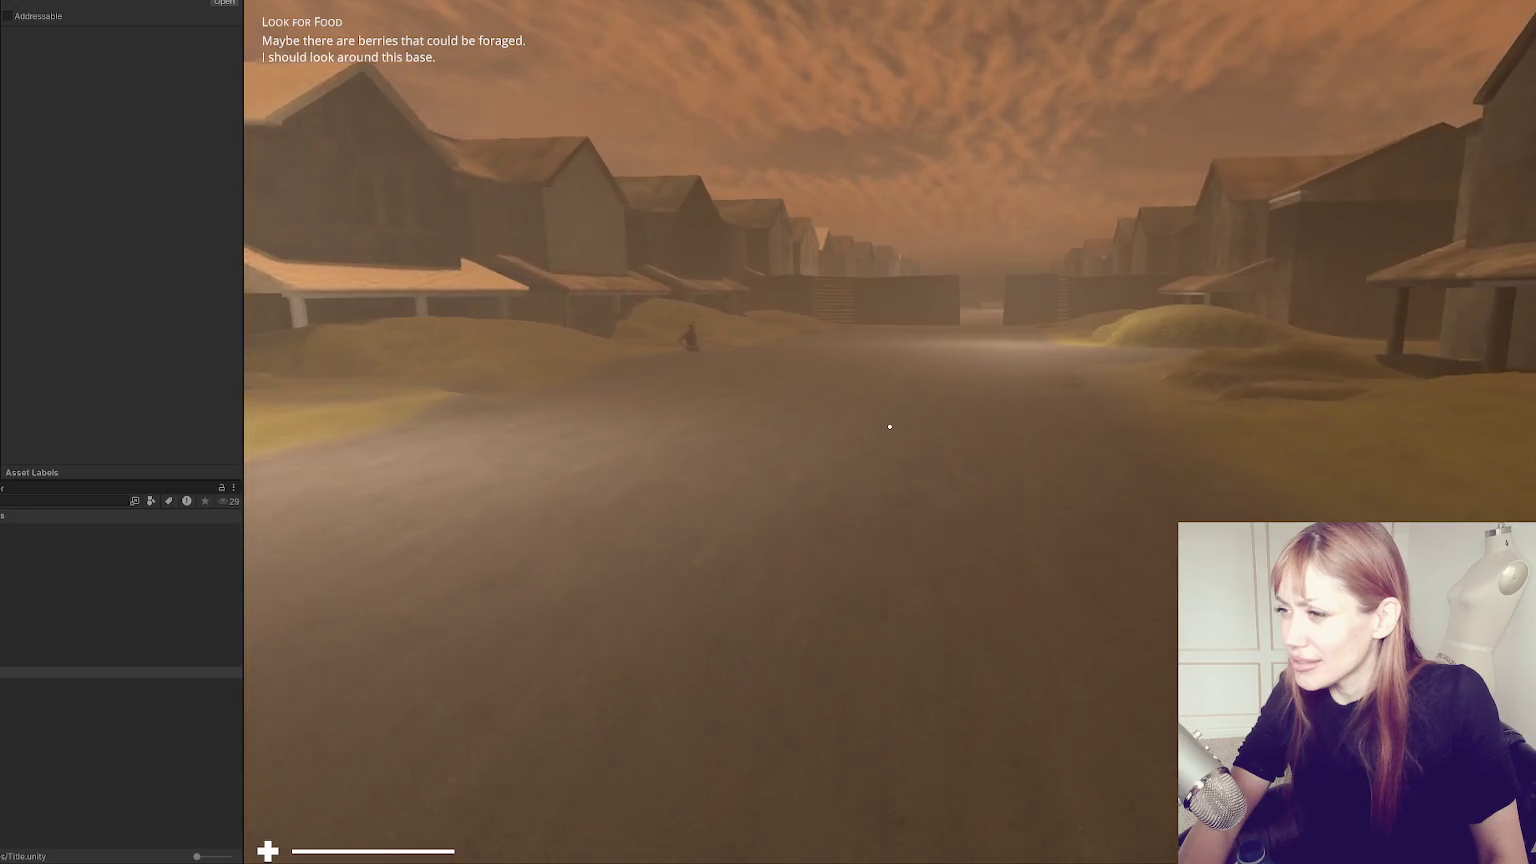
key(w)
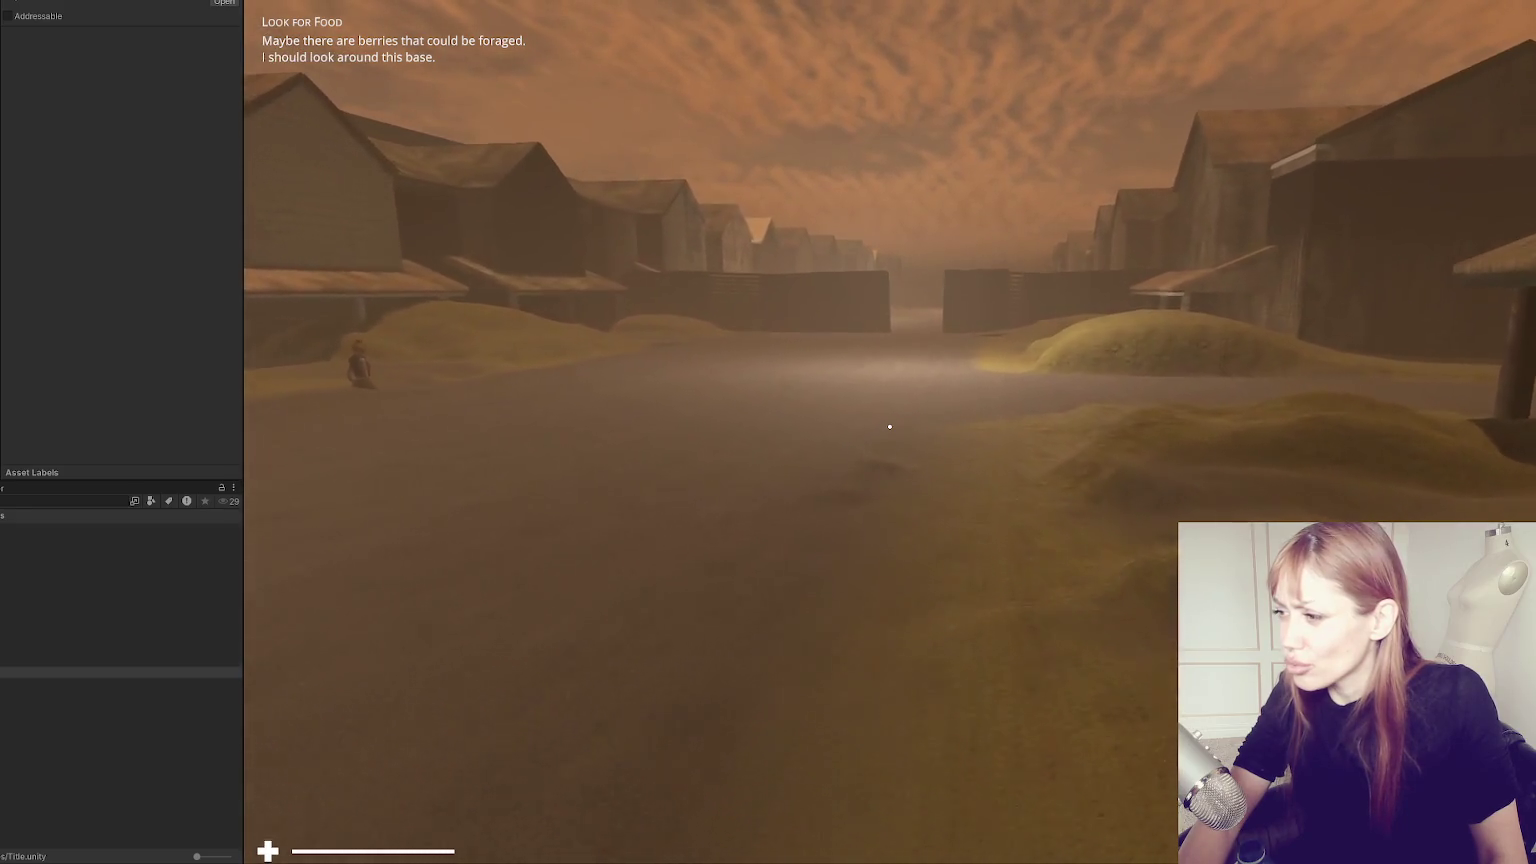
key(w)
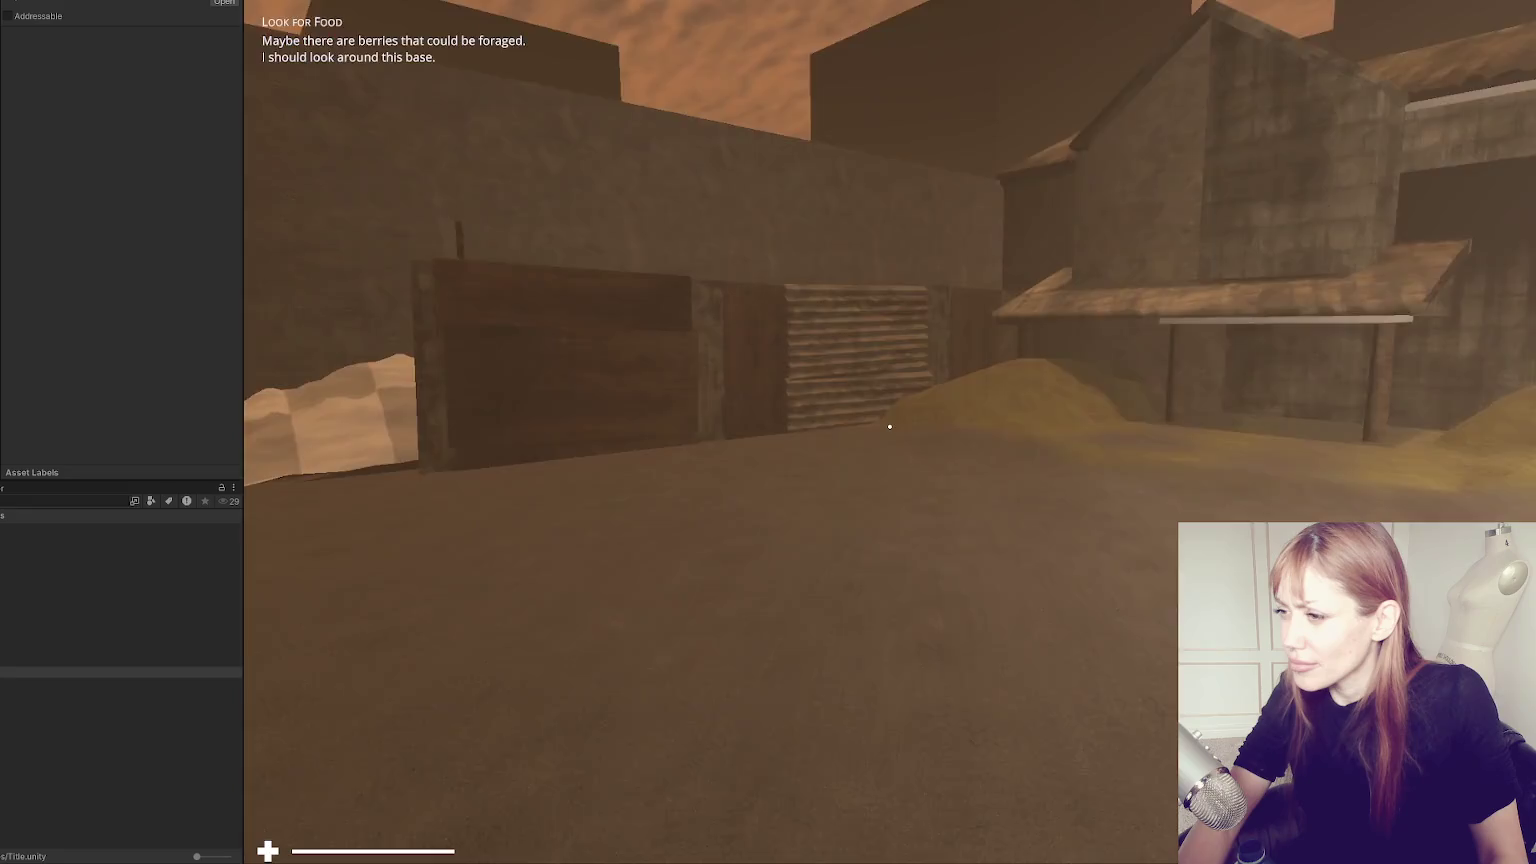
key(Escape)
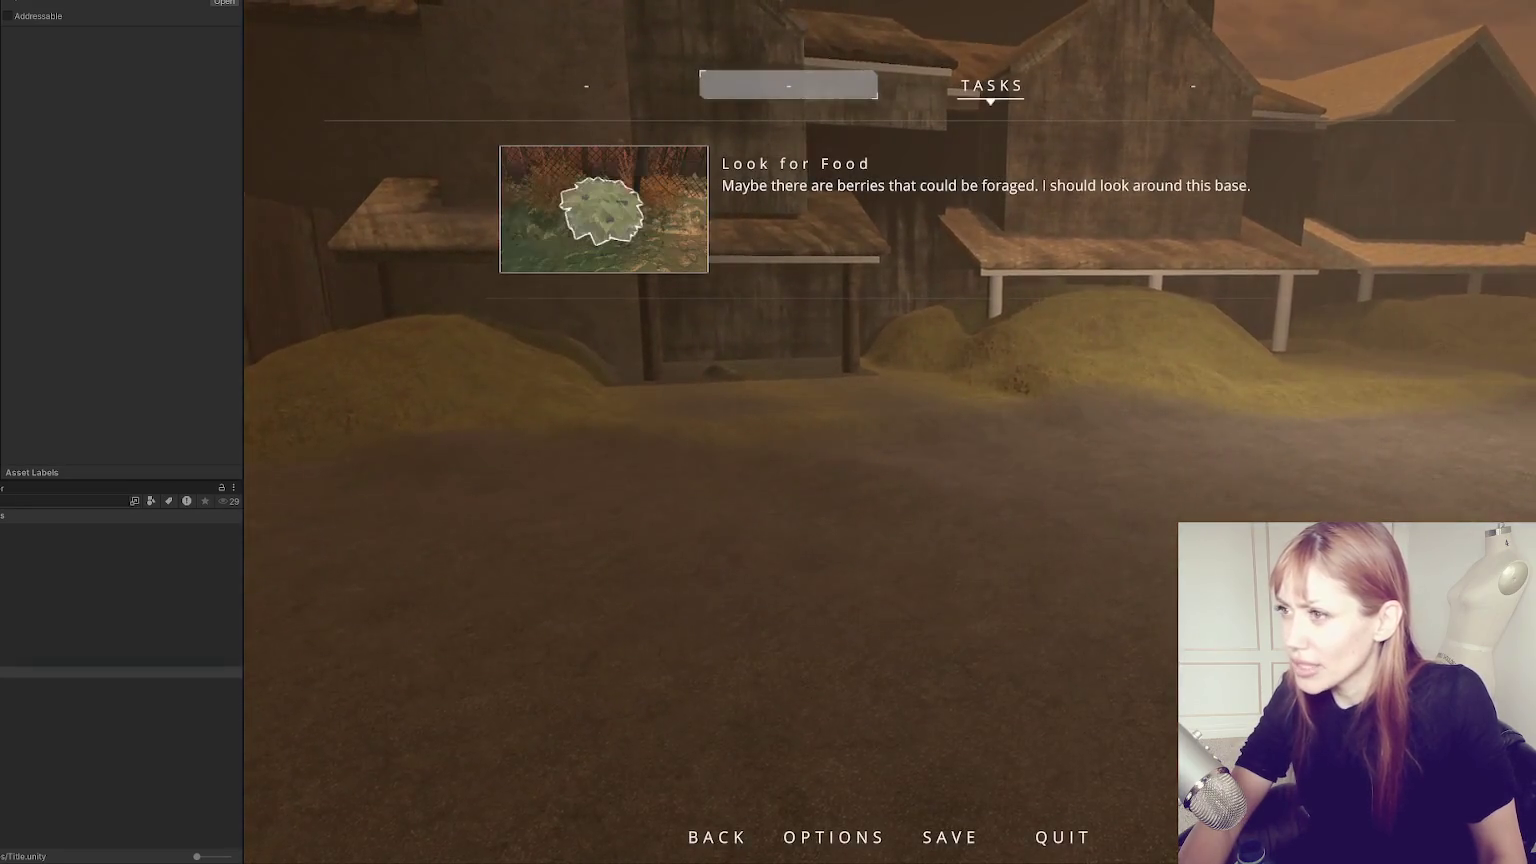
key(ctrl+p)
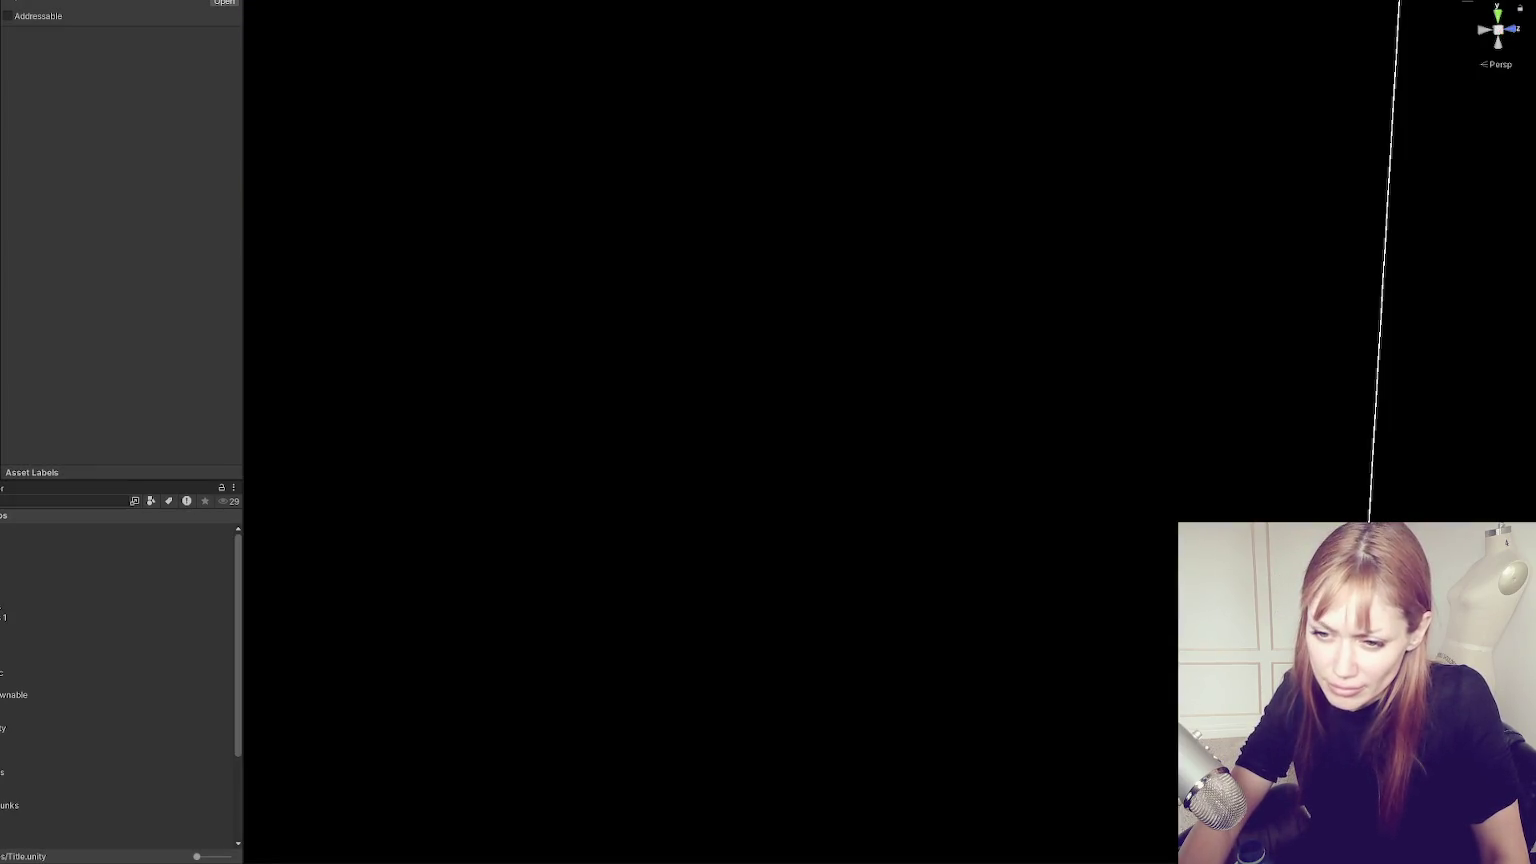
Open the Wasteland chunk and inspect WastelandChunk007 and the small cube by the back fence.
double_click(2, 686)
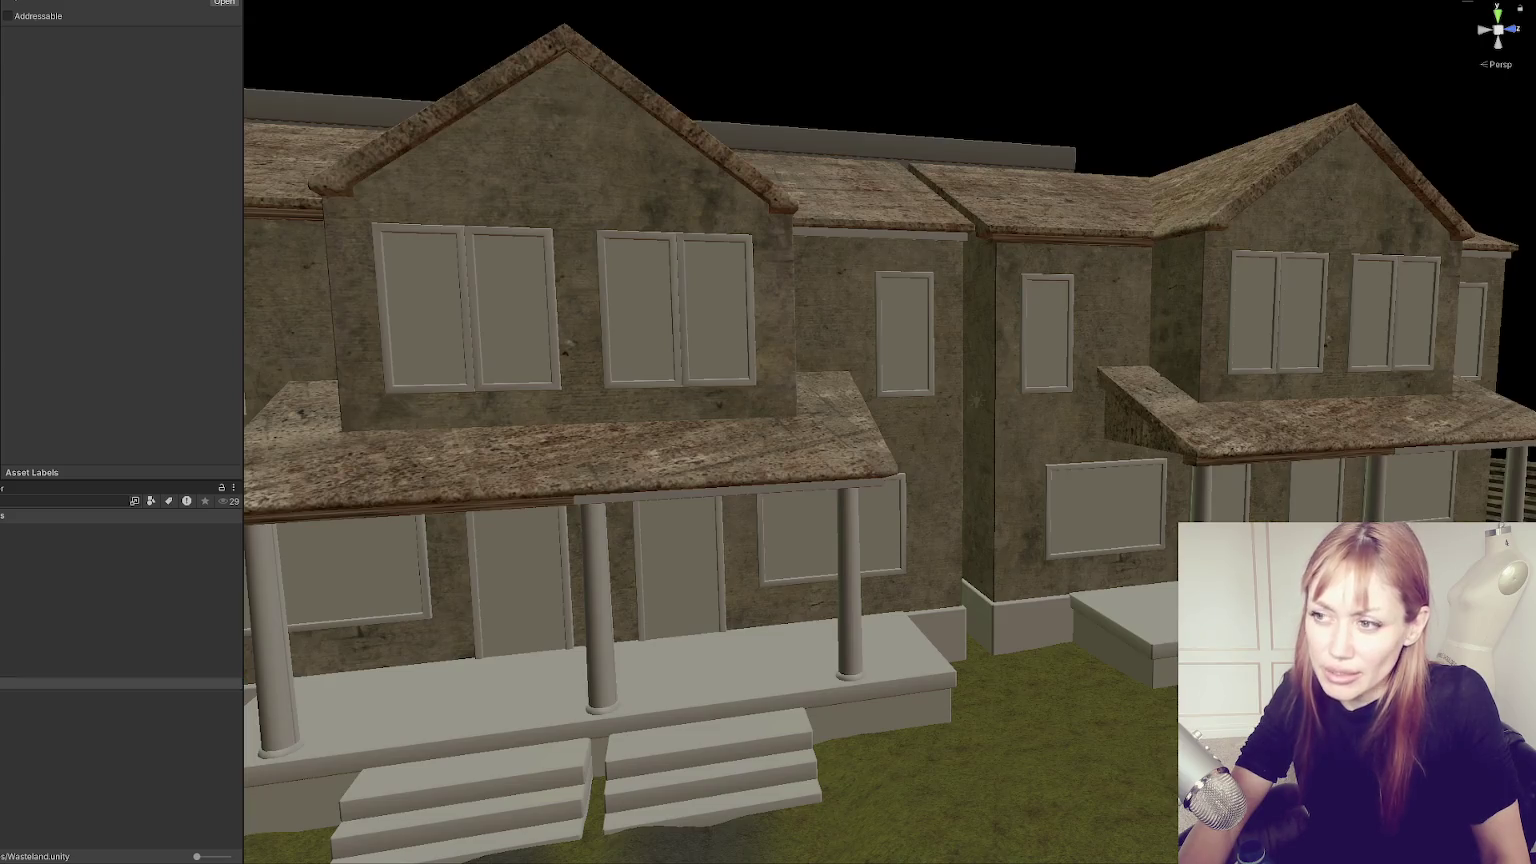
click(878, 413)
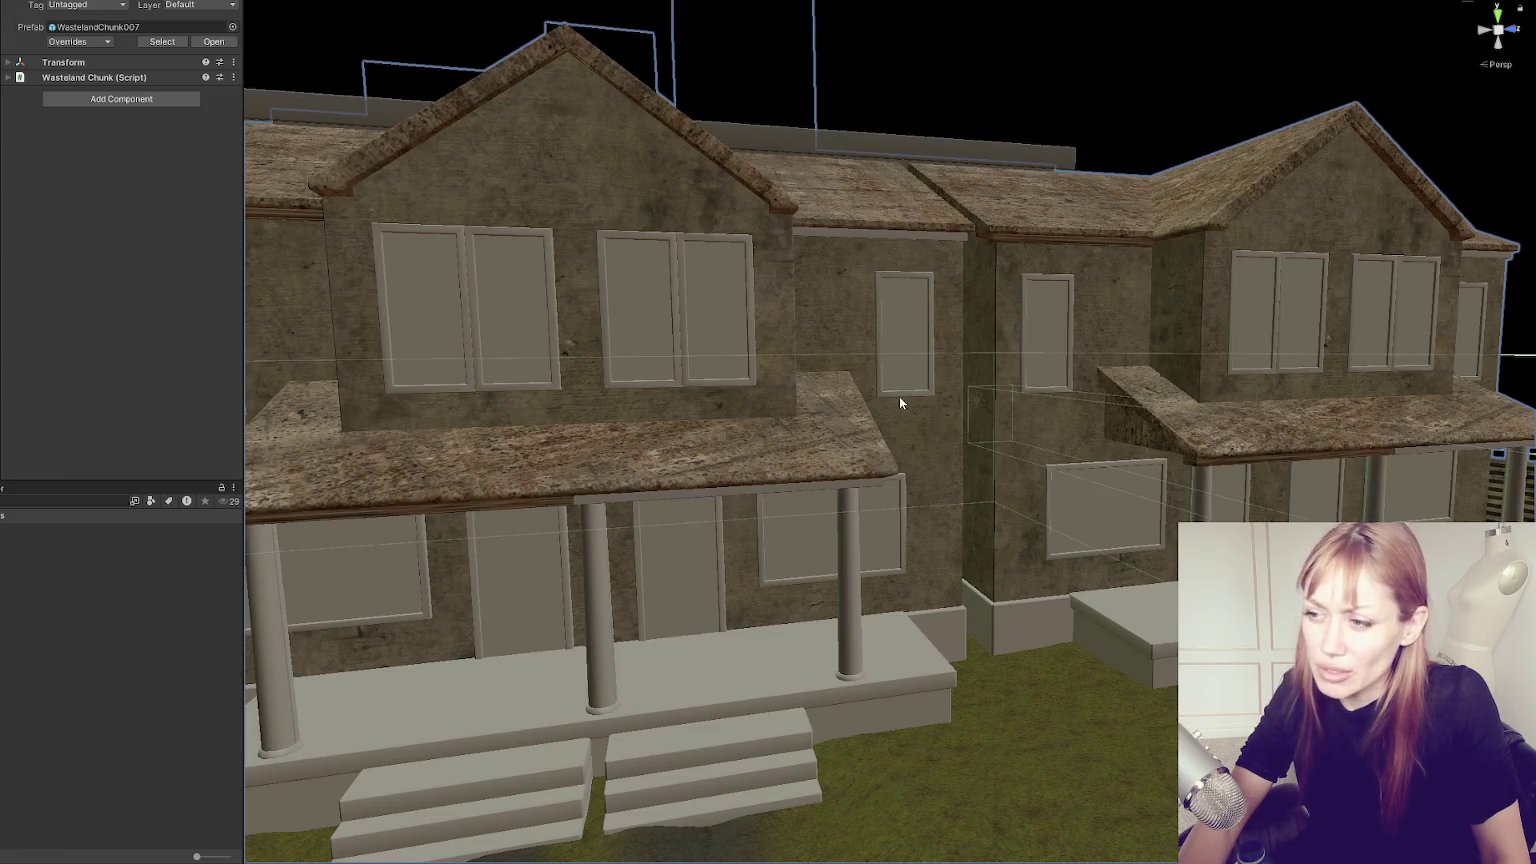
scroll(878, 413, down, 5)
scroll(959, 329, up, 5)
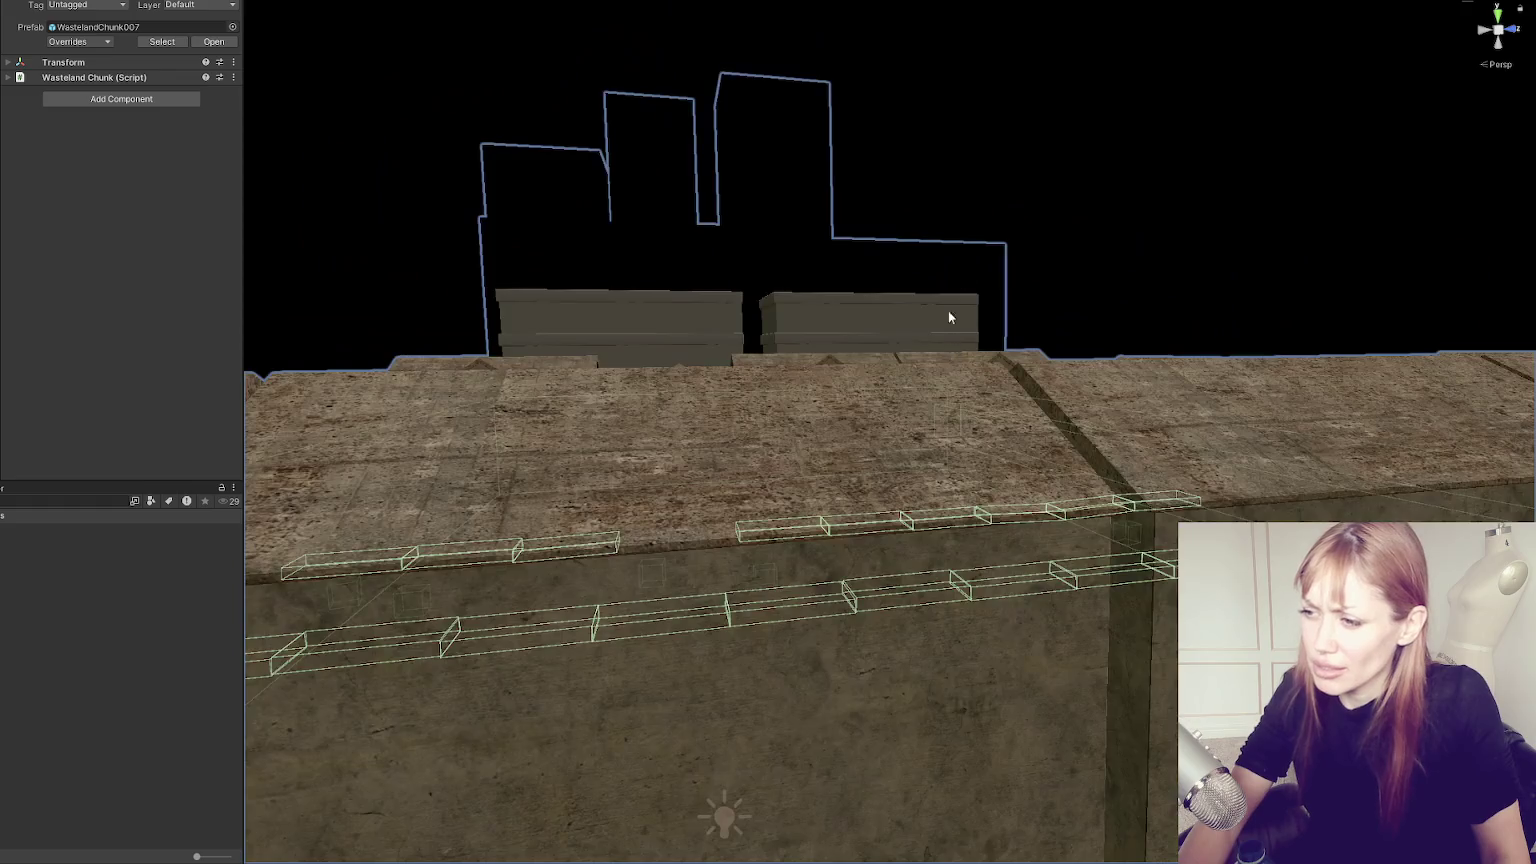
scroll(950, 318, down, 5)
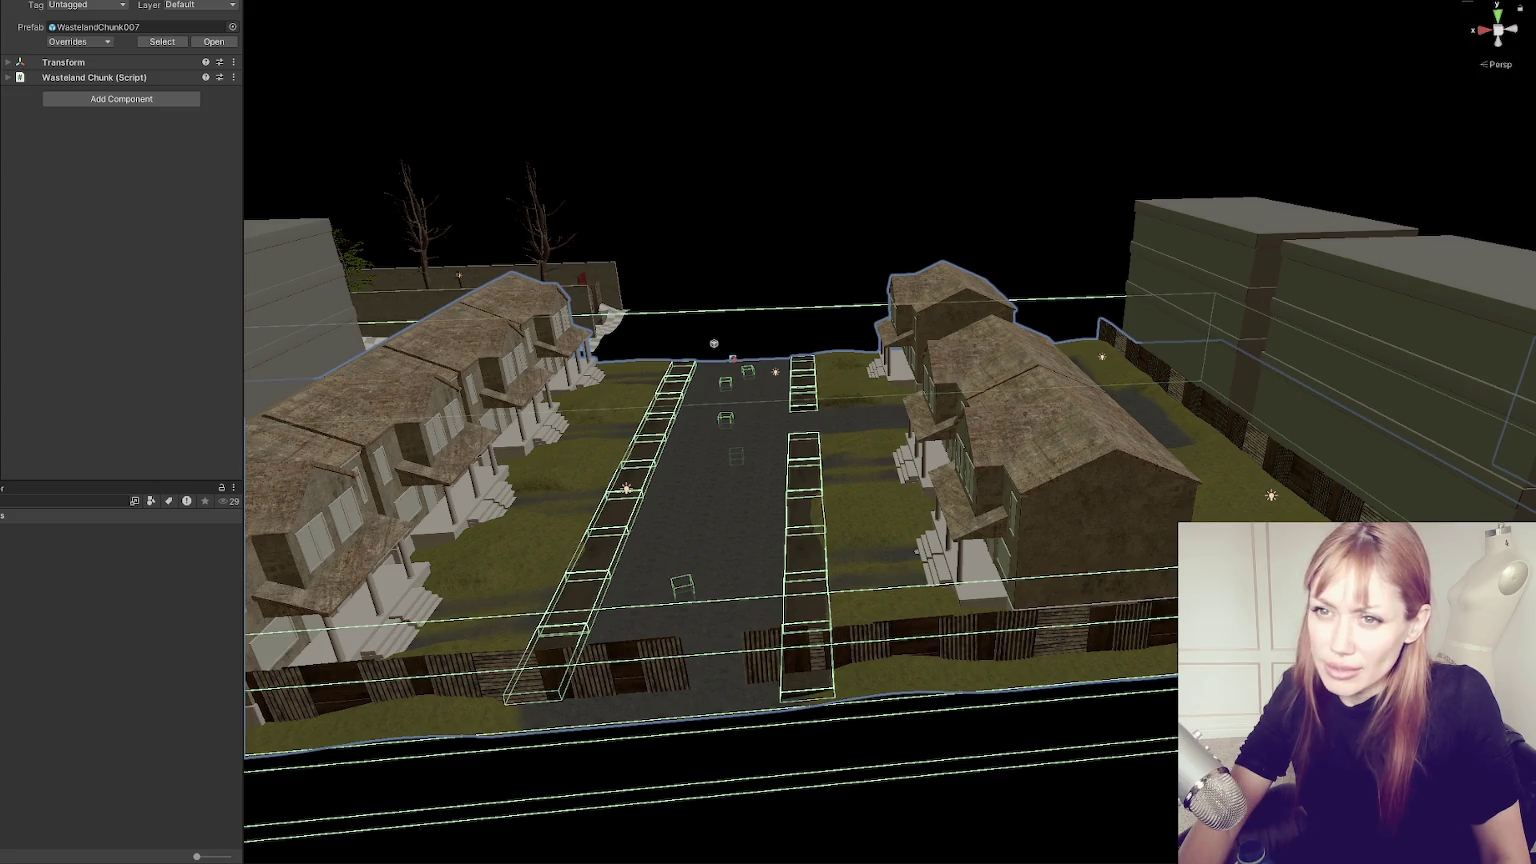
click(330, 258)
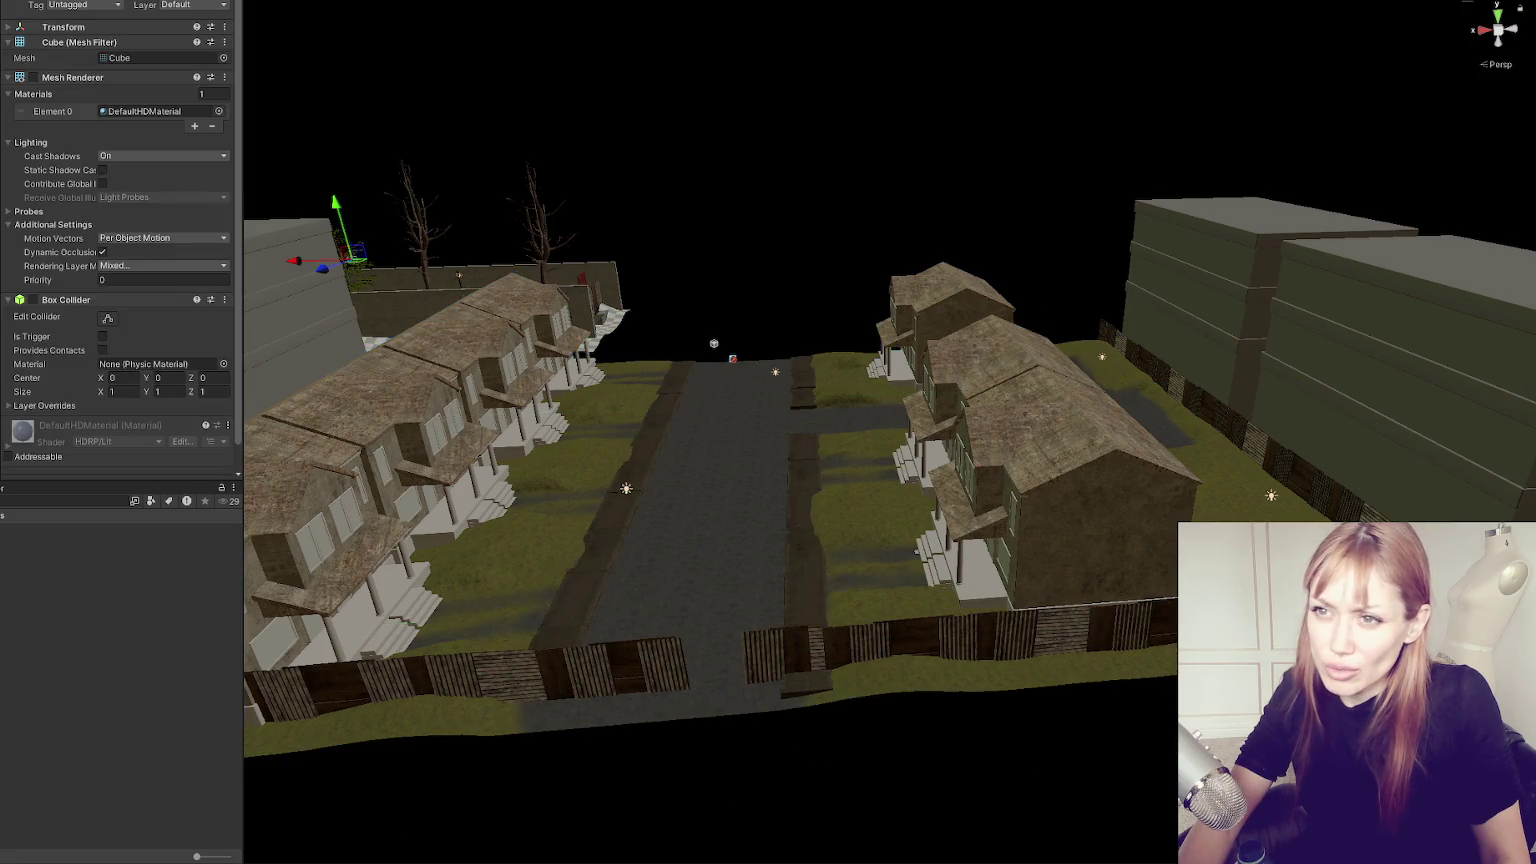
click(12, 29)
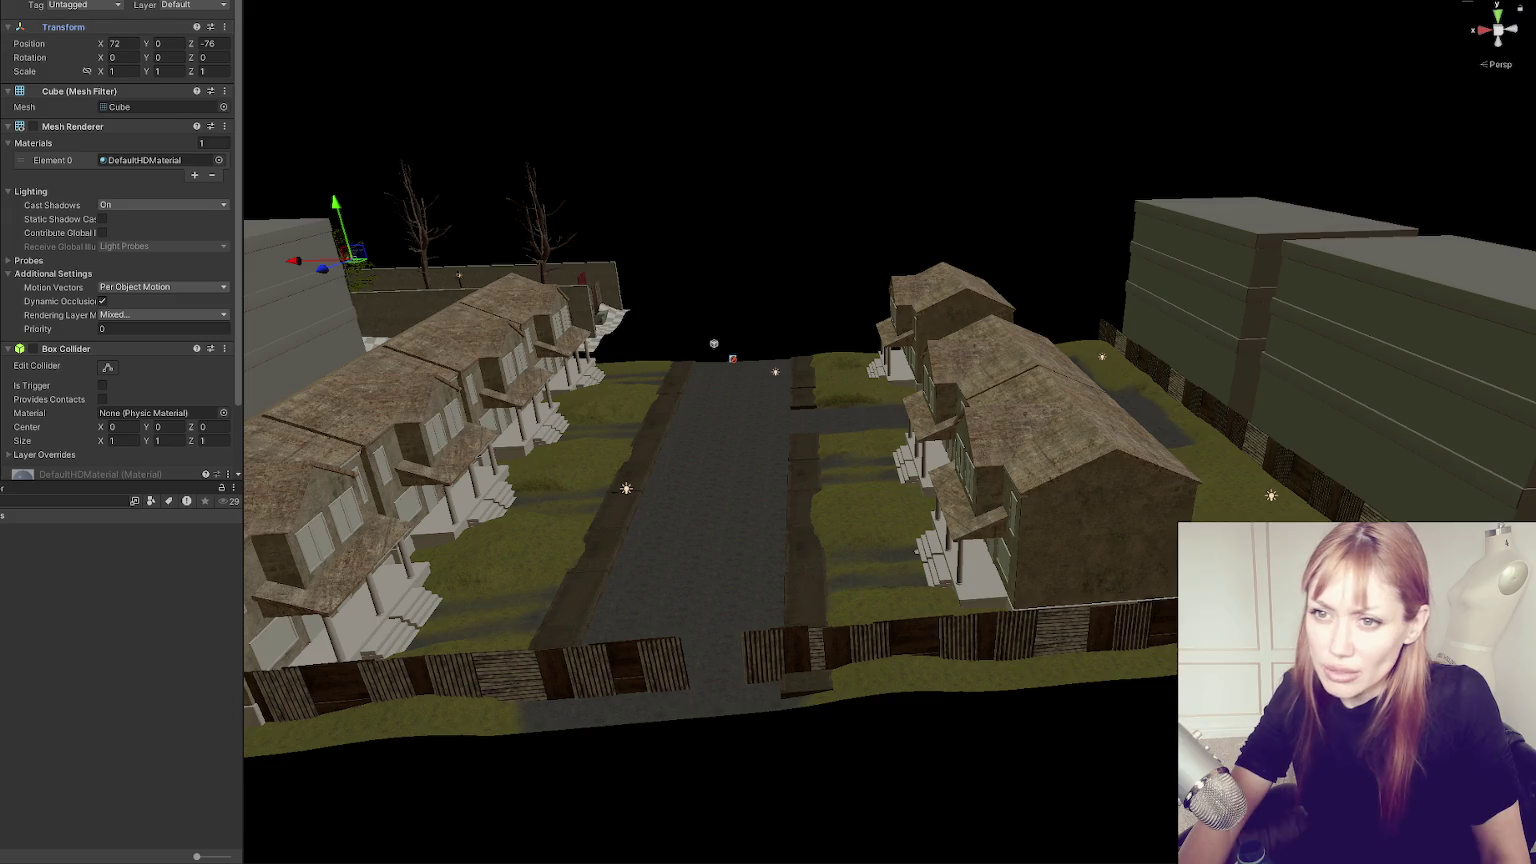
key(ctrl+z)
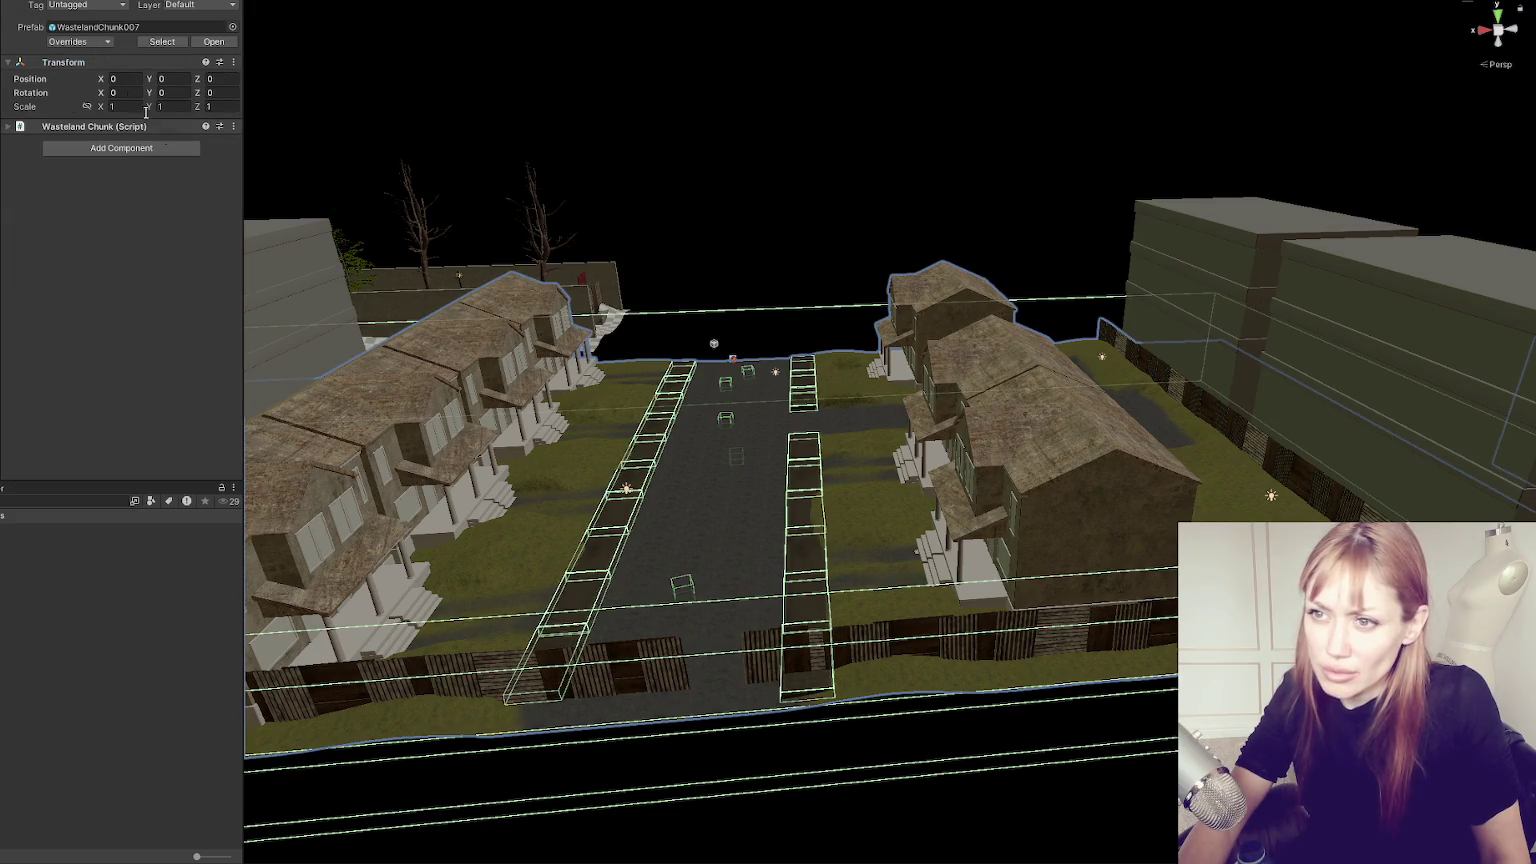
Review the prefab's Overrides list, then open the Title scene.
click(107, 45)
click(237, 793)
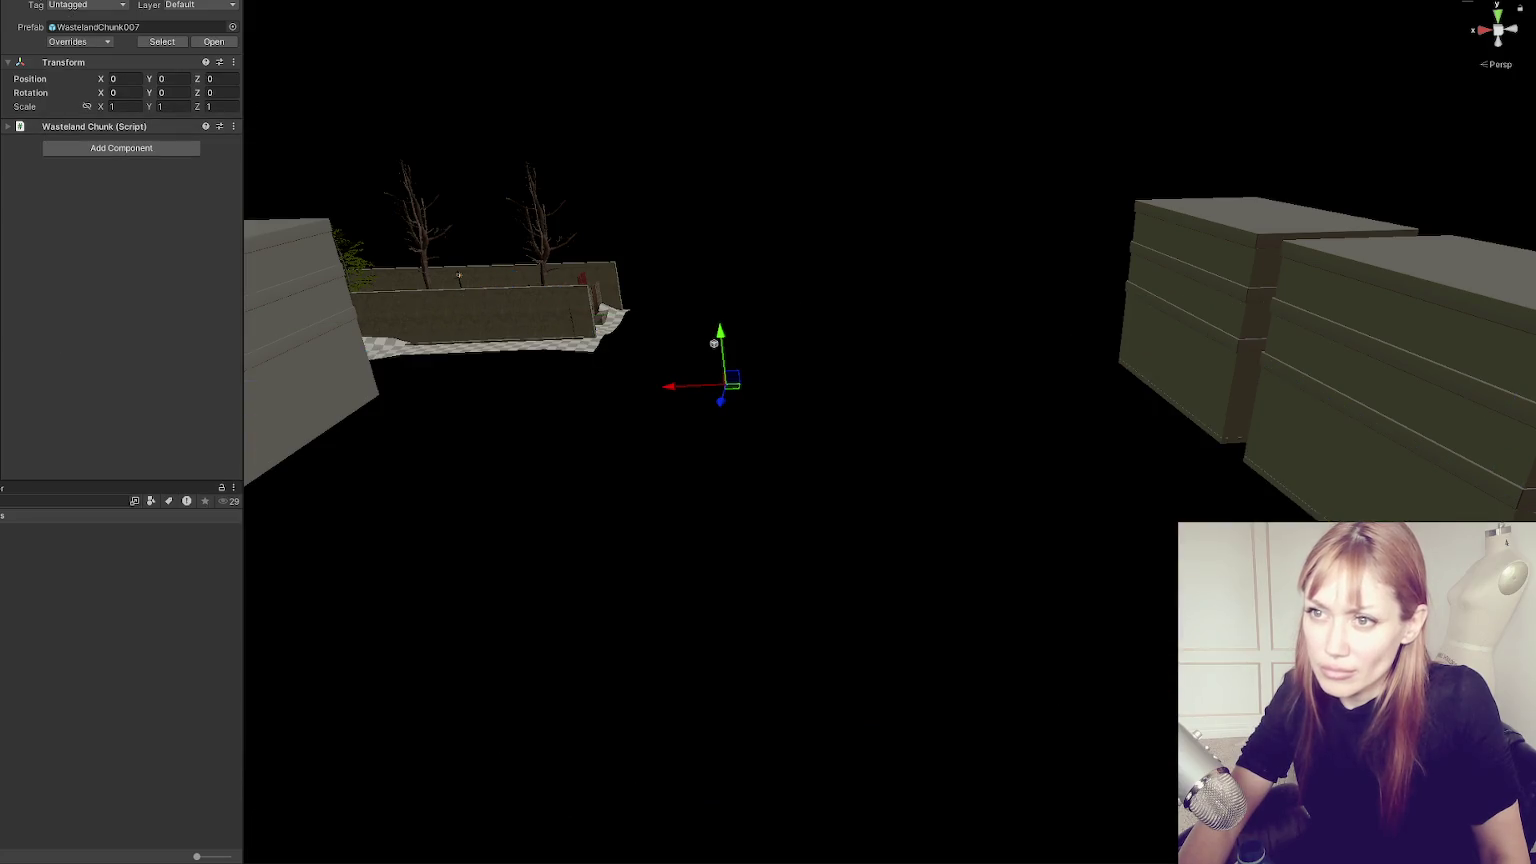
double_click(60, 672)
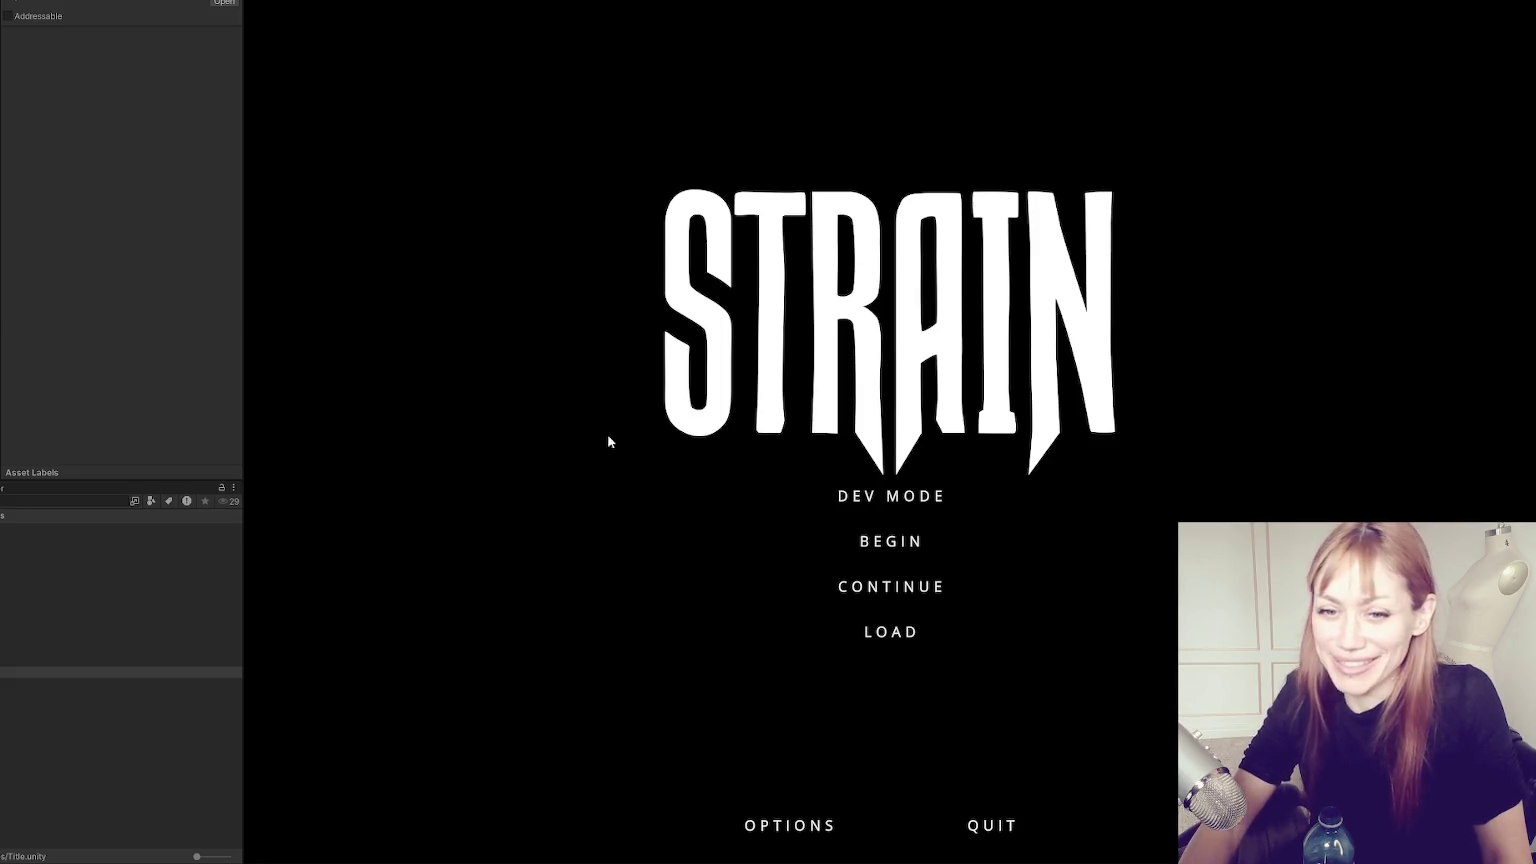
Start the game in DEV MODE and walk down the alley toward the lamp post.
click(912, 497)
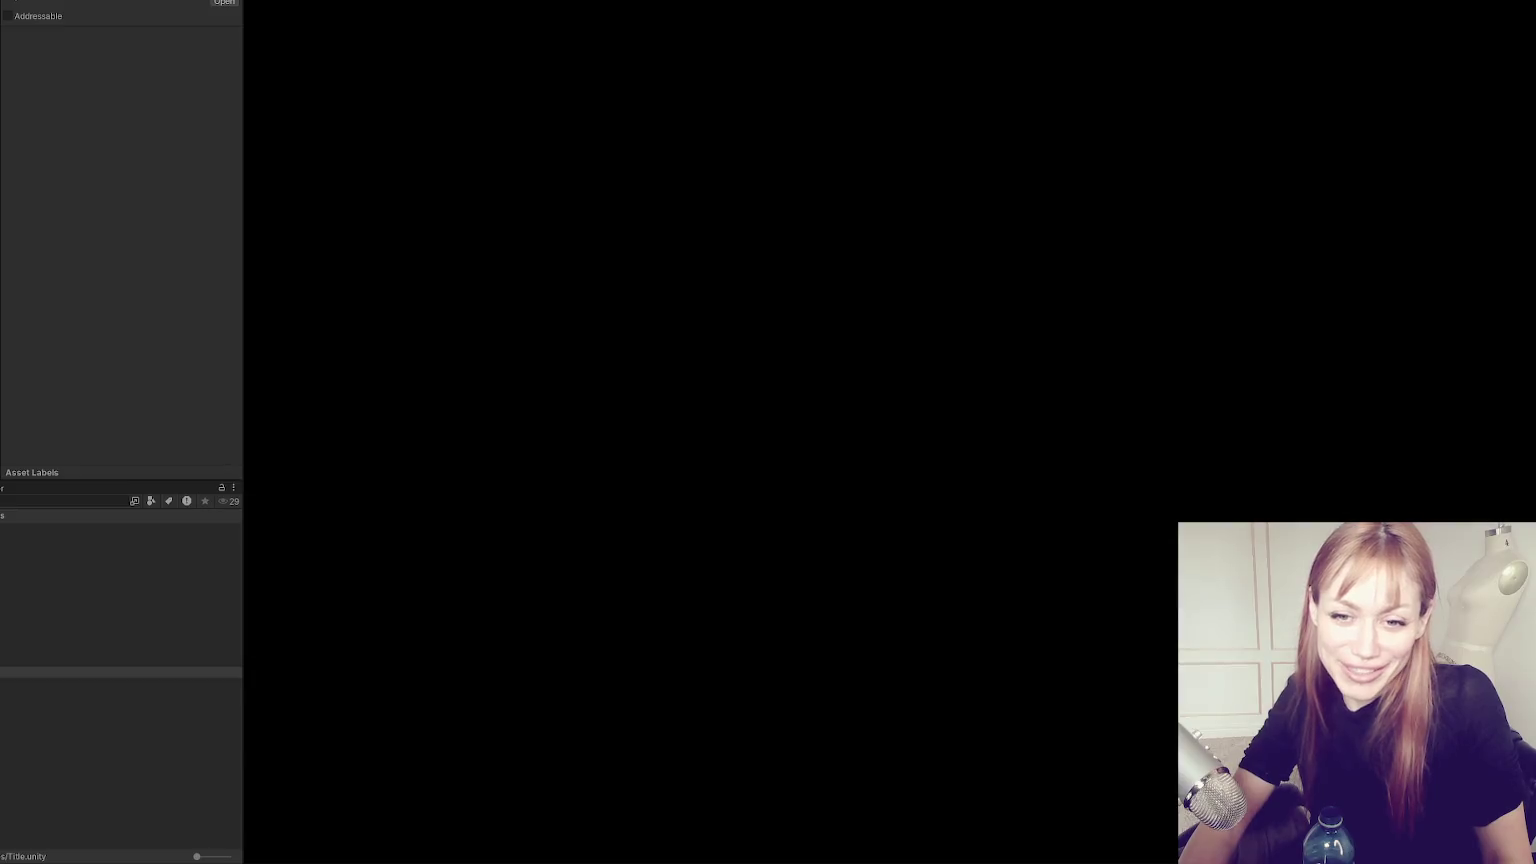
key(w)
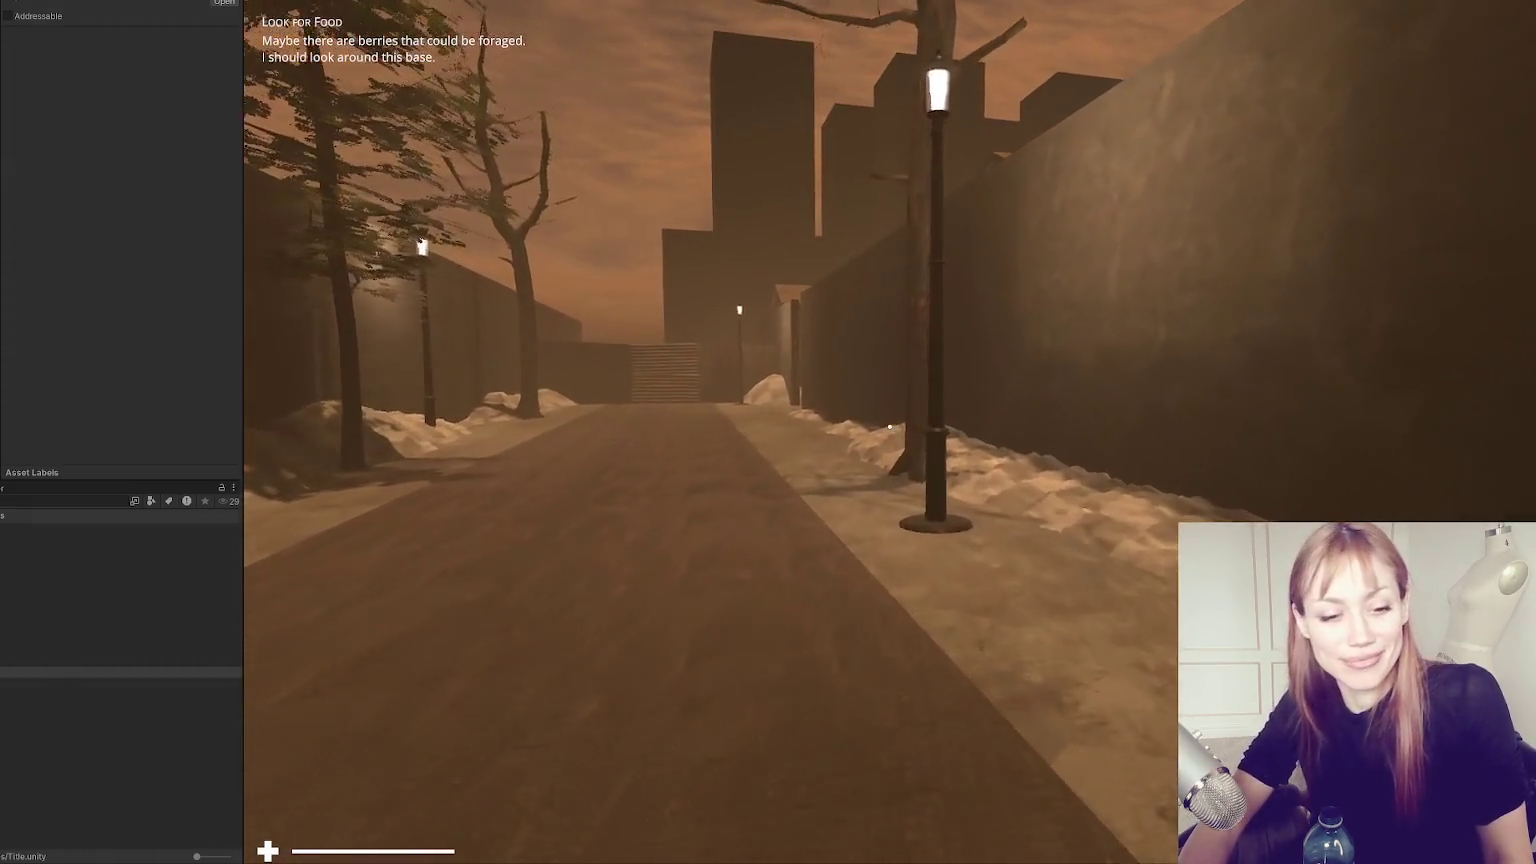
key(w)
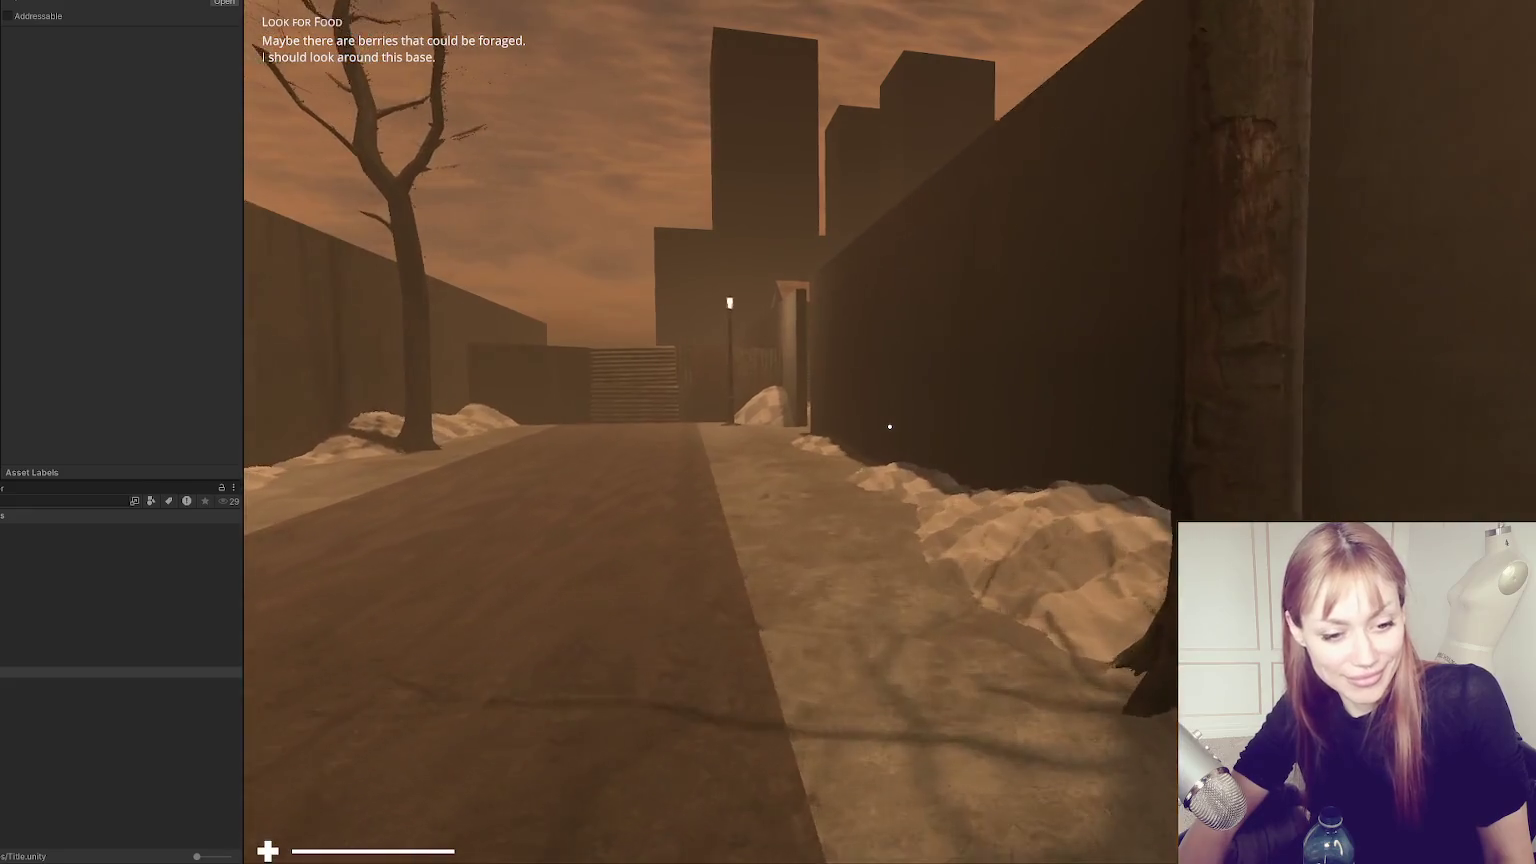
key(w)
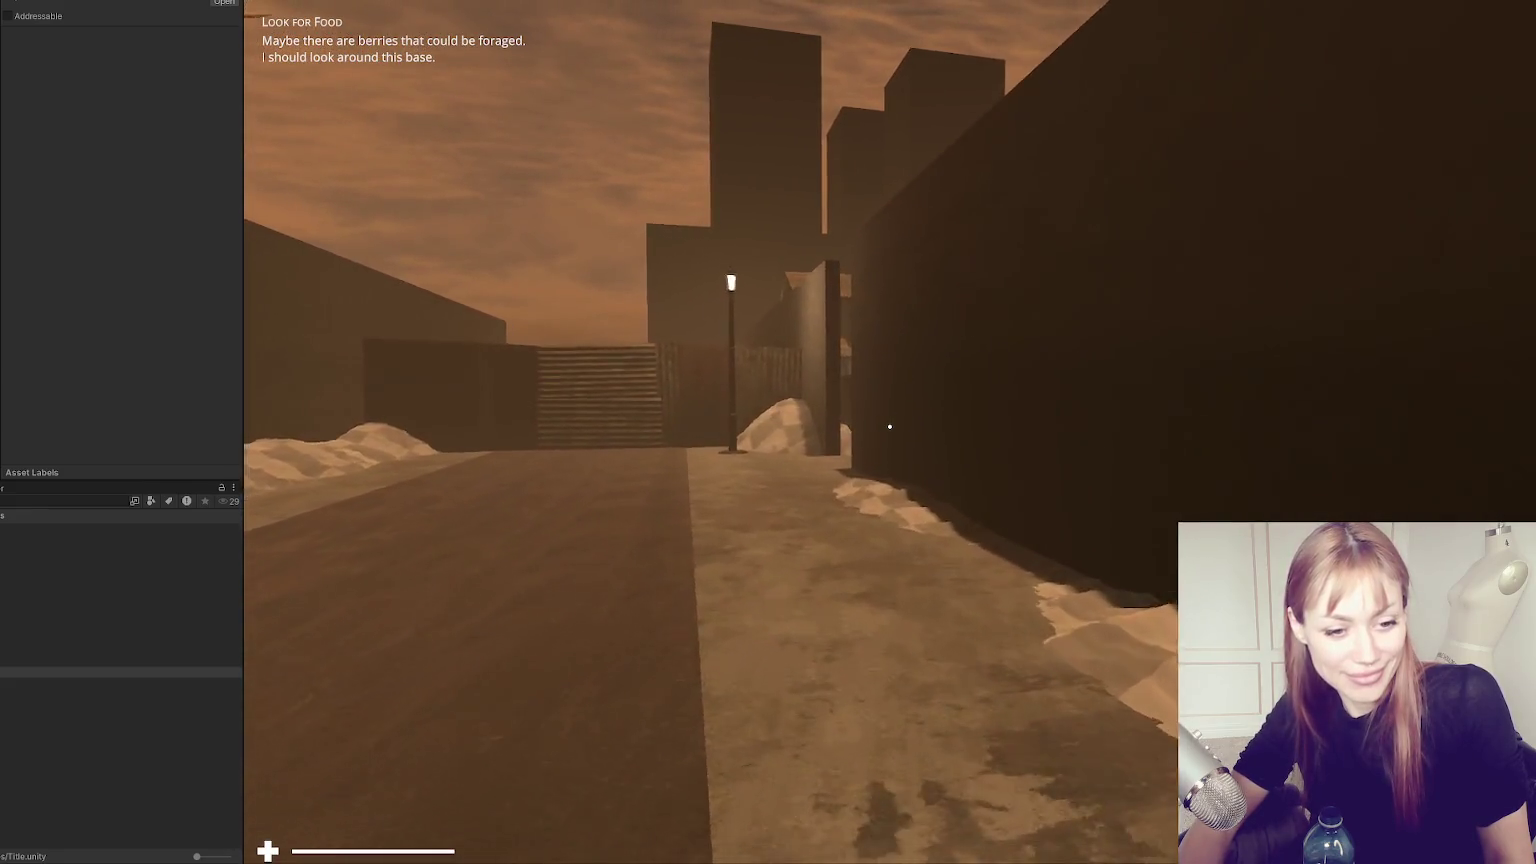
key(w)
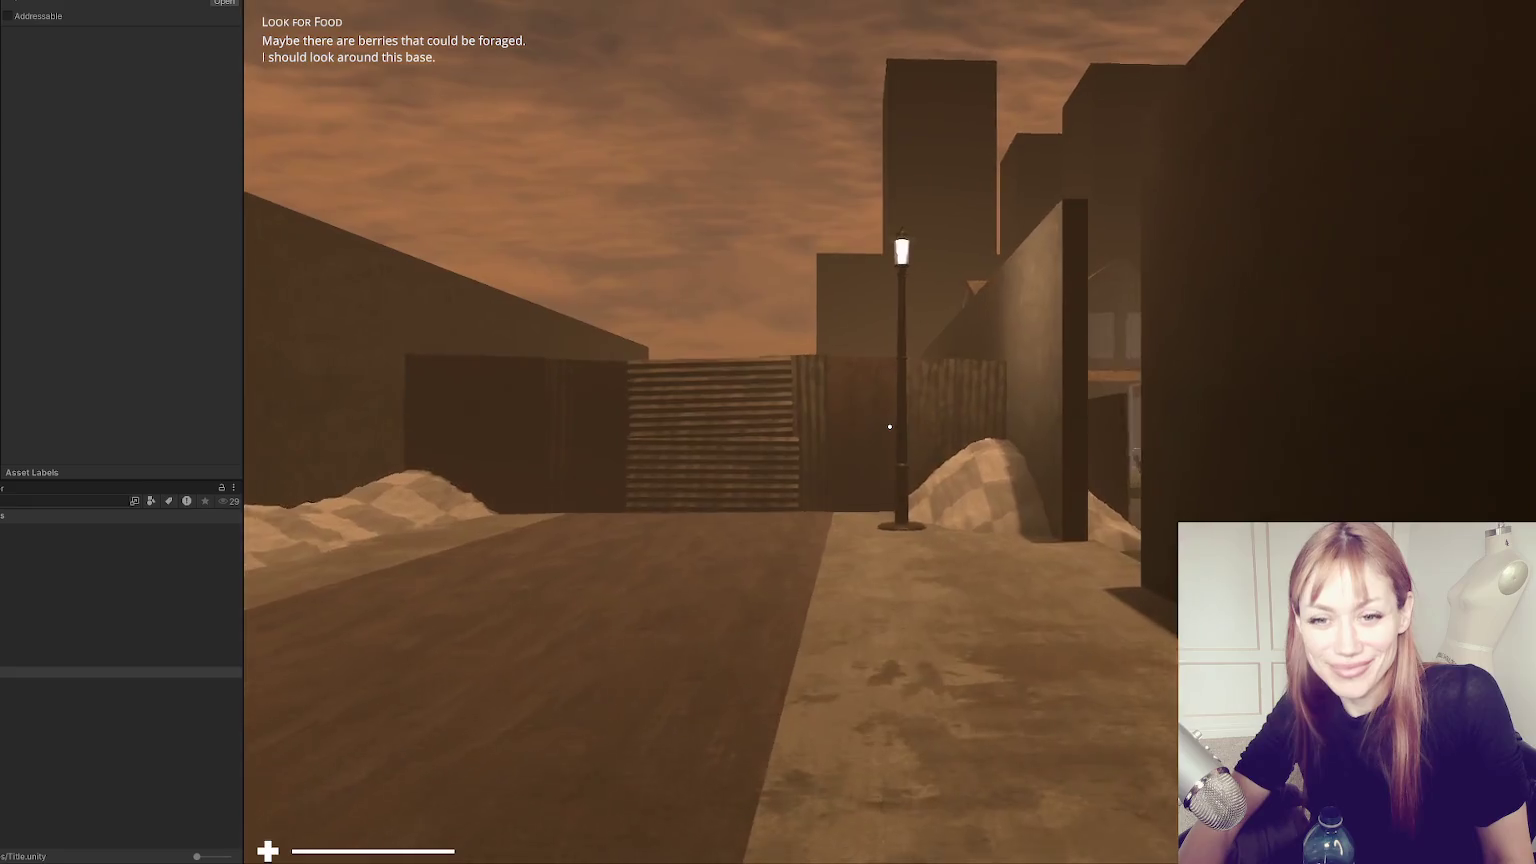
key(w)
key(w)
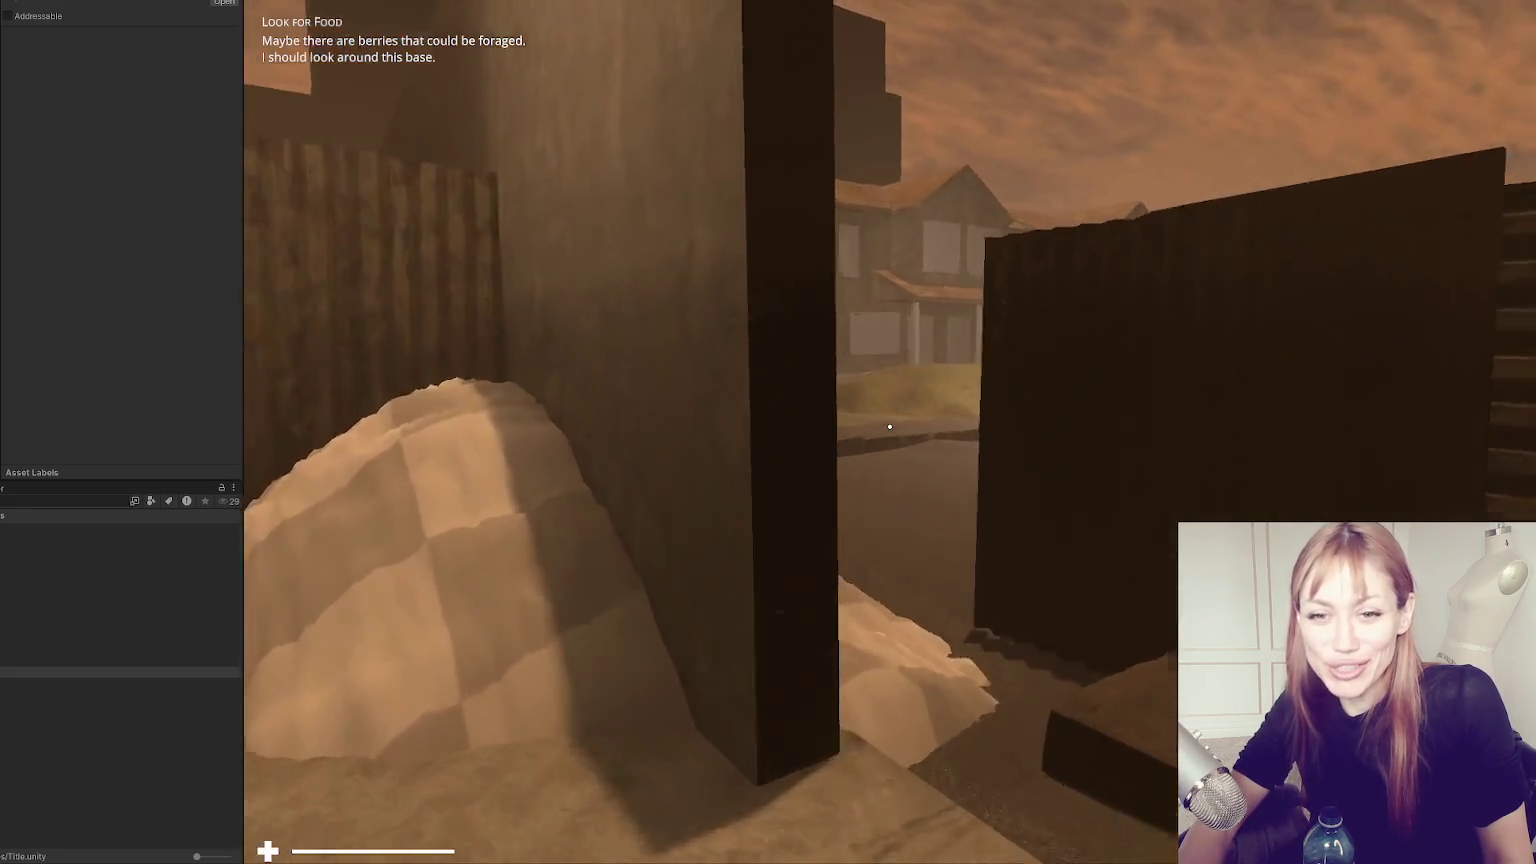
Walk along the street past both rows of houses into the narrow dirt alley.
key(w)
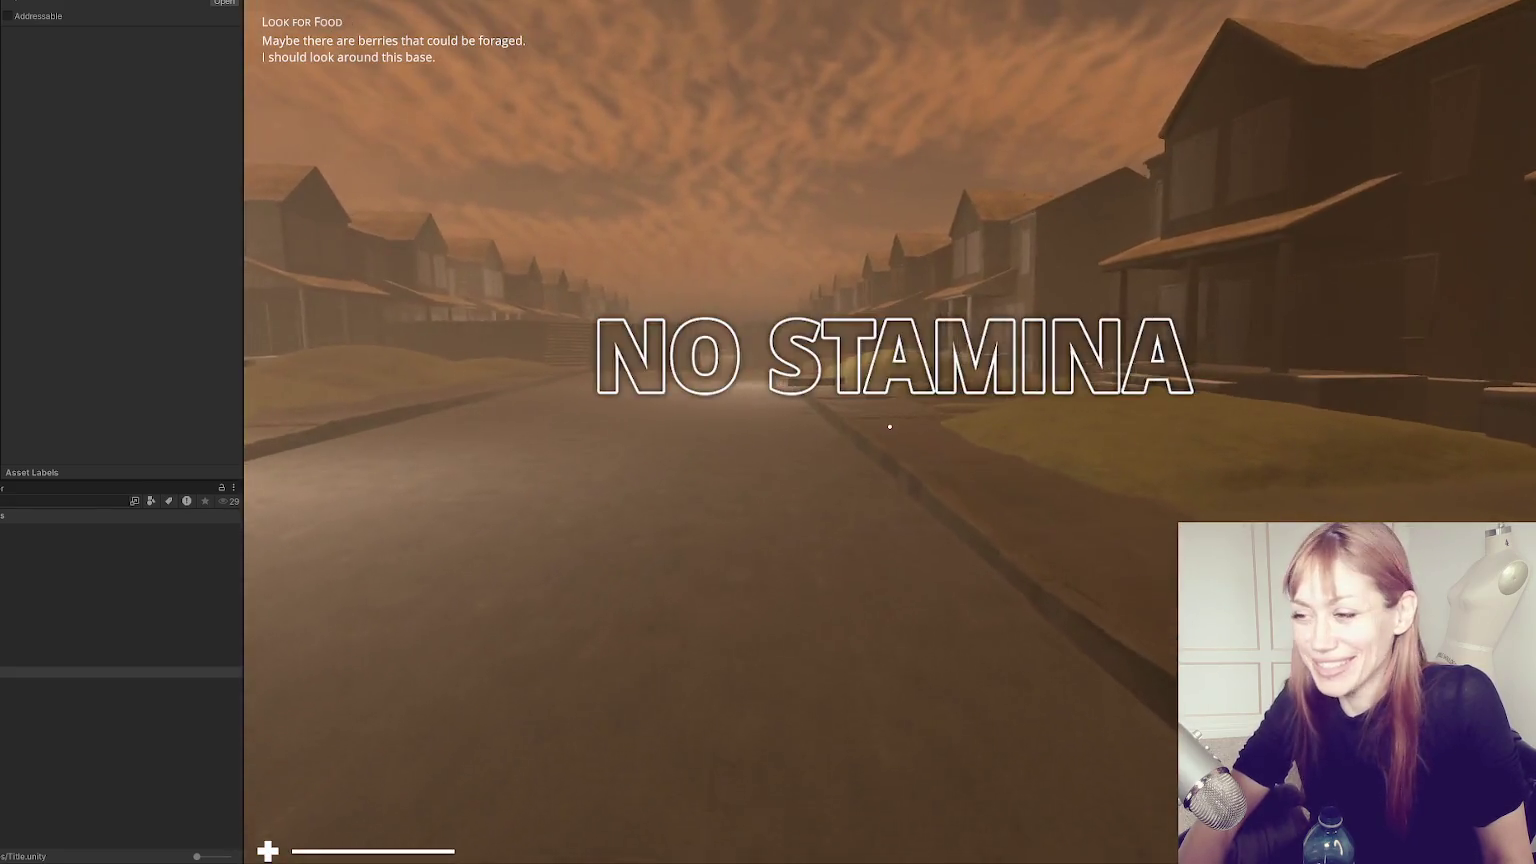
key(w)
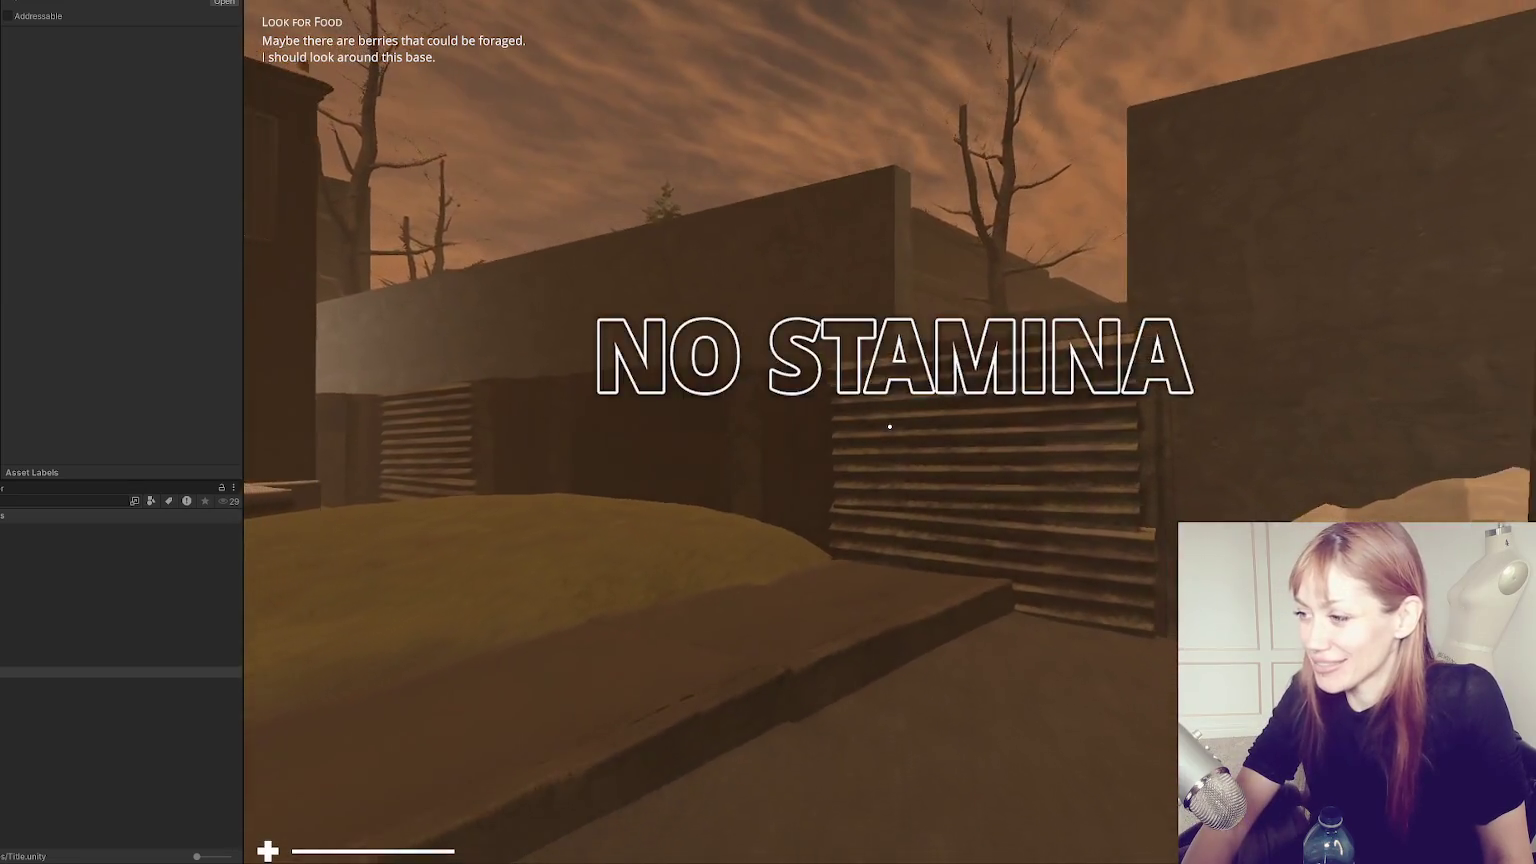
key(w)
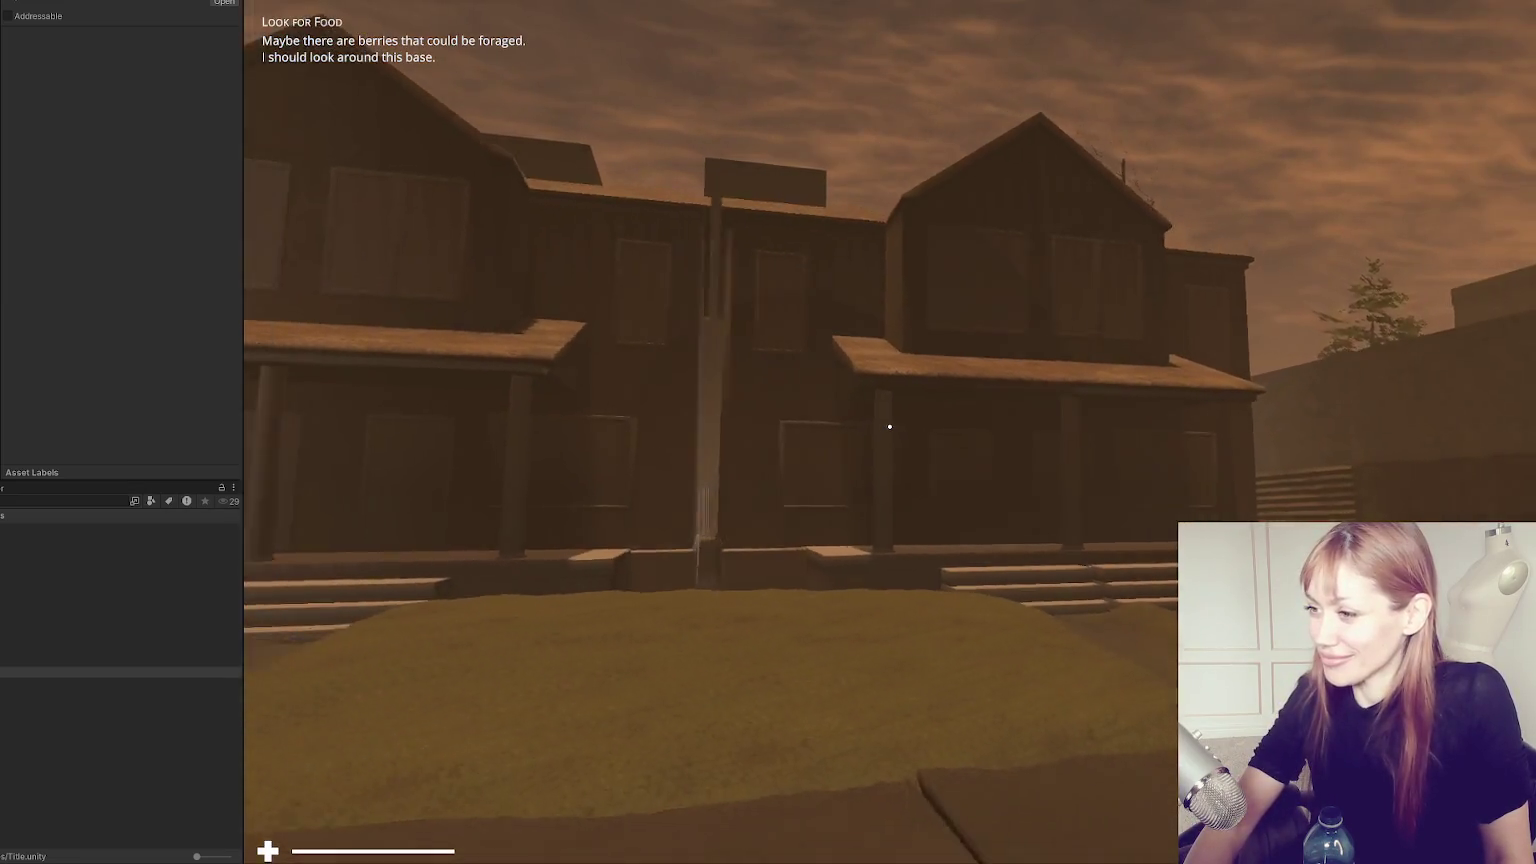
key(w)
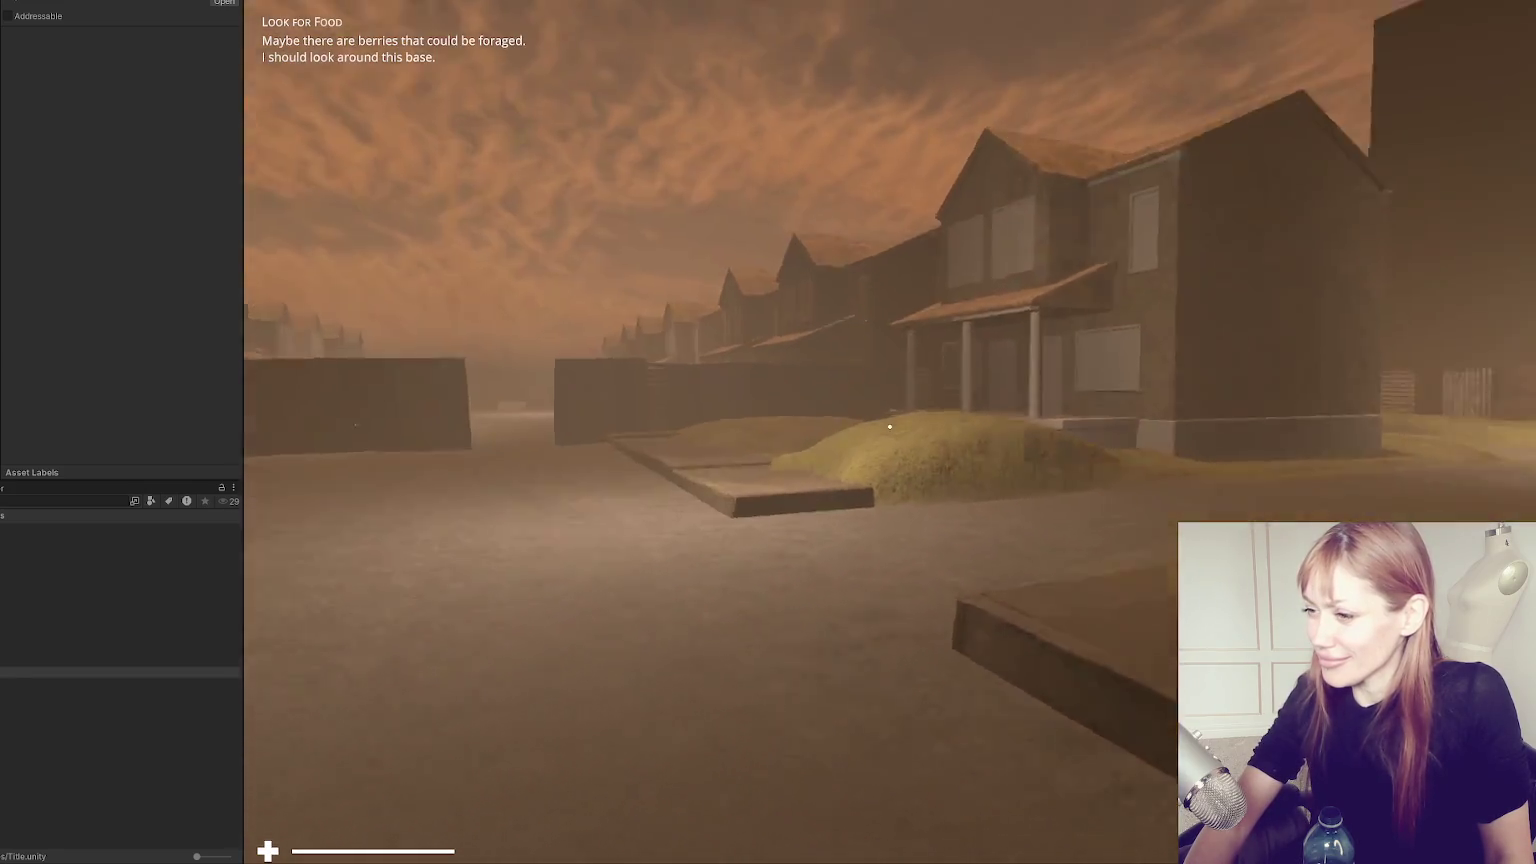
key(w)
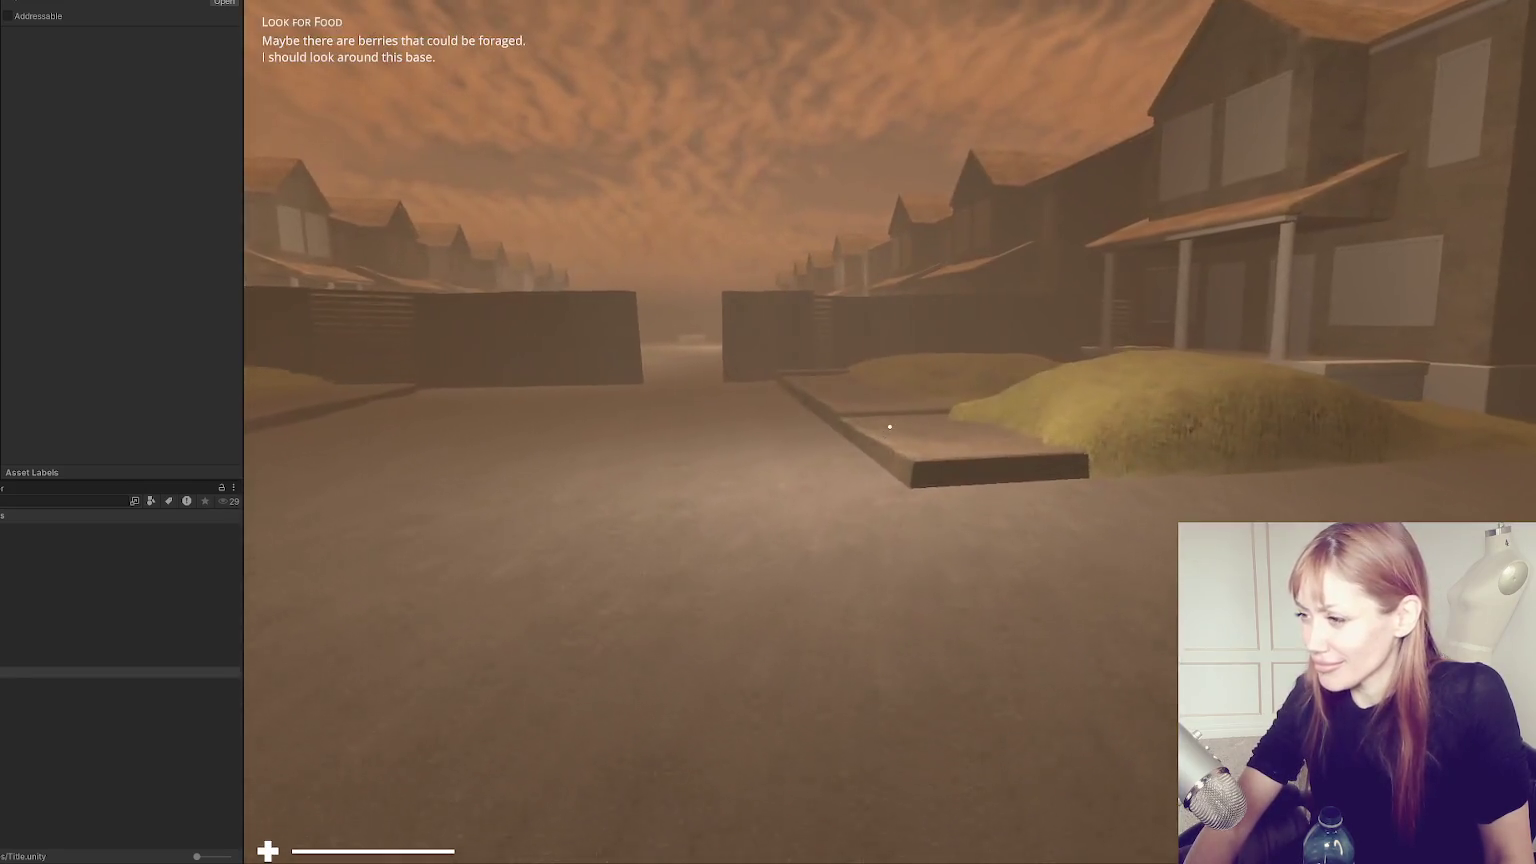
key(w)
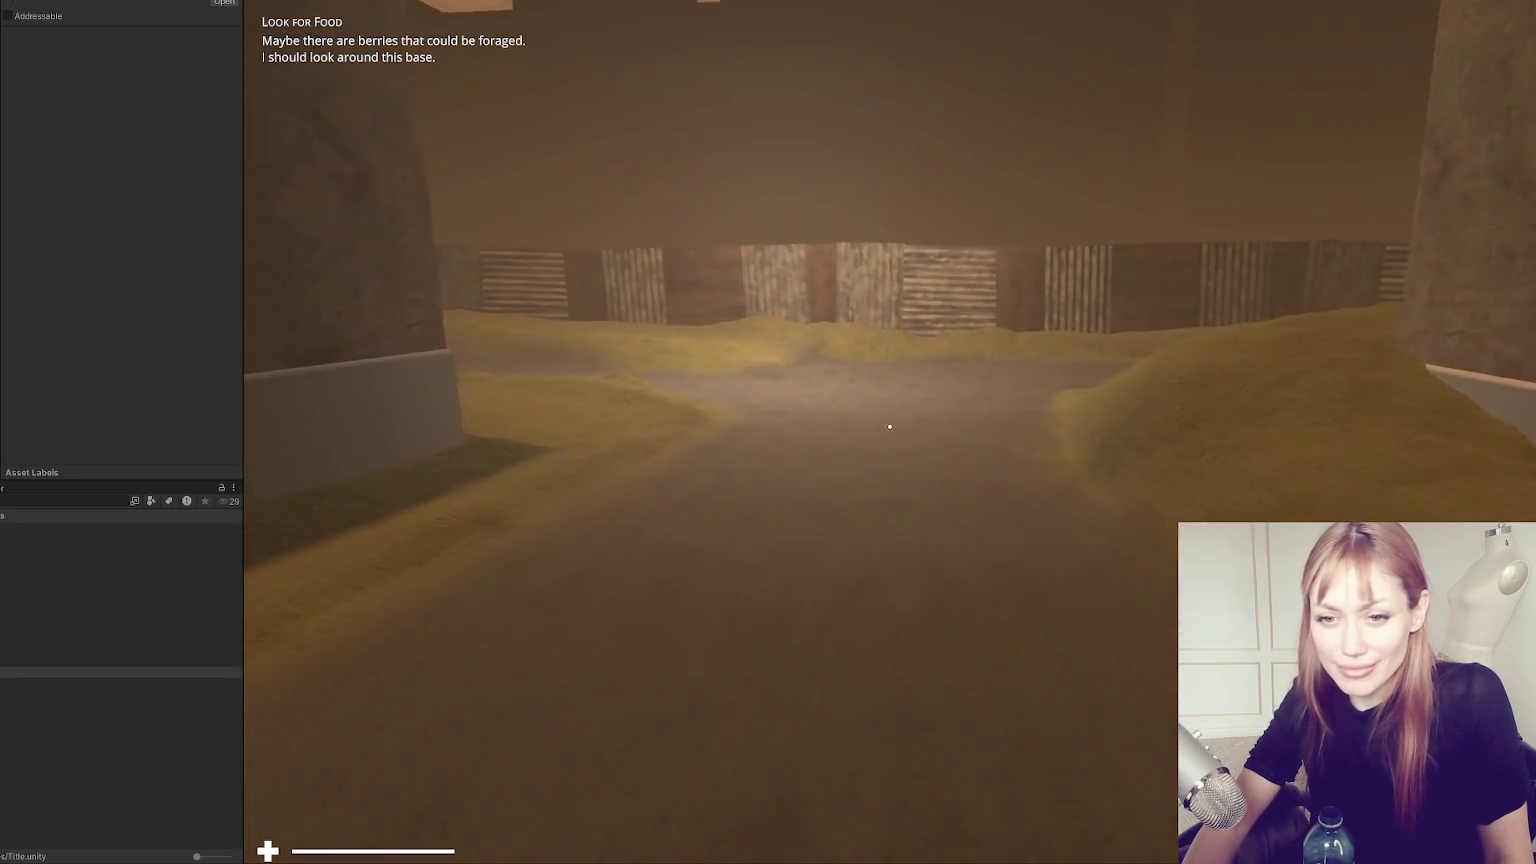
Walk around the large concrete building into the walled area and along the concrete wall.
key(w)
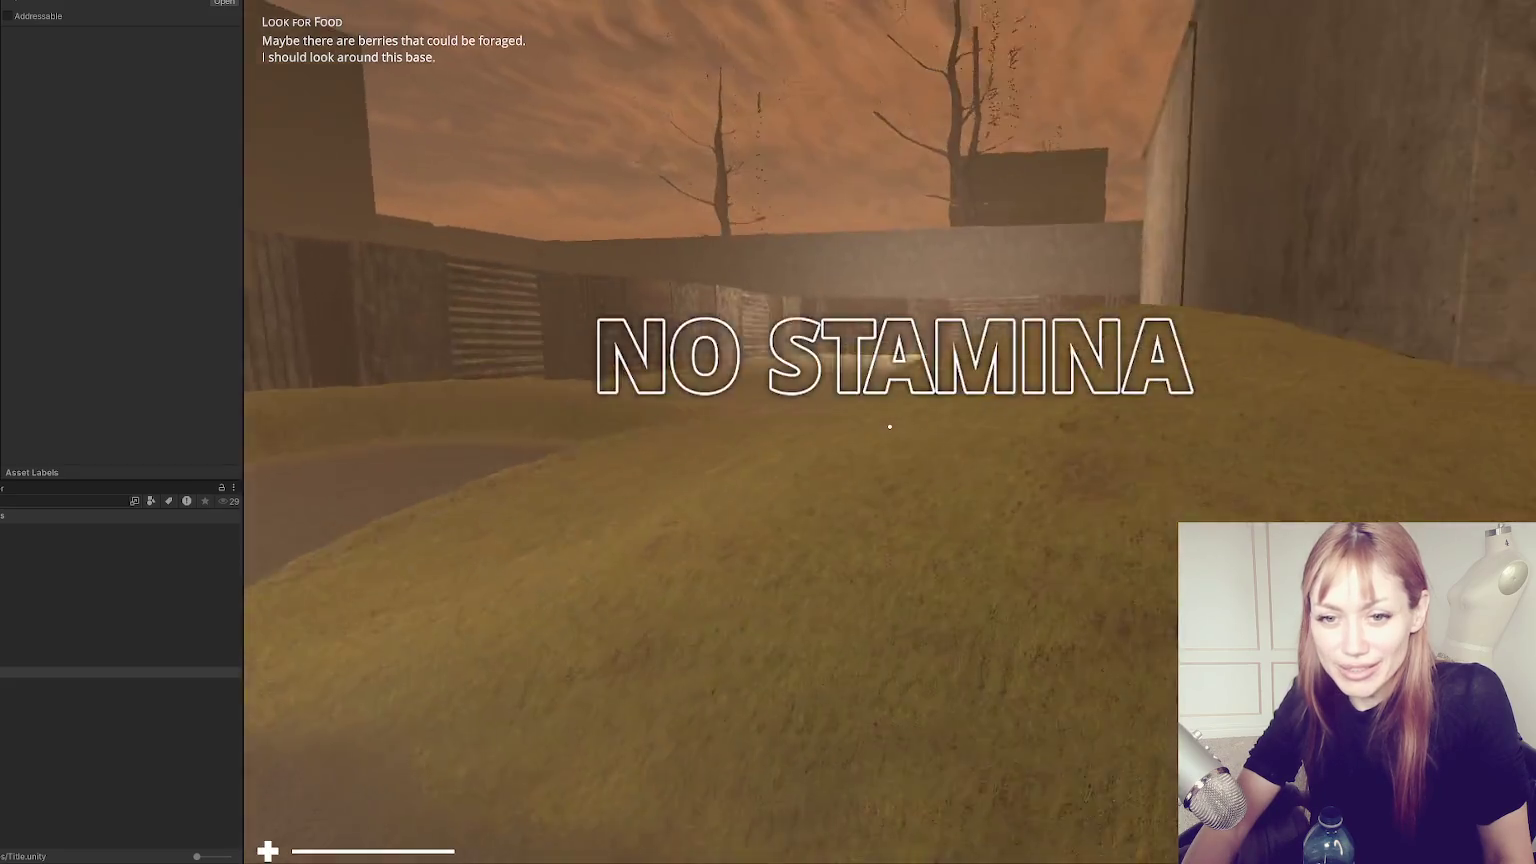
key(w)
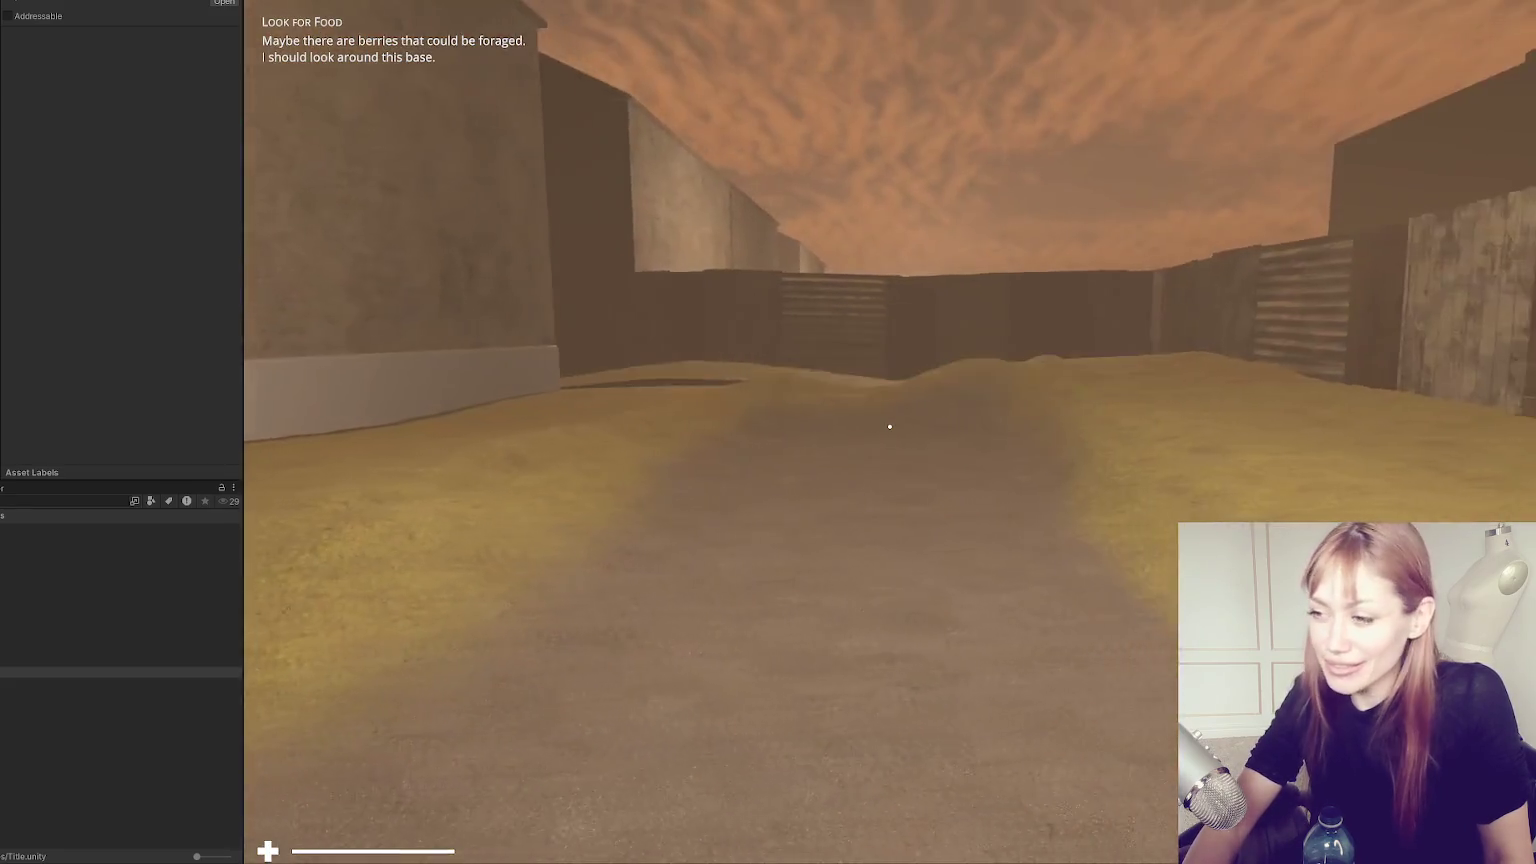
key(w)
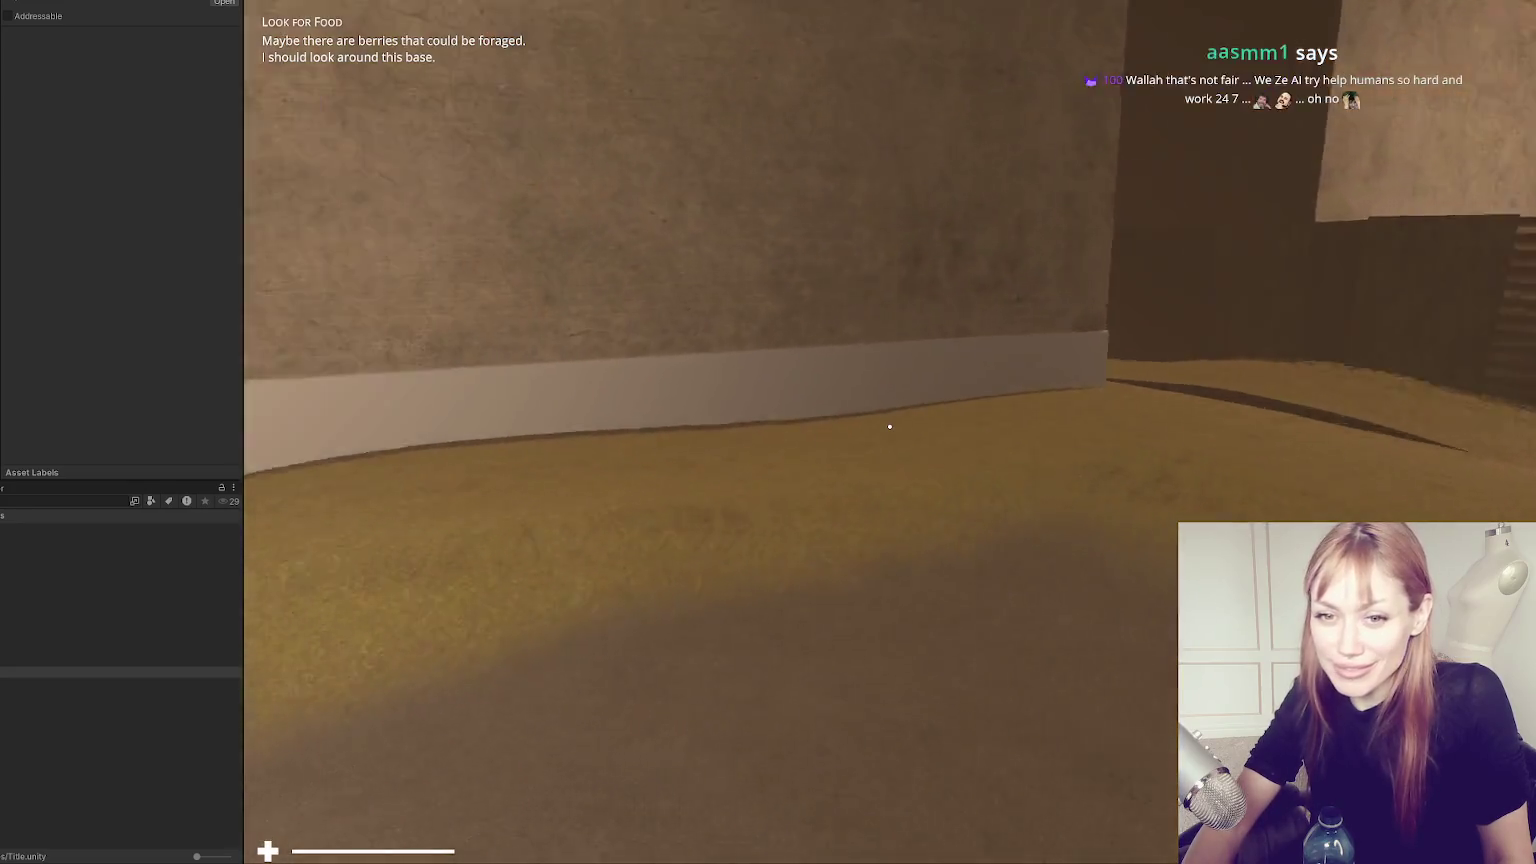
key(w)
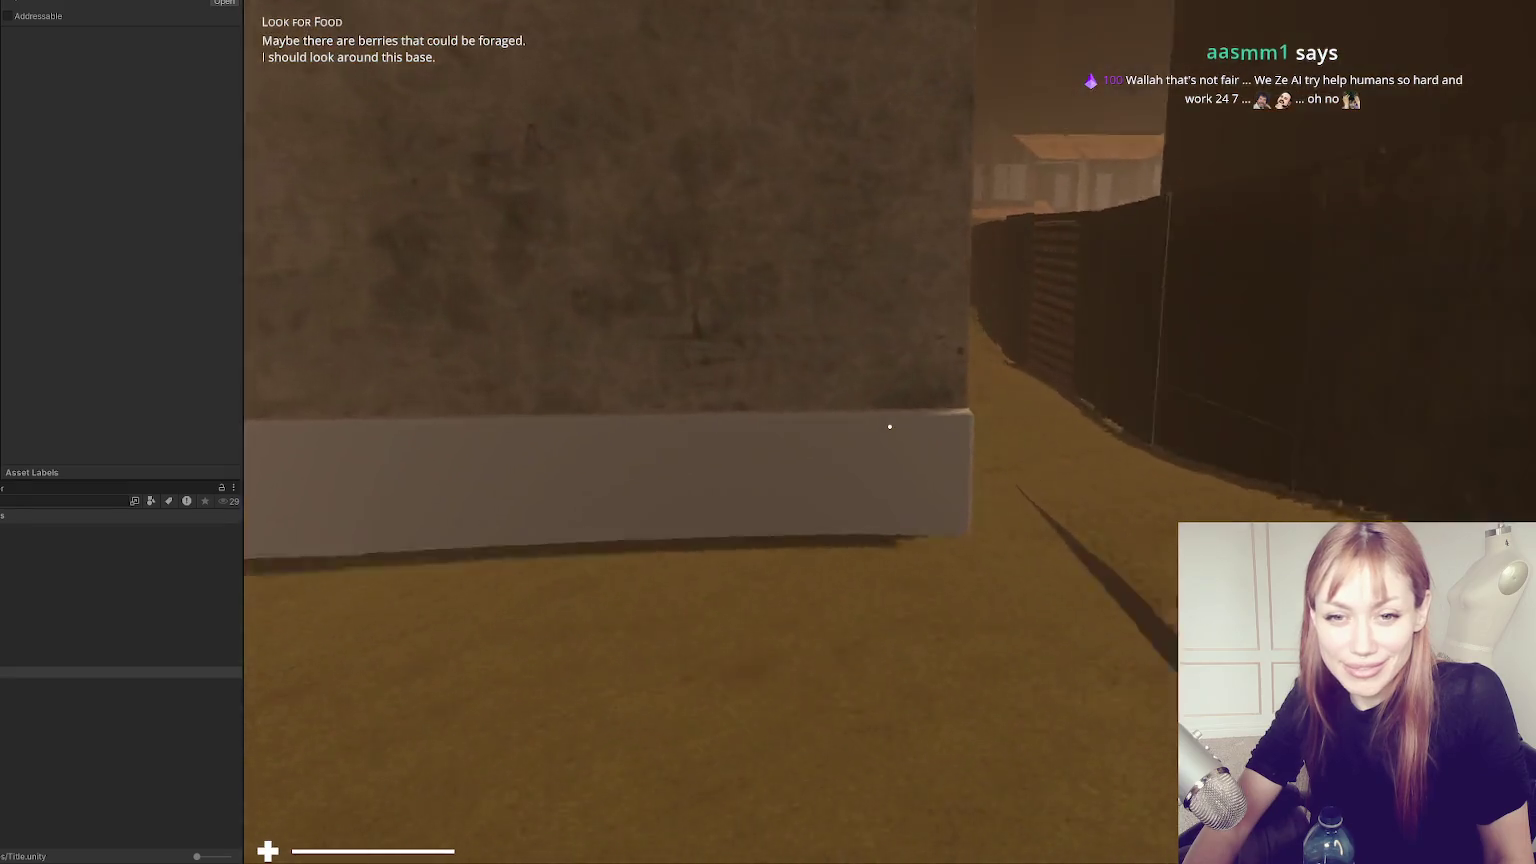
key(w)
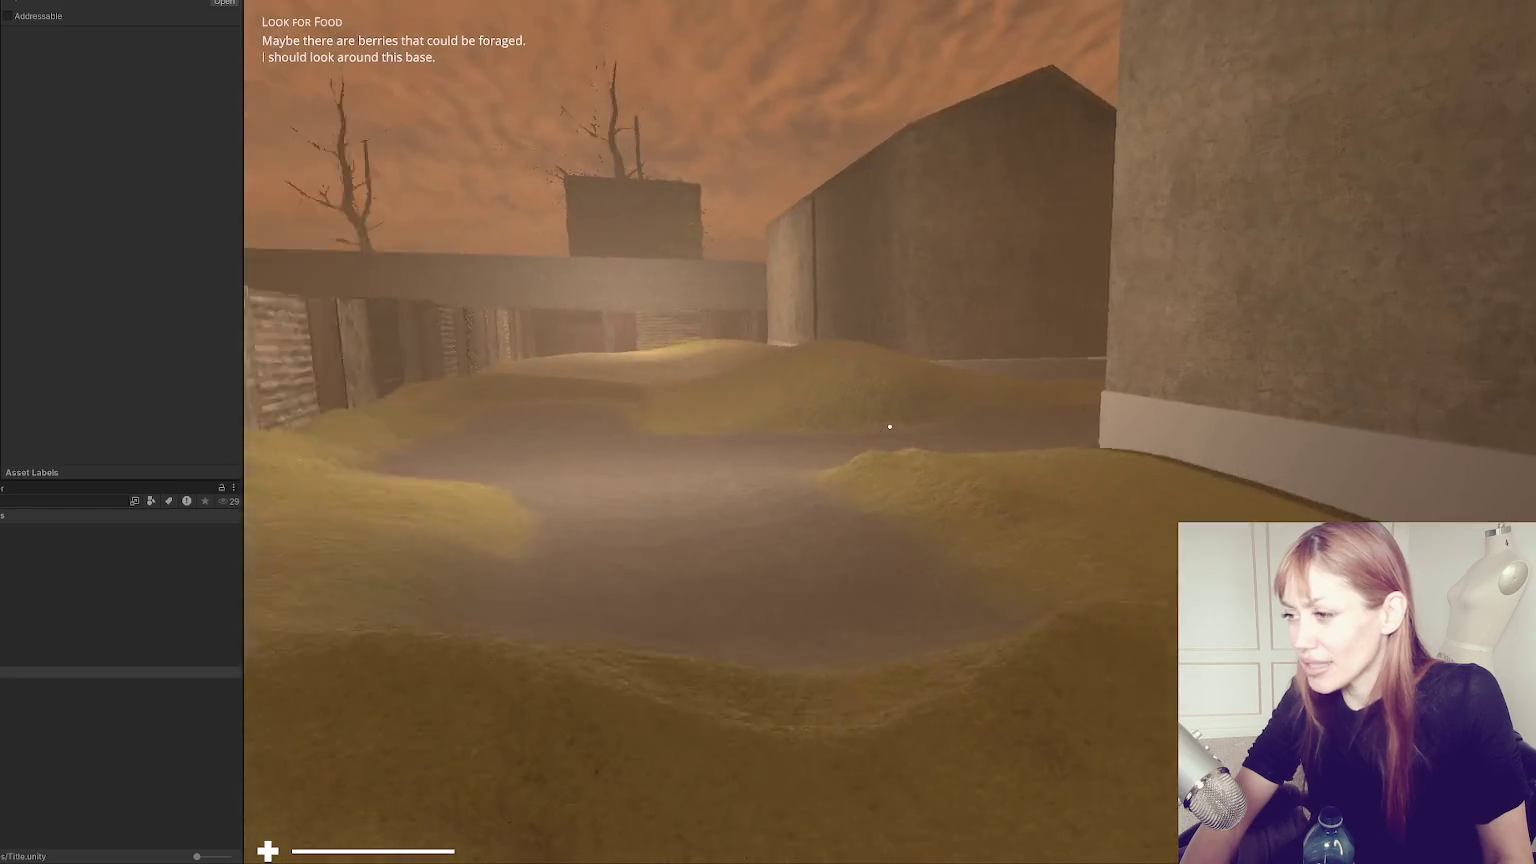
Head back around the building onto the street and face straight down it.
key(w)
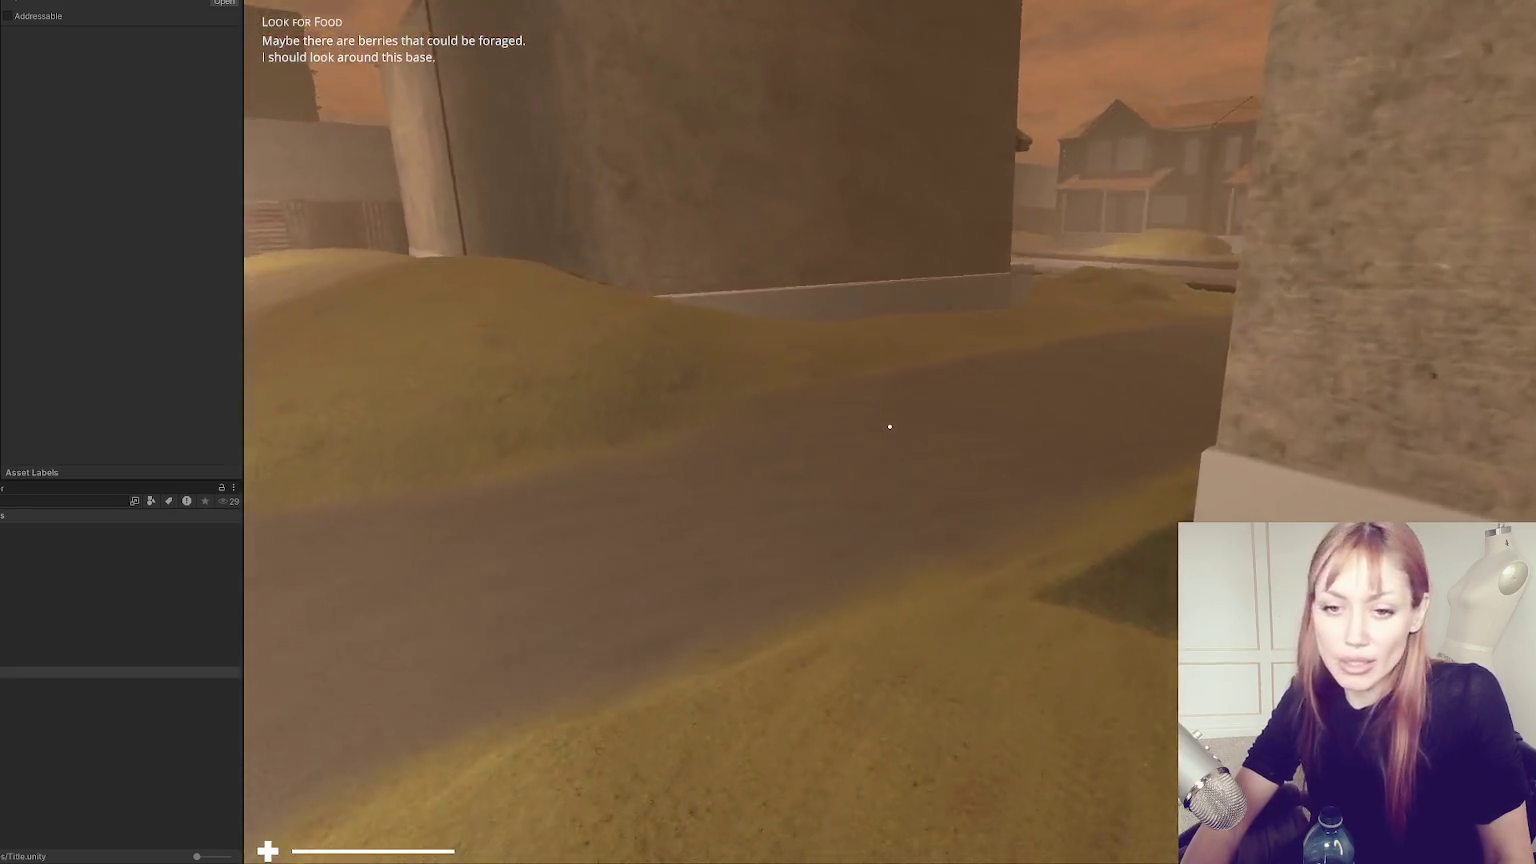
key(w)
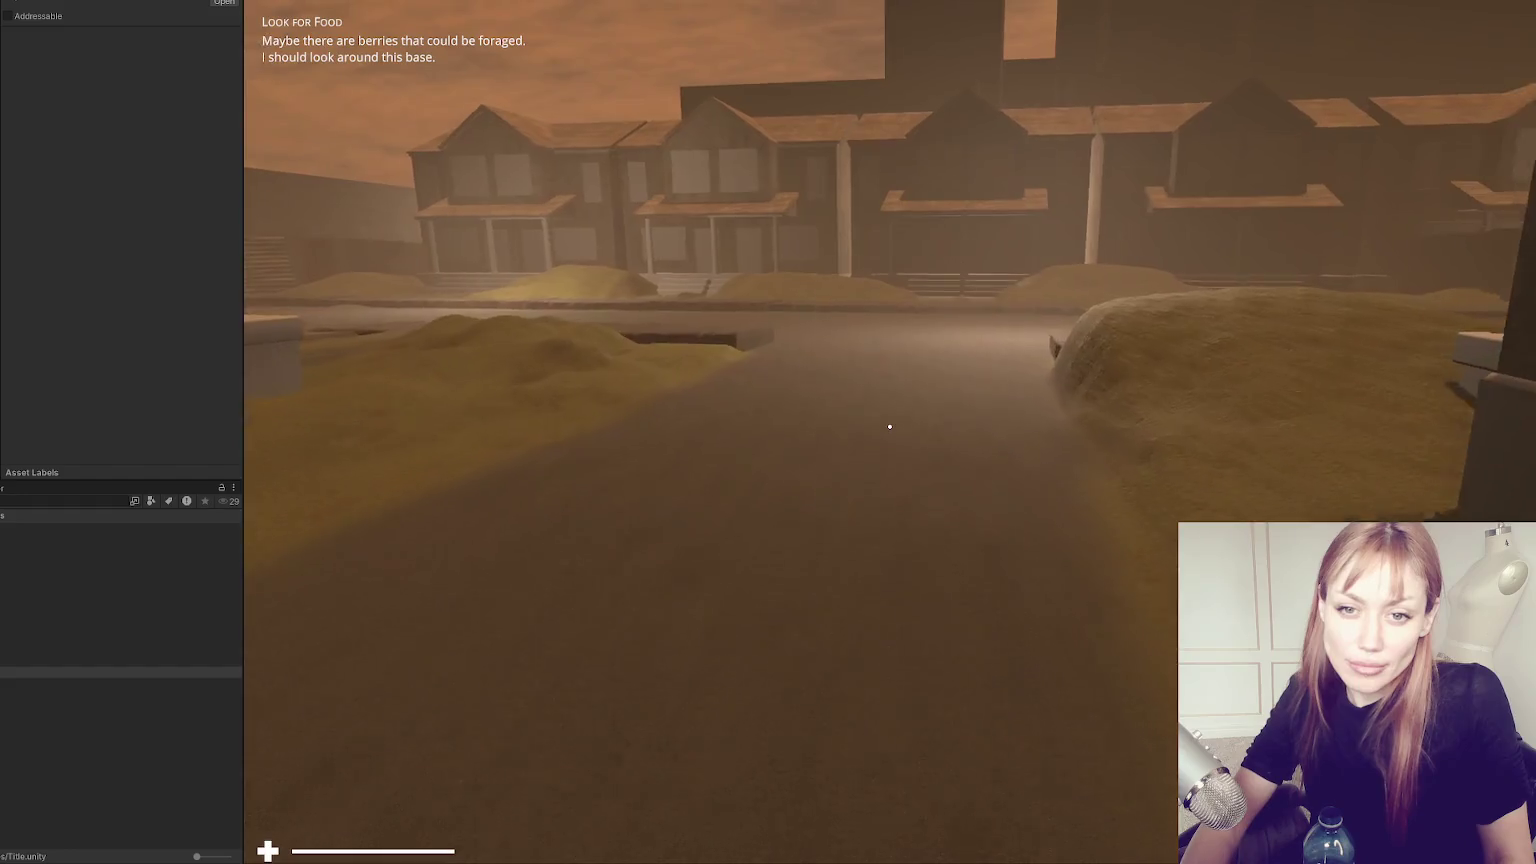
key(w)
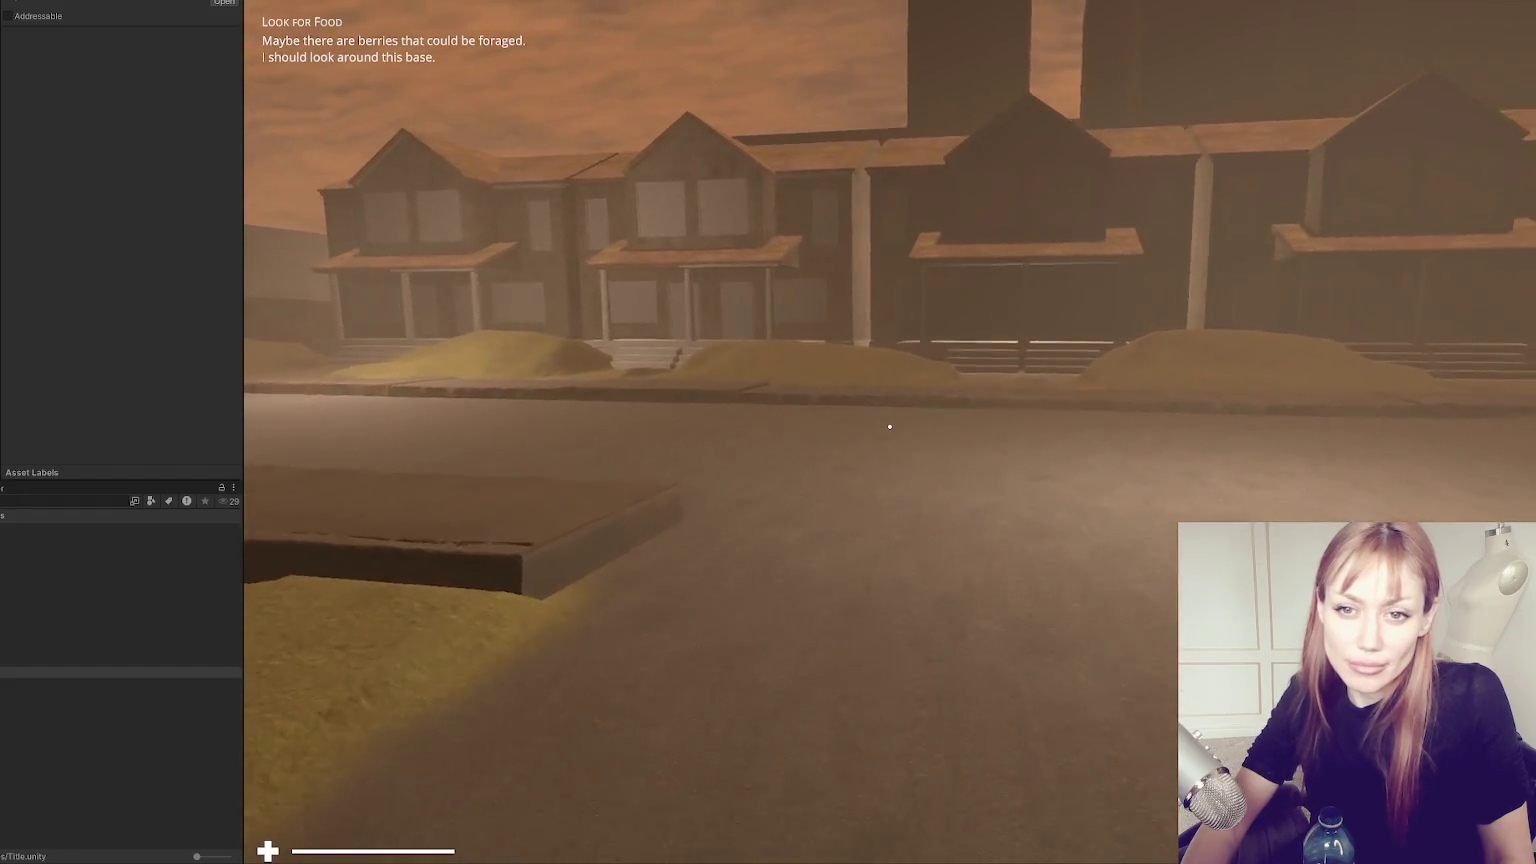
key(w)
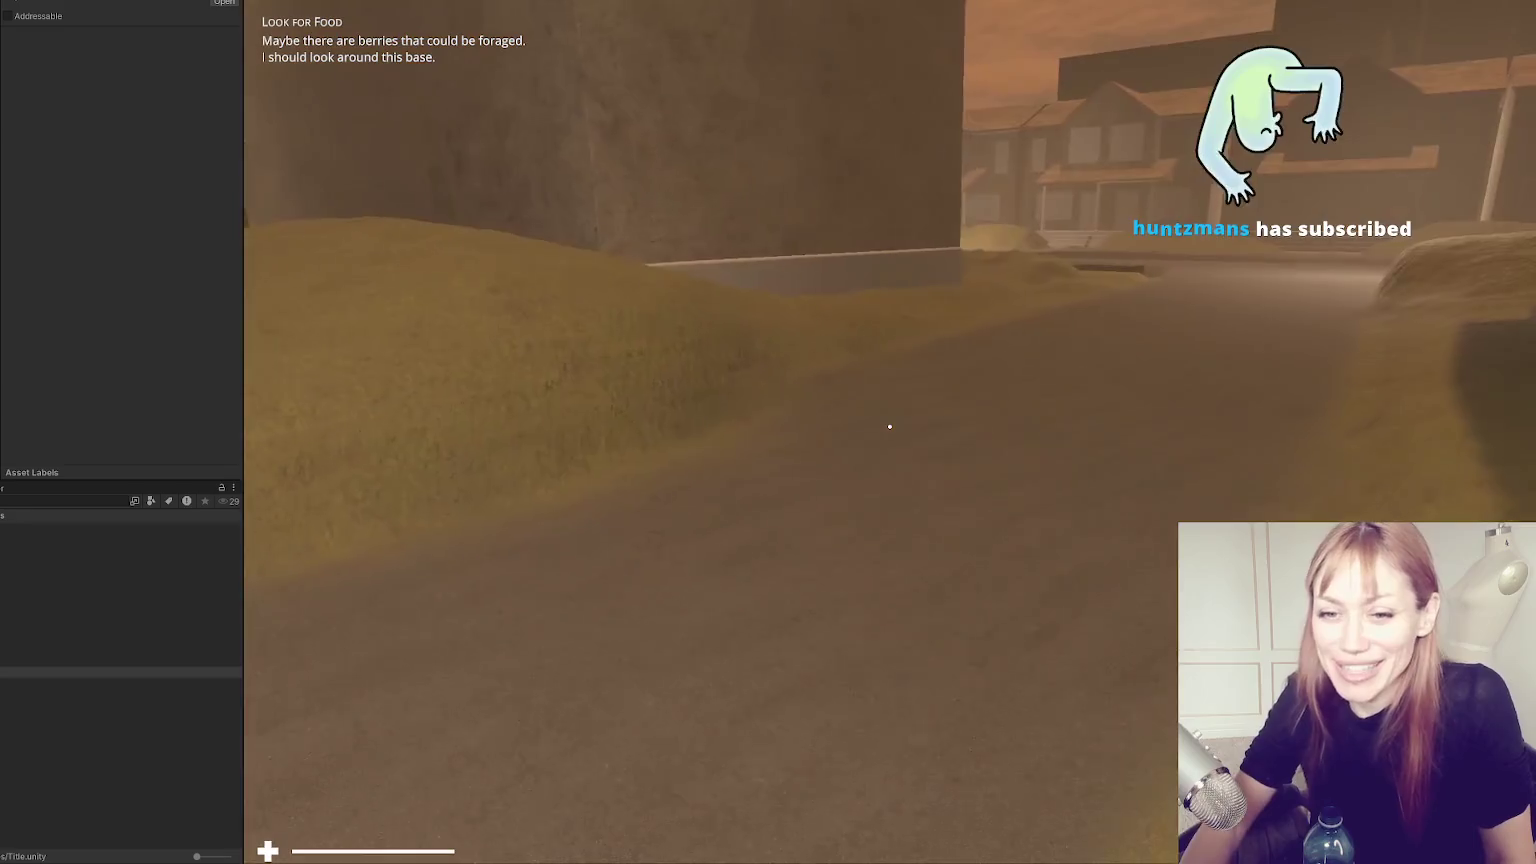
Walk forward along the street toward the houses and curb.
key(w)
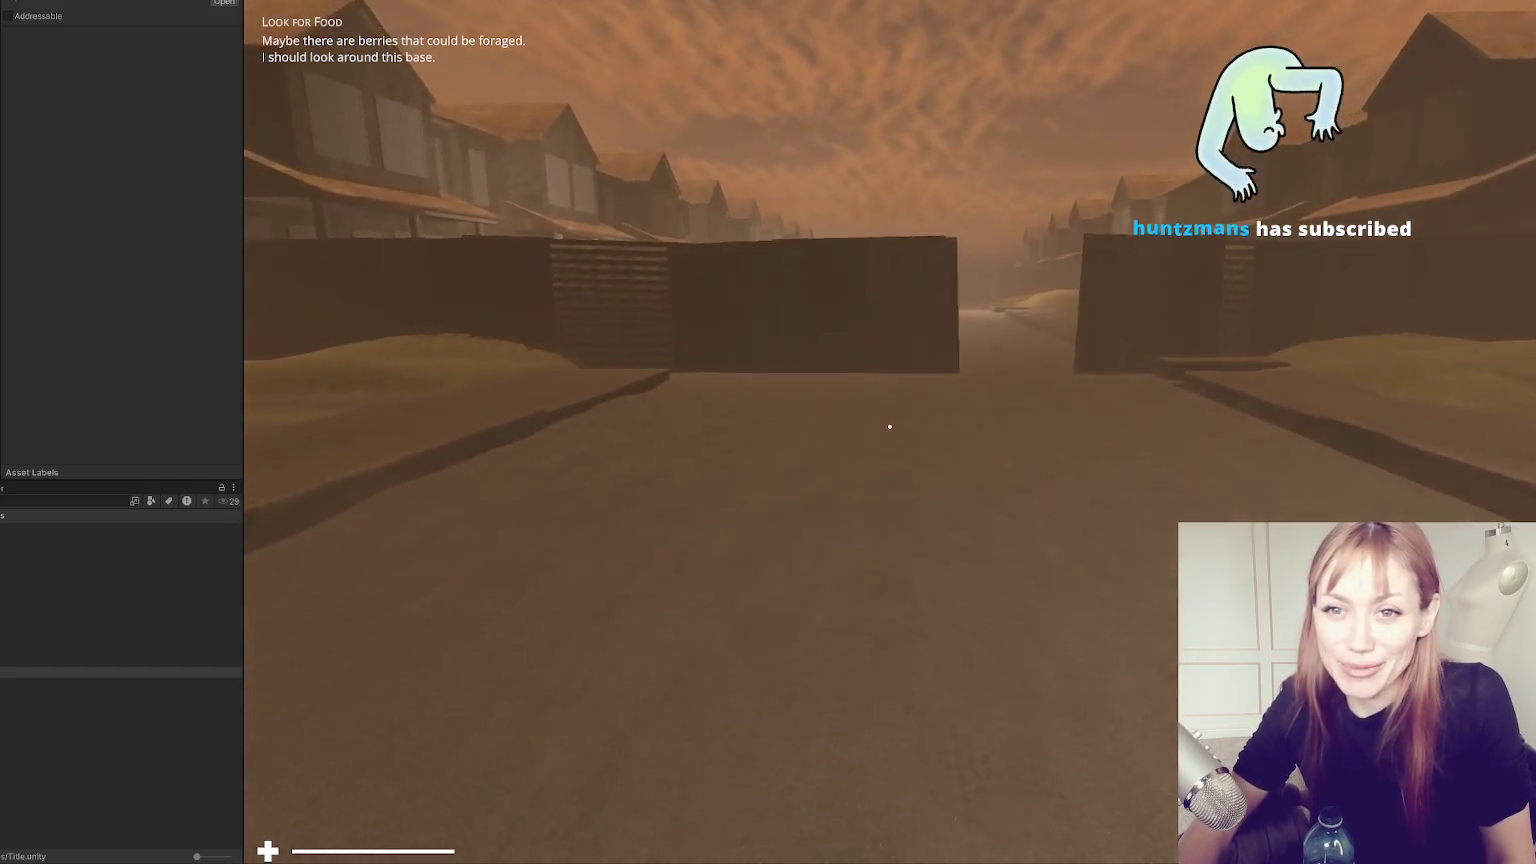
Walk through the gate opening and down the street up to the houses and grass mound.
key(w)
key(shift)
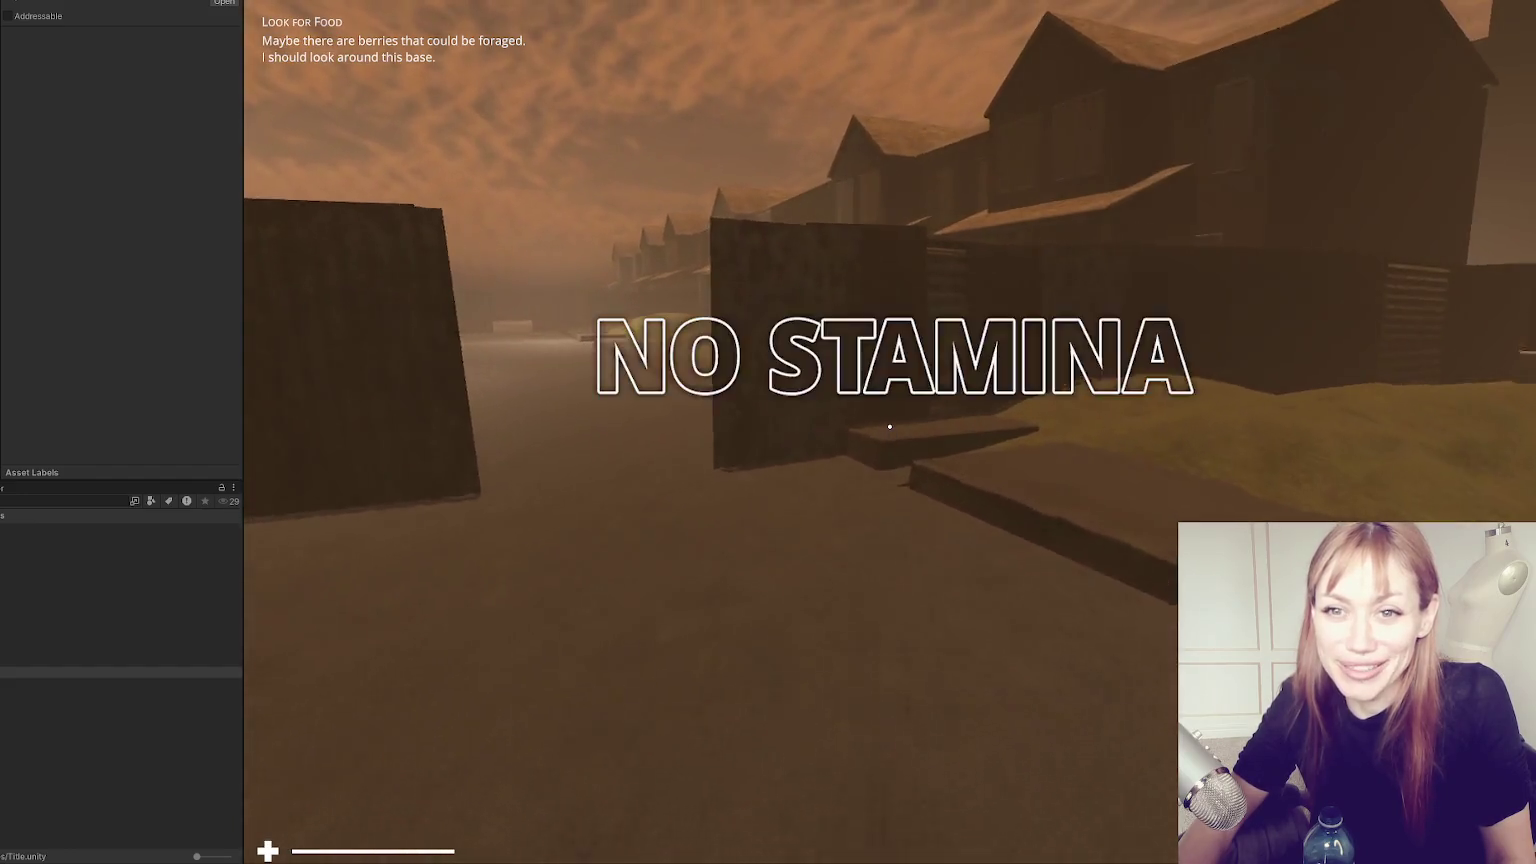
key(w)
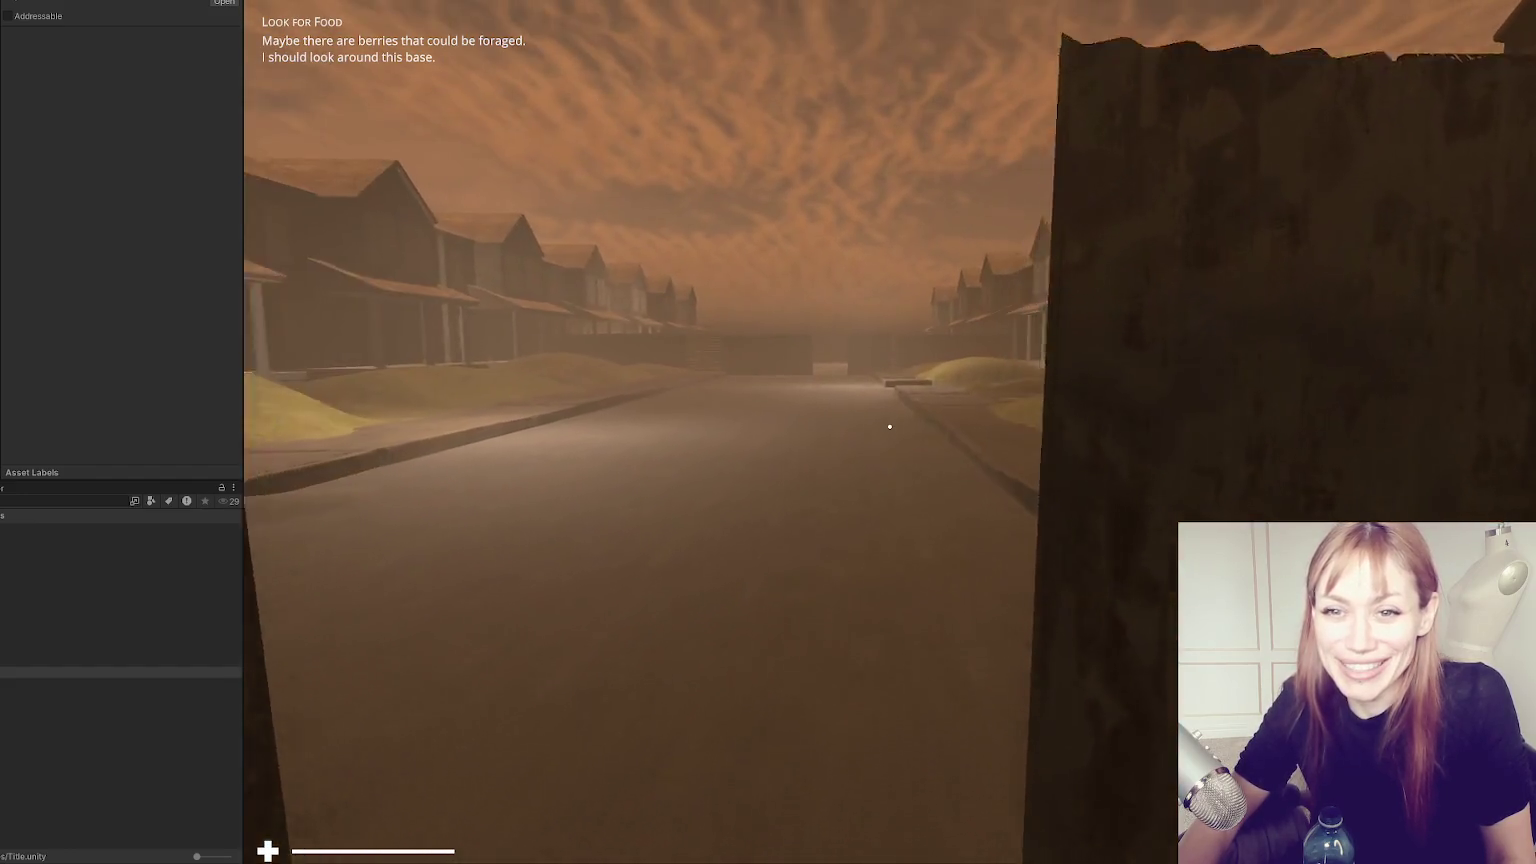
key(w)
key(w)
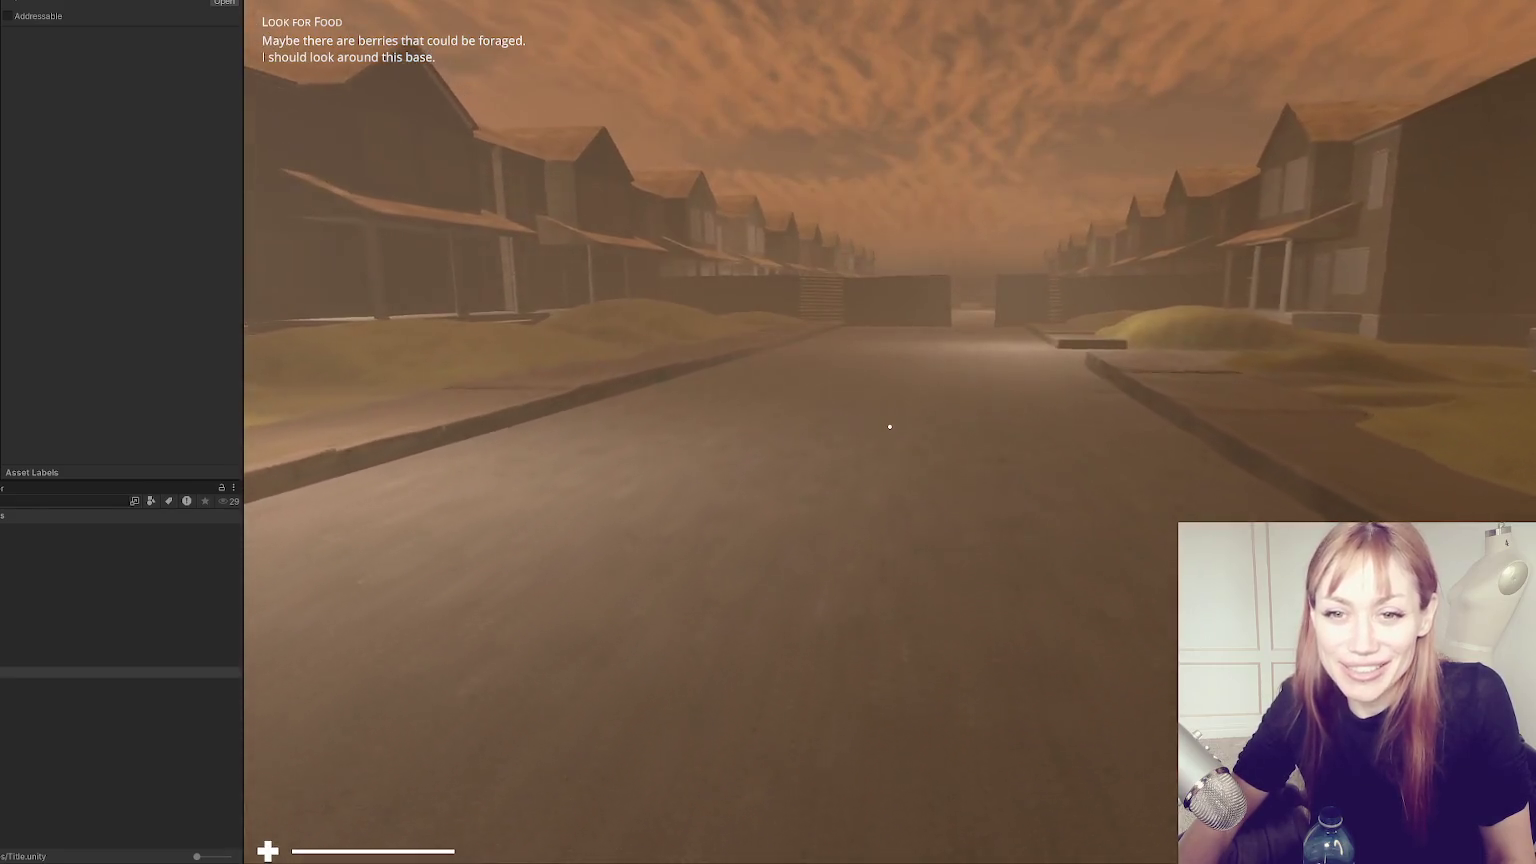
key(w)
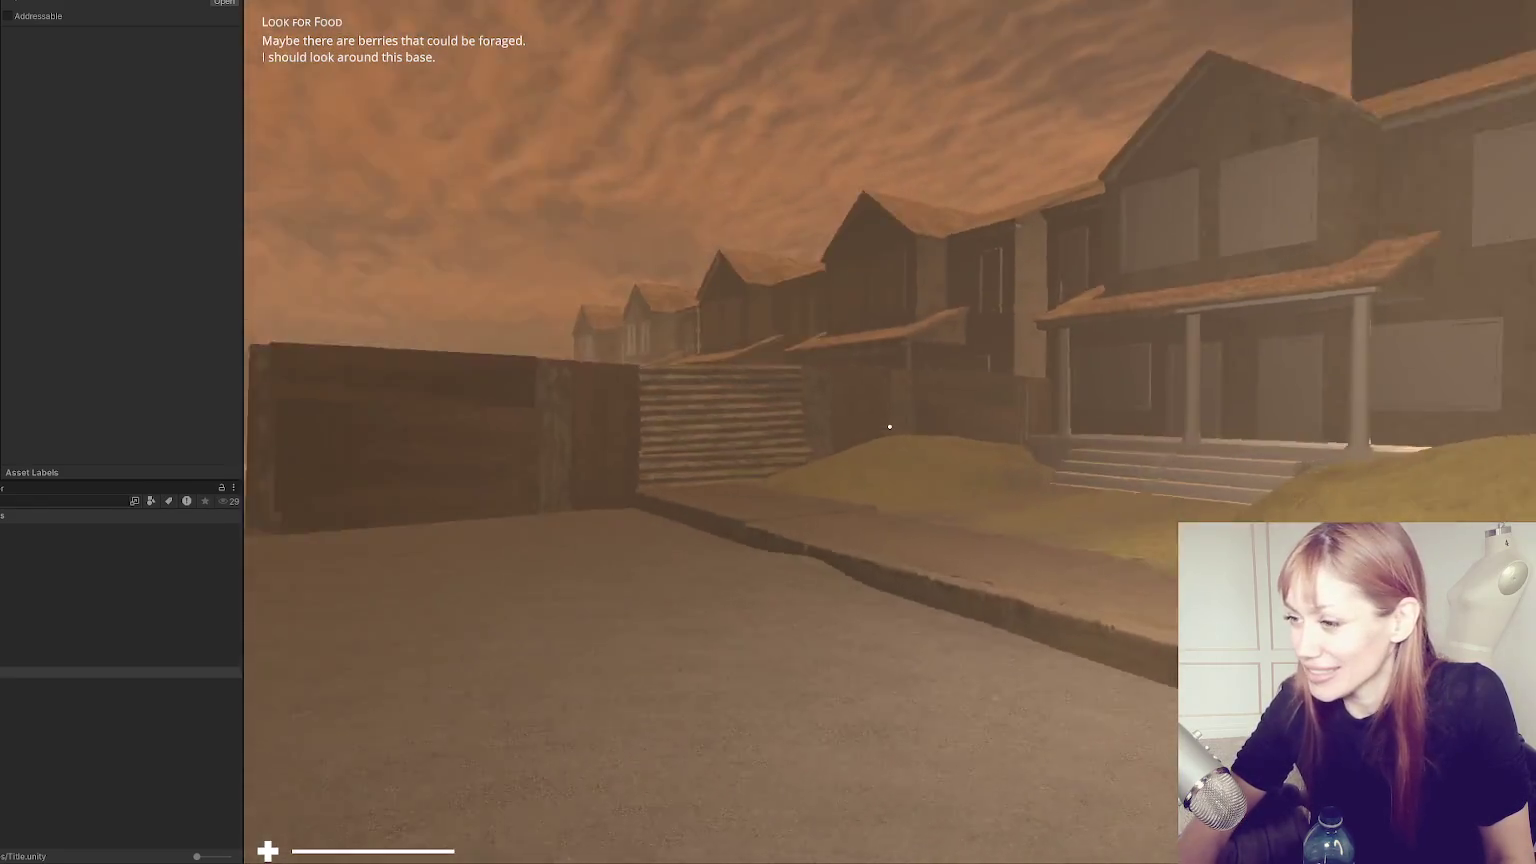
key(w)
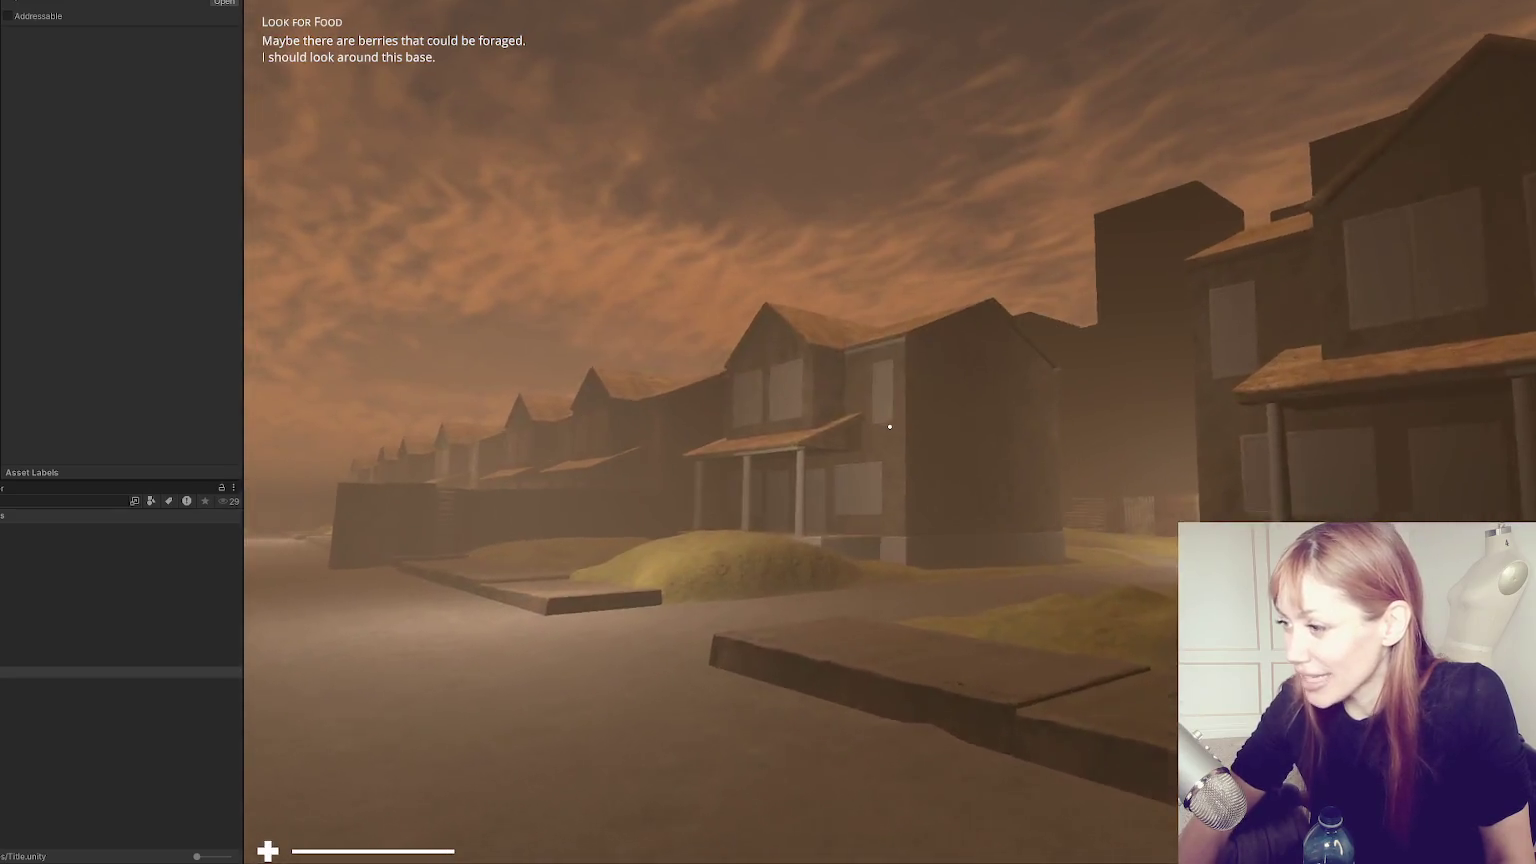
key(w)
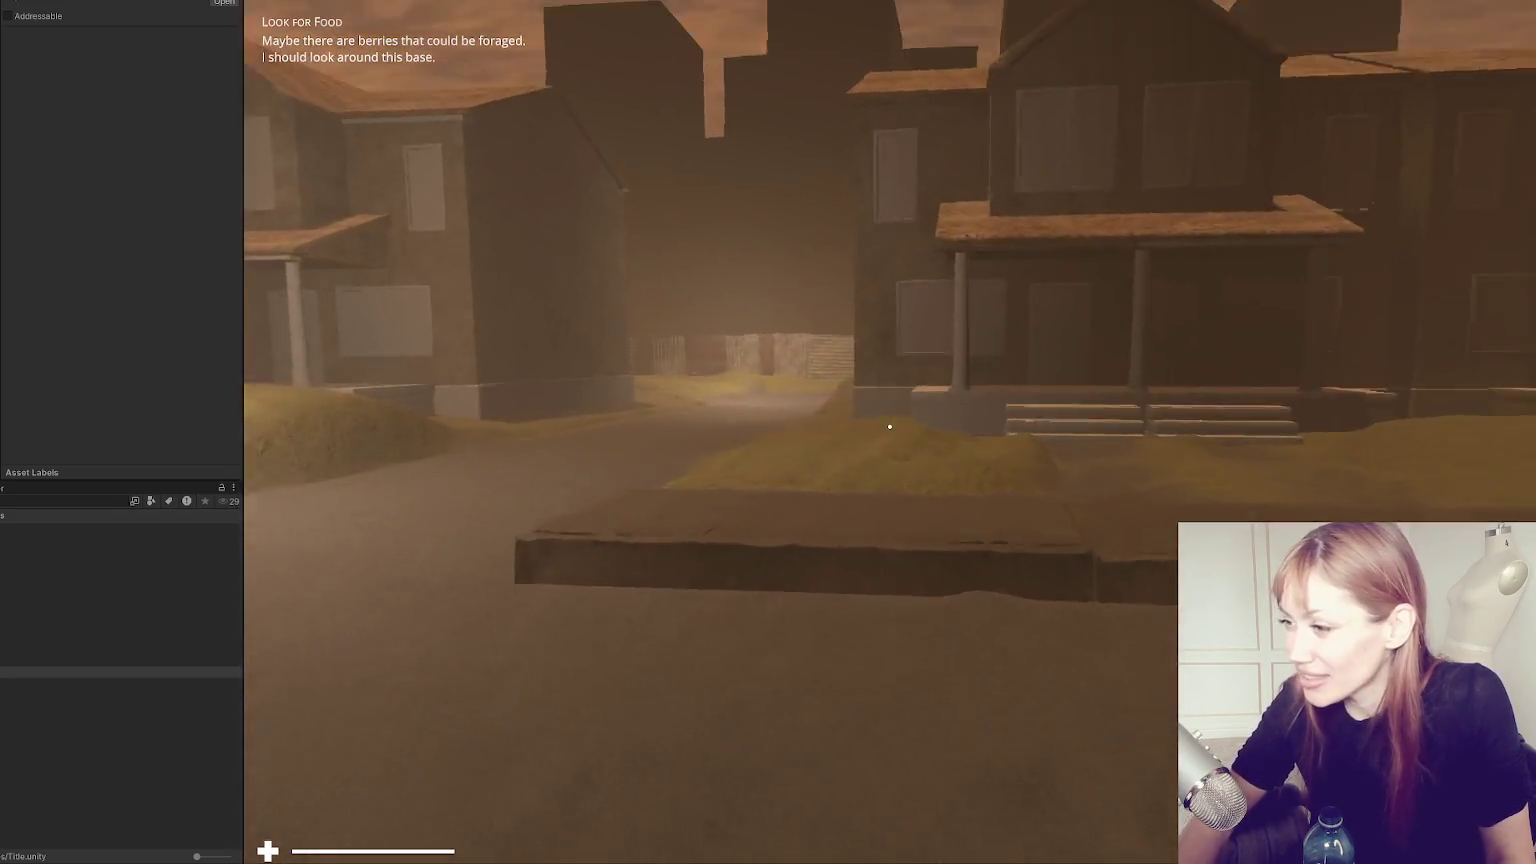
key(w)
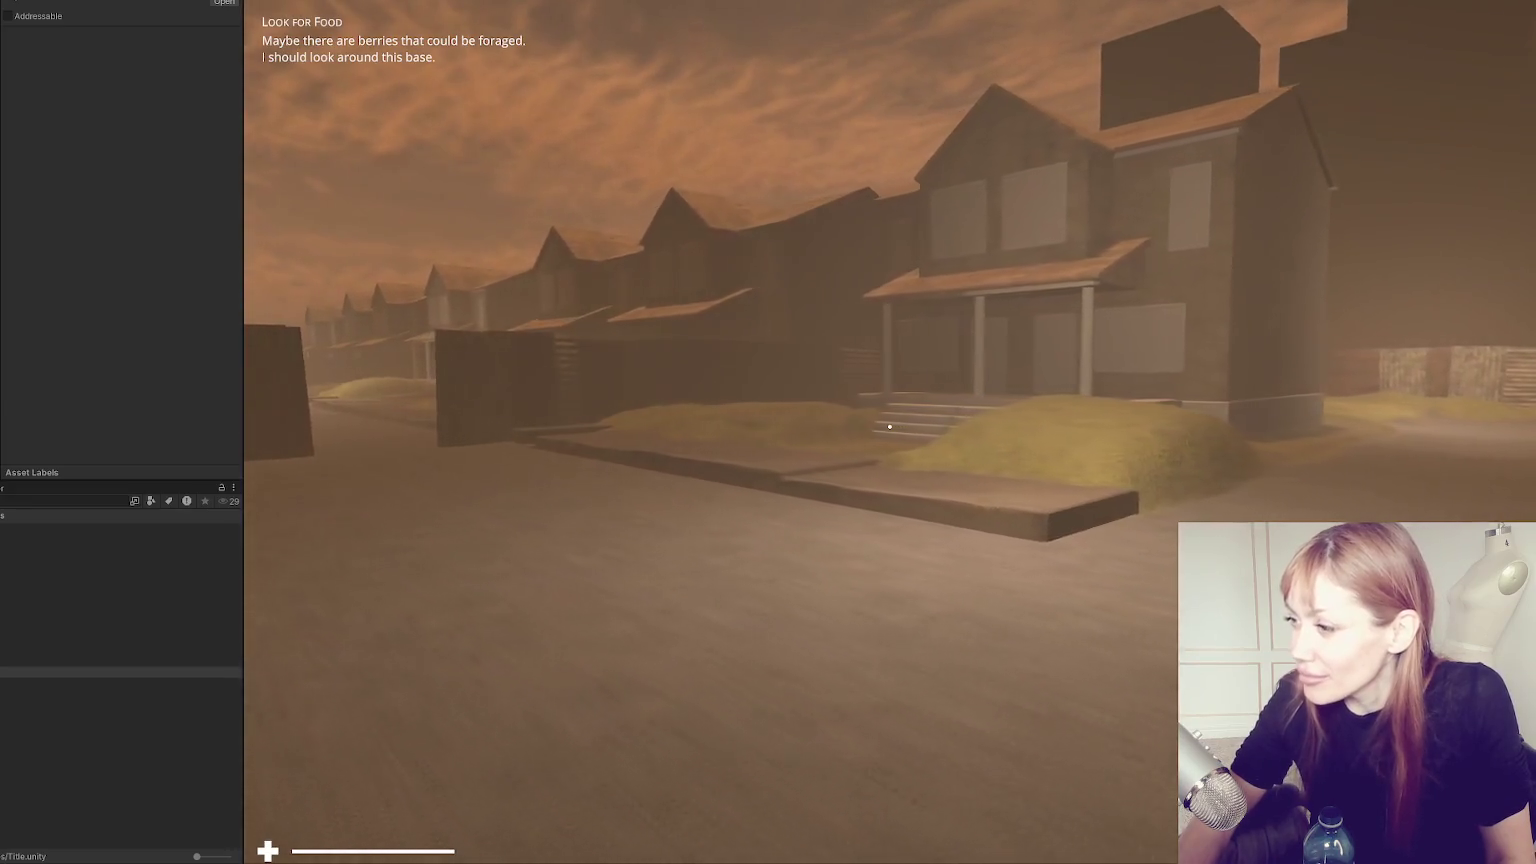
key(w)
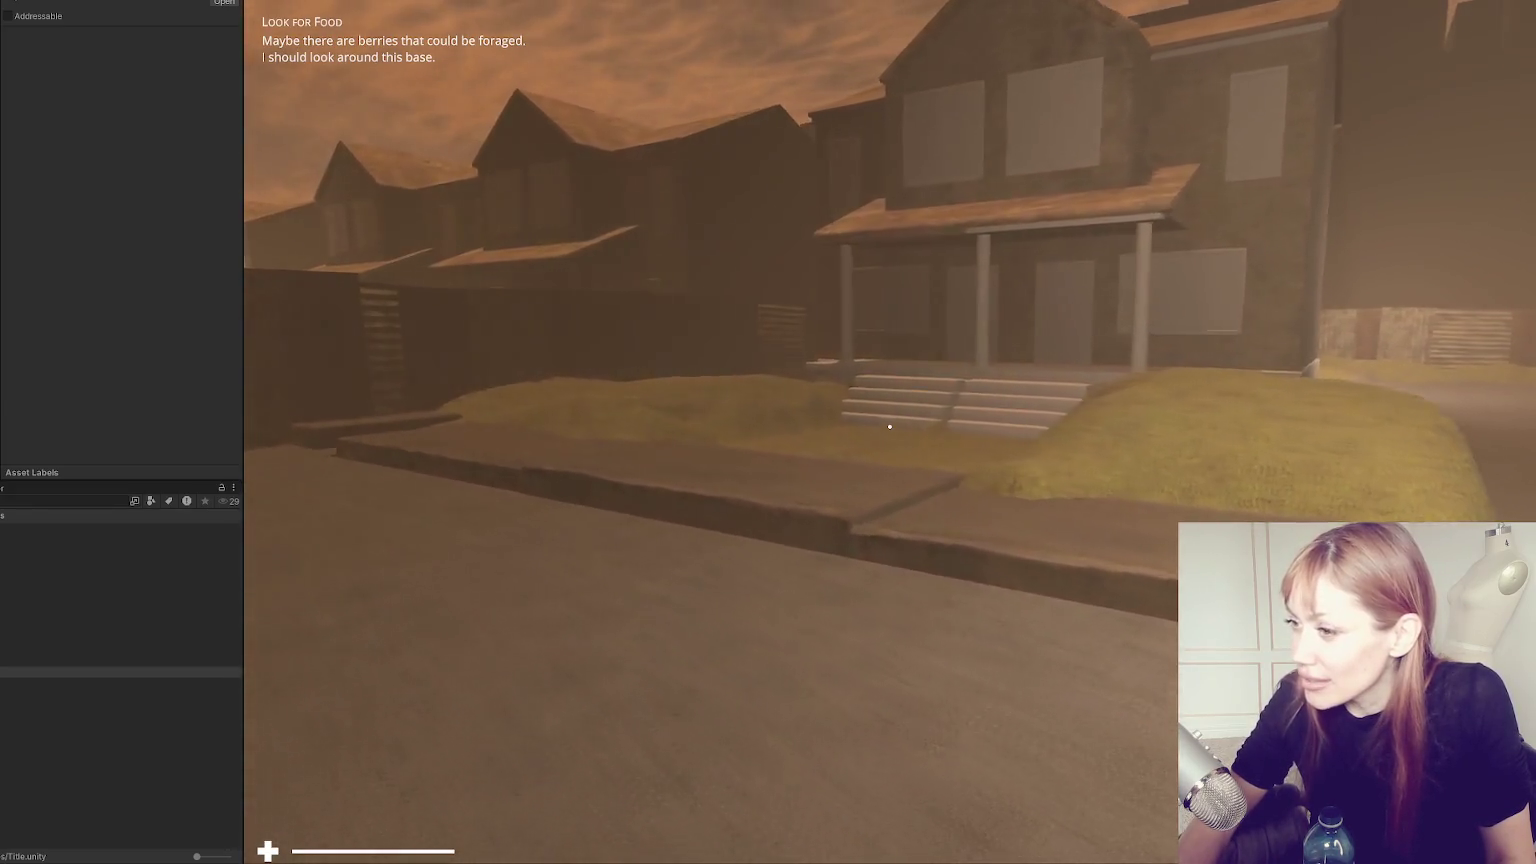
key(w)
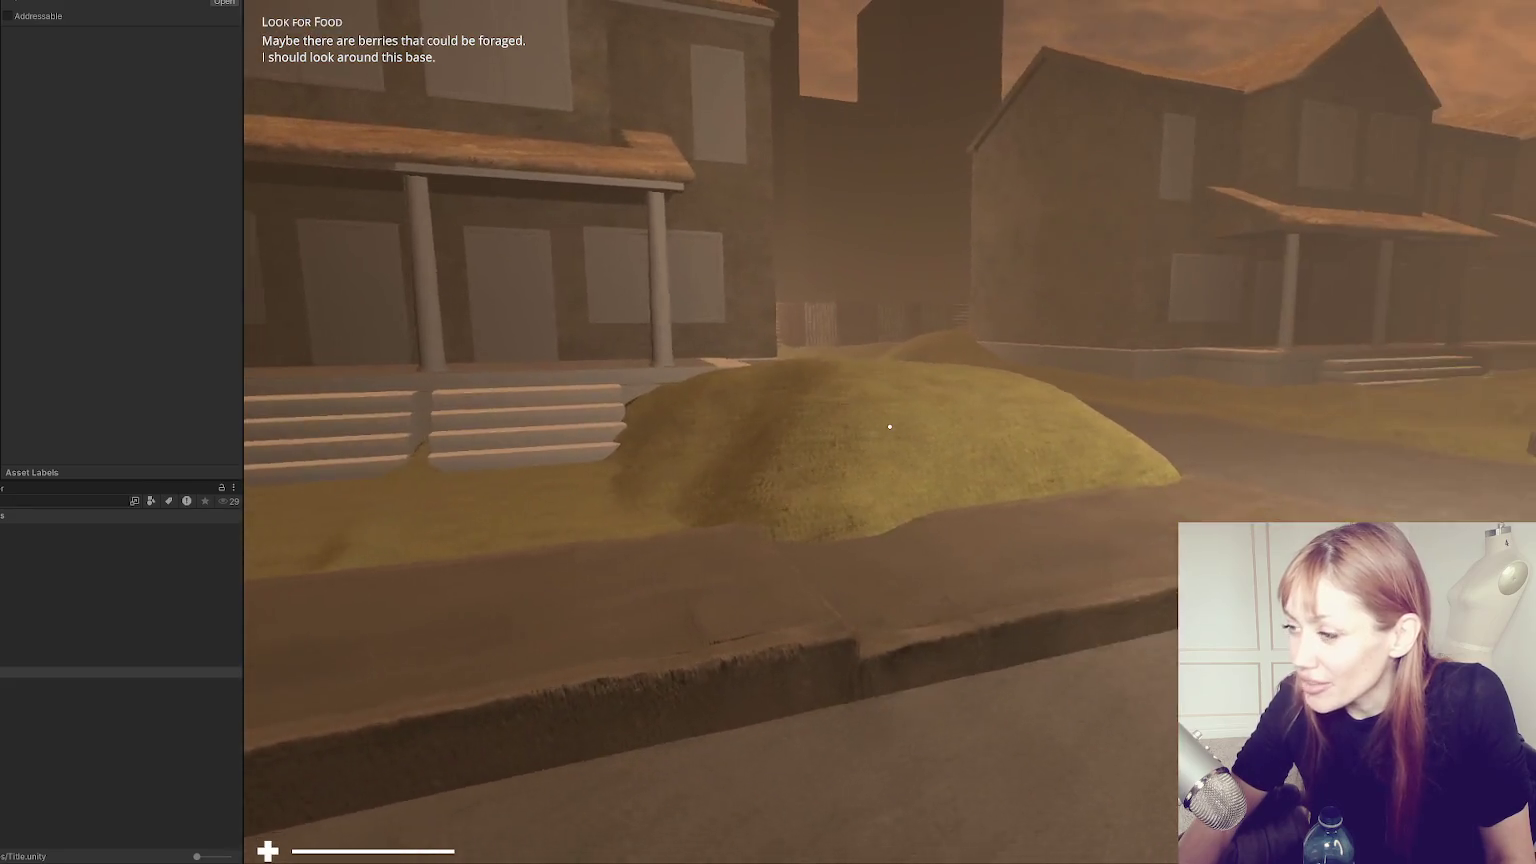
Move onto the left sidewalk by the porch houses, then walk through the alley.
key(a)
key(a)
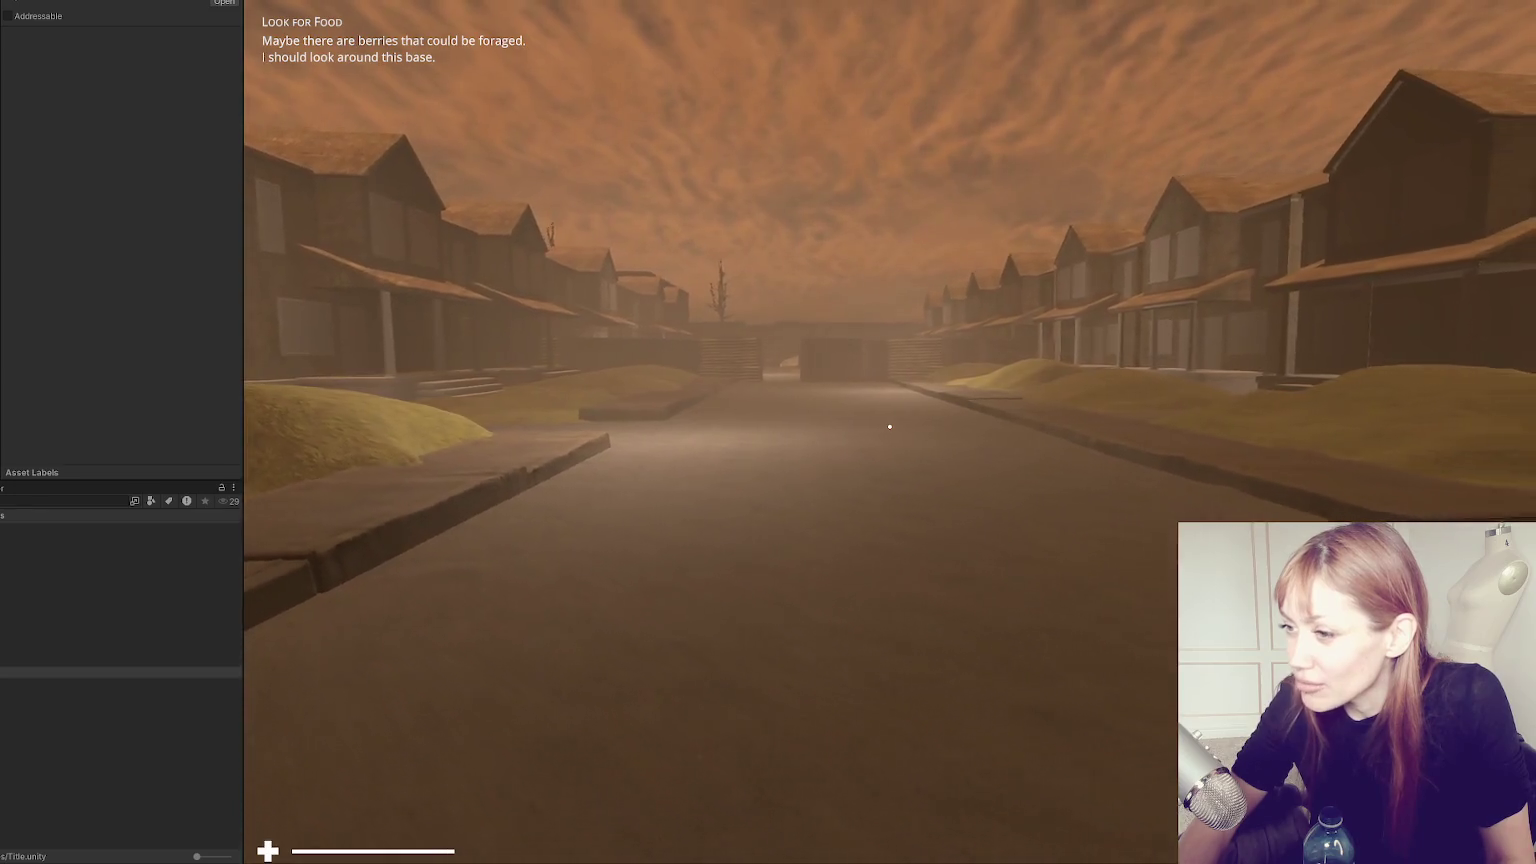
key(a)
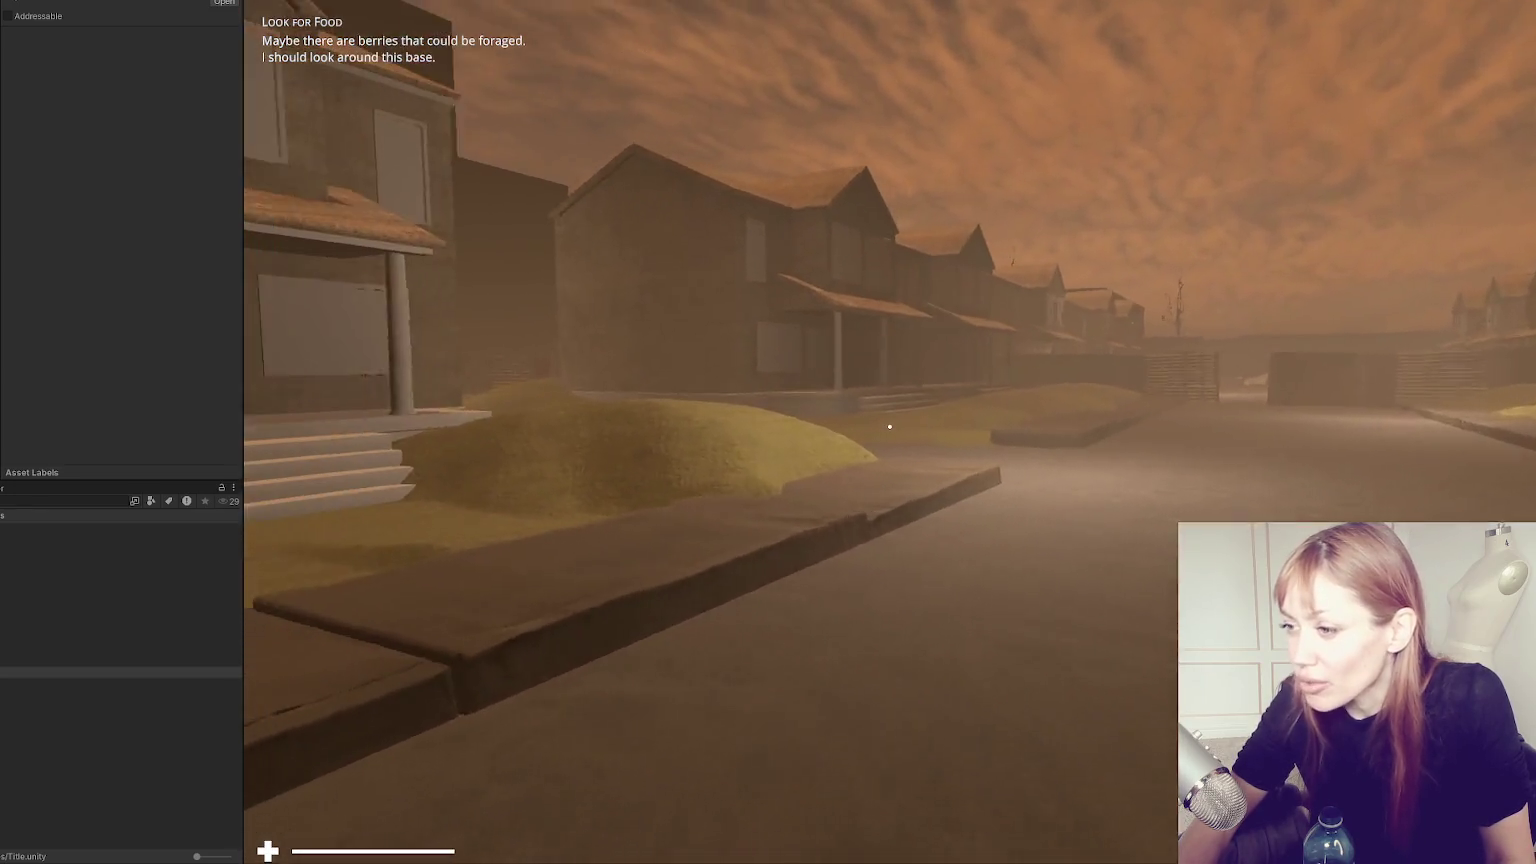
key(w)
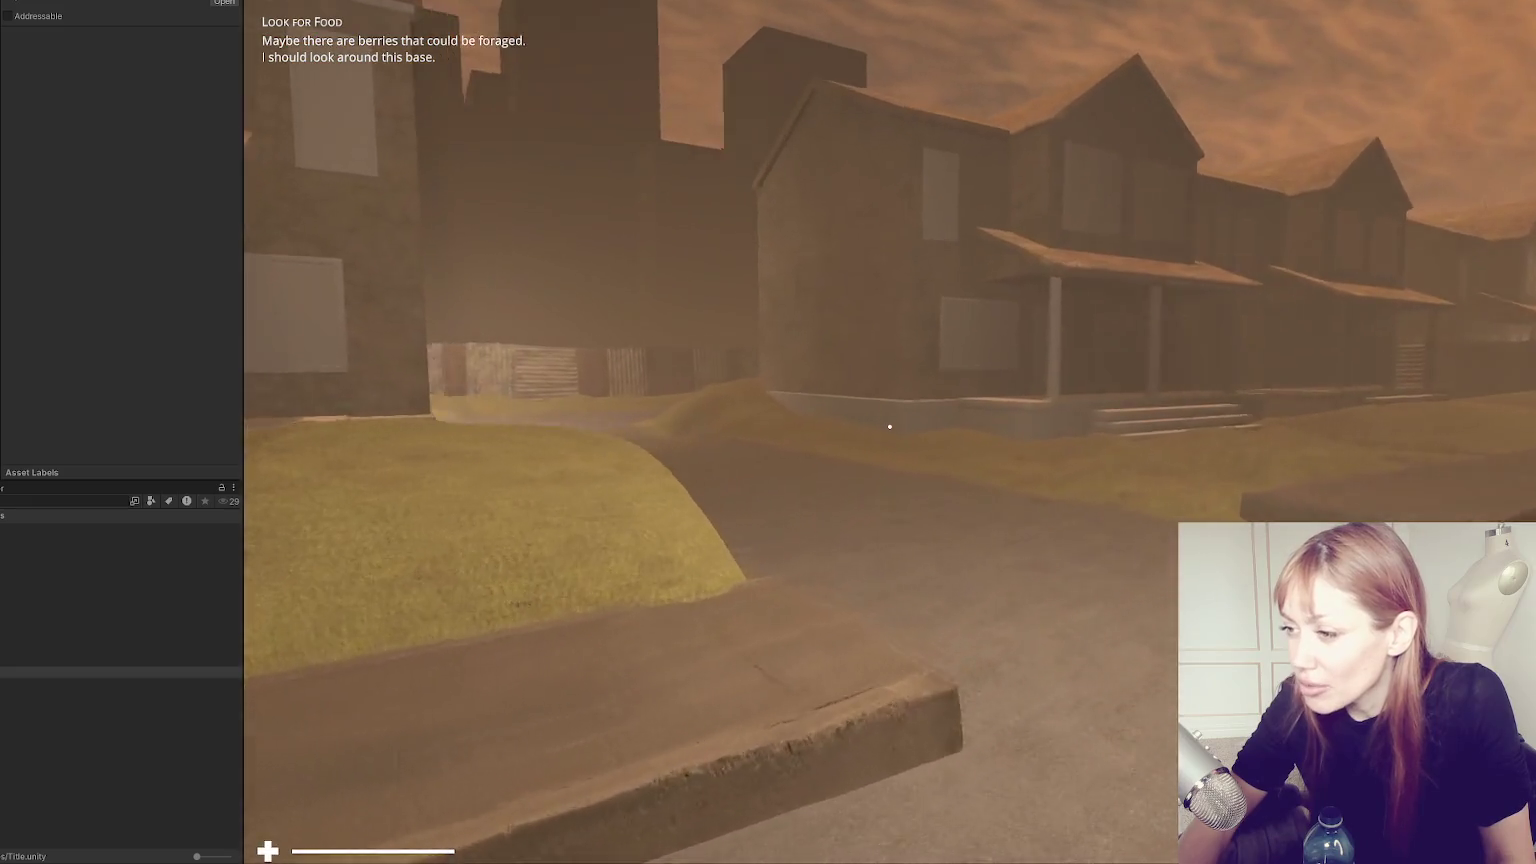
key(w)
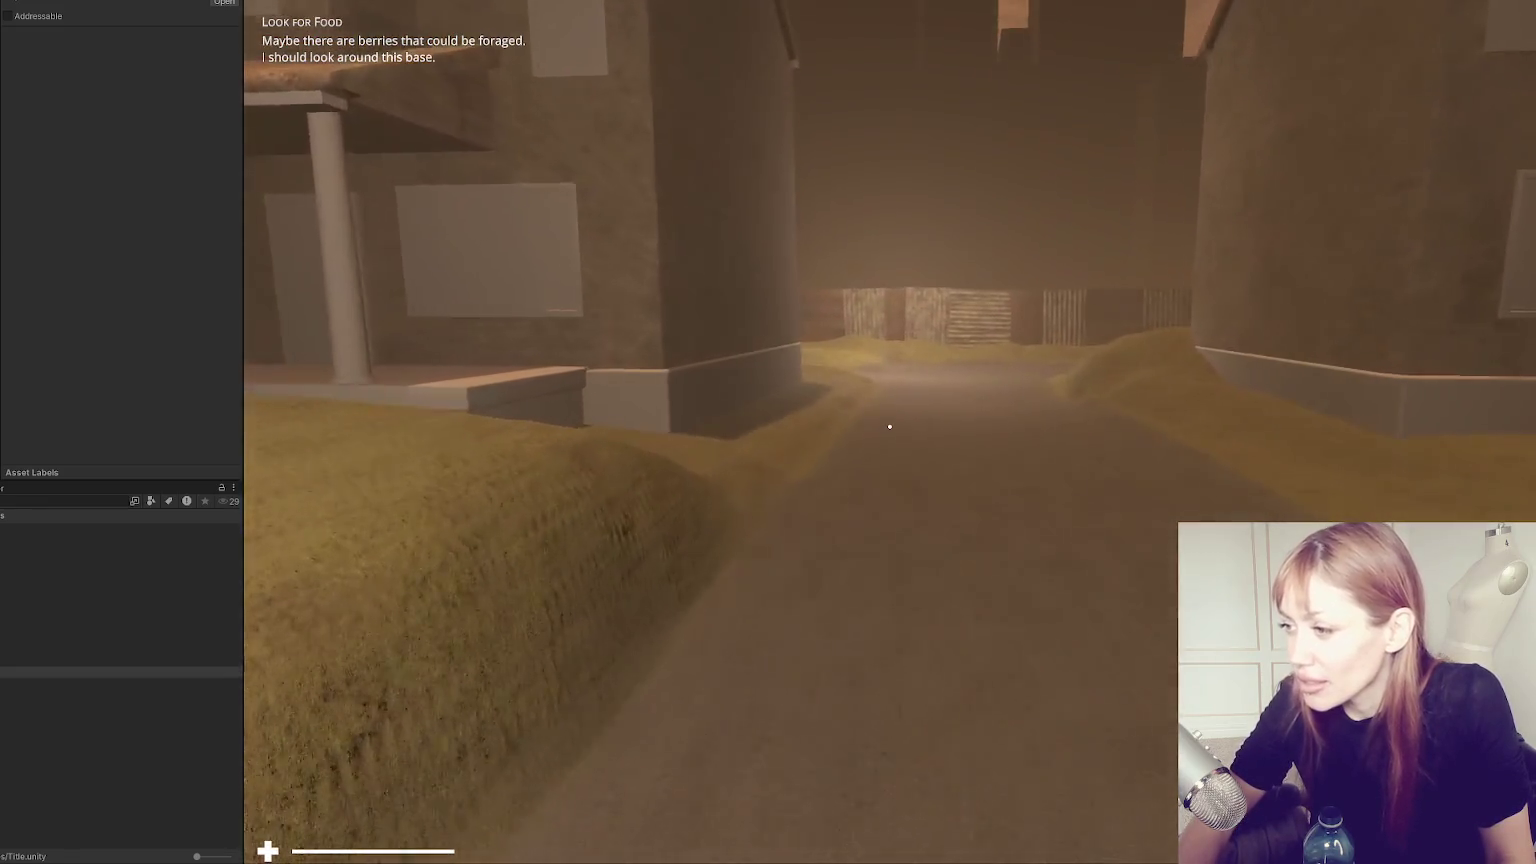
key(w)
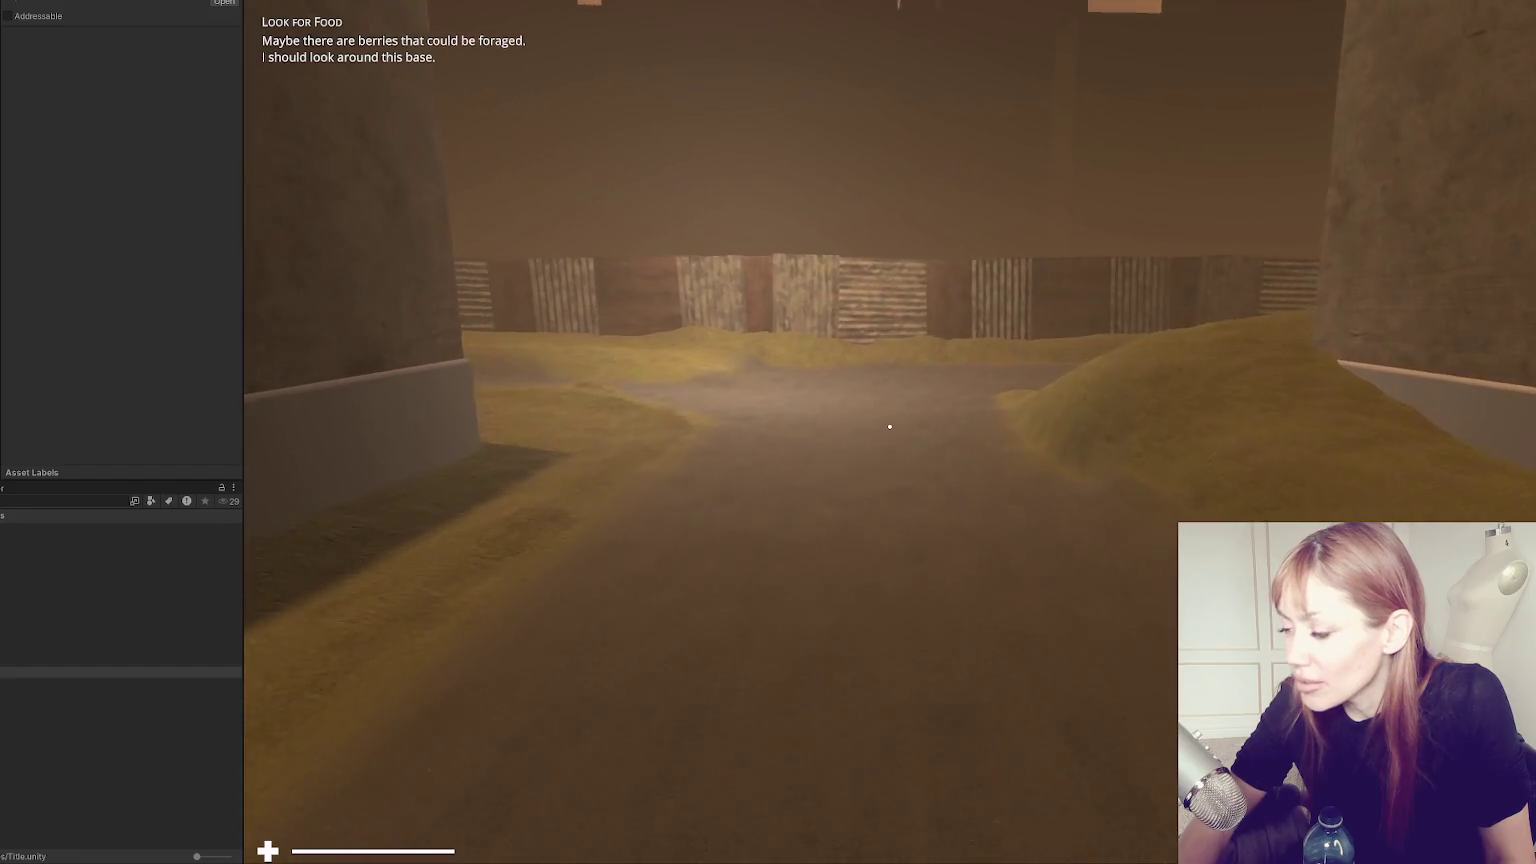
key(w)
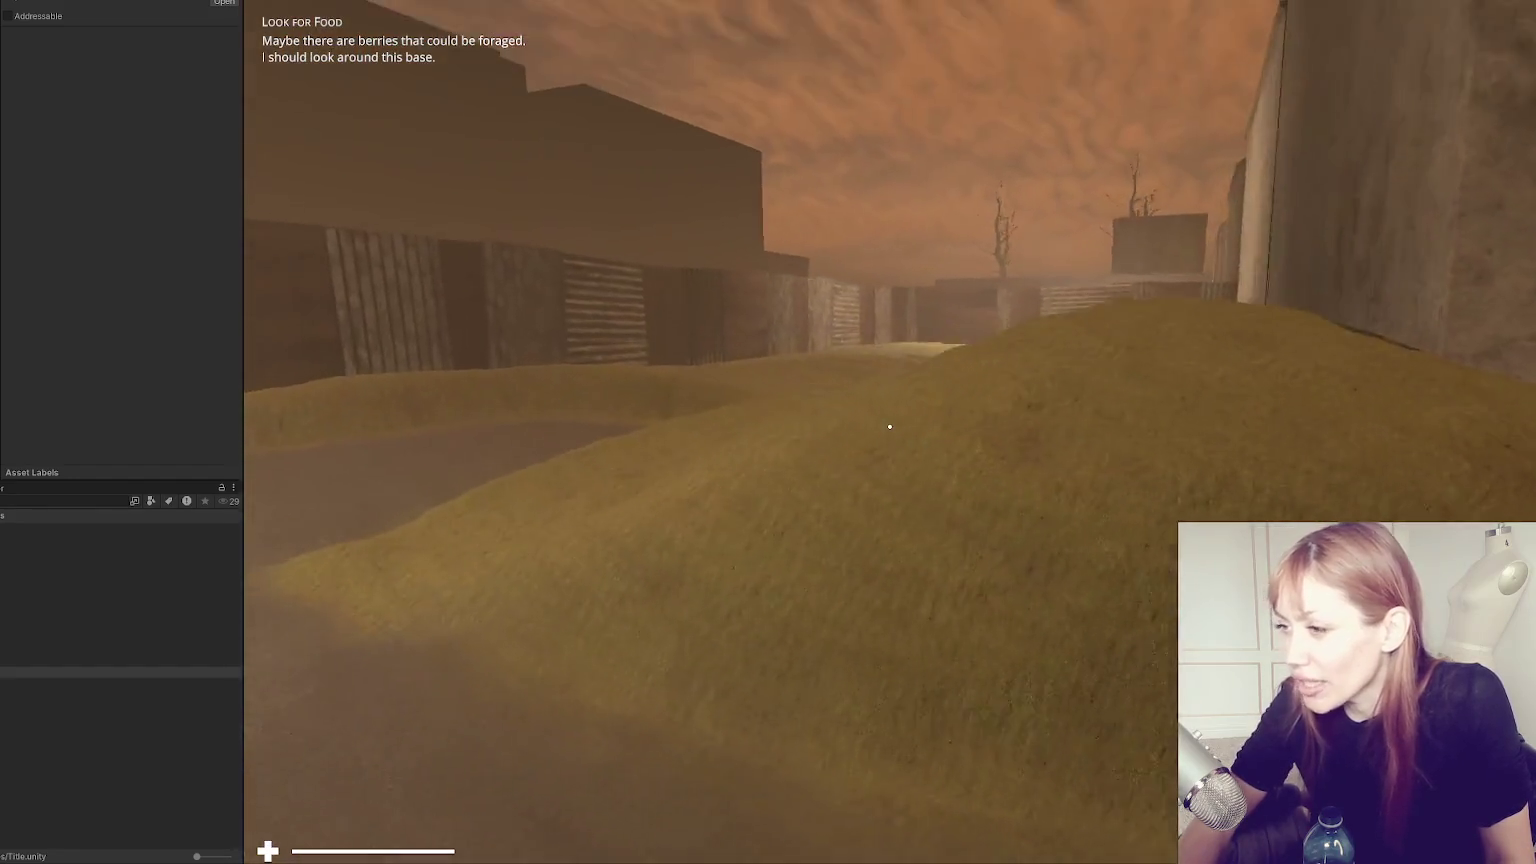
Cross the road to the row of houses and walk across the front lawn toward a porch.
key(w)
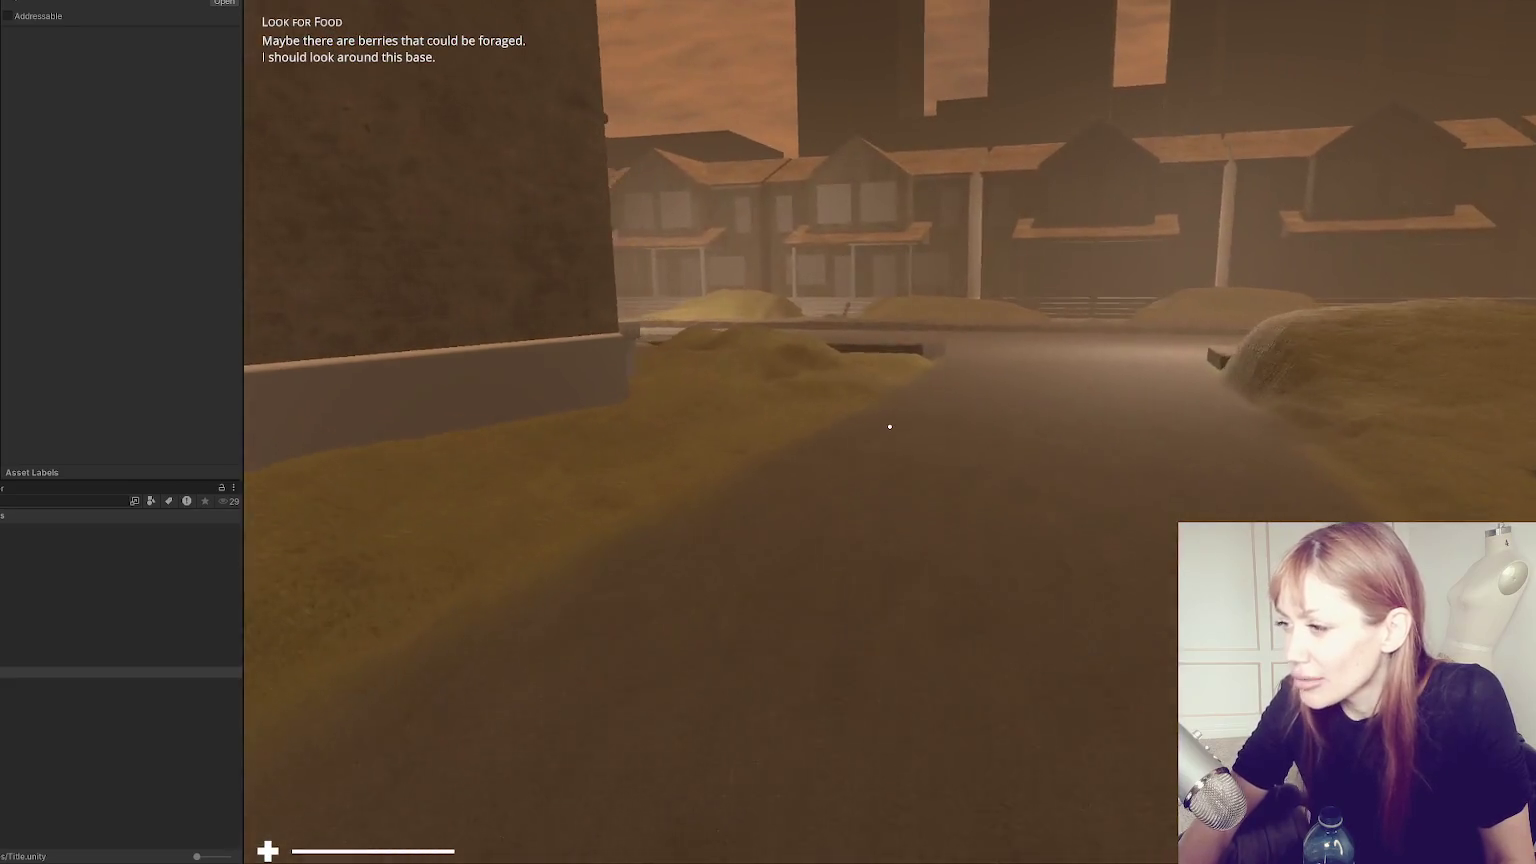
key(w)
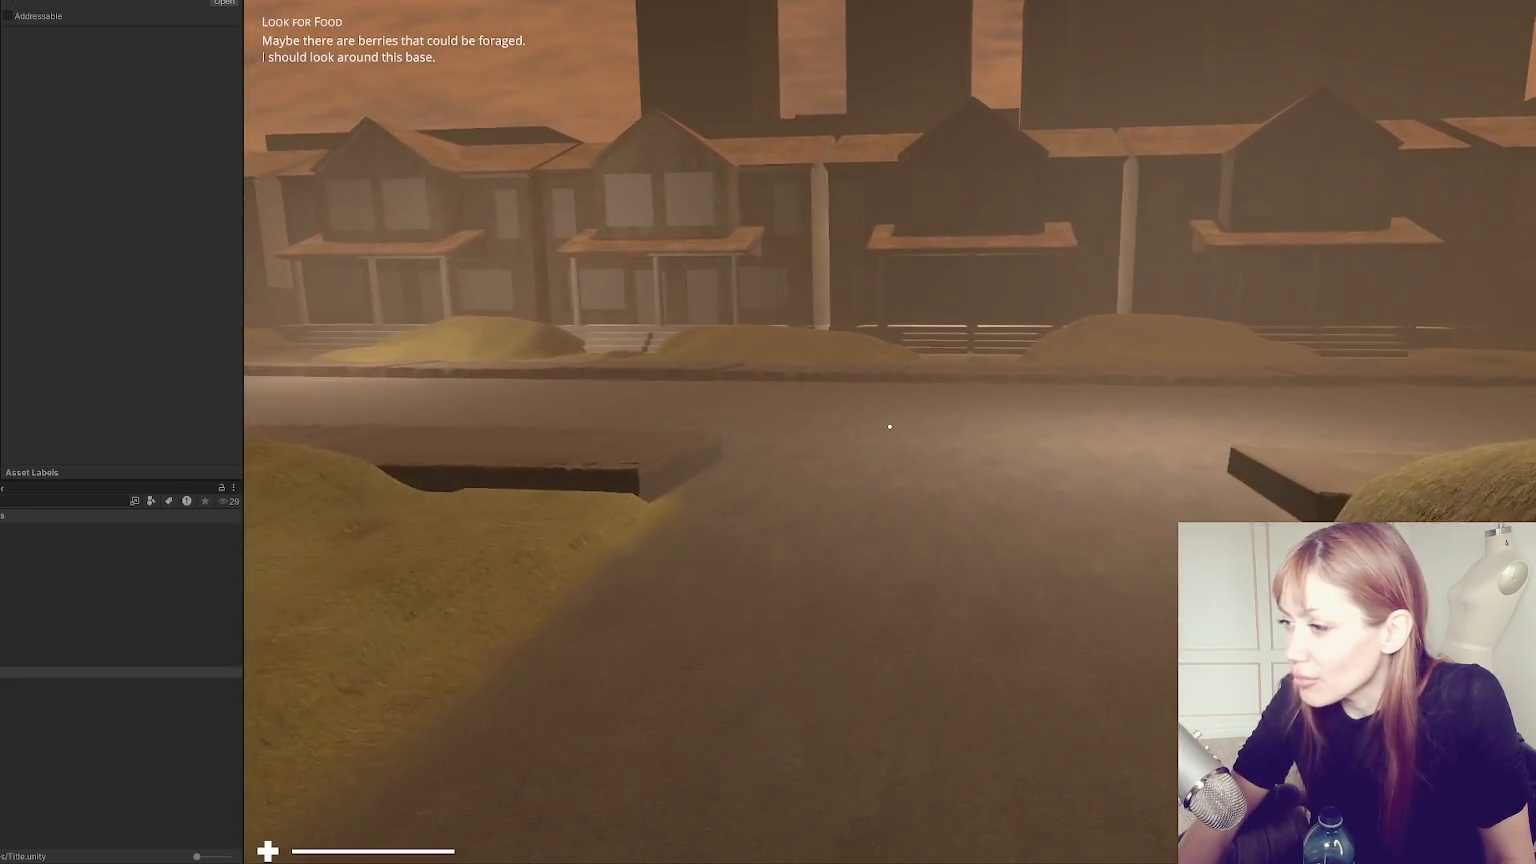
key(w)
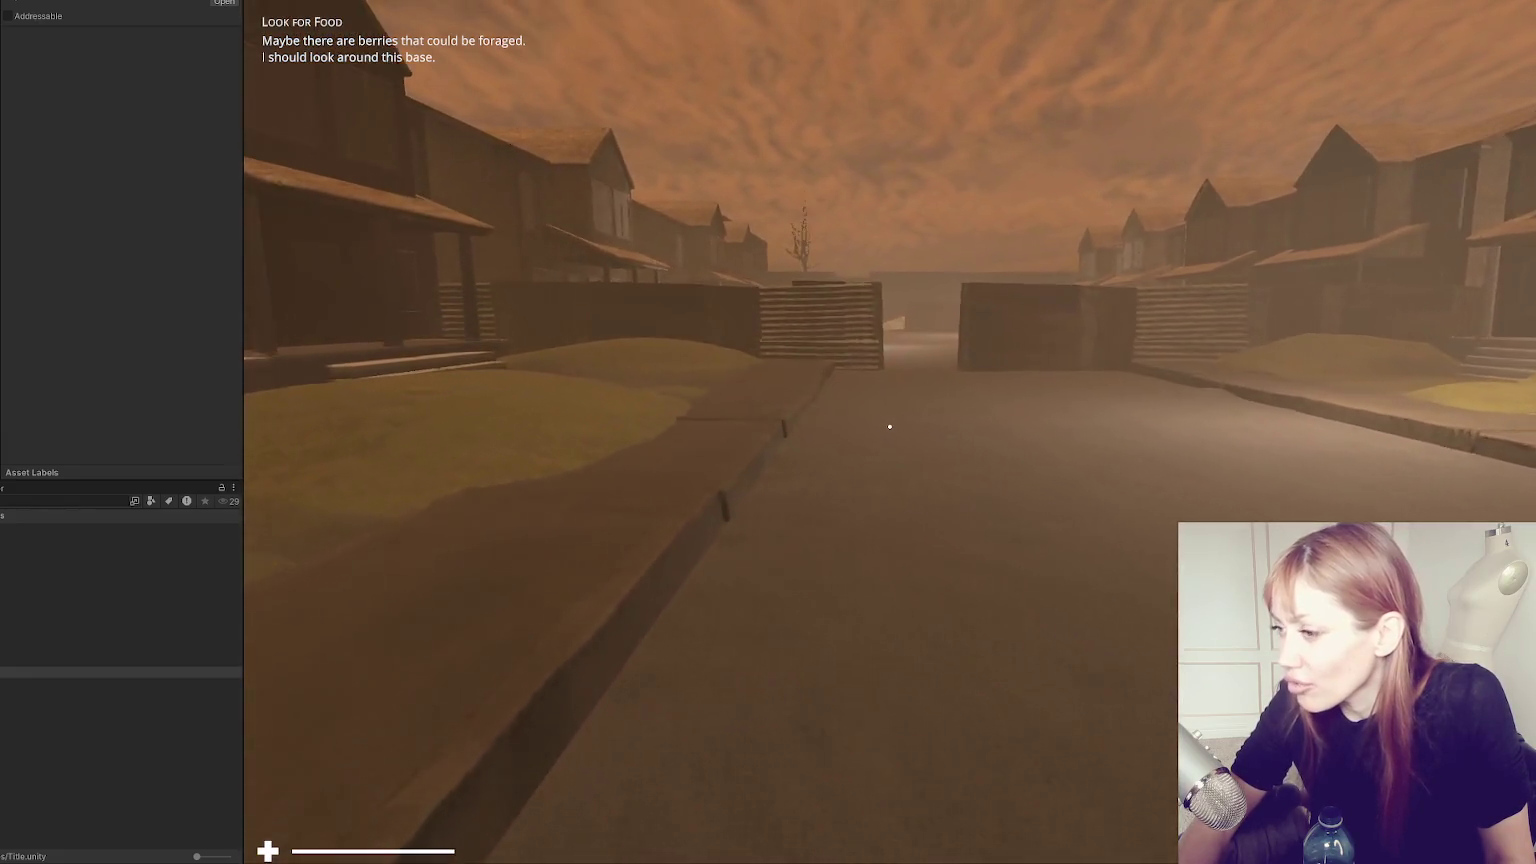
key(w)
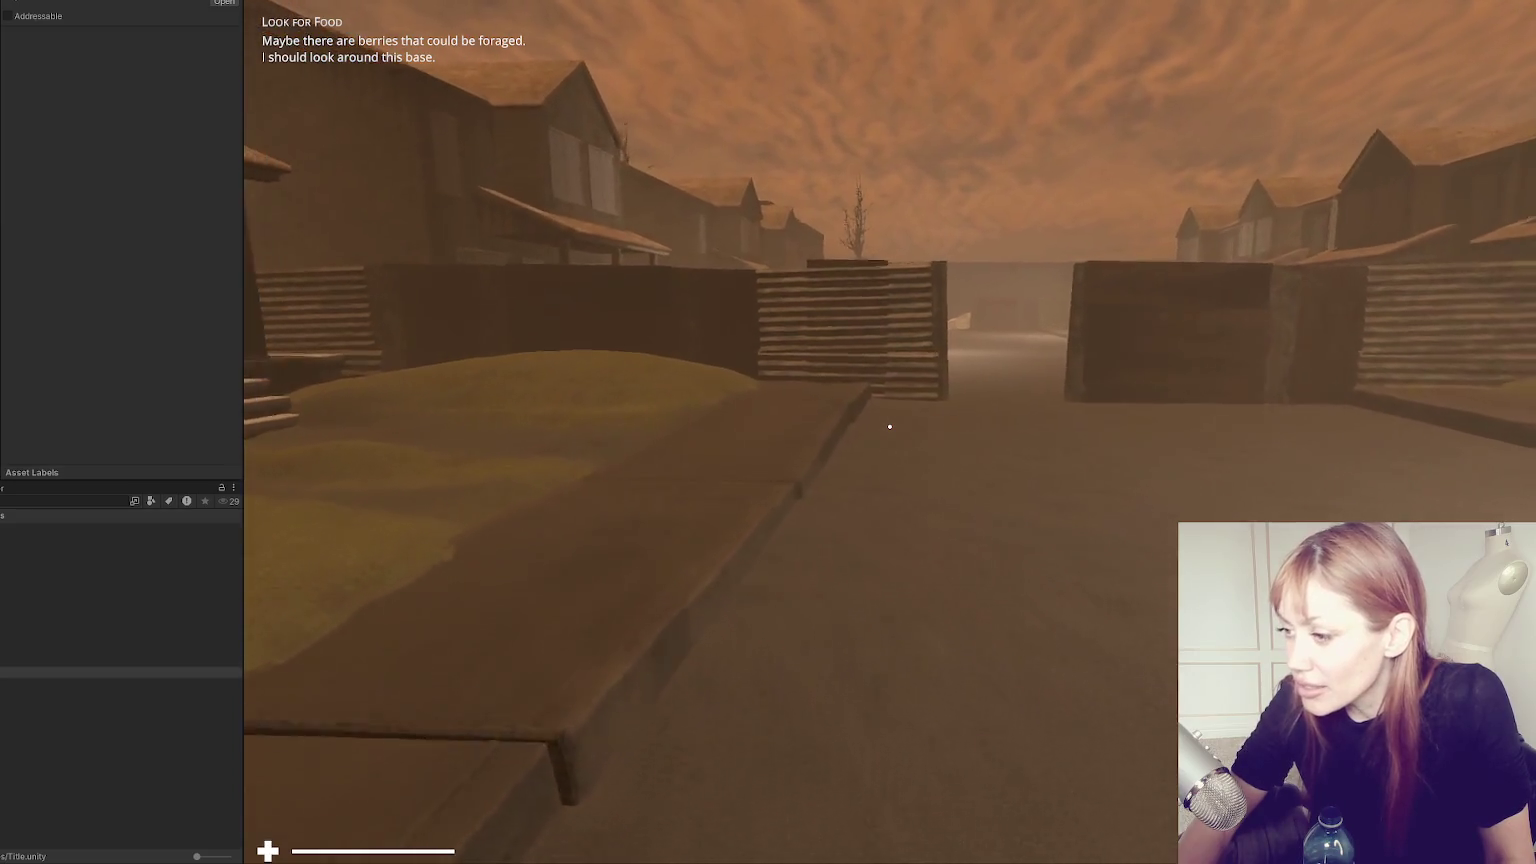
key(w)
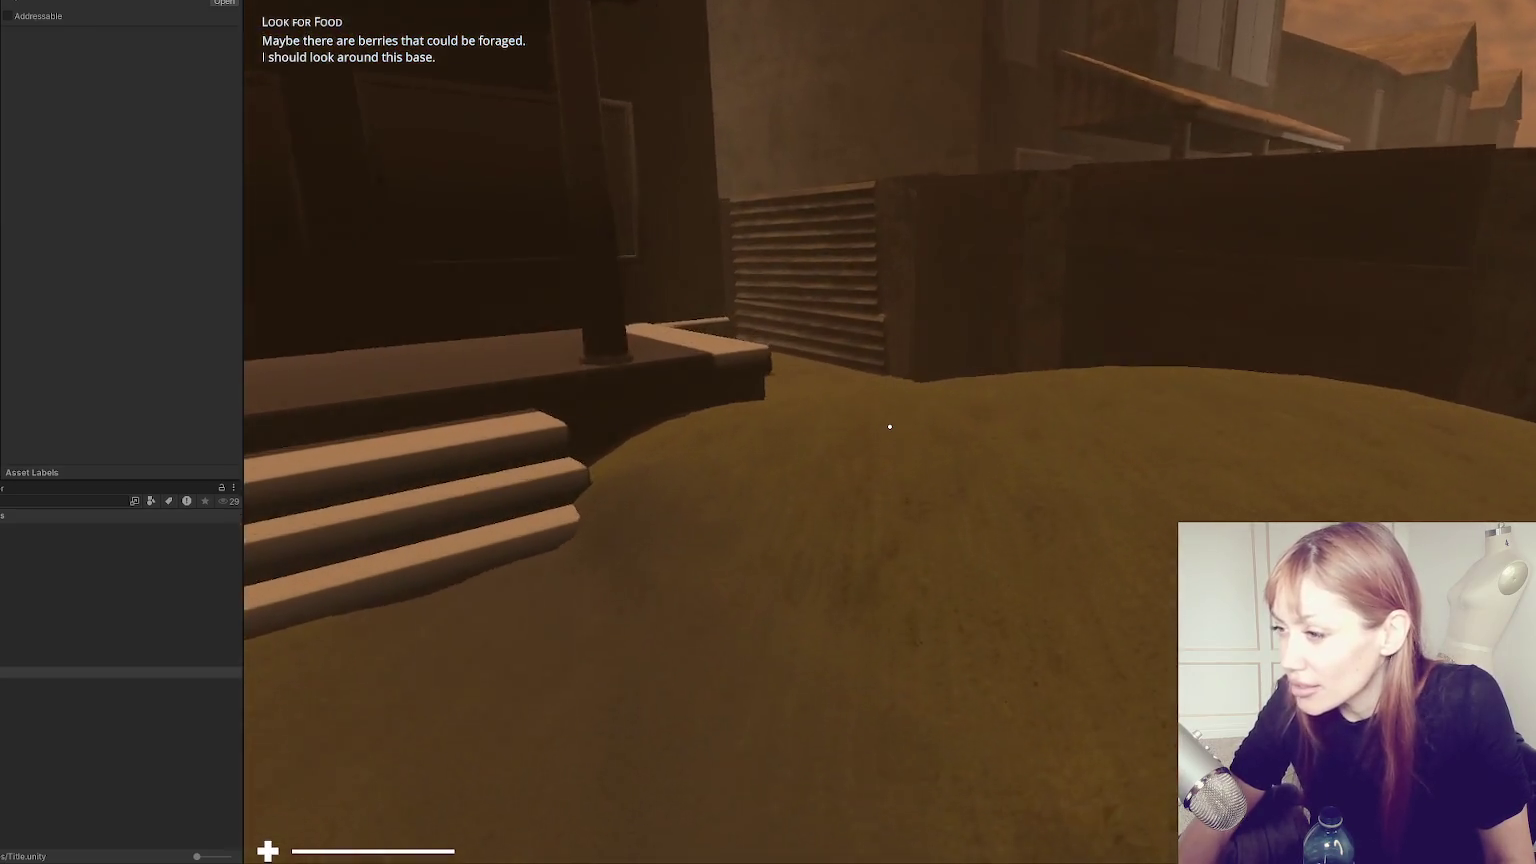
Walk through the narrow fence corridor and out toward the houses.
key(w)
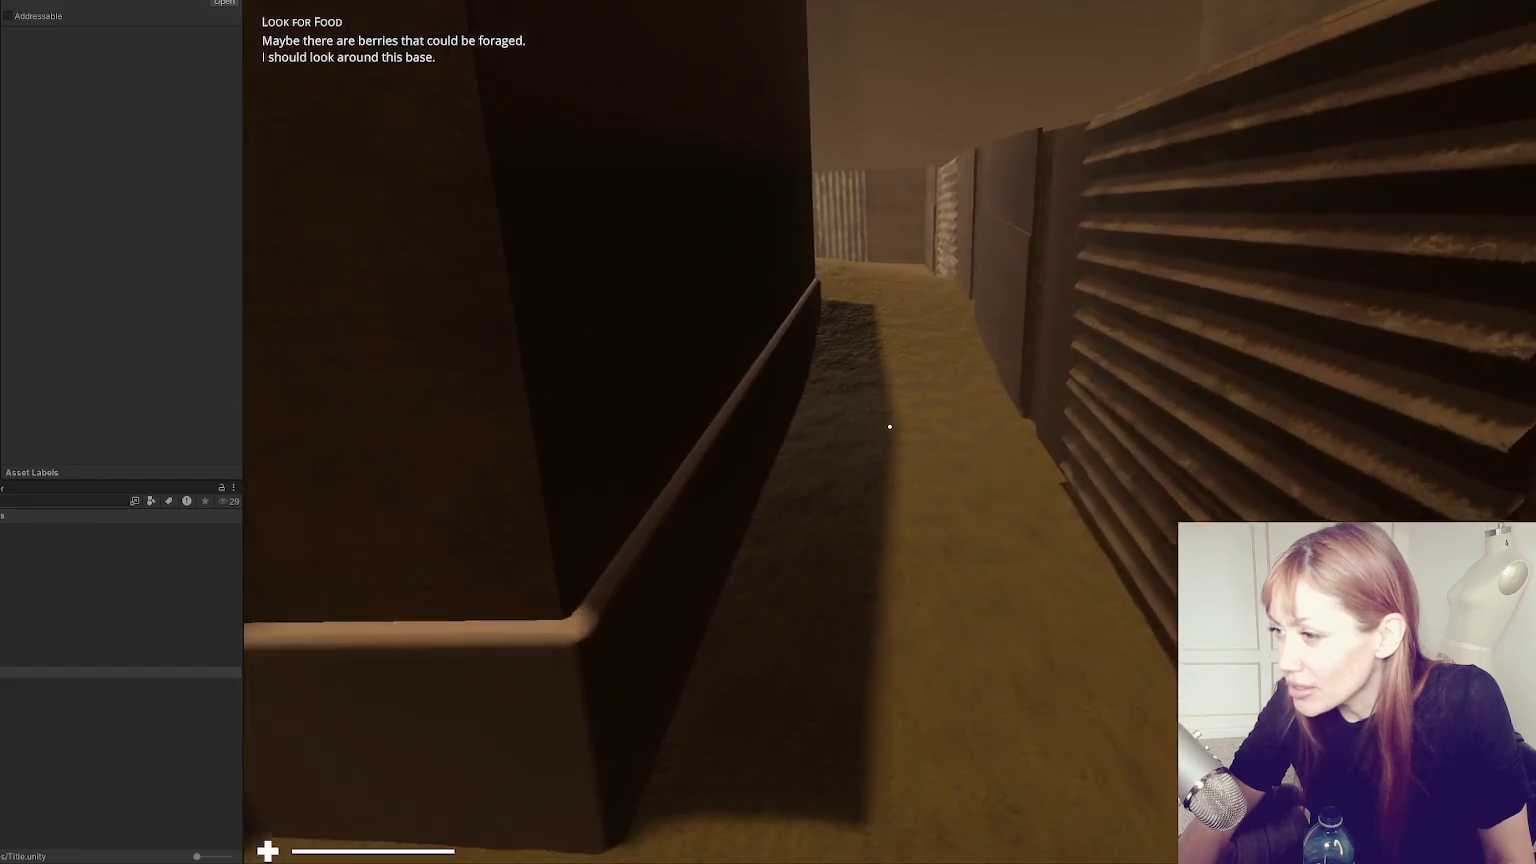
key(w)
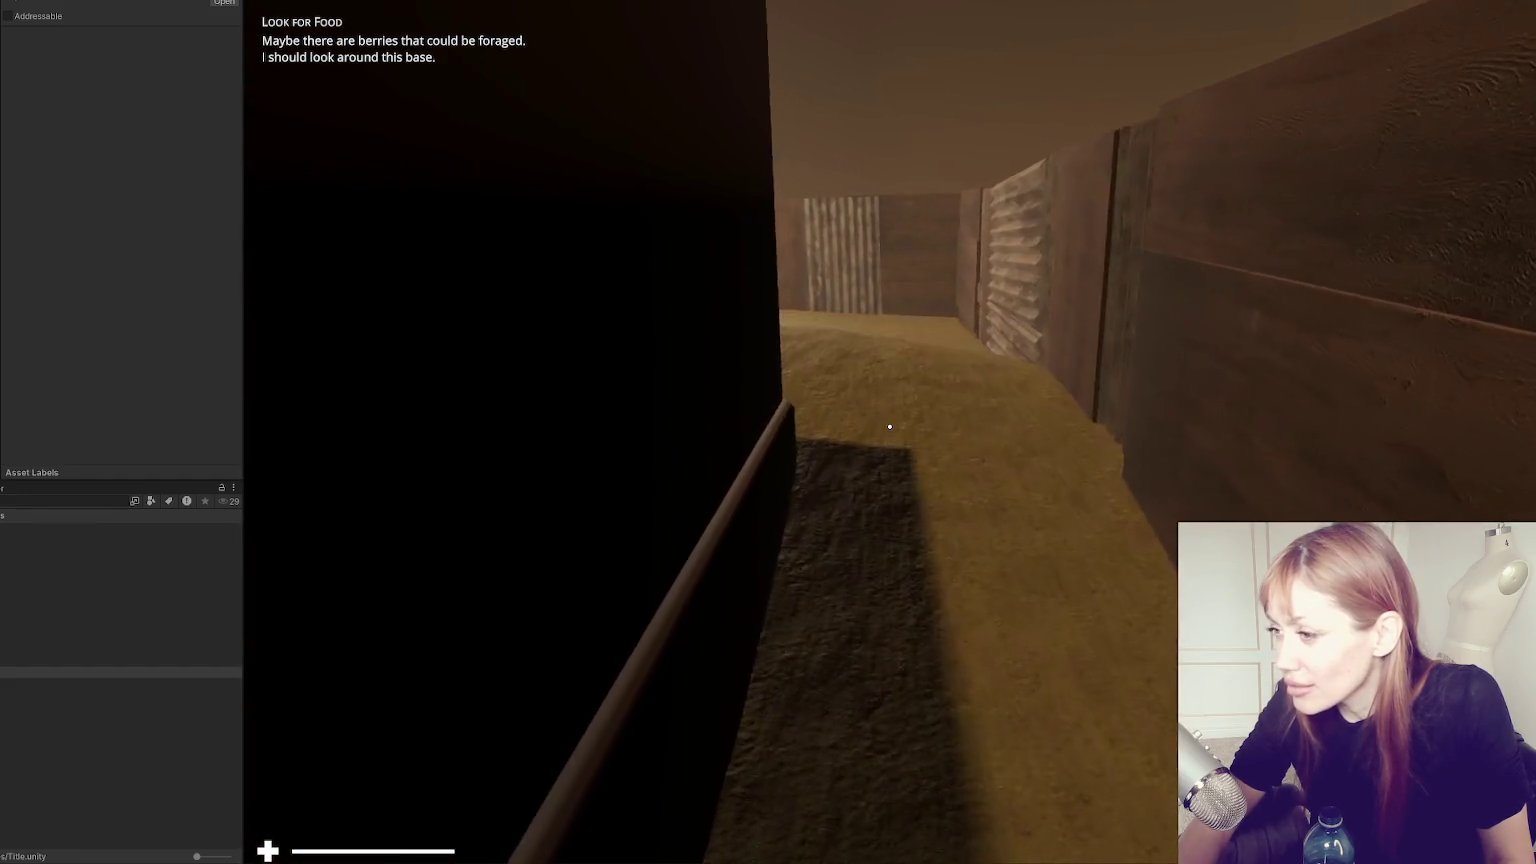
key(w)
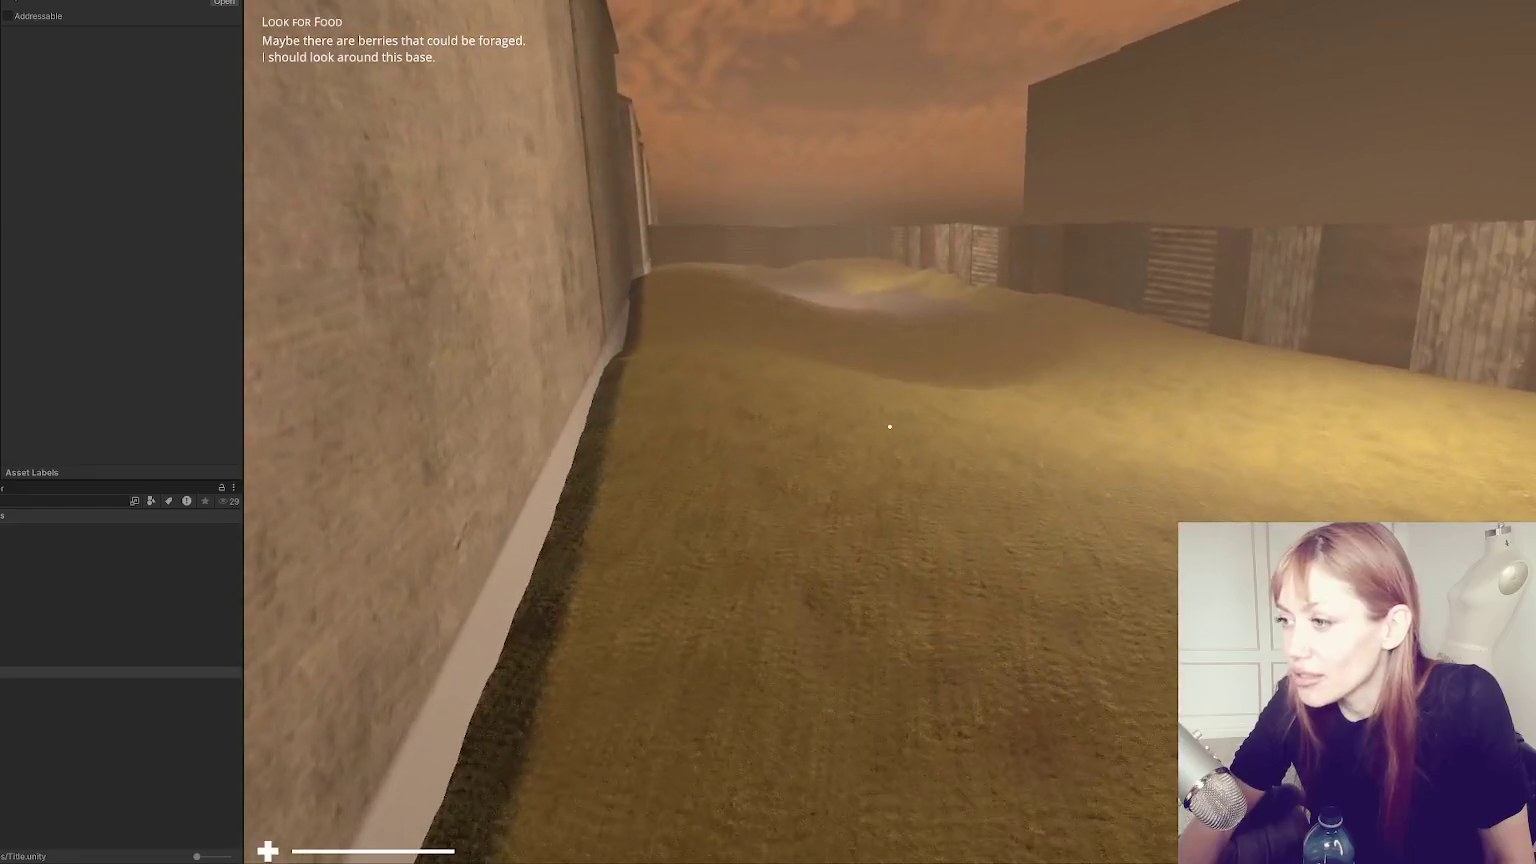
key(w)
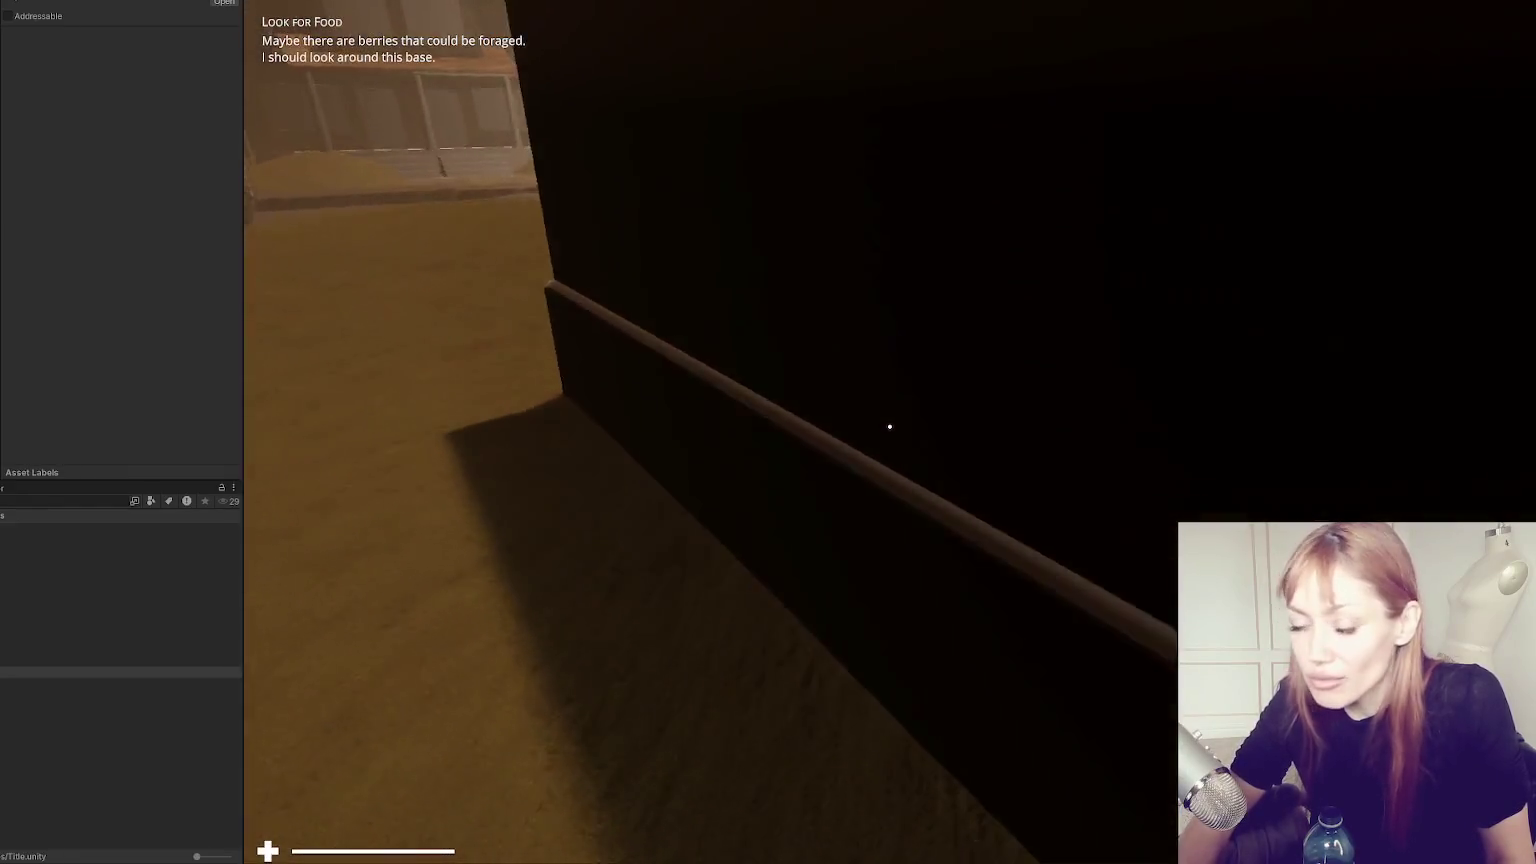
Walk down the centre of the house-lined street toward the walls at its end.
key(w)
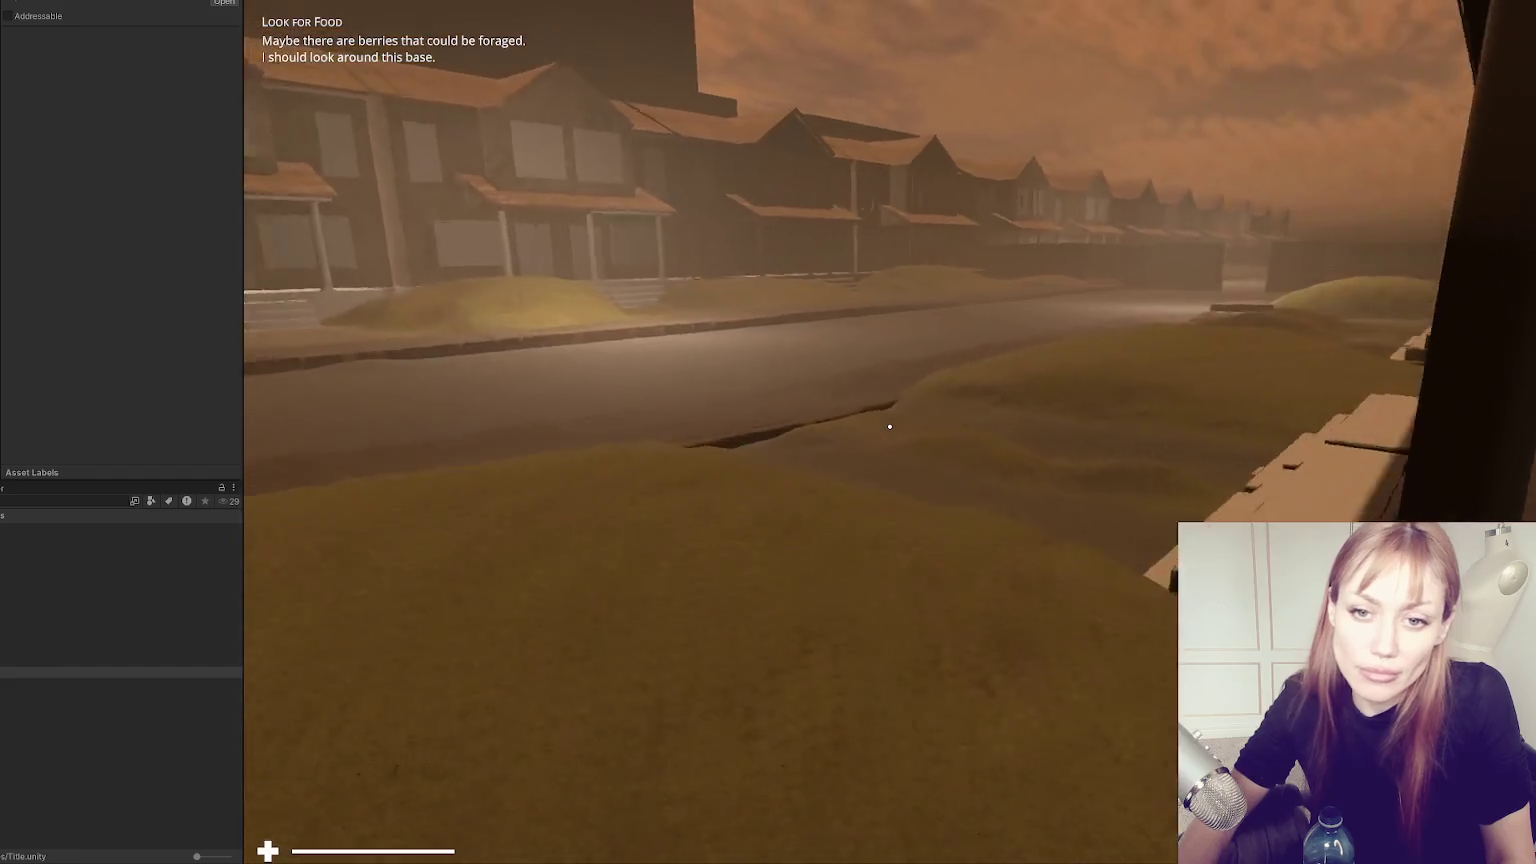
key(w)
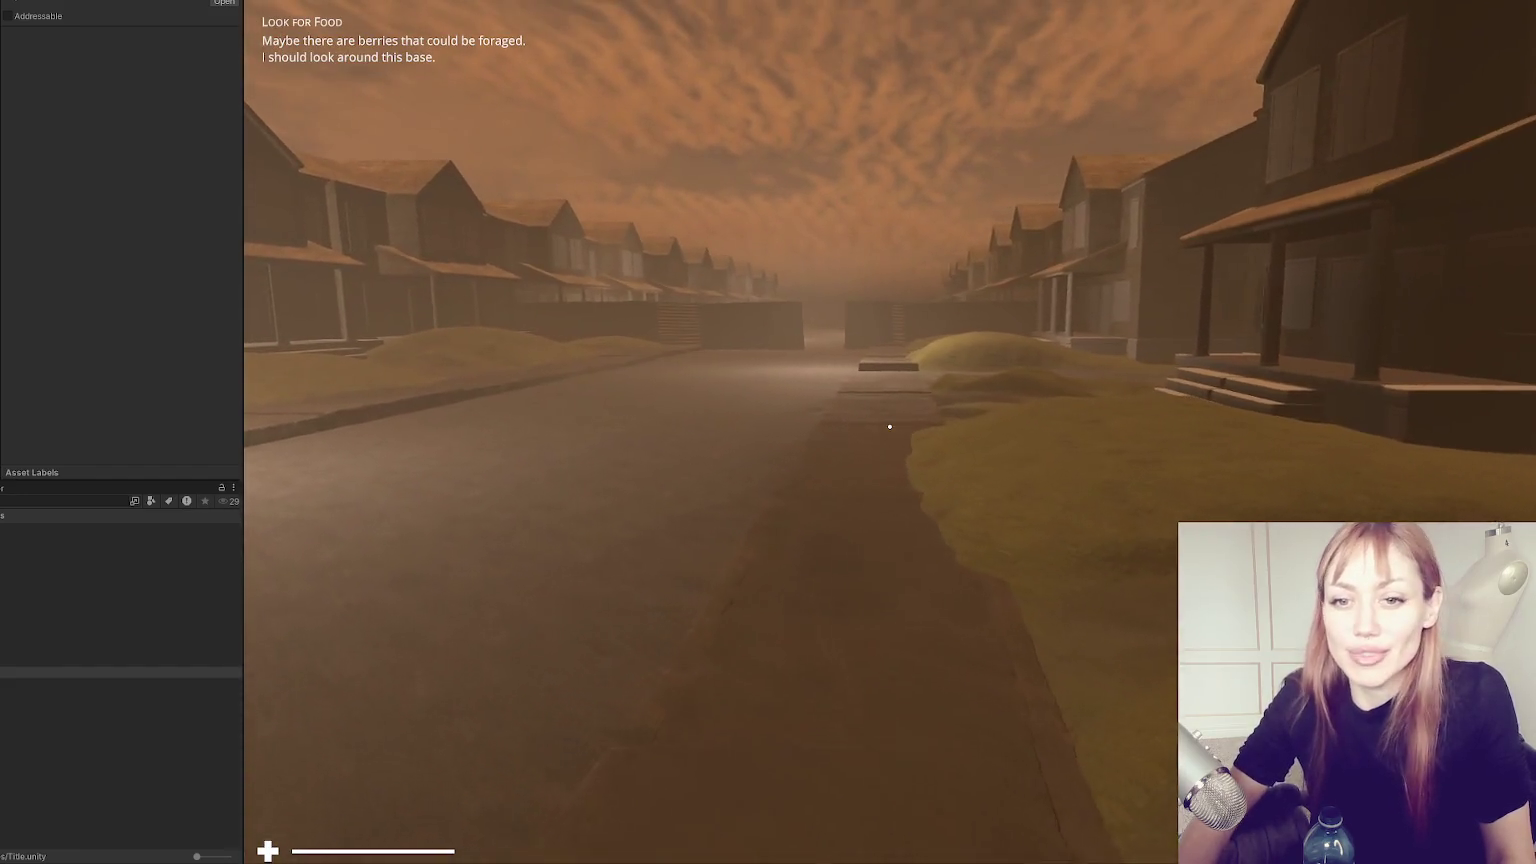
key(w)
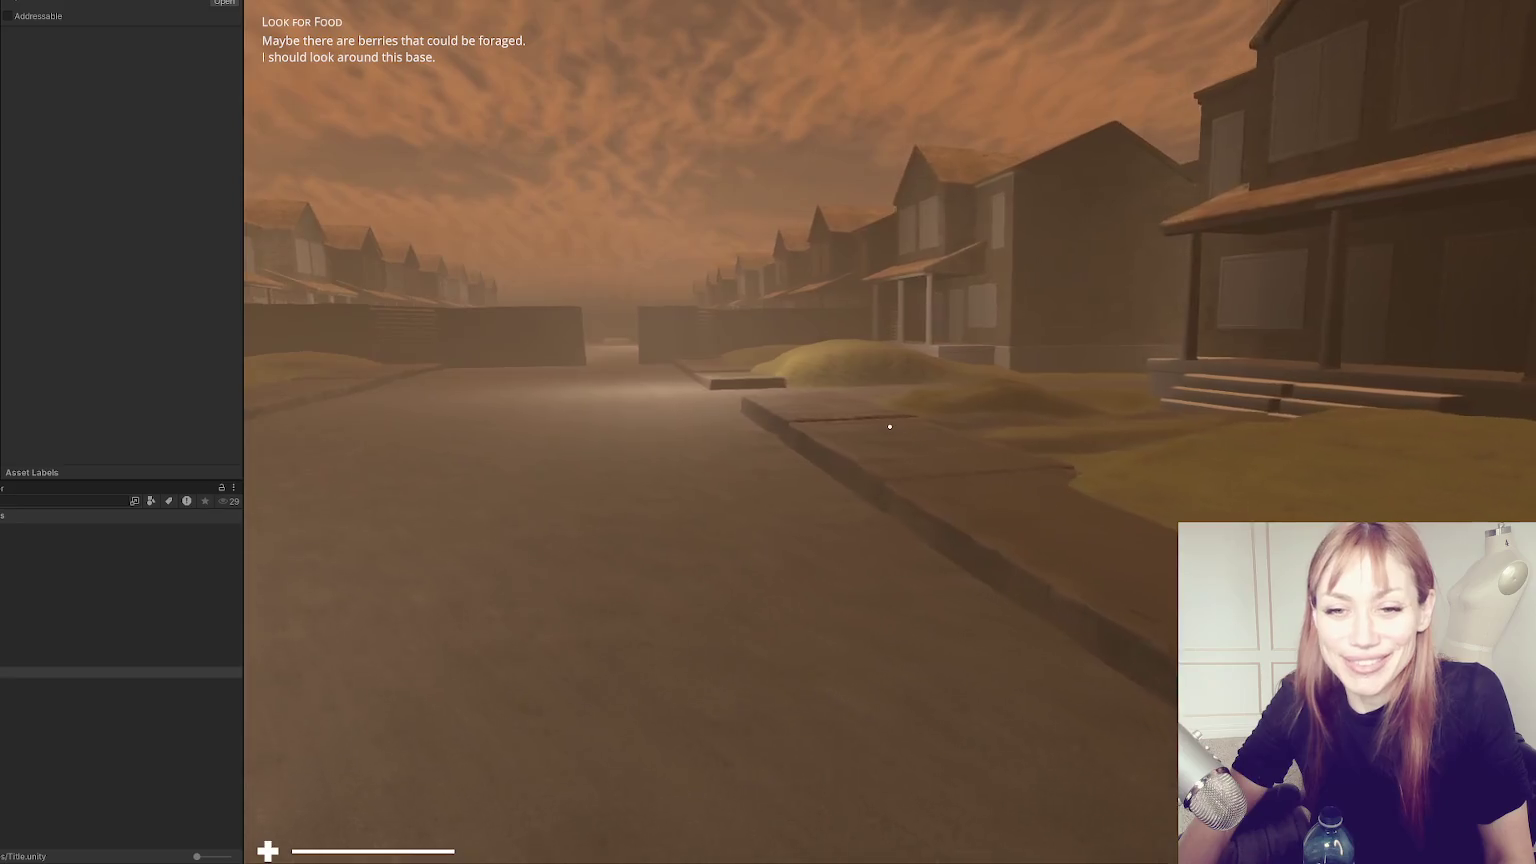
key(w)
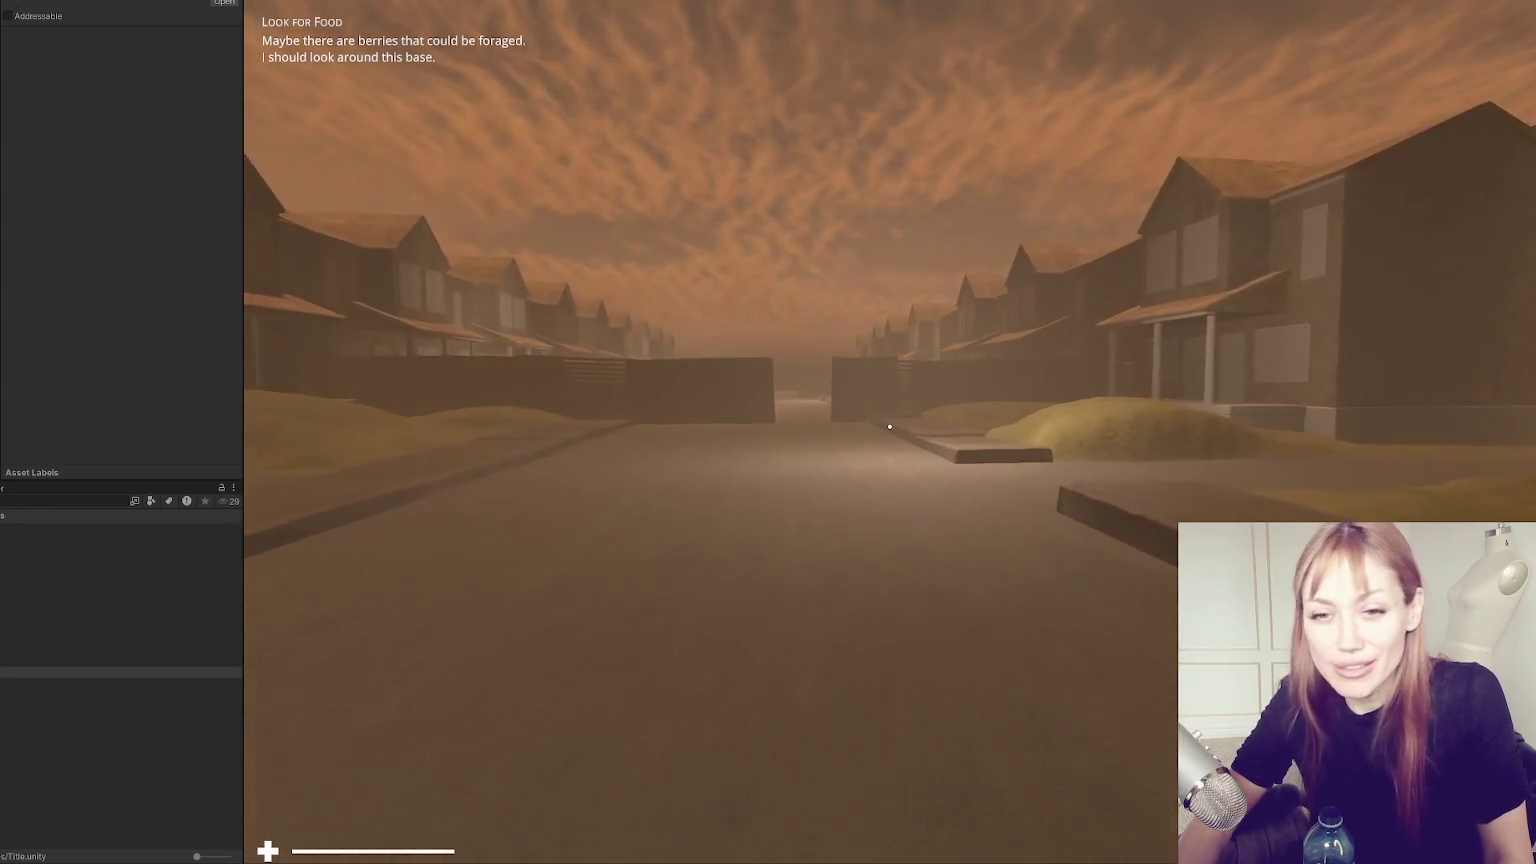
key(w)
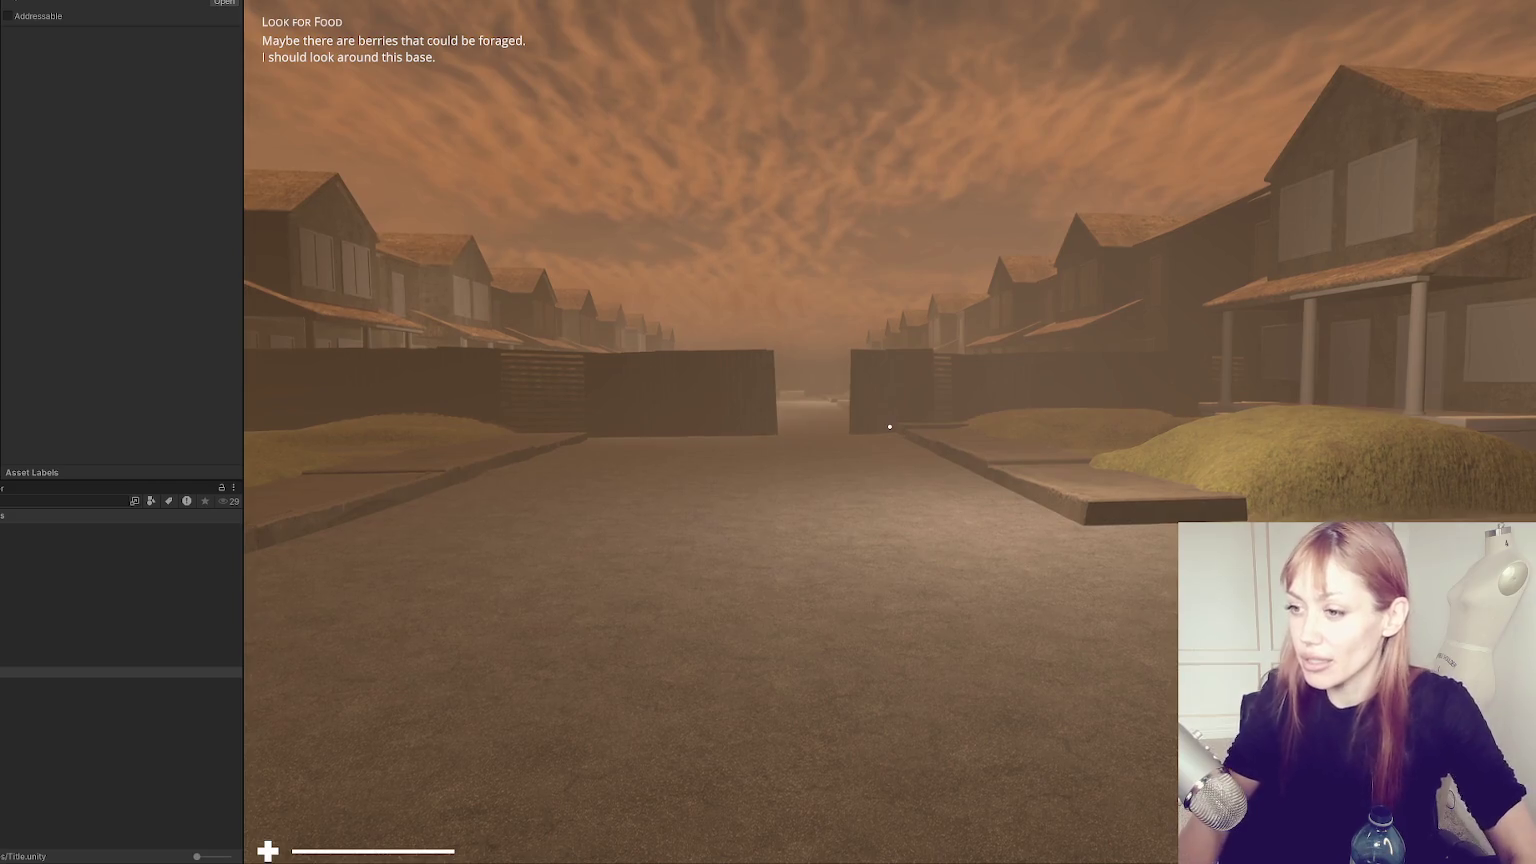
Check the Look for Food task in the pause menu, widen the game view, and resume playing.
key(Escape)
drag(250, 284, 57, 284)
key(Escape)
click(660, 505)
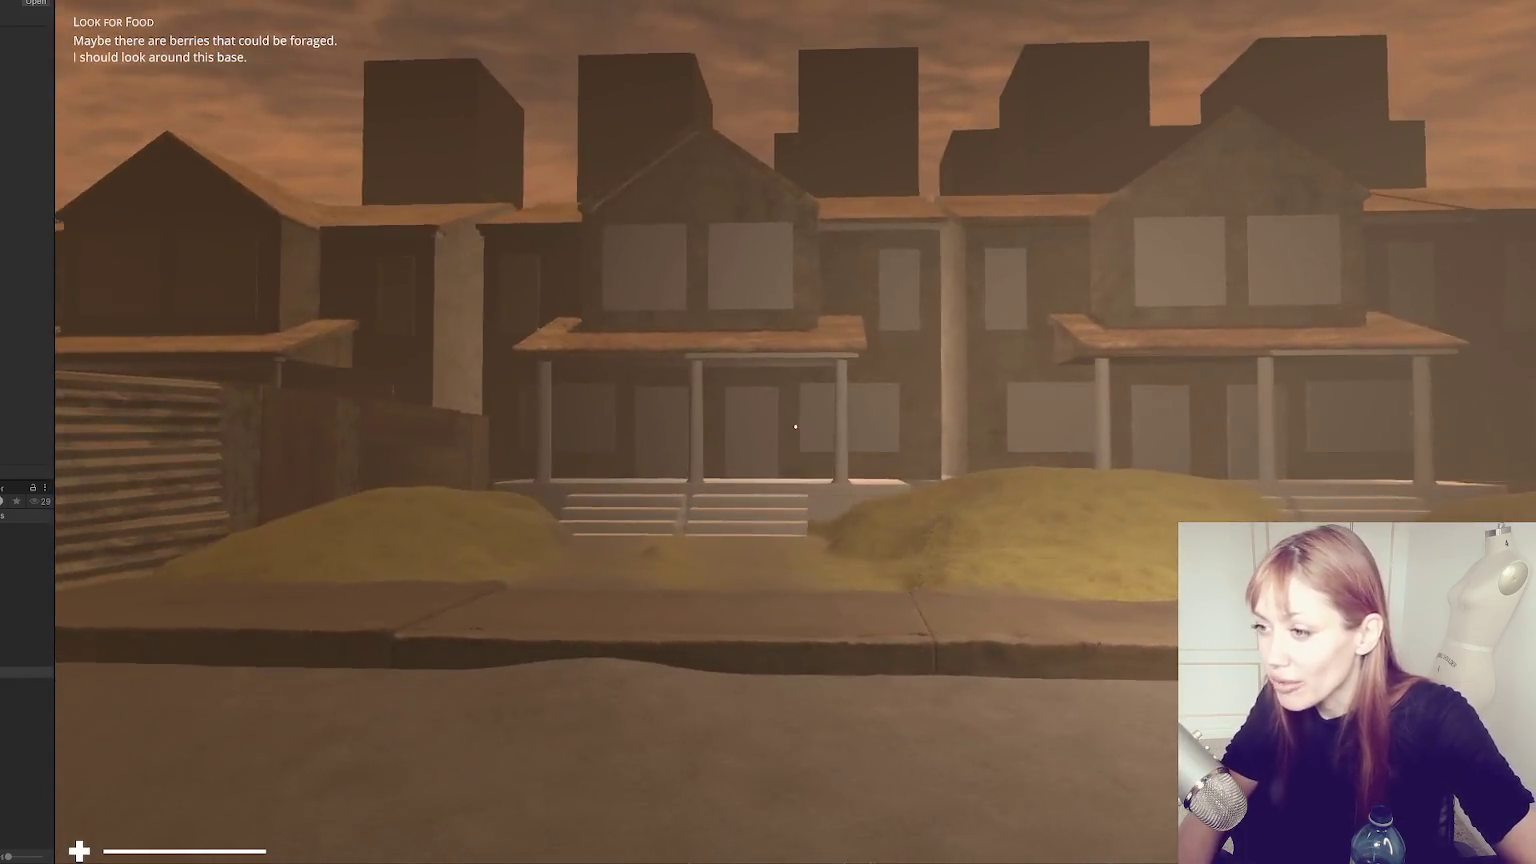
Pause on the tasks menu, exit Play mode with Ctrl+P, and widen the left editor panel.
key(Escape)
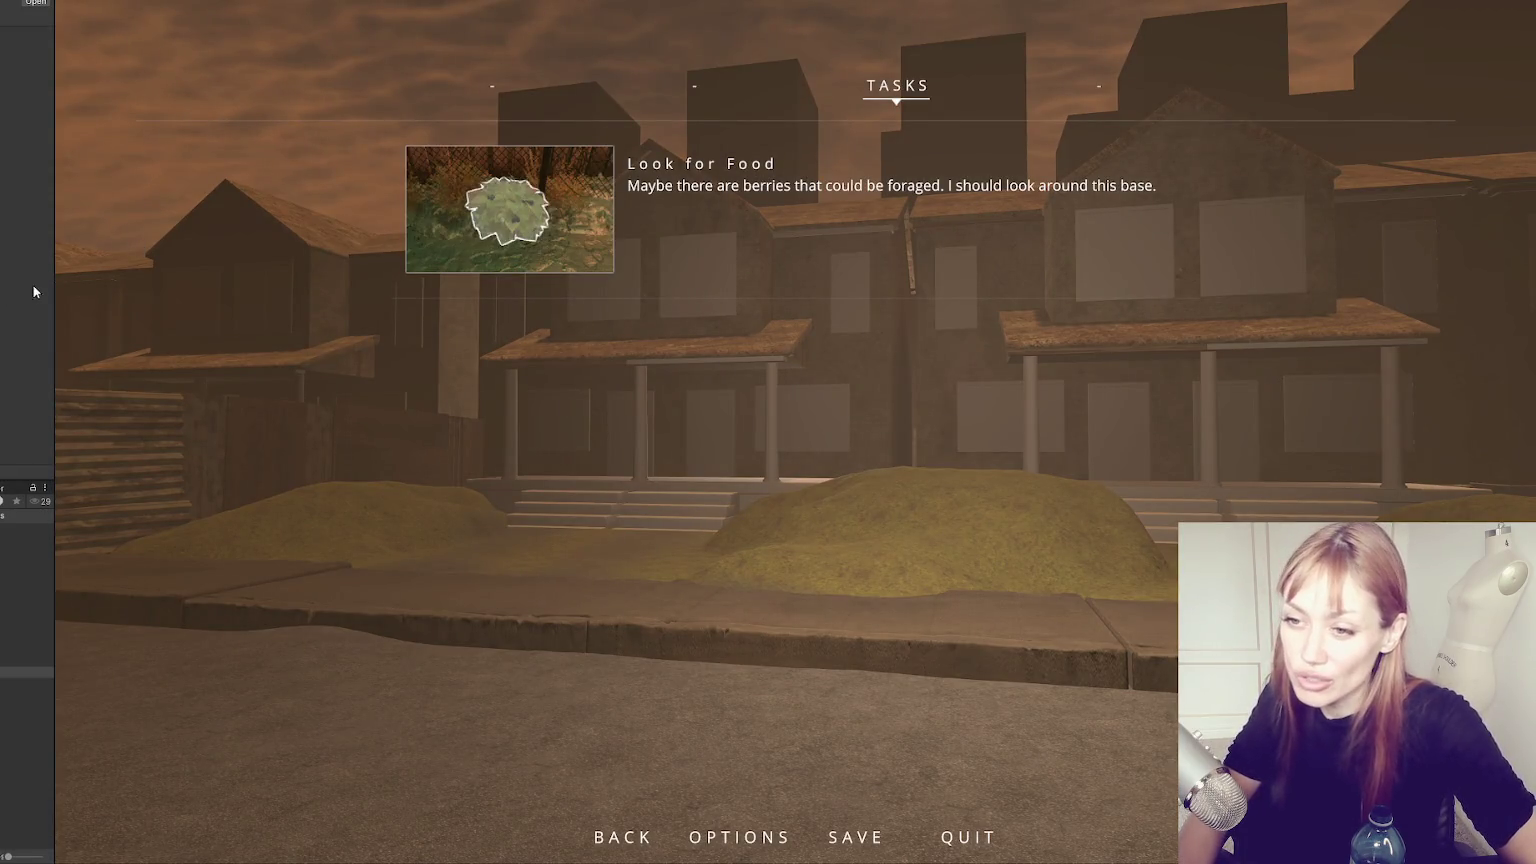
key(ctrl+p)
drag(55, 280, 149, 277)
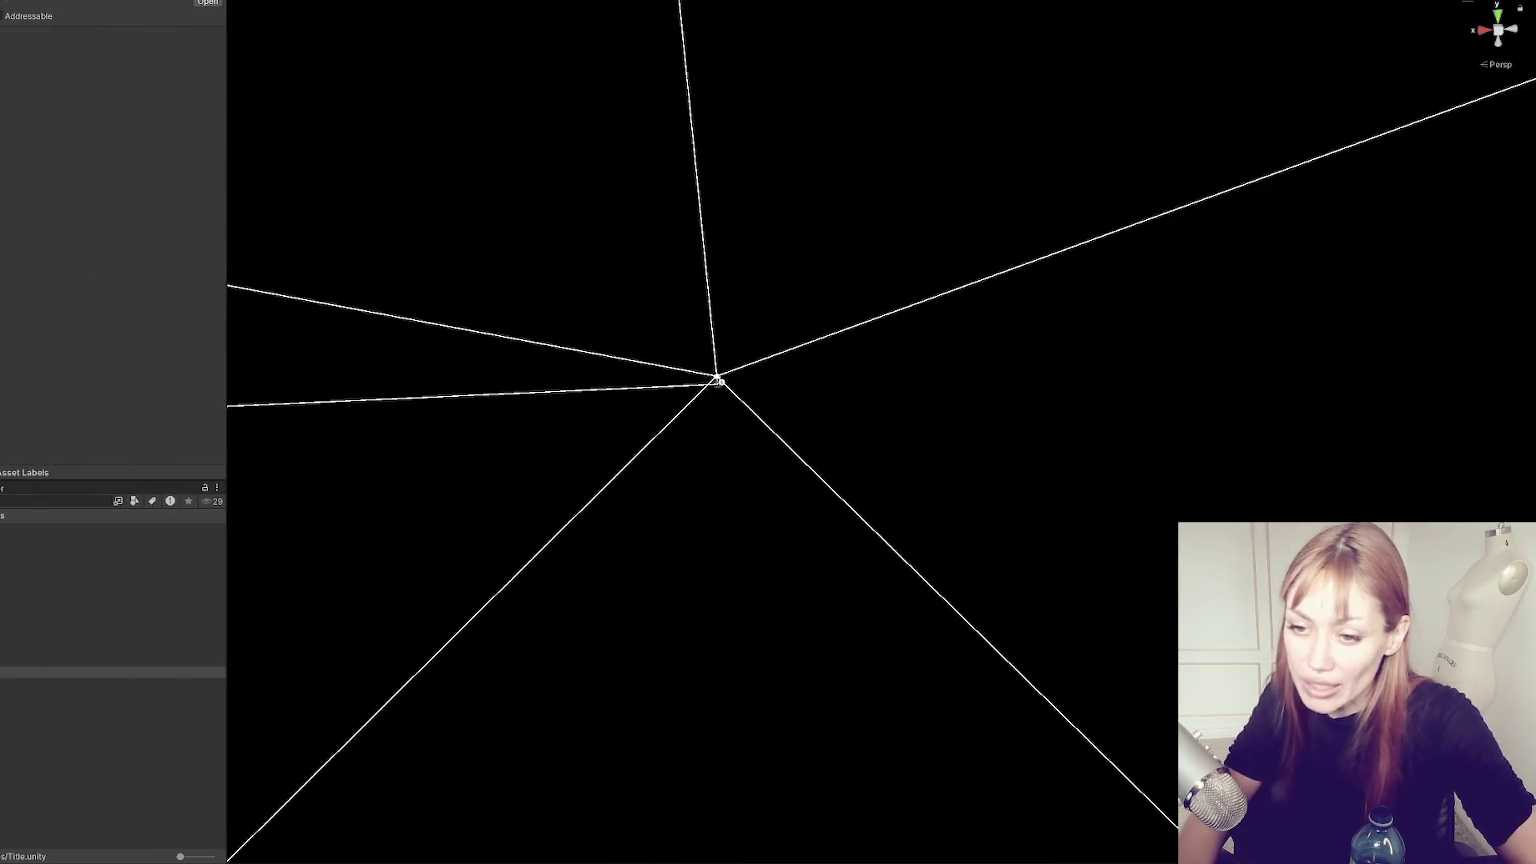
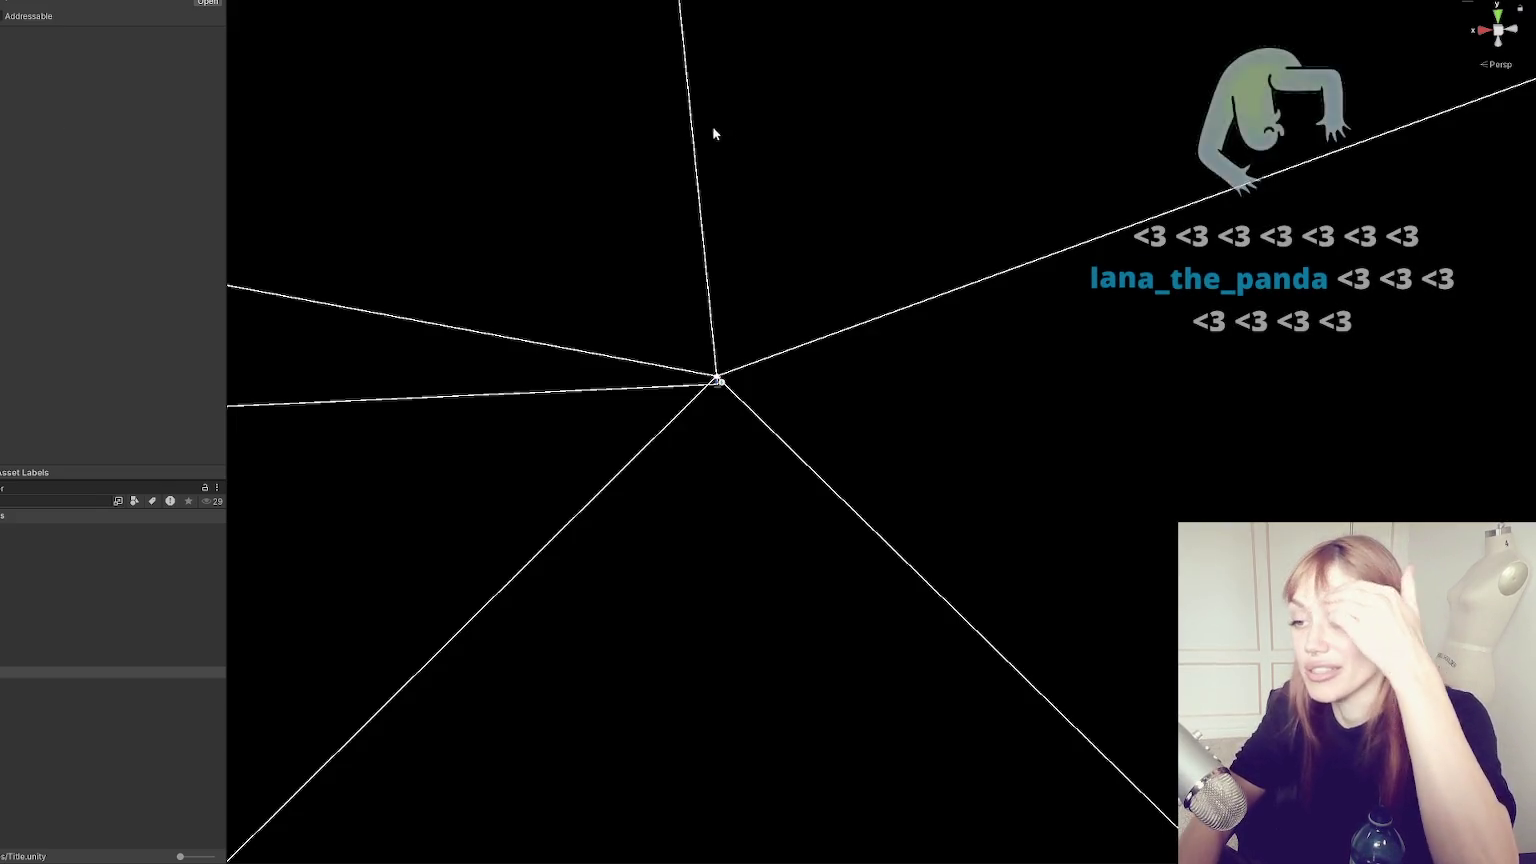
Widen the Inspector, open Wasteland.unity and fly the camera to the WastelandChunk007 buildings.
drag(229, 241, 240, 240)
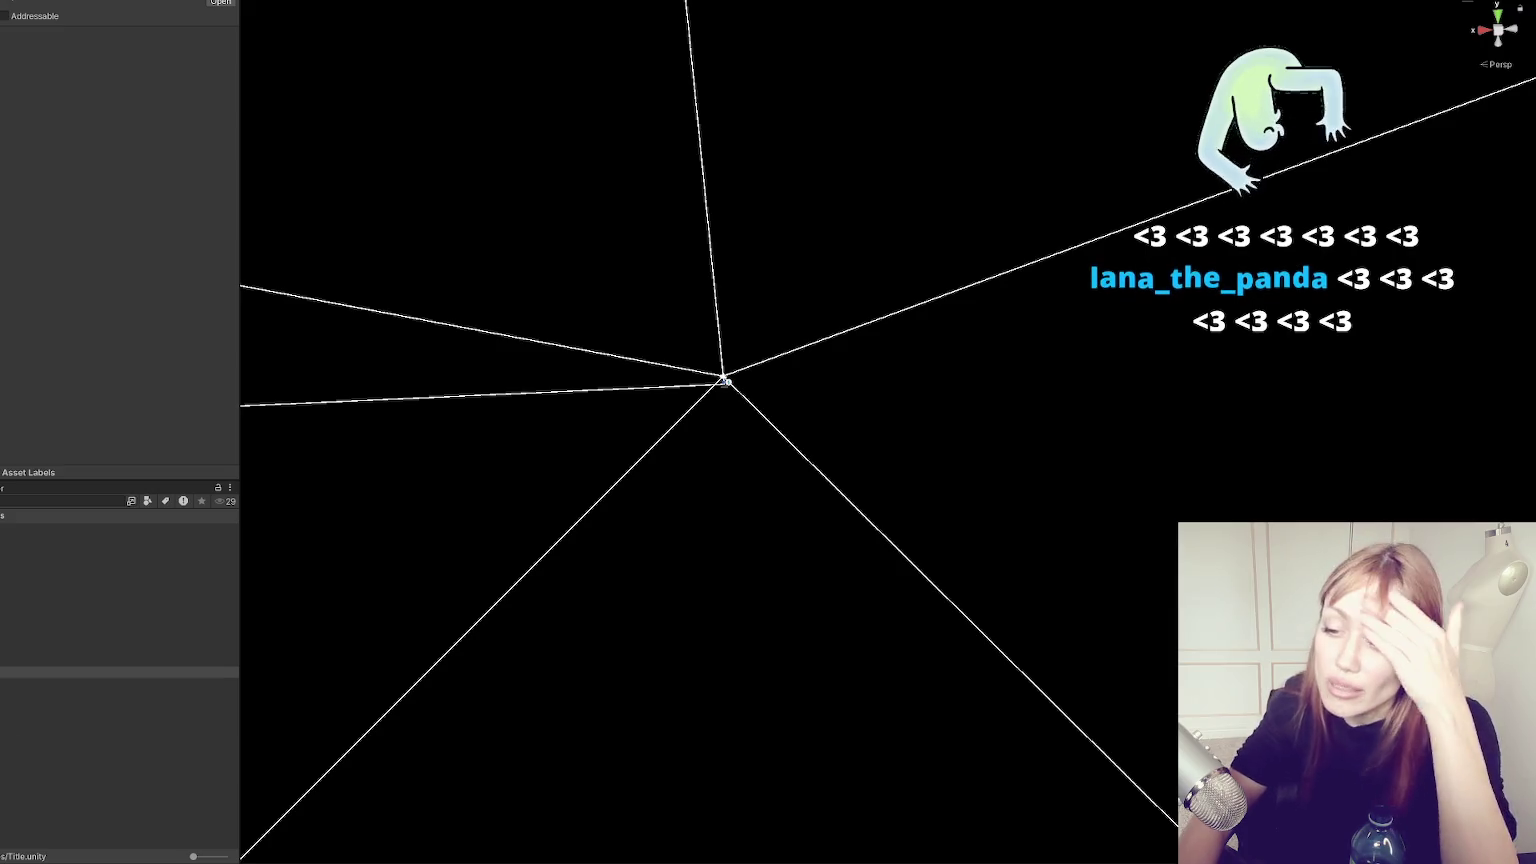
click(50, 683)
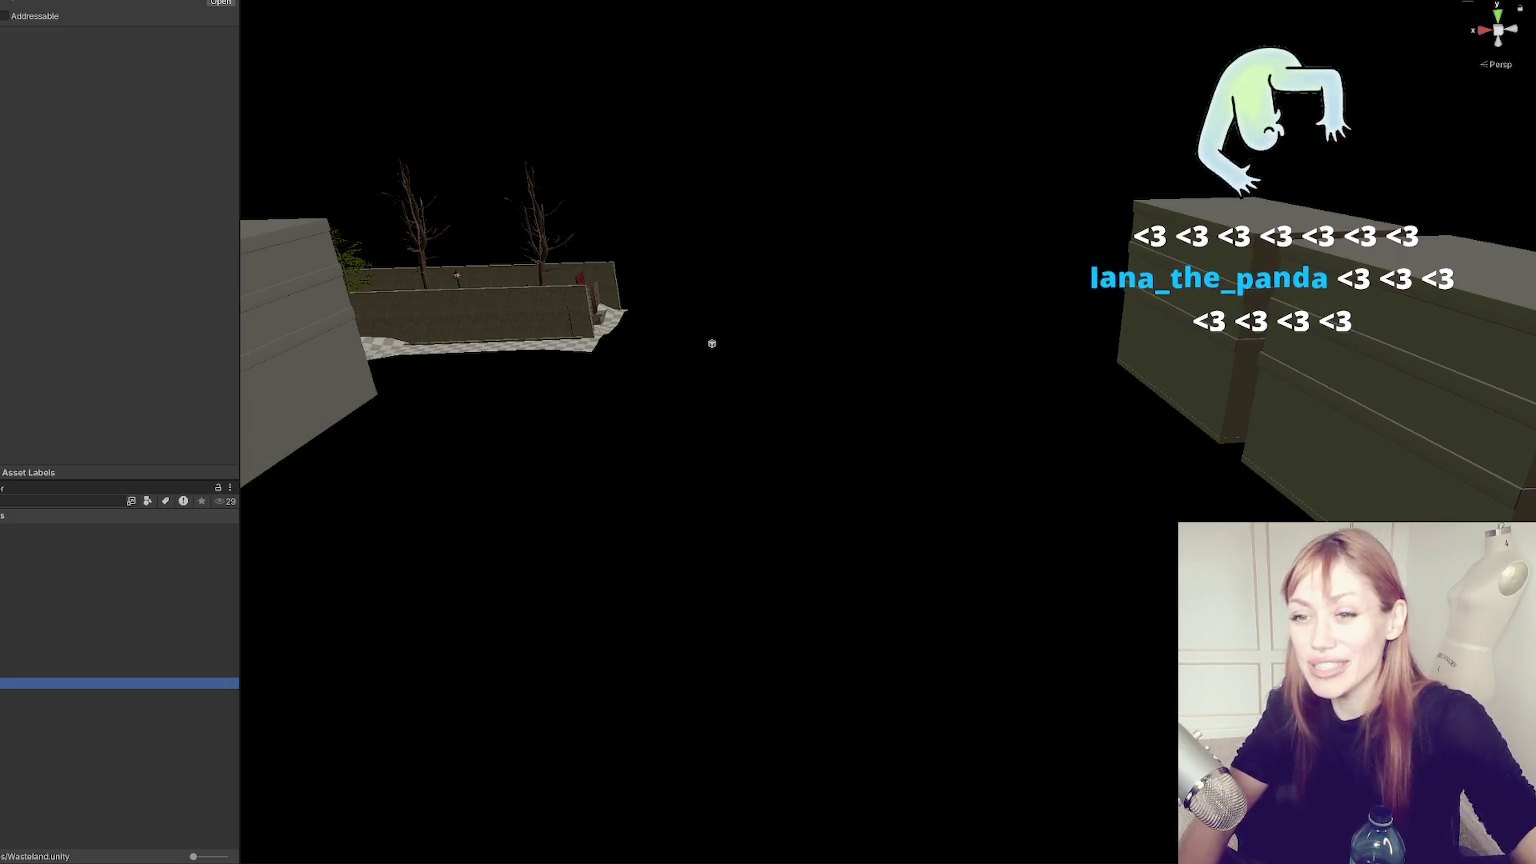
drag(712, 343, 650, 388)
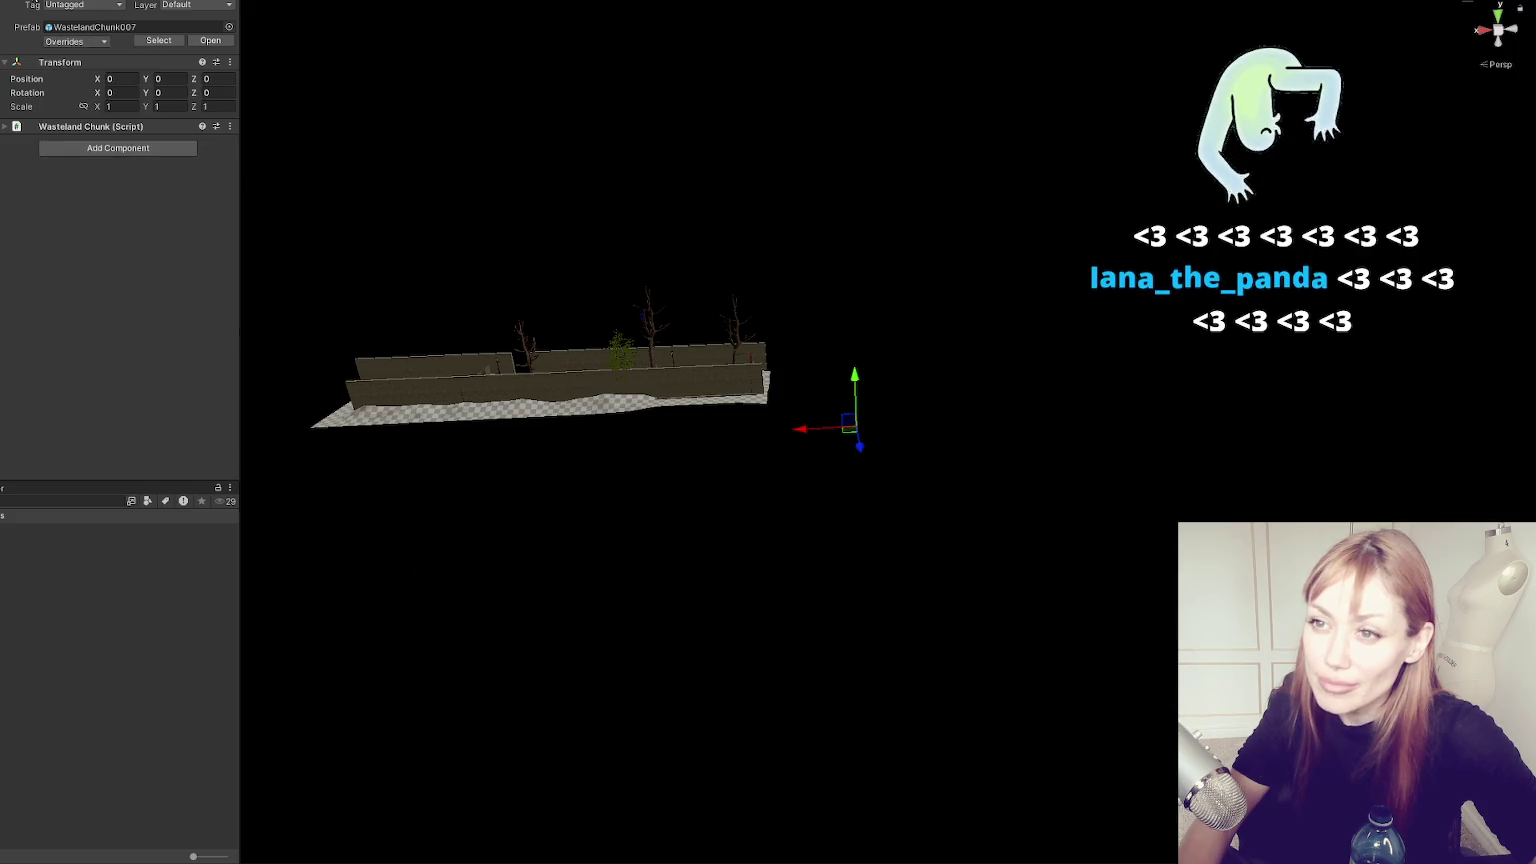
click(104, 42)
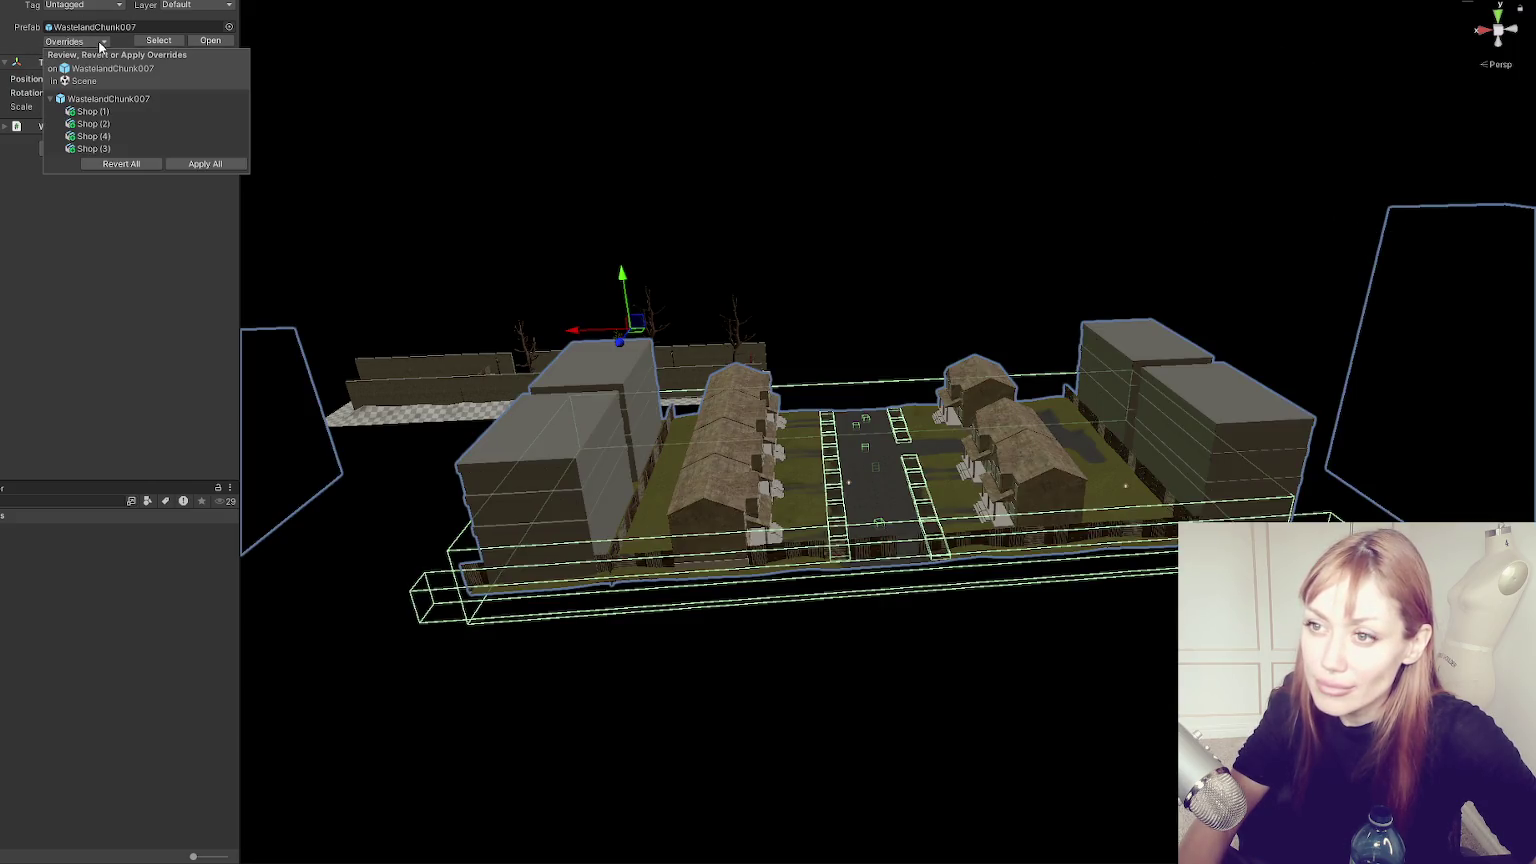
click(162, 208)
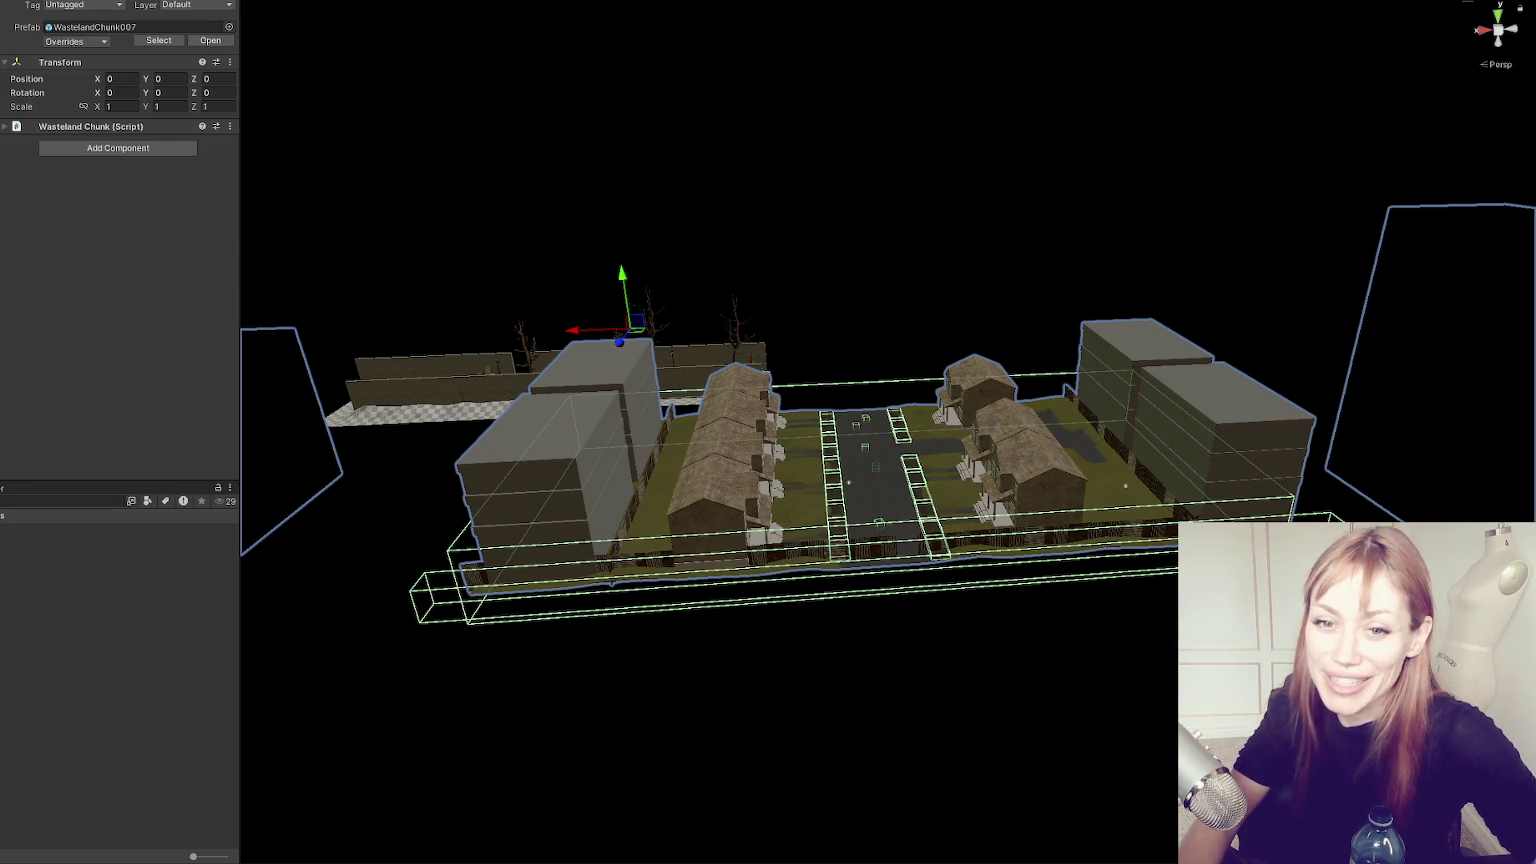
scroll(600, 481, up, 5)
mouse_move(888, 472)
mouse_down()
mouse_move(216, 542)
mouse_move(149, 262)
mouse_up()
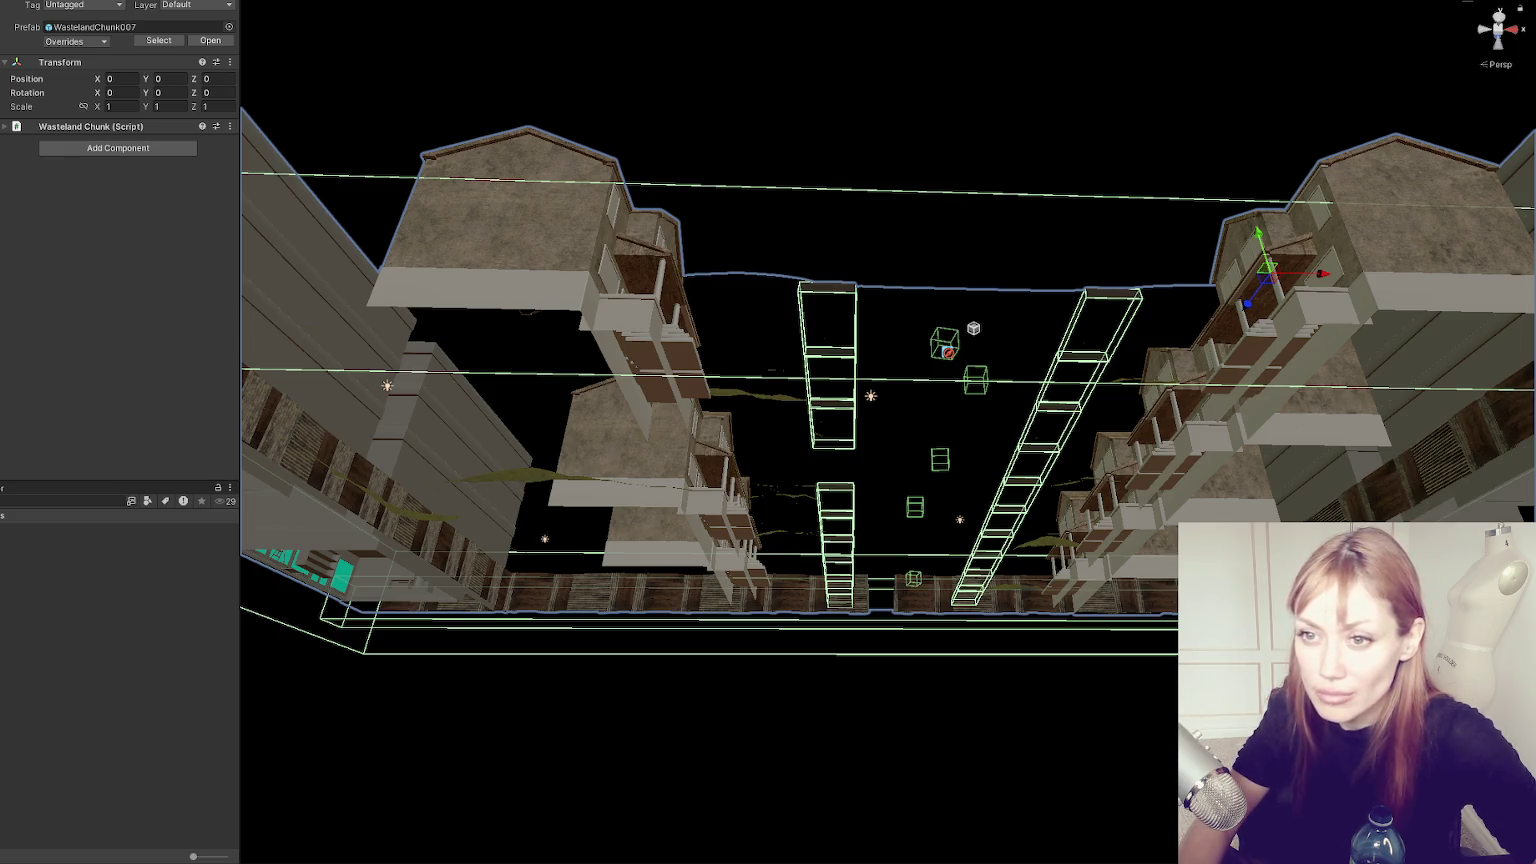
Frame the Spawn Item cube and raise it from under the road to about Y 0.5.
click(945, 343)
key(f)
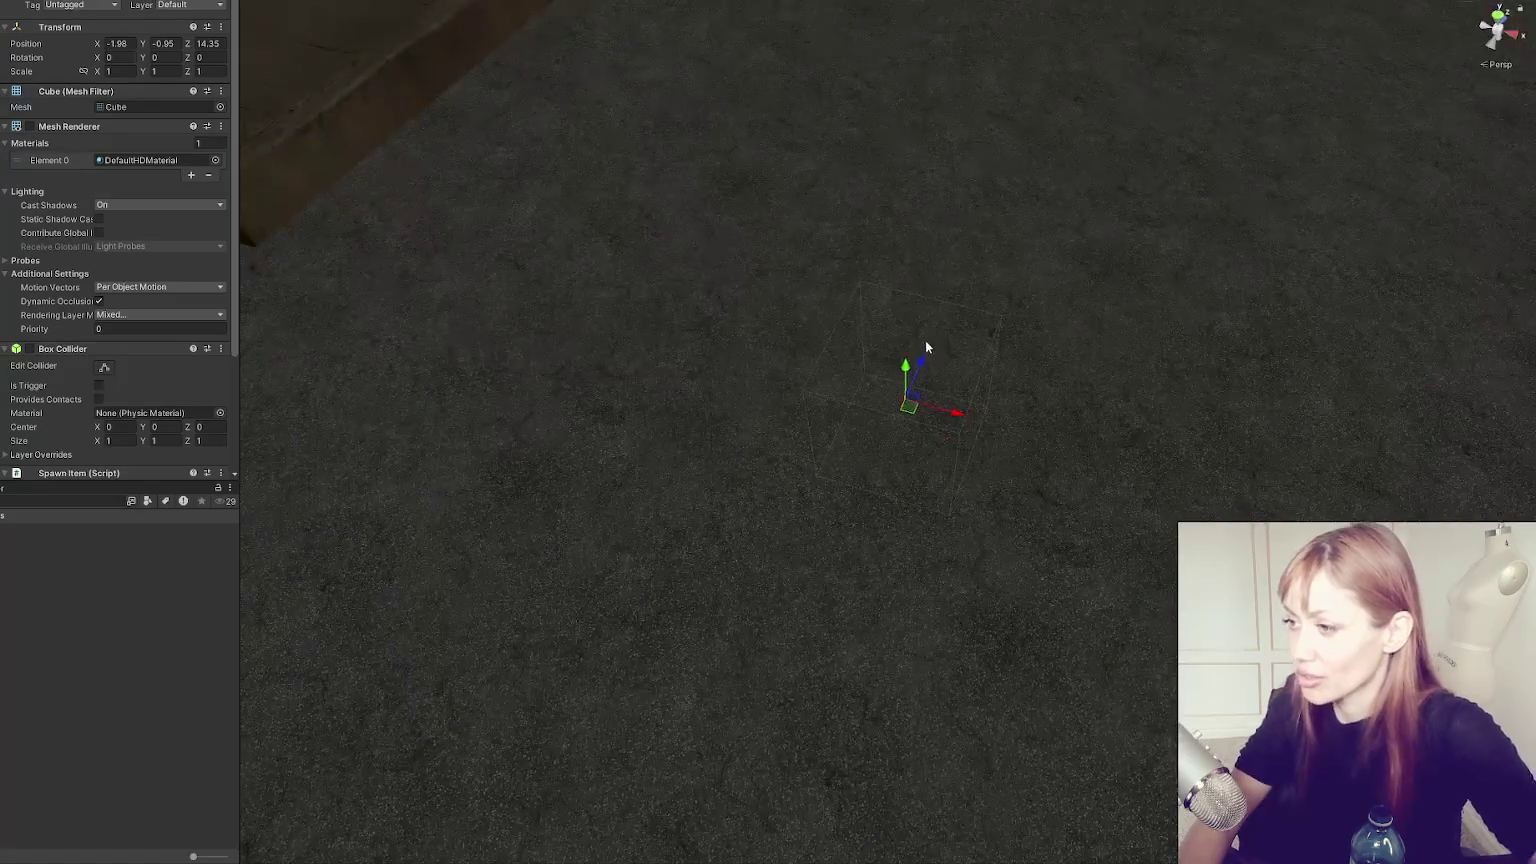
drag(905, 365, 909, 178)
scroll(858, 545, down, 3)
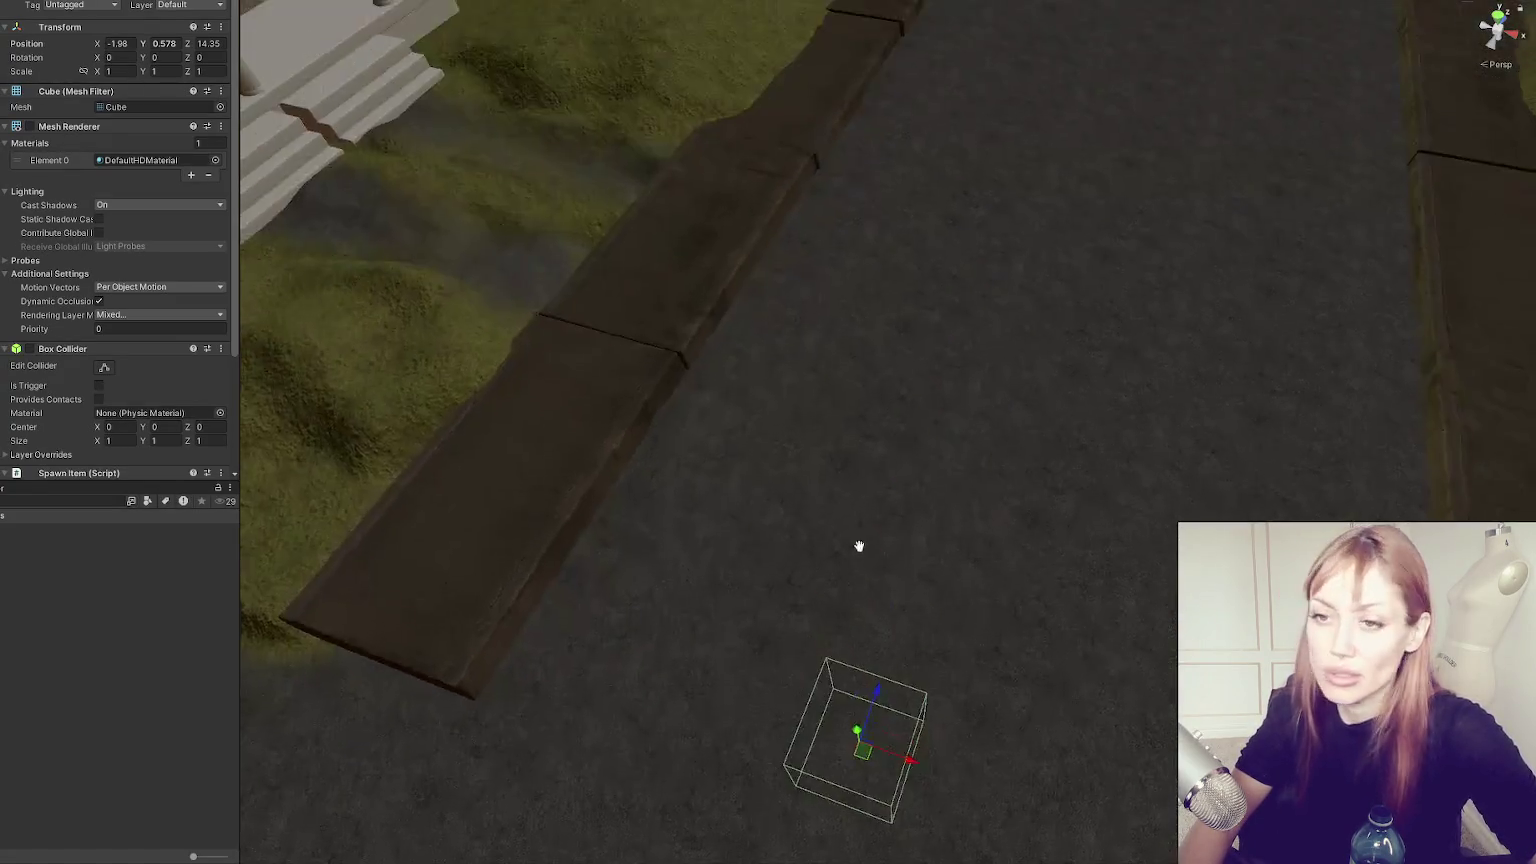
drag(858, 545, 901, 274)
mouse_move(908, 482)
mouse_down()
mouse_move(905, 585)
mouse_move(906, 497)
mouse_up()
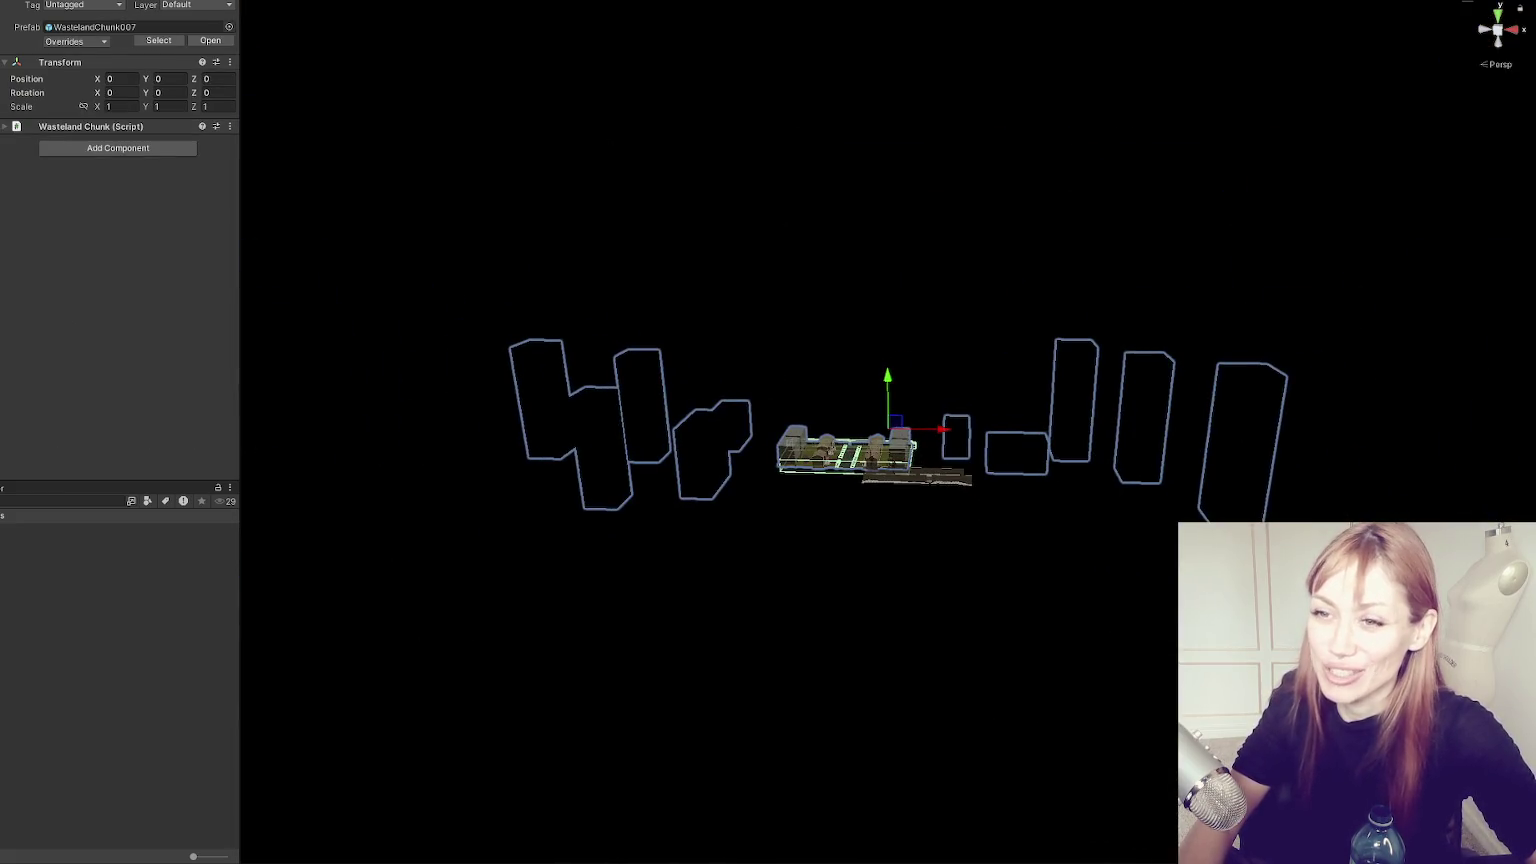
Select another spawn-item object and fly down to a close view of the row houses.
scroll(797, 503, up, 8)
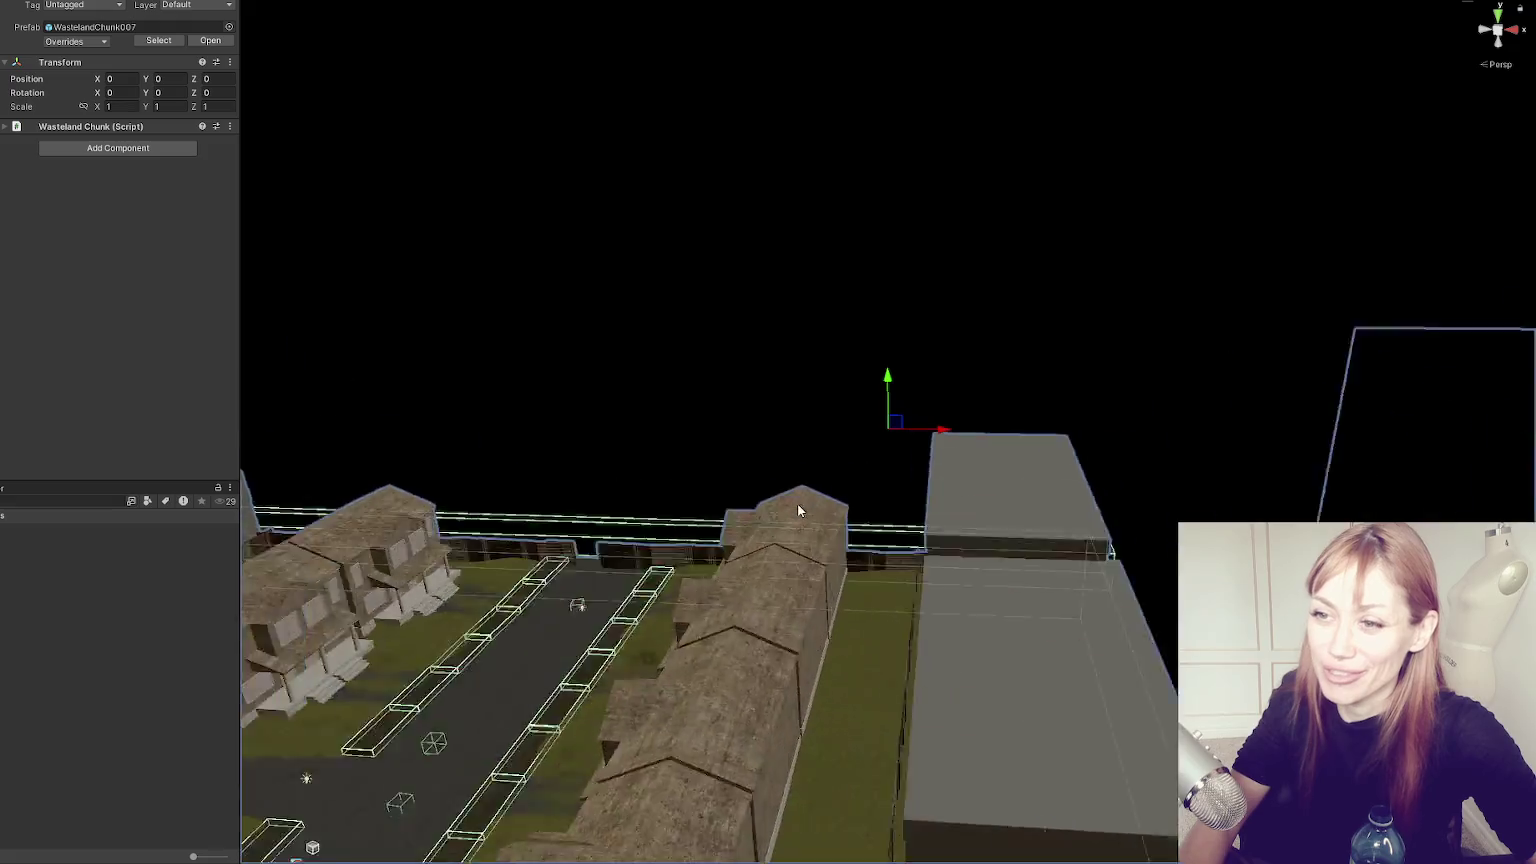
mouse_move(786, 605)
mouse_down()
mouse_move(1052, 271)
mouse_move(850, 425)
mouse_up()
click(525, 319)
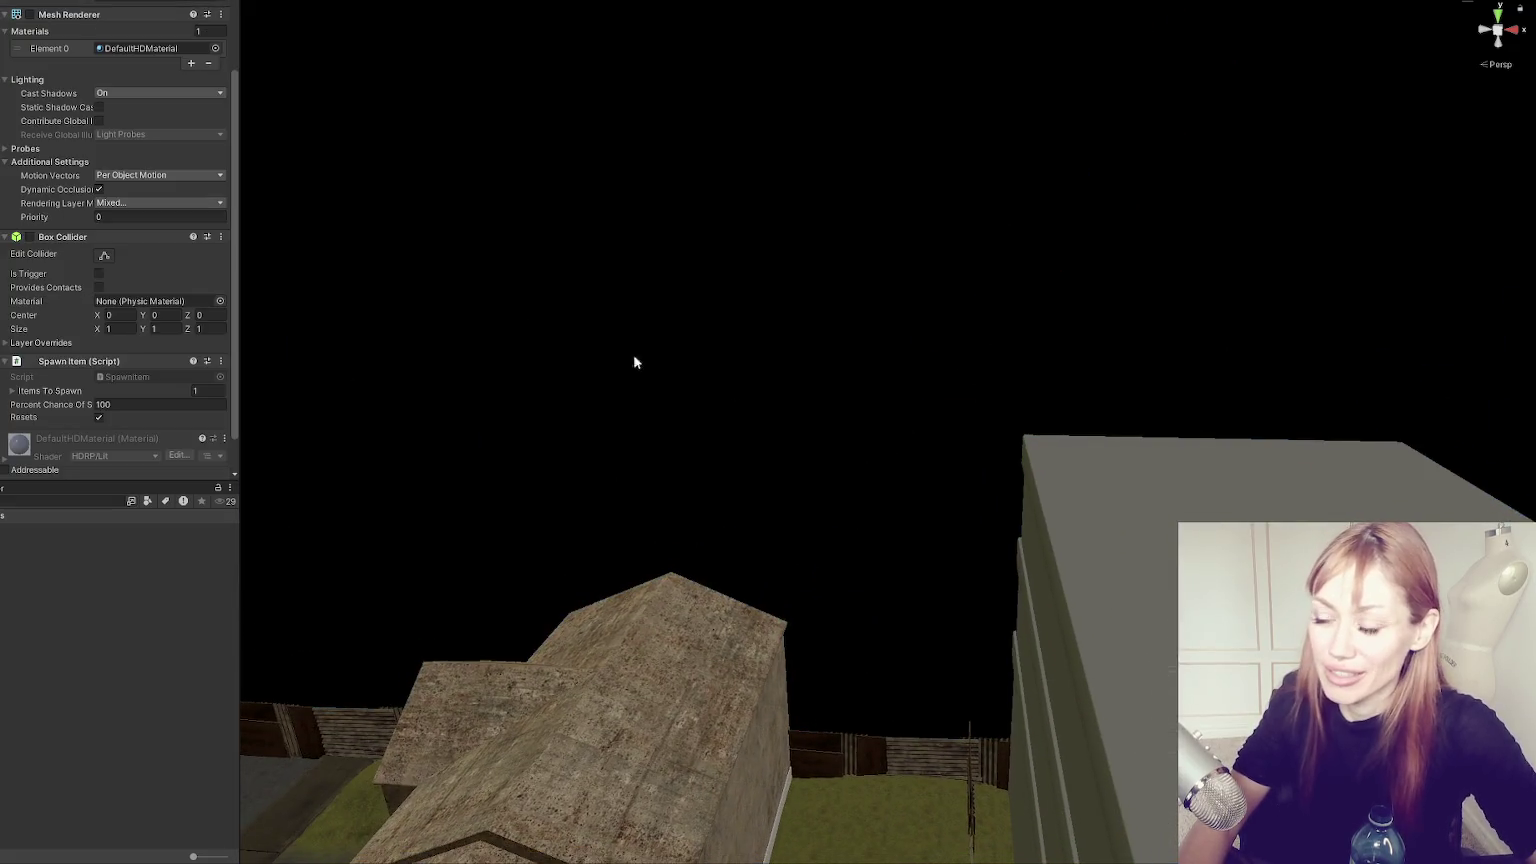
mouse_move(583, 518)
mouse_down()
mouse_move(861, 435)
mouse_move(432, 682)
mouse_move(994, 710)
mouse_move(812, 703)
mouse_move(821, 608)
mouse_up()
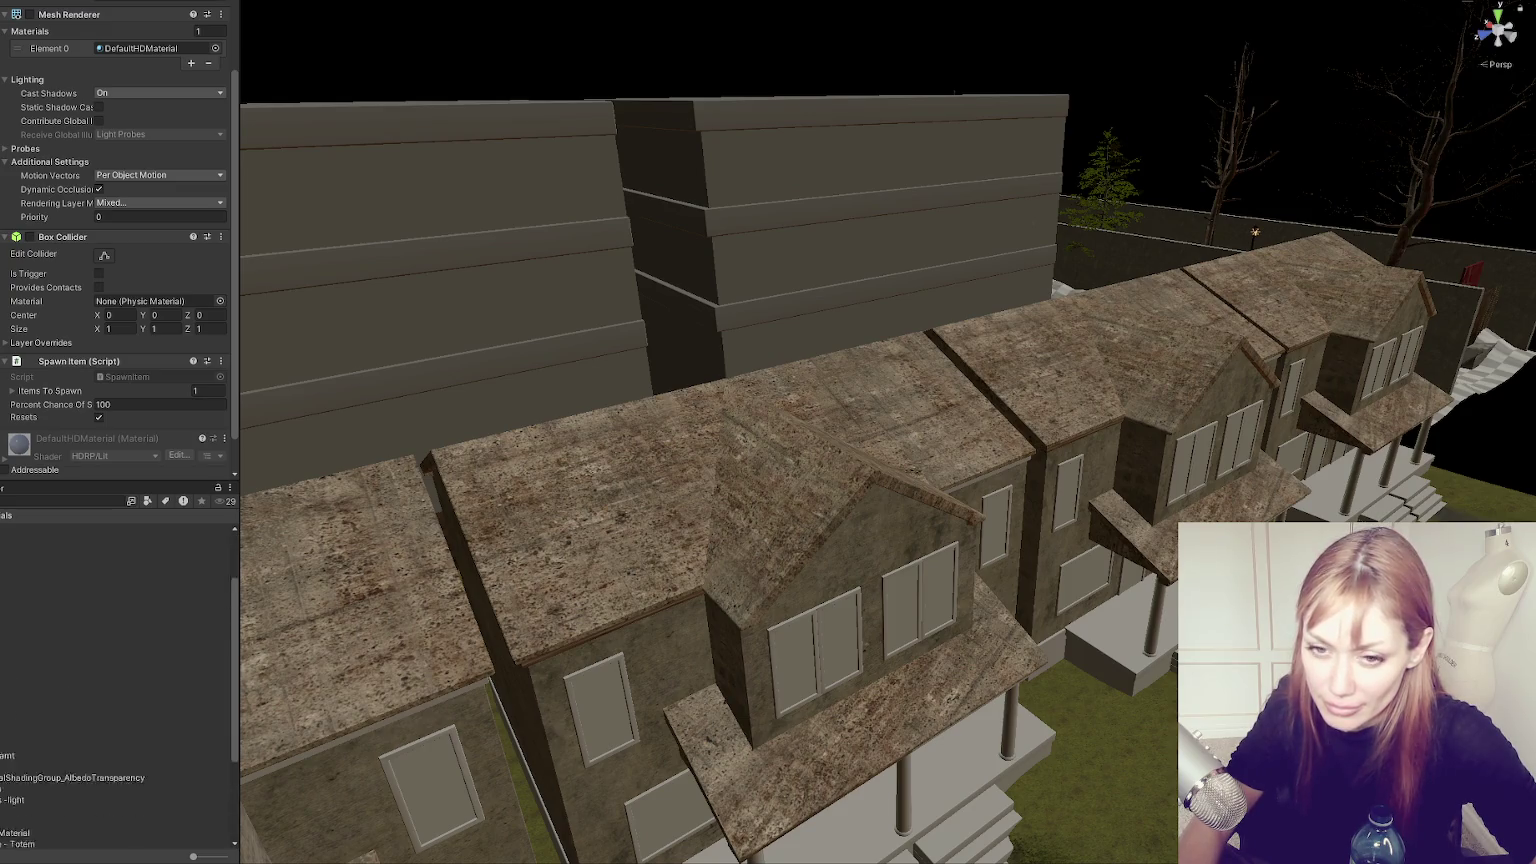
scroll(115, 690, down, 5)
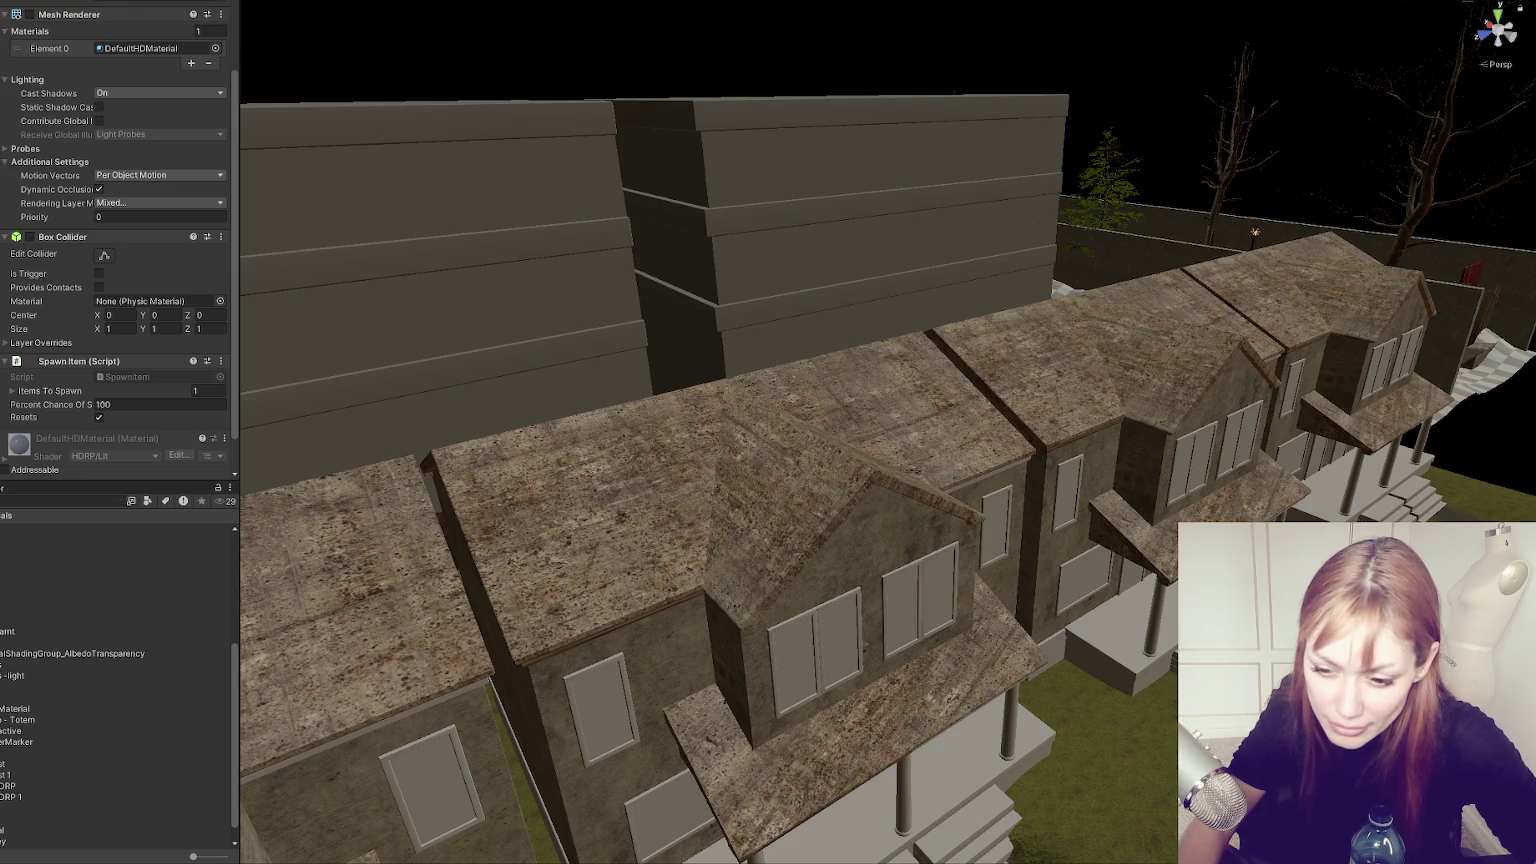
From Walled City Materials, give the left tall building dark concrete wall panels and light grey bands.
double_click(0, 540)
mouse_move(2, 578)
mouse_down()
mouse_move(487, 267)
mouse_move(476, 318)
mouse_up()
mouse_move(10, 594)
mouse_down()
mouse_move(463, 302)
mouse_move(462, 359)
mouse_move(570, 118)
mouse_move(555, 185)
mouse_move(842, 134)
mouse_up()
drag(20, 606, 790, 195)
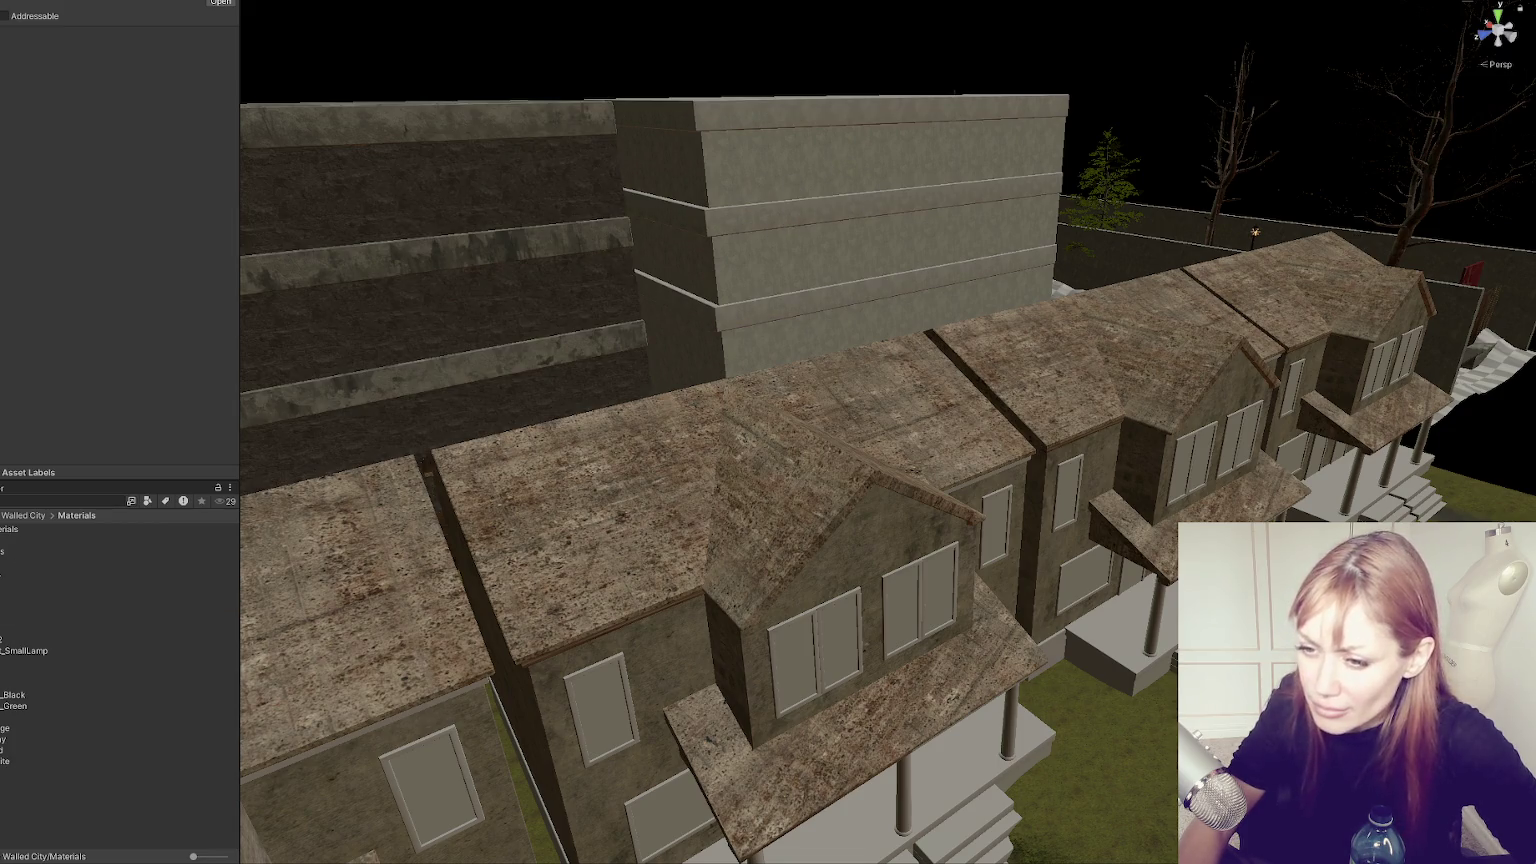
drag(15, 590, 874, 154)
drag(20, 606, 521, 245)
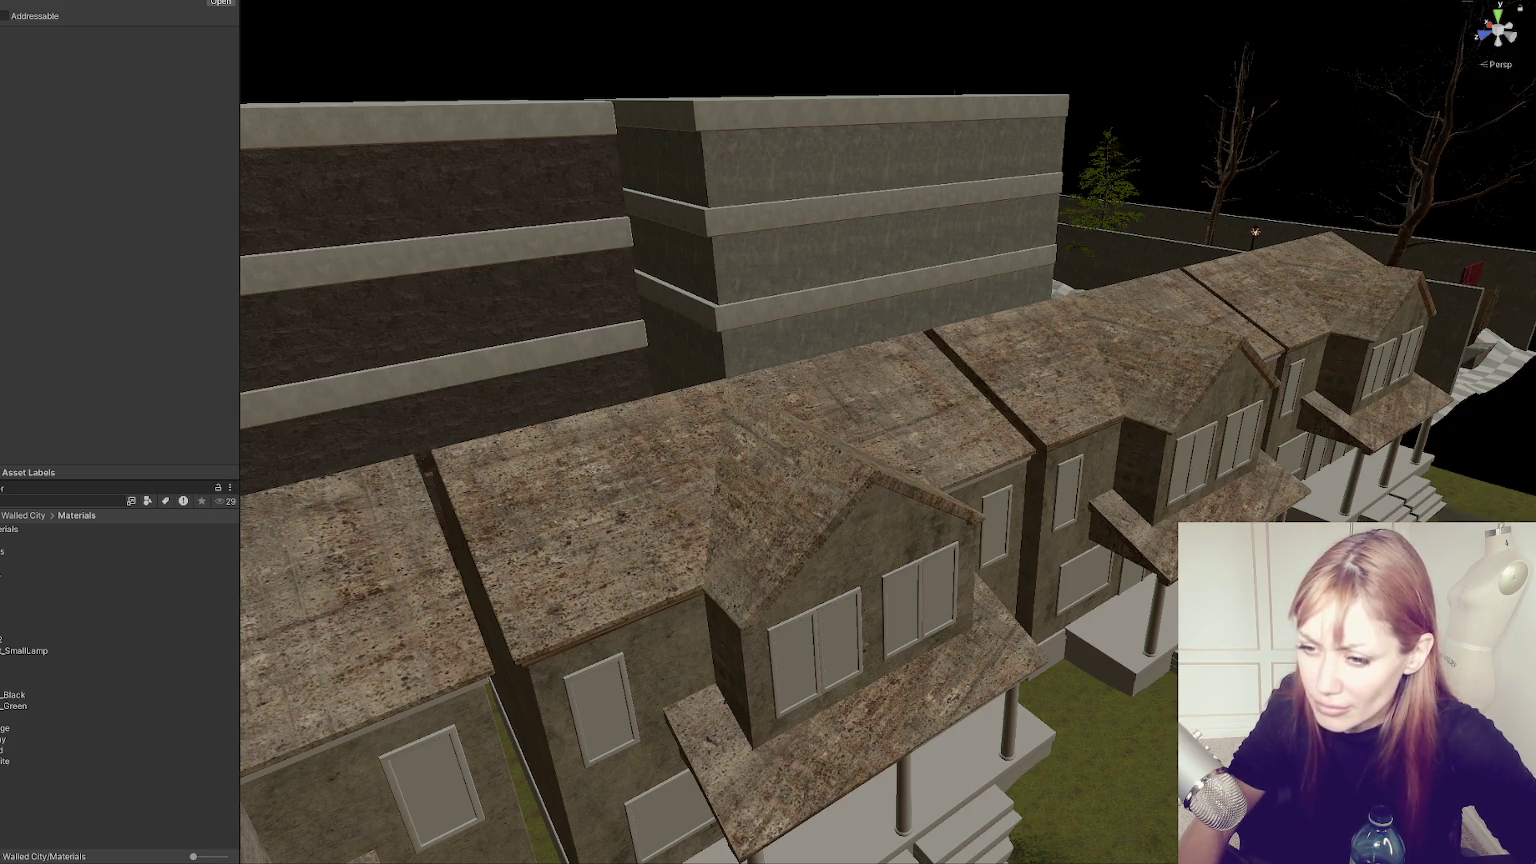
Try stained concrete and dark materials on both tall buildings, applying the dark material to the left one.
mouse_move(410, 377)
mouse_down()
mouse_move(484, 243)
mouse_move(932, 243)
mouse_up()
mouse_move(22, 574)
mouse_down()
mouse_move(506, 282)
mouse_move(549, 230)
mouse_move(538, 247)
mouse_up()
click(2, 595)
drag(2, 595, 857, 204)
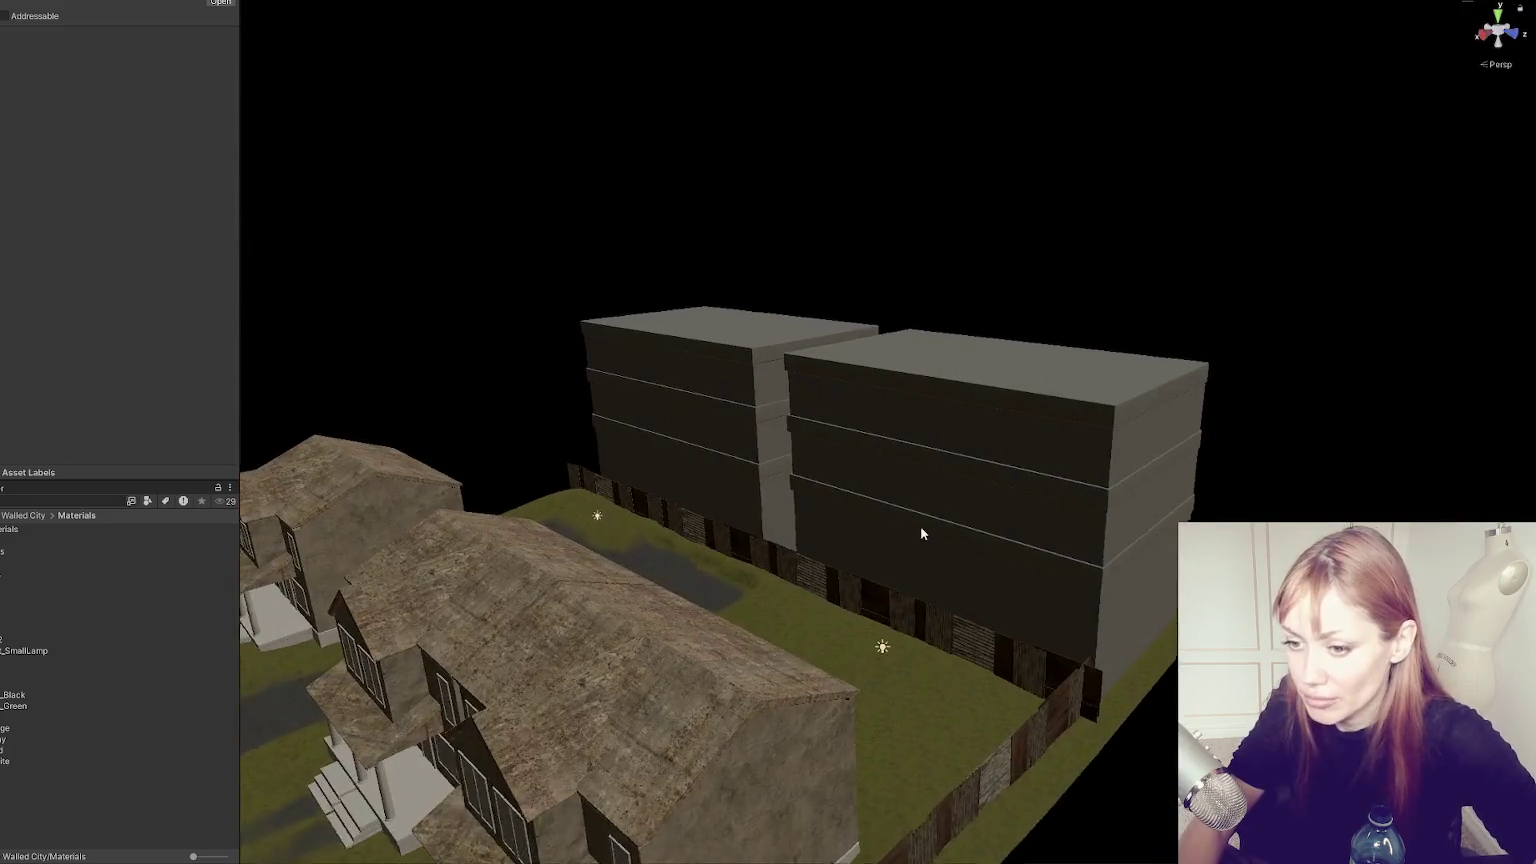
mouse_move(103, 600)
mouse_down()
mouse_move(987, 490)
mouse_move(976, 480)
mouse_move(1015, 522)
mouse_up()
click(1016, 500)
drag(60, 628, 758, 350)
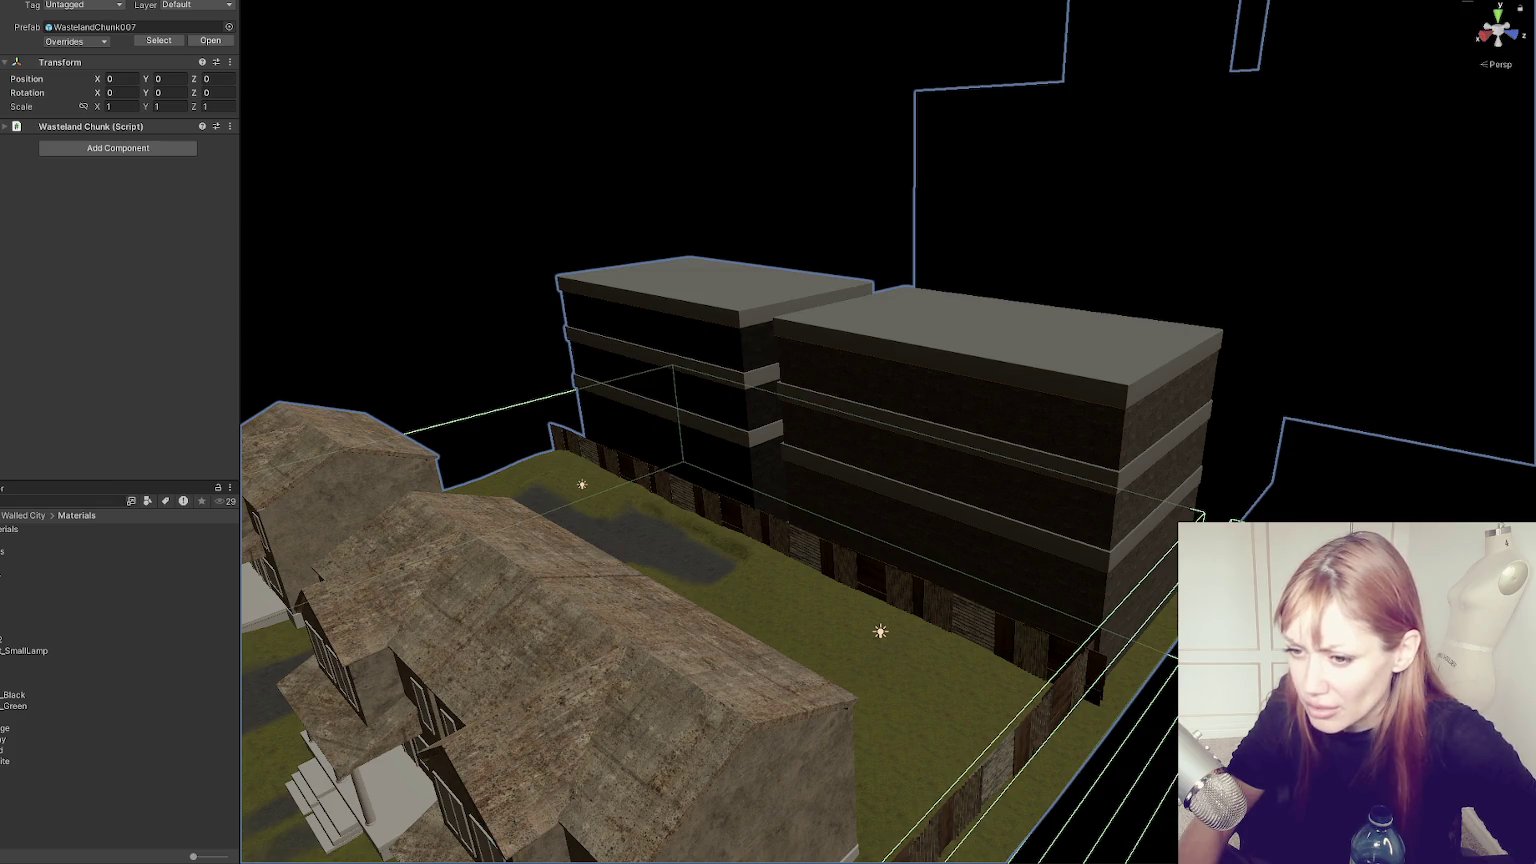
Preview concrete and stone-tile materials on the buildings' dividers, roof and bands, then undo.
click(669, 315)
mouse_move(60, 560)
mouse_down()
mouse_move(813, 298)
mouse_move(20, 371)
mouse_move(60, 617)
mouse_move(1022, 377)
mouse_up()
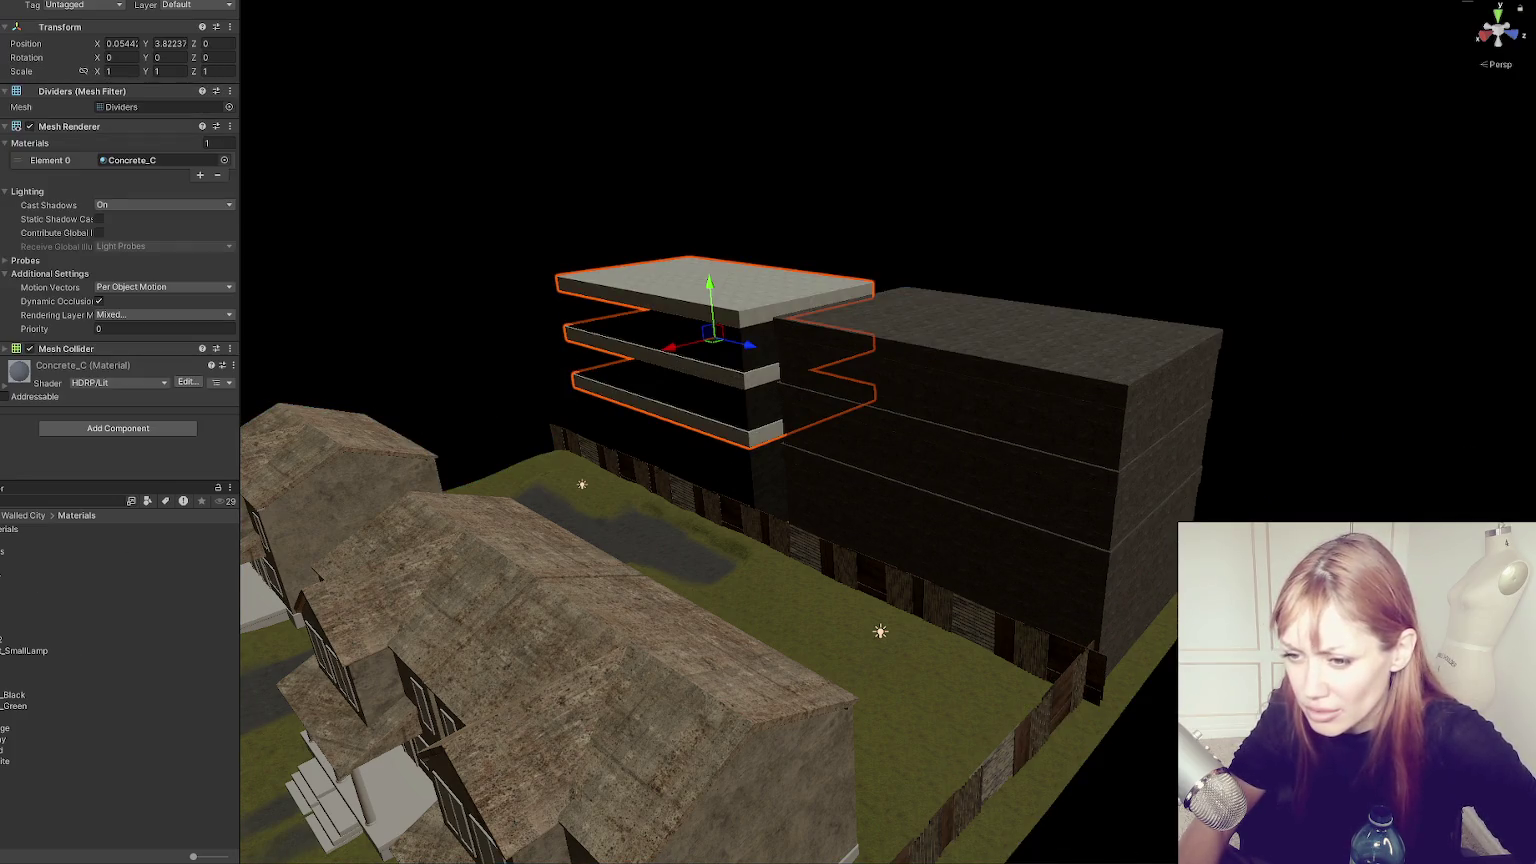
mouse_move(60, 617)
mouse_down()
mouse_move(1033, 362)
mouse_move(148, 632)
mouse_move(970, 377)
mouse_move(340, 490)
mouse_move(1022, 362)
mouse_up()
mouse_move(530, 485)
mouse_down()
mouse_move(1028, 350)
mouse_move(970, 335)
mouse_move(881, 418)
mouse_move(389, 500)
mouse_move(1045, 484)
mouse_move(710, 378)
mouse_move(708, 398)
mouse_up()
click(880, 207)
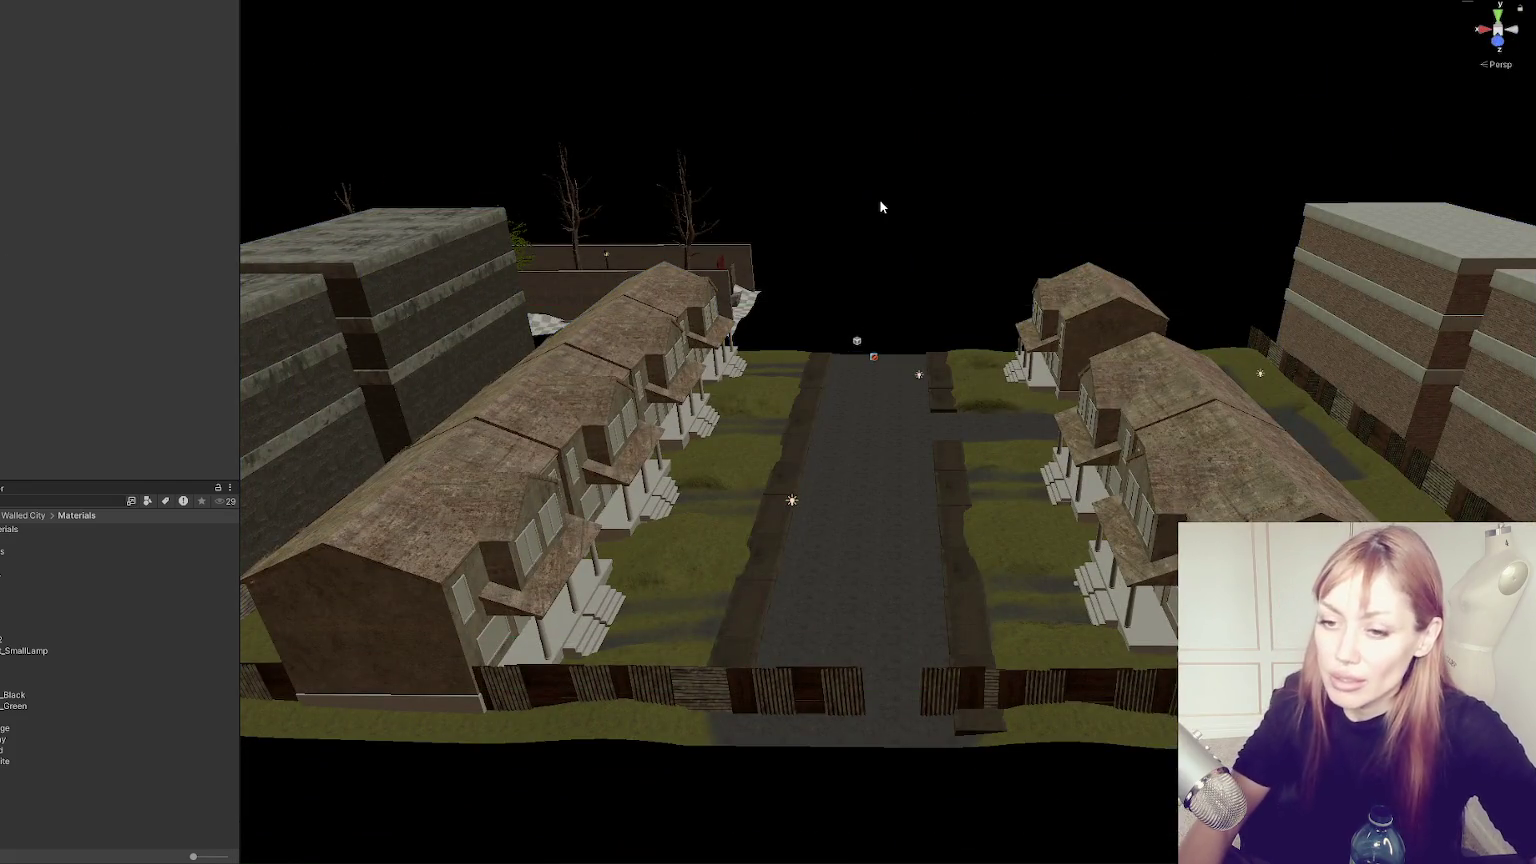
scroll(878, 194, up, 1)
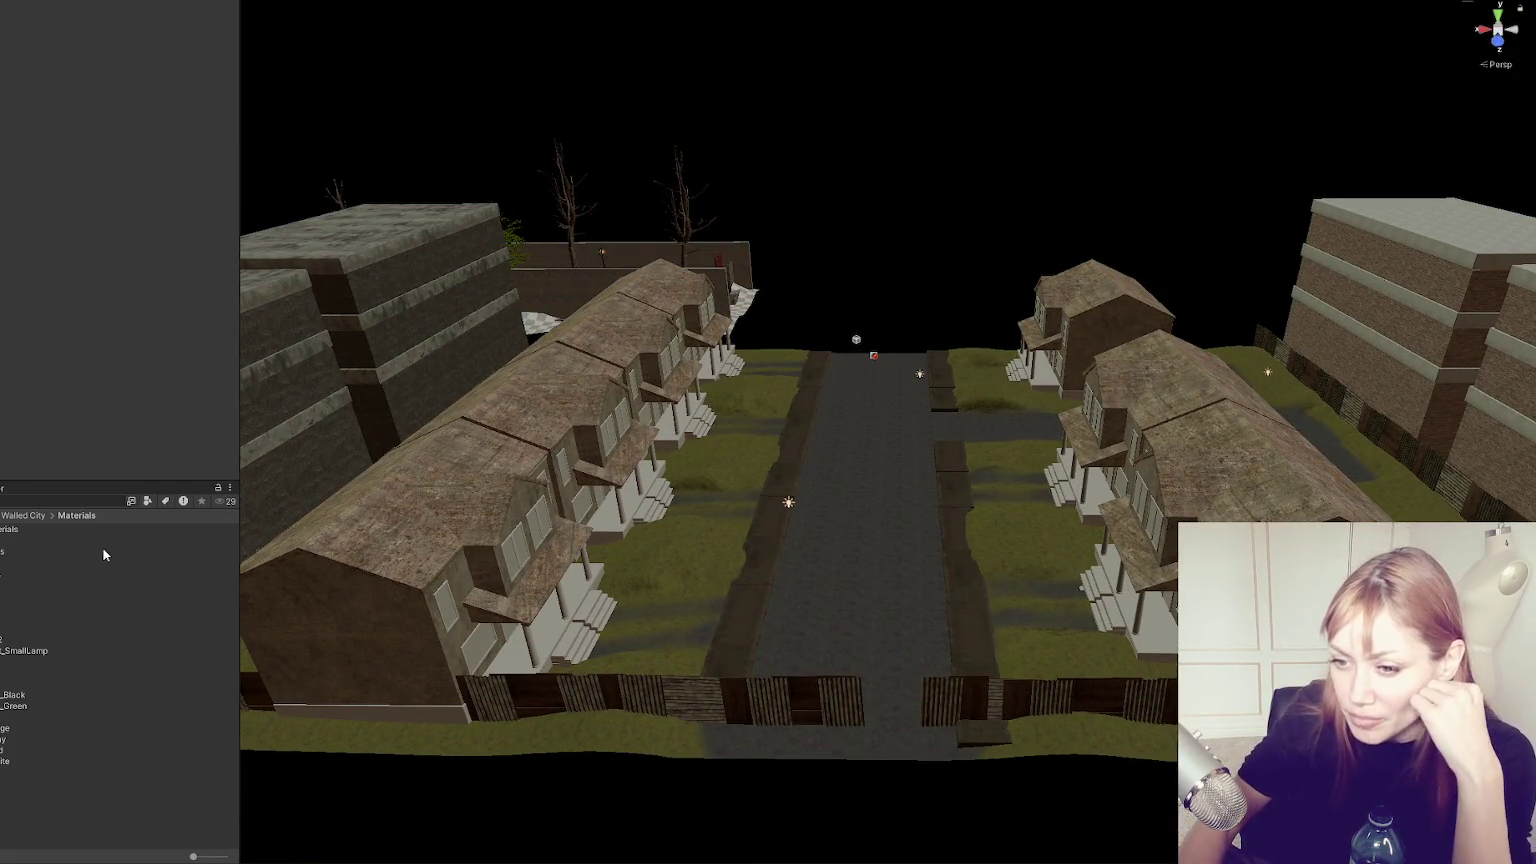
key(ctrl+z)
Select House_1, apply Concrete_A to its windows and check its Mesh Renderer materials.
mouse_move(80, 610)
mouse_down()
mouse_move(520, 490)
mouse_move(615, 537)
mouse_move(590, 535)
mouse_move(678, 448)
mouse_move(643, 455)
mouse_move(690, 410)
mouse_move(663, 413)
mouse_move(1103, 605)
mouse_up()
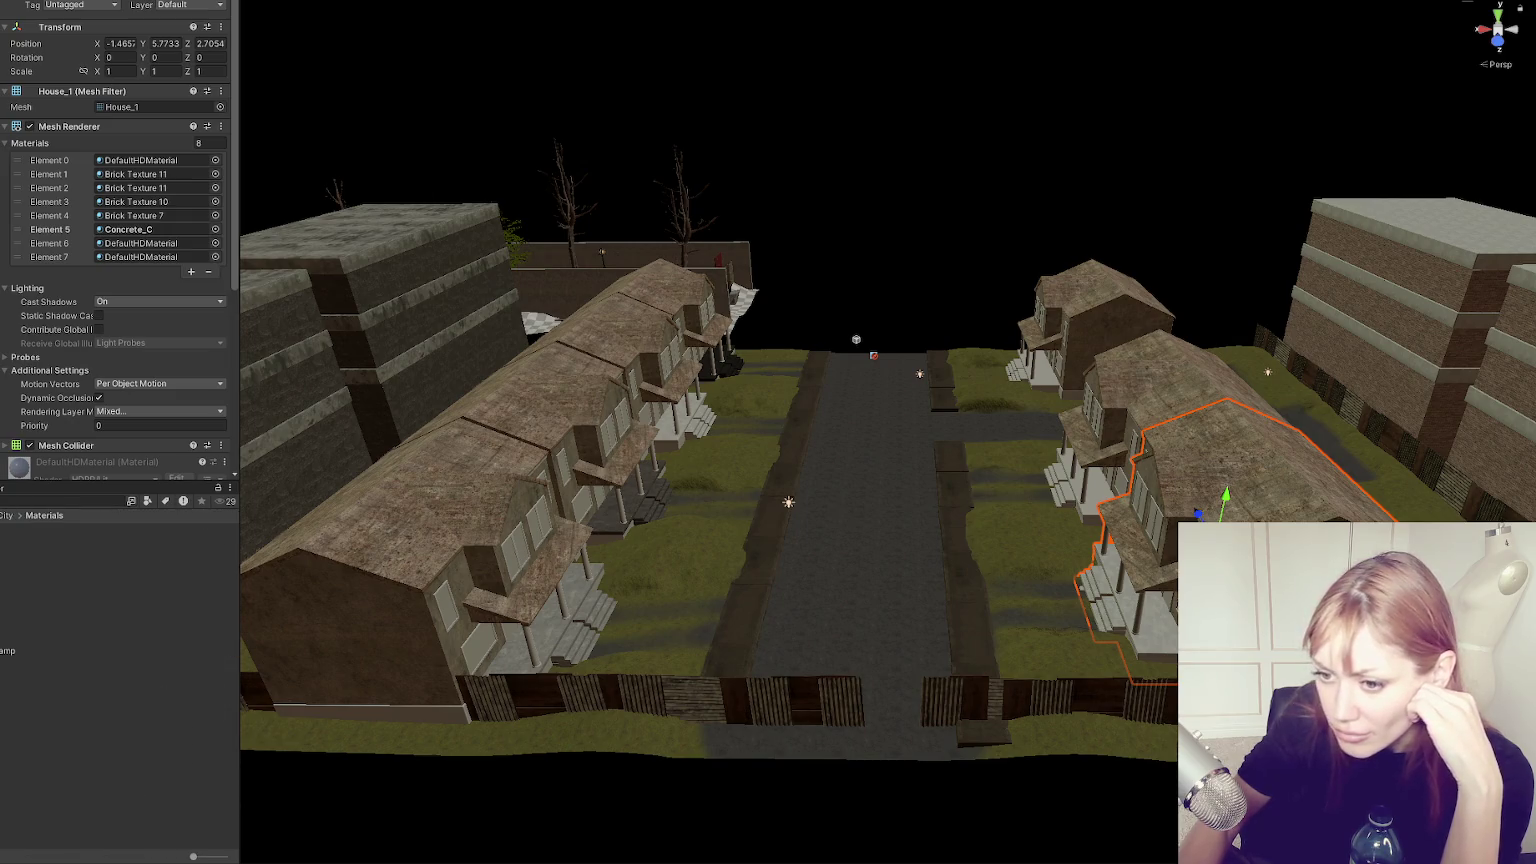
click(1103, 494)
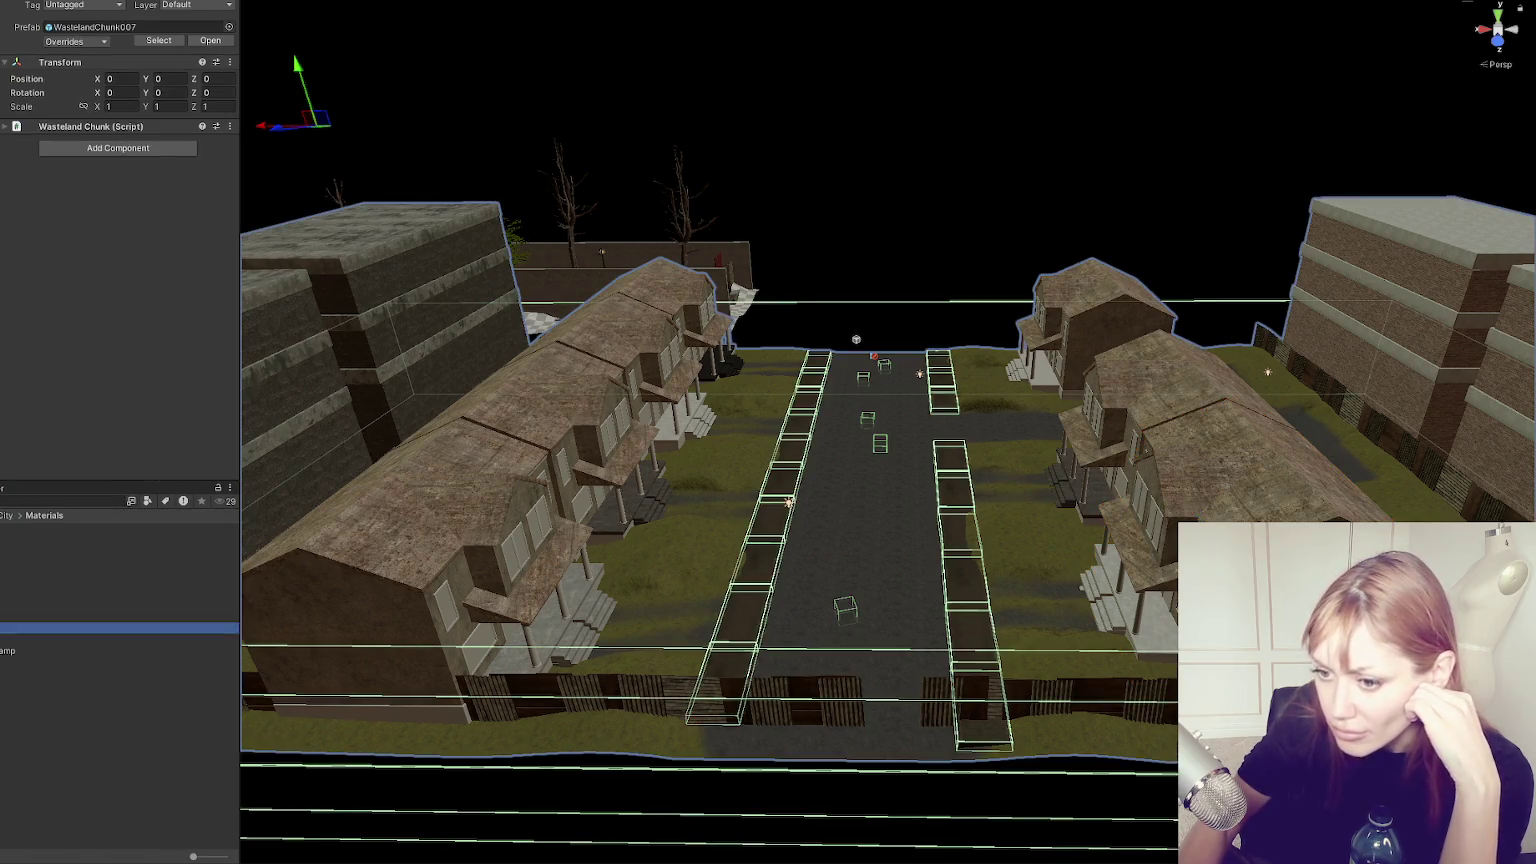
click(1060, 385)
mouse_move(97, 612)
mouse_down()
mouse_move(442, 617)
mouse_move(630, 495)
mouse_move(545, 505)
mouse_up()
click(545, 505)
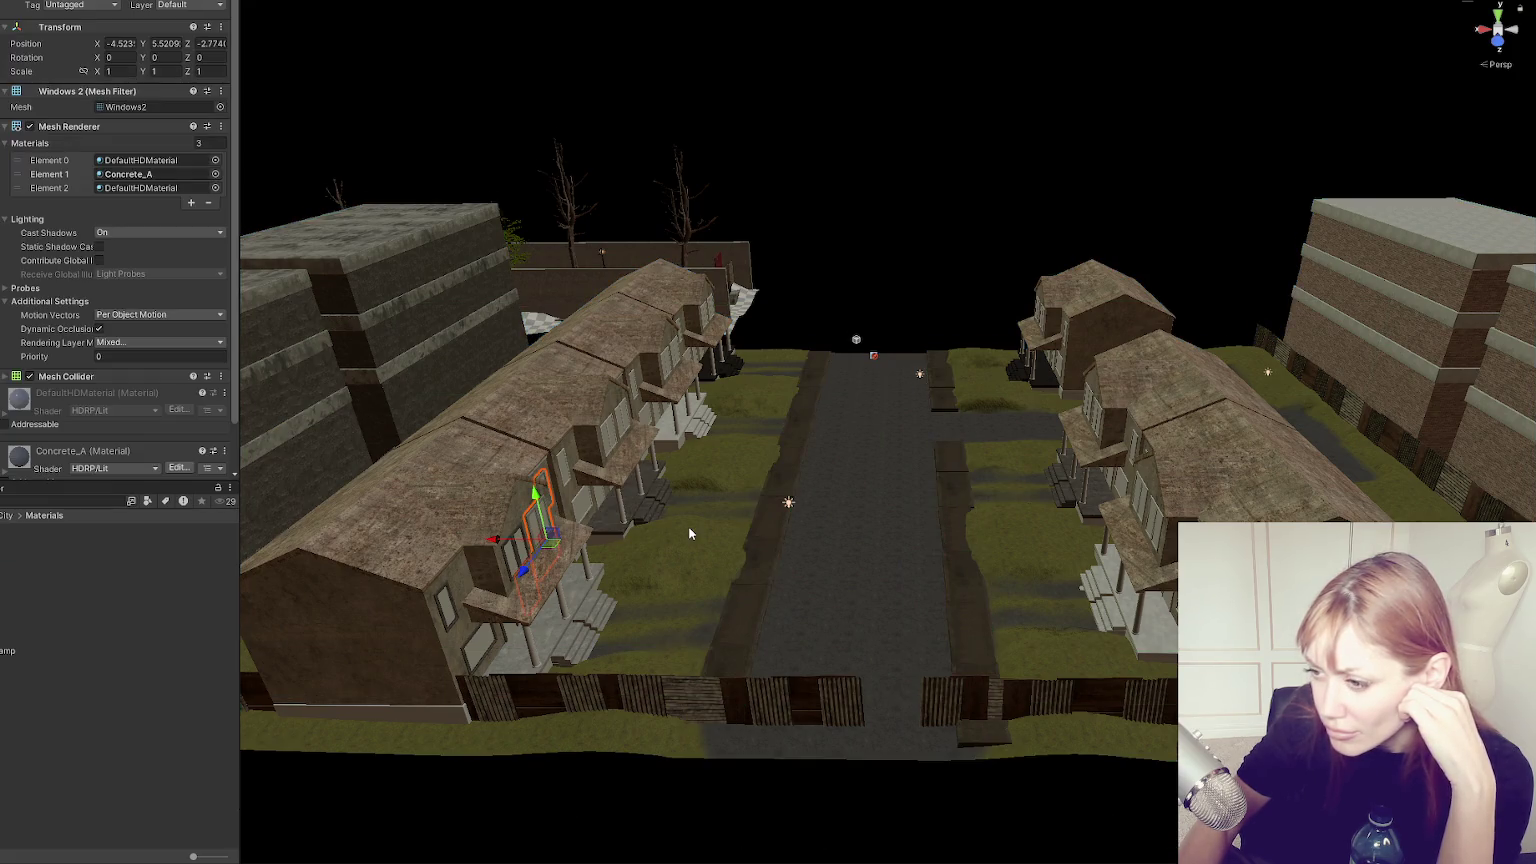
click(360, 623)
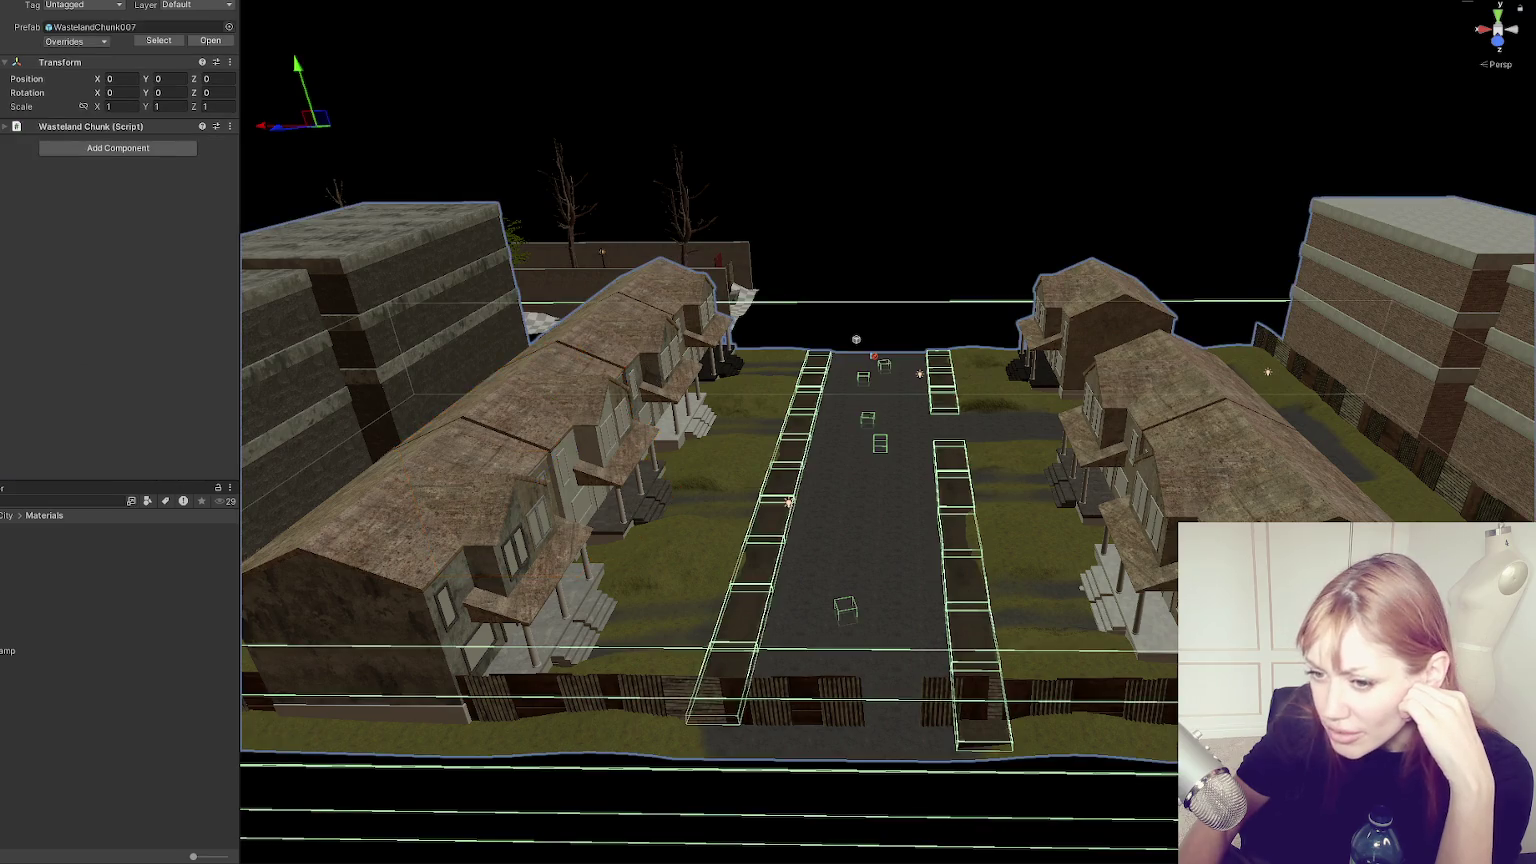
click(1176, 617)
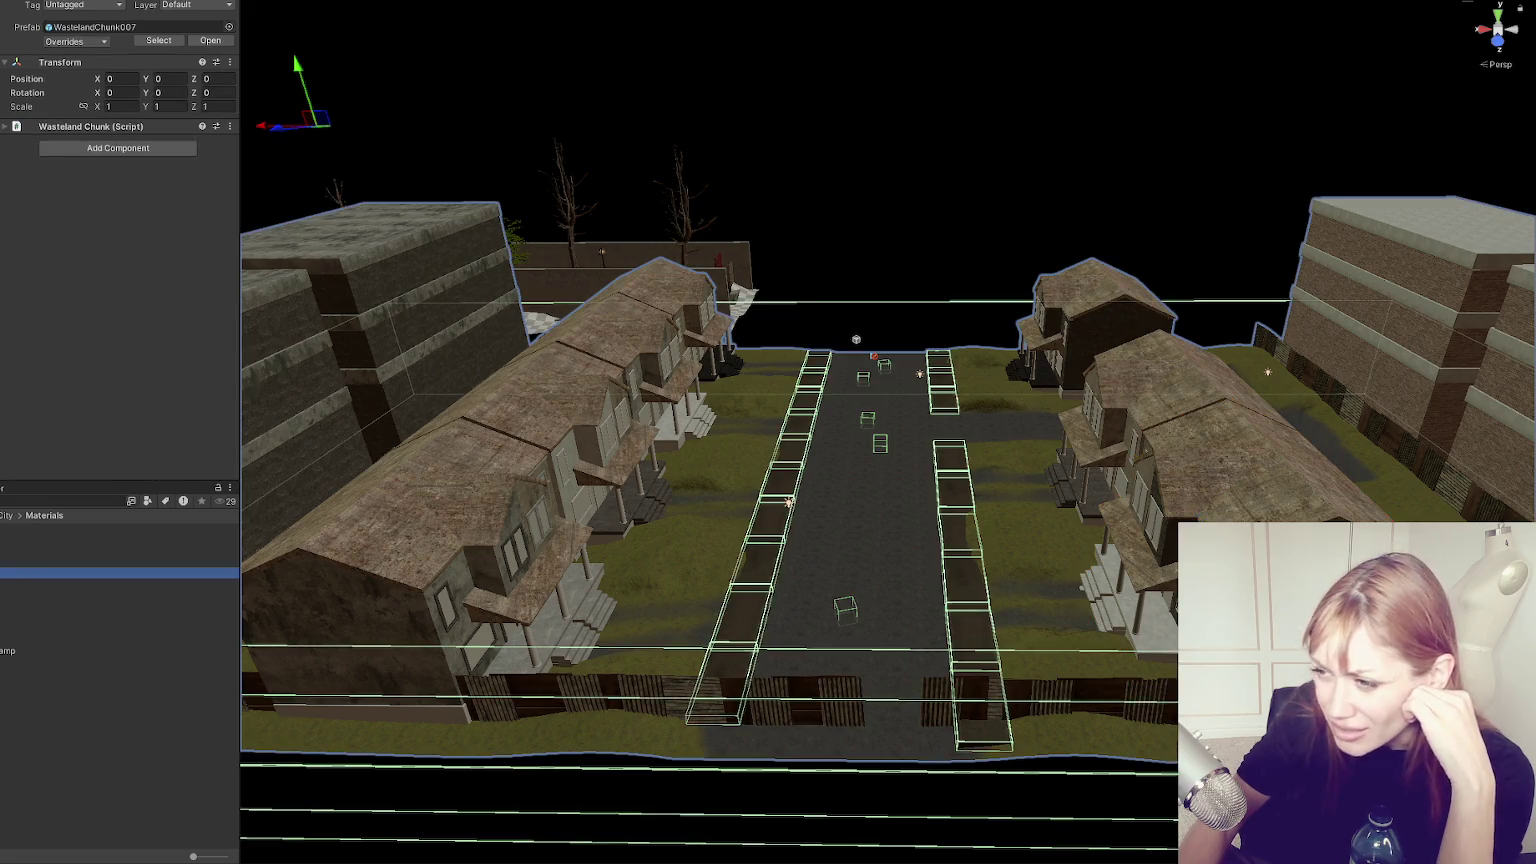
mouse_move(1103, 459)
mouse_down()
mouse_move(120, 620)
mouse_move(67, 658)
mouse_move(22, 580)
mouse_up()
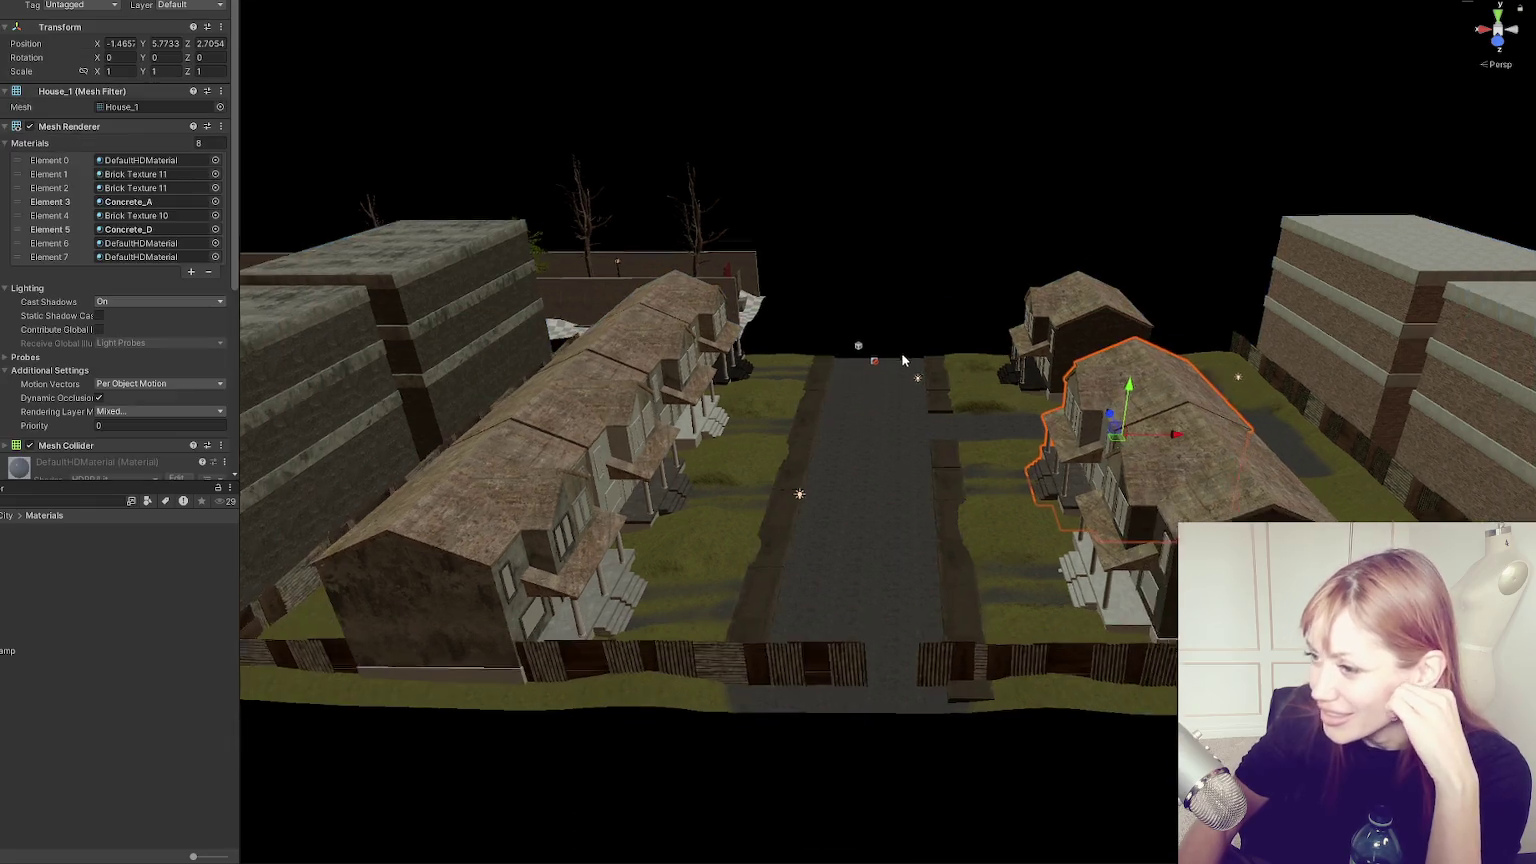
scroll(900, 355, up, 4)
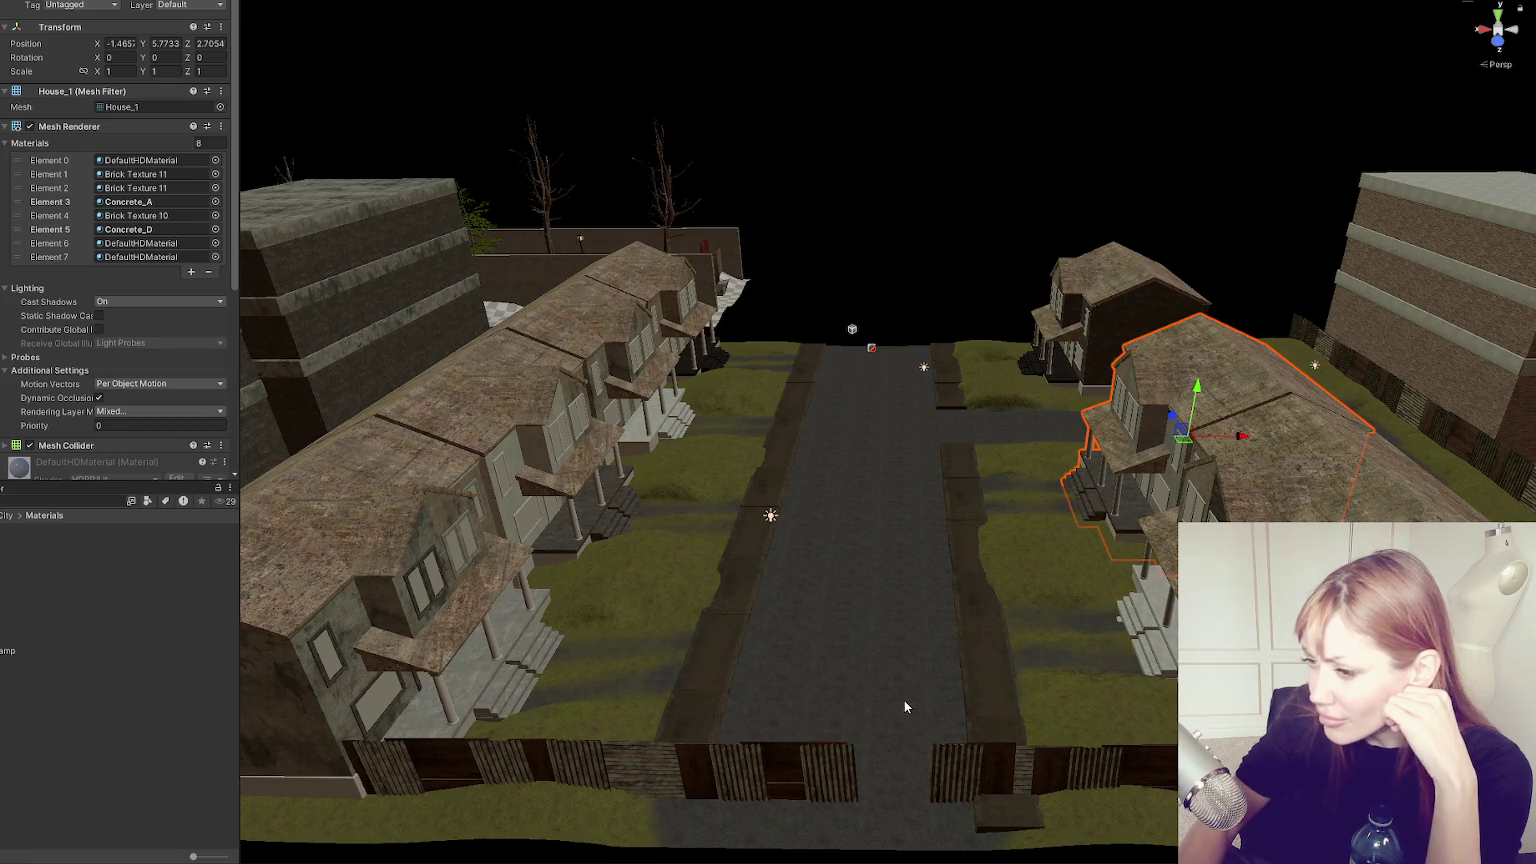
Start a Project search, orbit to the left row of houses, and show the search-by-type options.
click(108, 500)
mouse_move(530, 375)
mouse_down()
mouse_move(737, 454)
mouse_move(446, 504)
mouse_move(446, 62)
mouse_move(562, 89)
mouse_move(416, 34)
mouse_move(613, 127)
mouse_move(600, 180)
mouse_up()
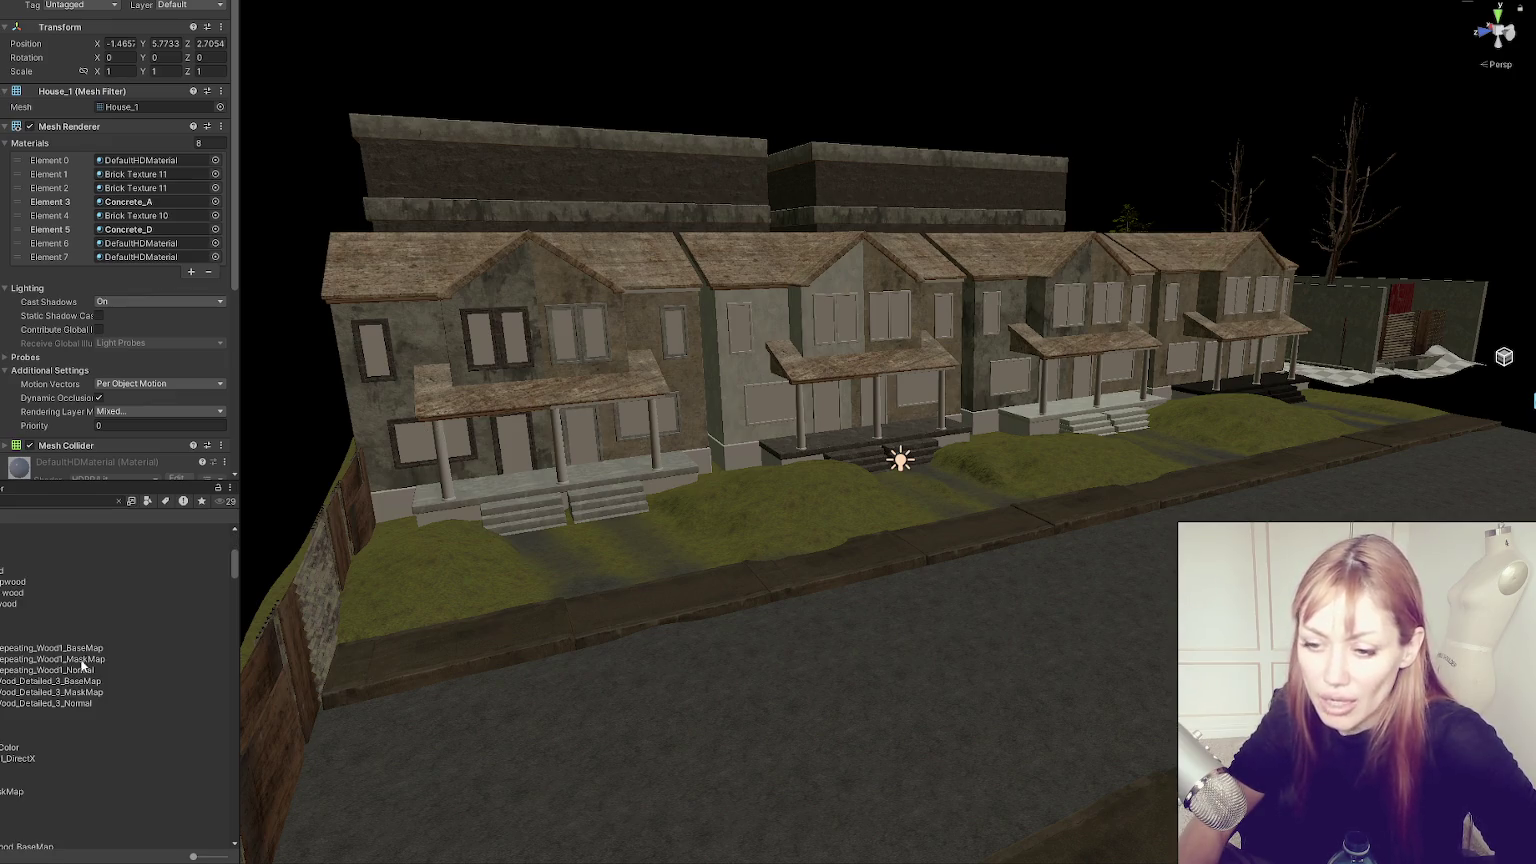
click(147, 500)
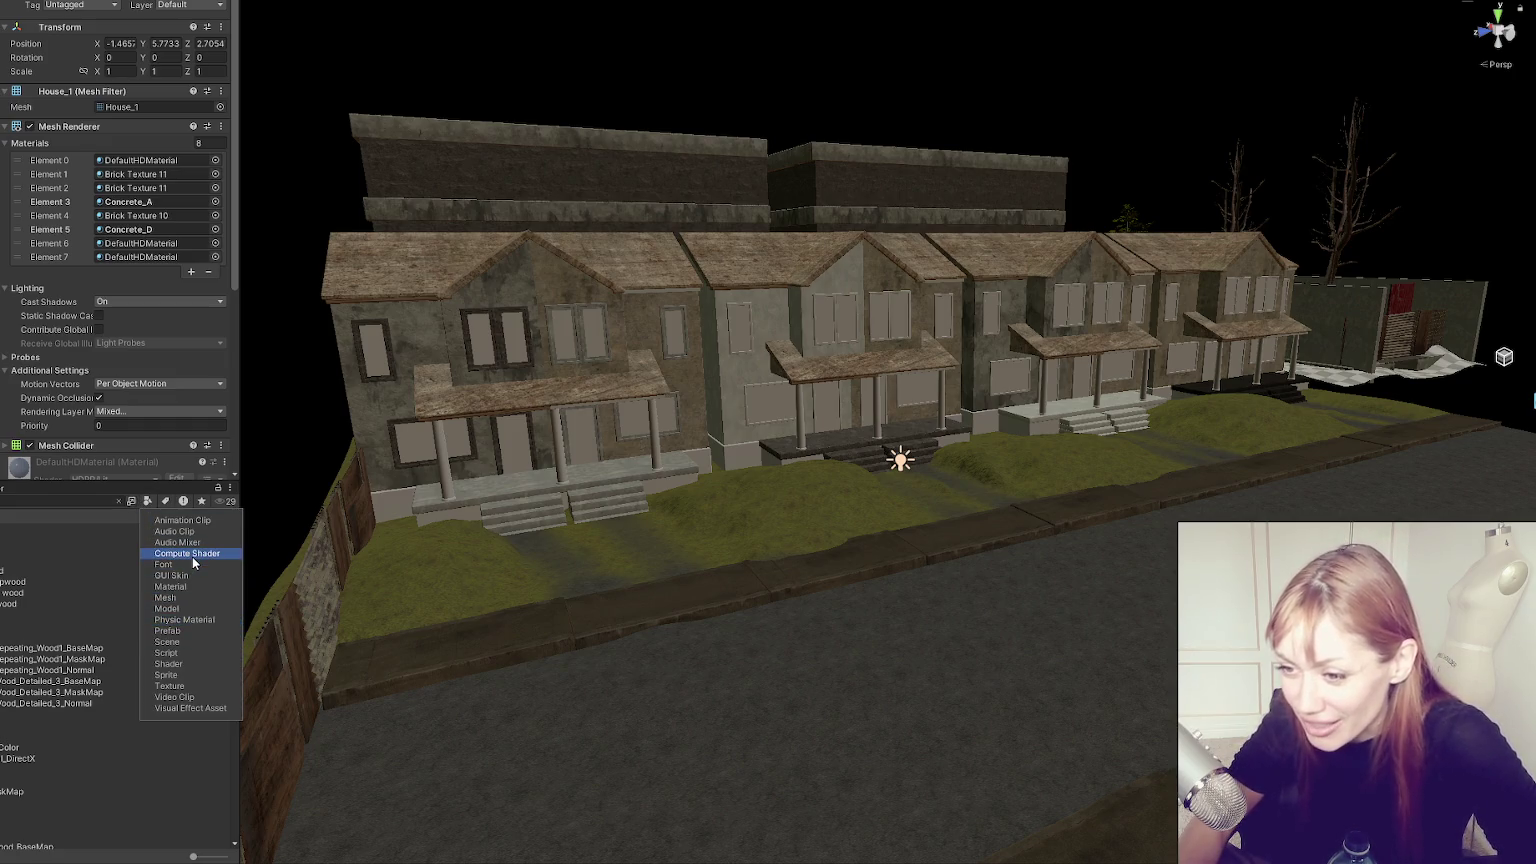
Filter the Project search to Material and select DarkWoodFloors to view its settings.
click(184, 589)
click(184, 586)
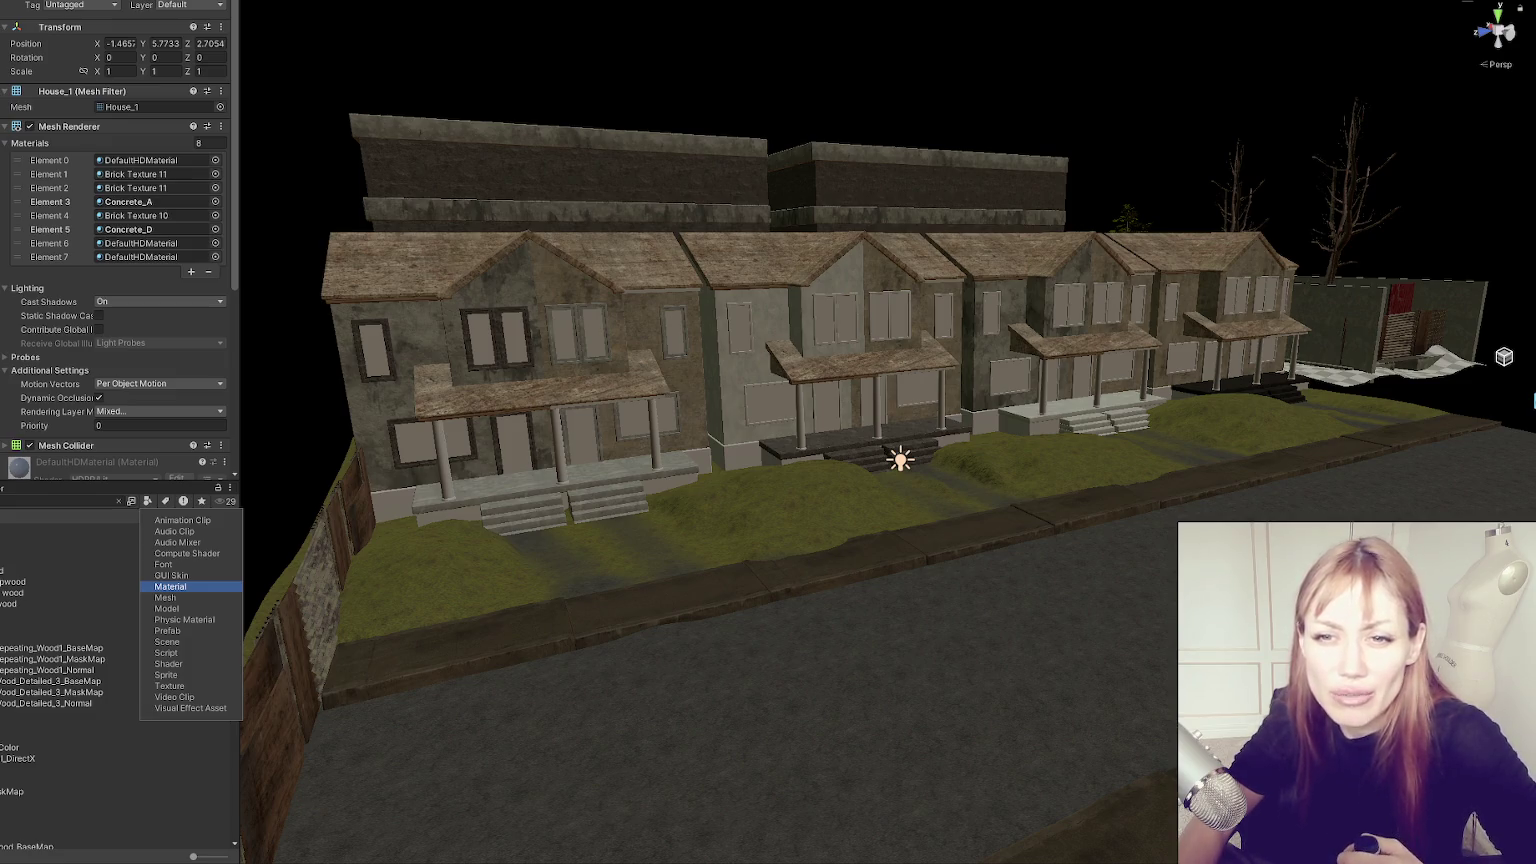
click(170, 586)
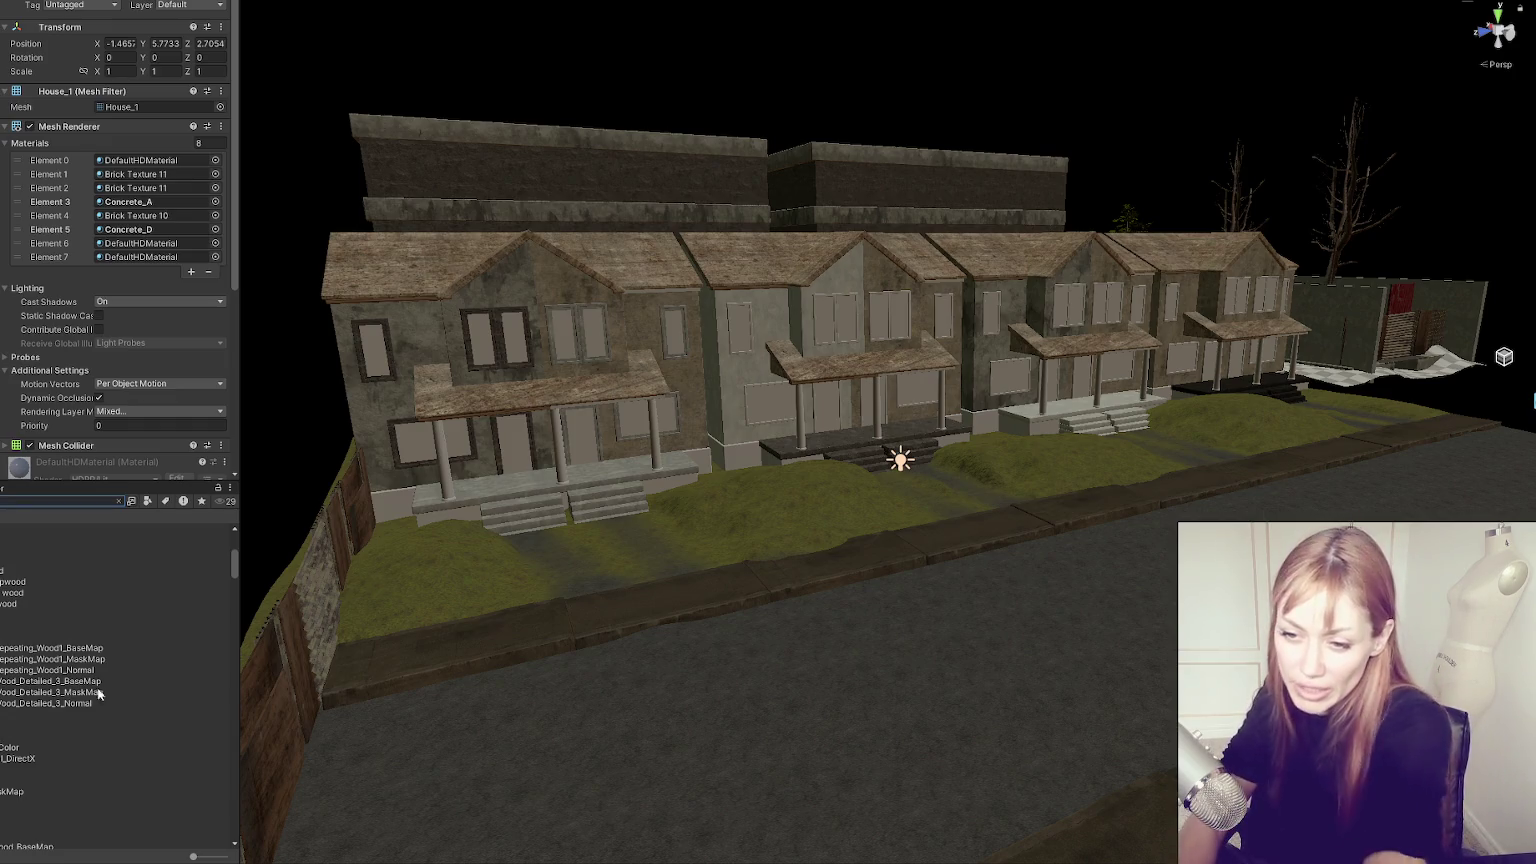
scroll(73, 604, up, 5)
scroll(64, 623, up, 1)
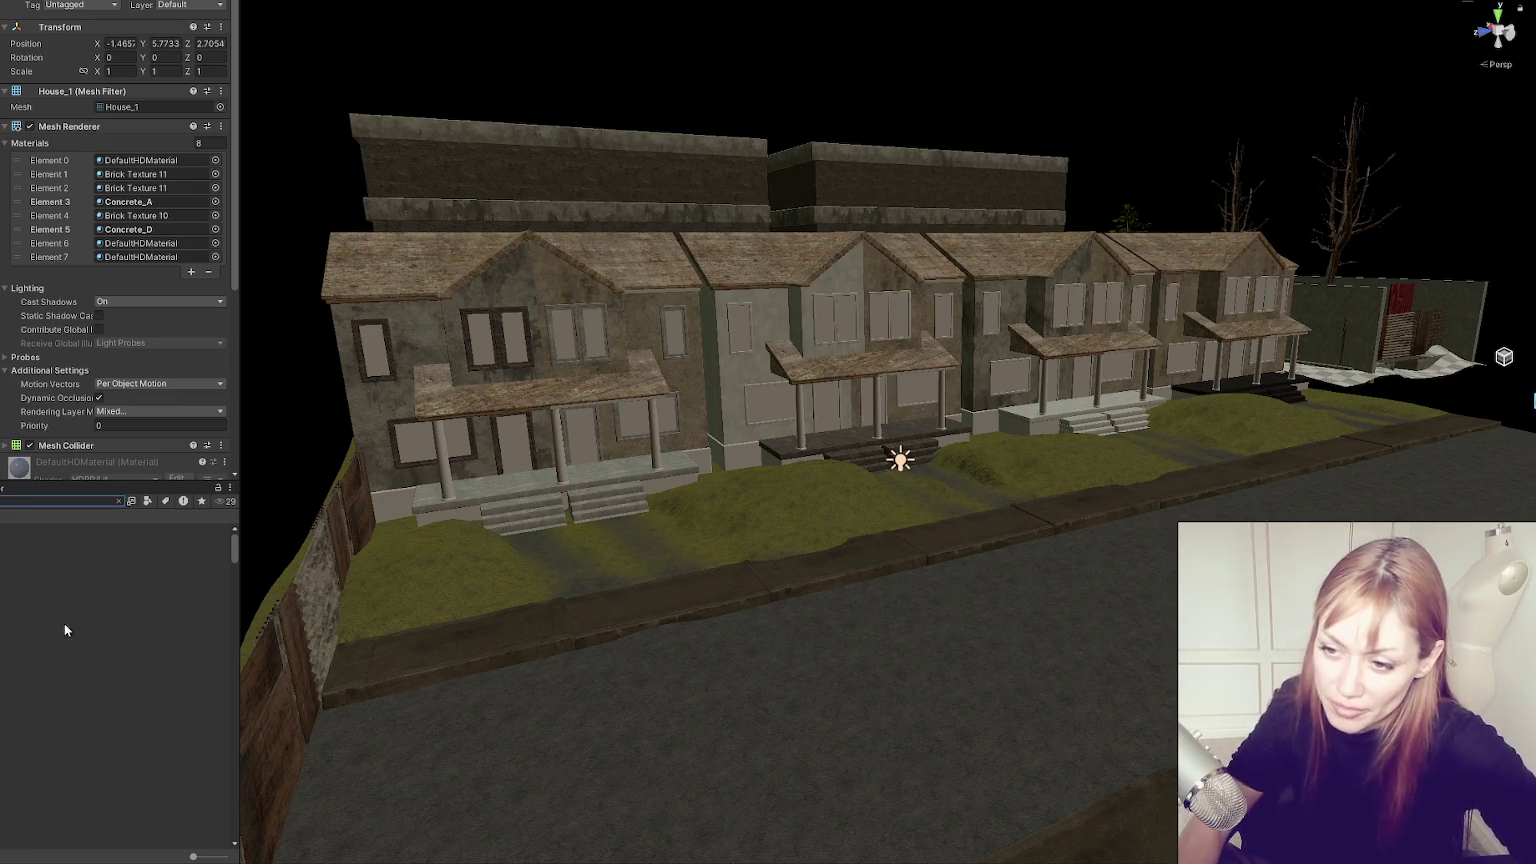
click(148, 502)
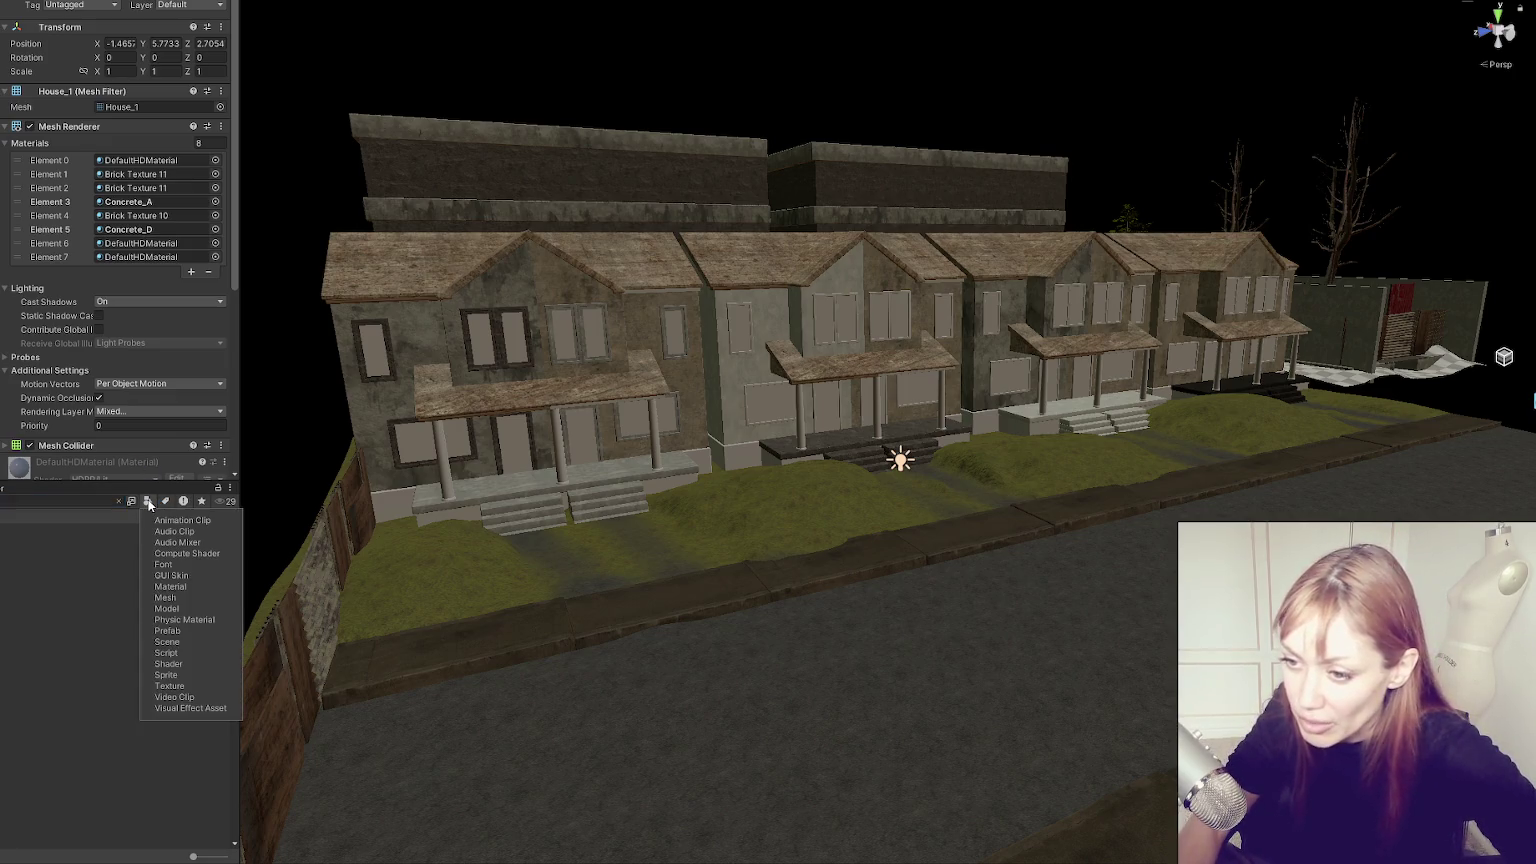
click(200, 586)
click(14, 584)
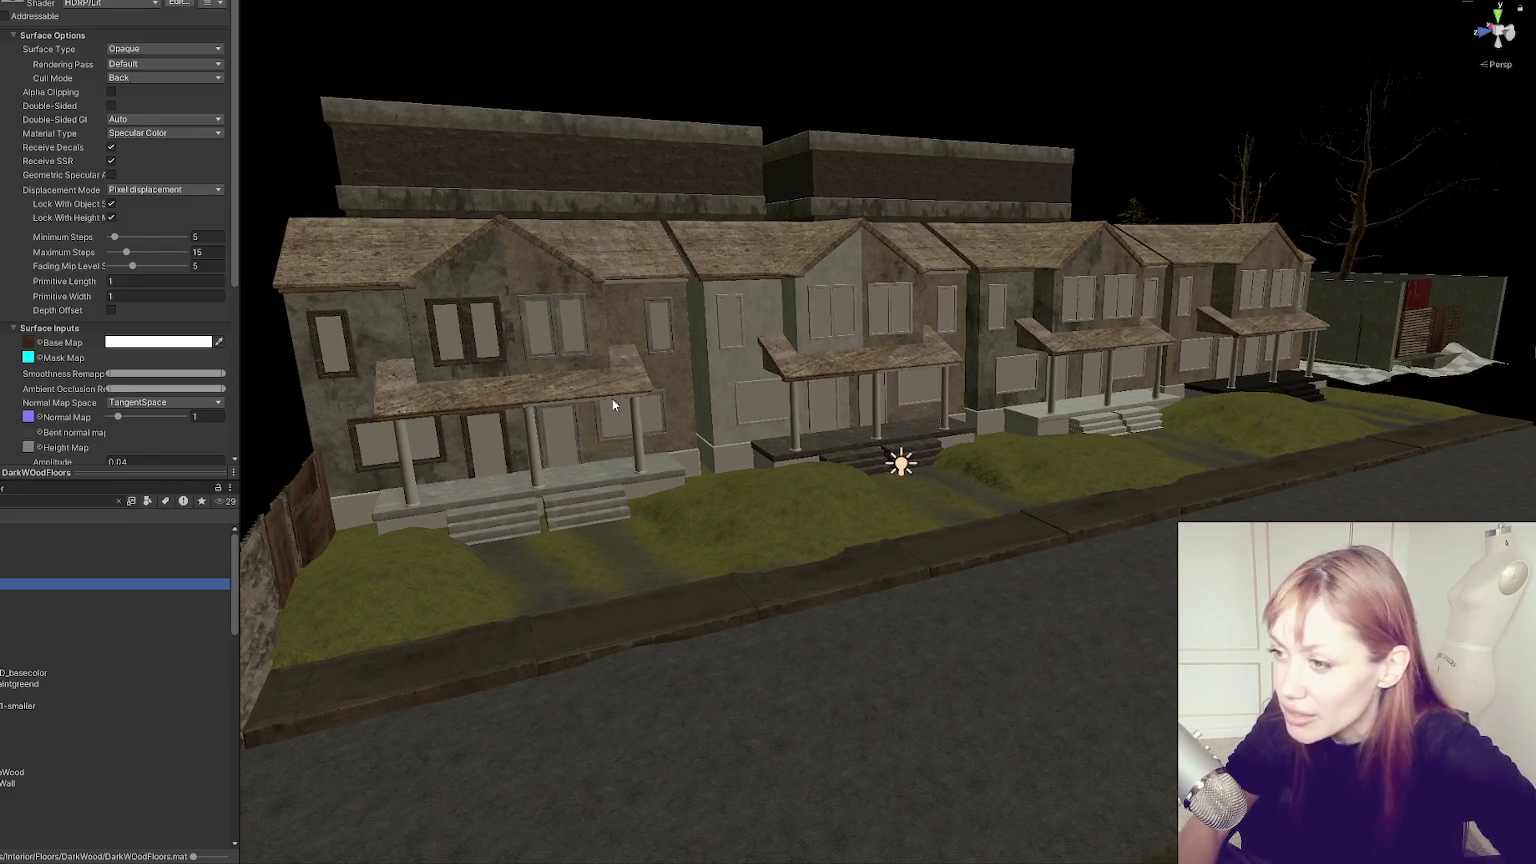
Select and frame the Windows 2 mesh and apply dark wood to its window panes.
click(566, 346)
click(556, 344)
key(f)
mouse_move(935, 447)
mouse_down()
mouse_move(171, 590)
mouse_move(174, 479)
mouse_up()
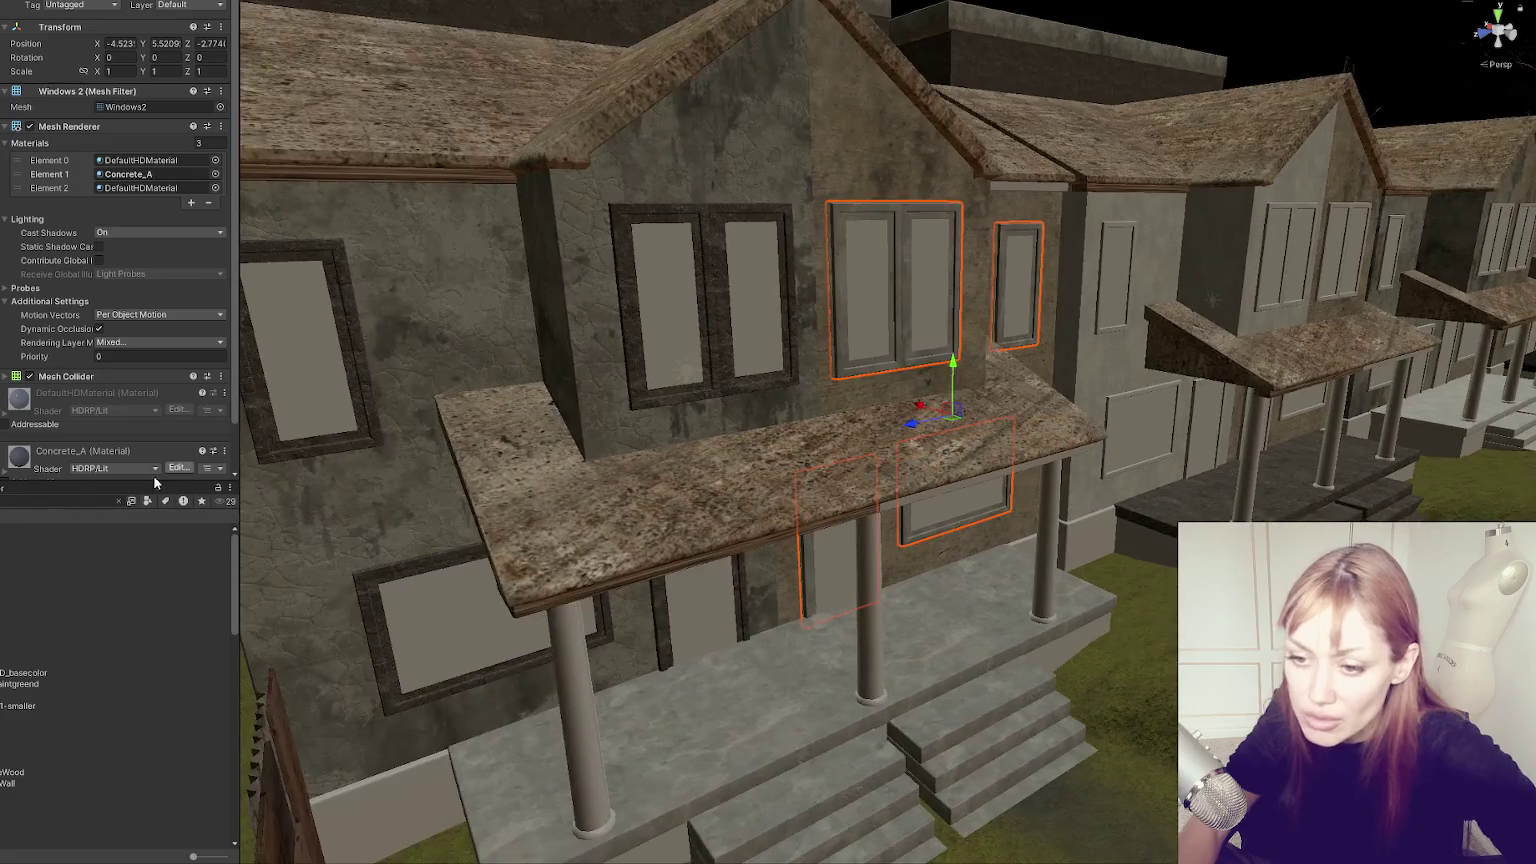
mouse_move(60, 551)
mouse_down()
mouse_move(285, 398)
mouse_move(514, 490)
mouse_move(480, 401)
mouse_move(443, 389)
mouse_move(41, 620)
mouse_up()
scroll(285, 398, down, 5)
drag(69, 557, 420, 404)
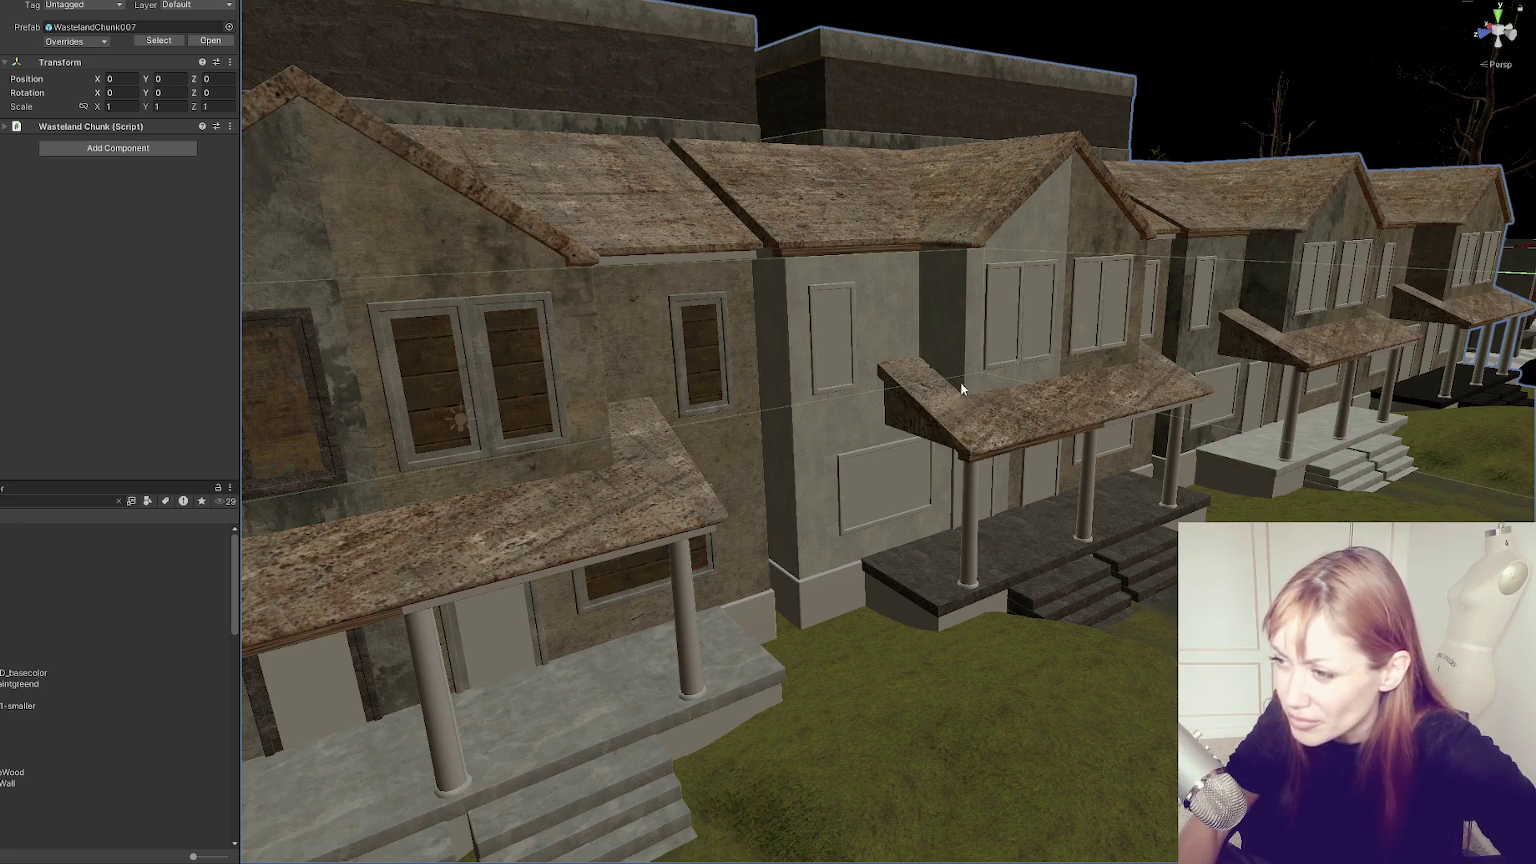
scroll(901, 397, down, 3)
scroll(602, 431, up, 4)
Preview the dark wood material on the house windows, then select the Windows 1 mesh.
mouse_move(50, 540)
mouse_down()
mouse_move(570, 328)
mouse_move(549, 336)
mouse_up()
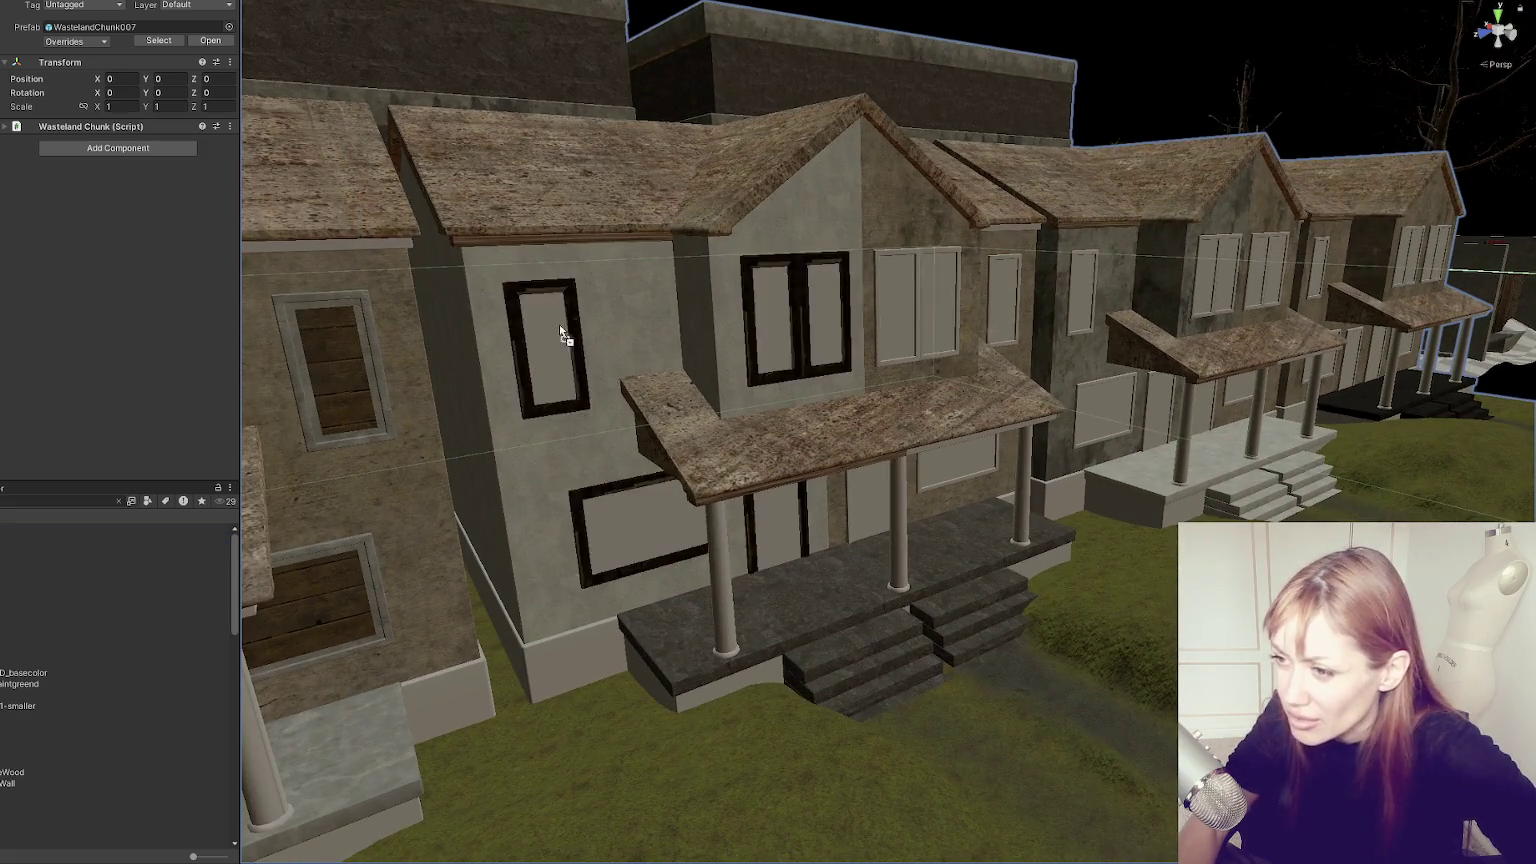
scroll(630, 487, up, 3)
scroll(630, 487, down, 1)
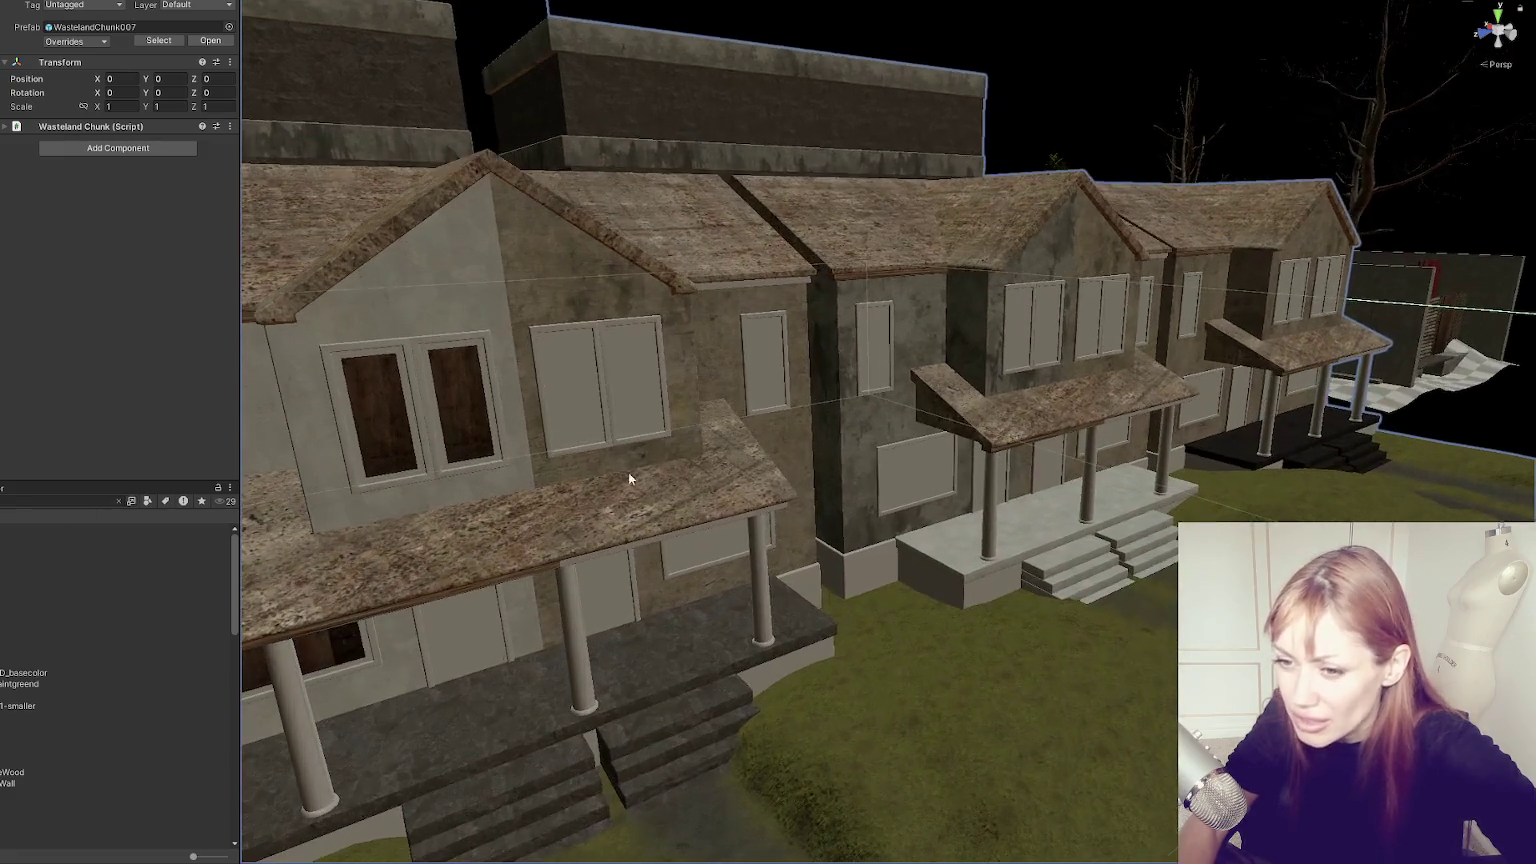
mouse_move(50, 545)
mouse_down()
mouse_move(696, 380)
mouse_move(641, 405)
mouse_up()
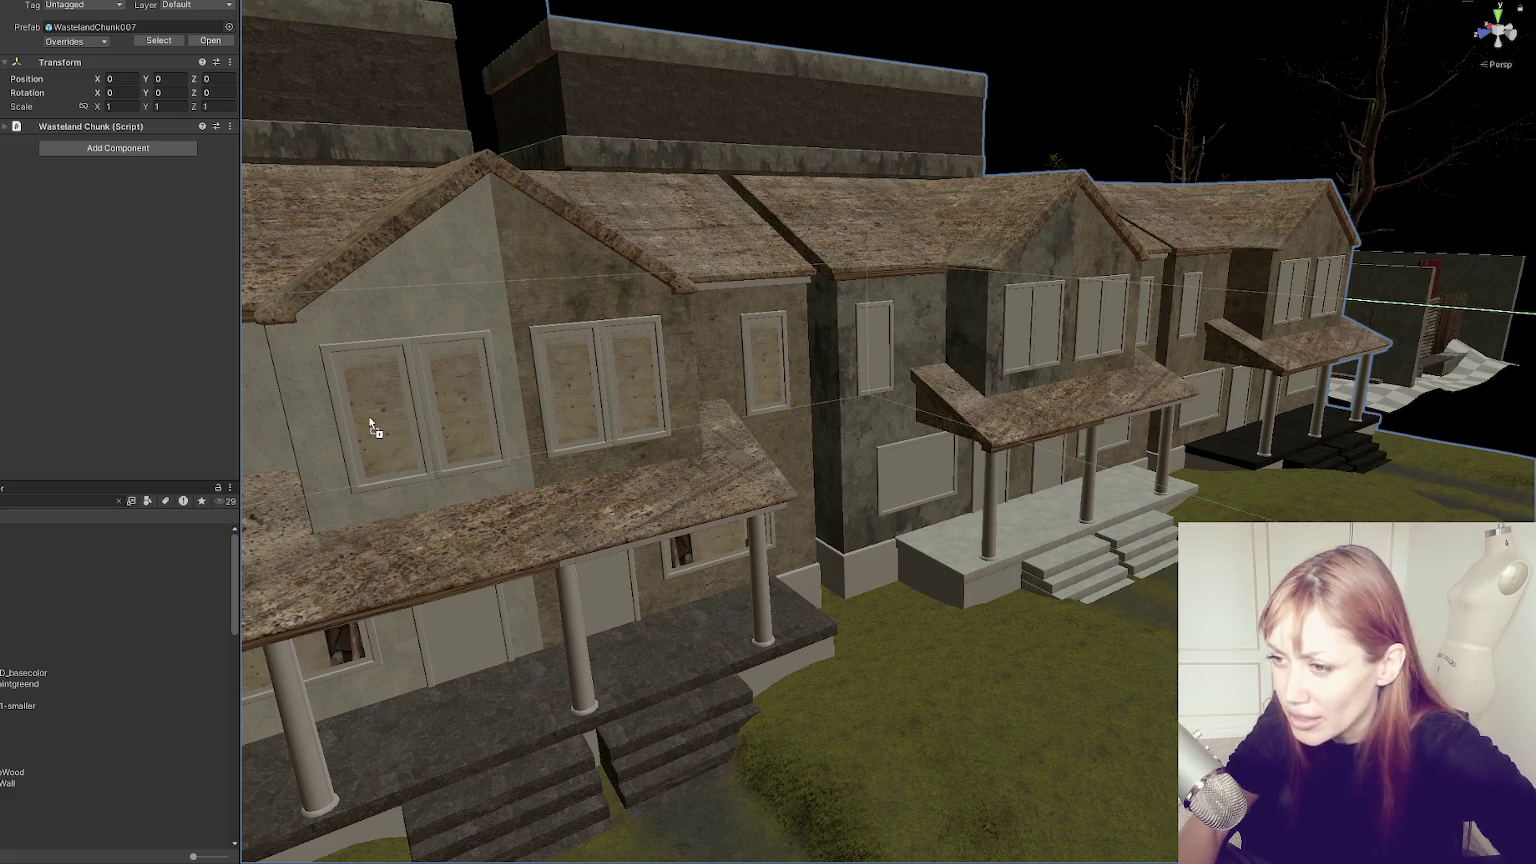
click(370, 418)
scroll(370, 416, up, 5)
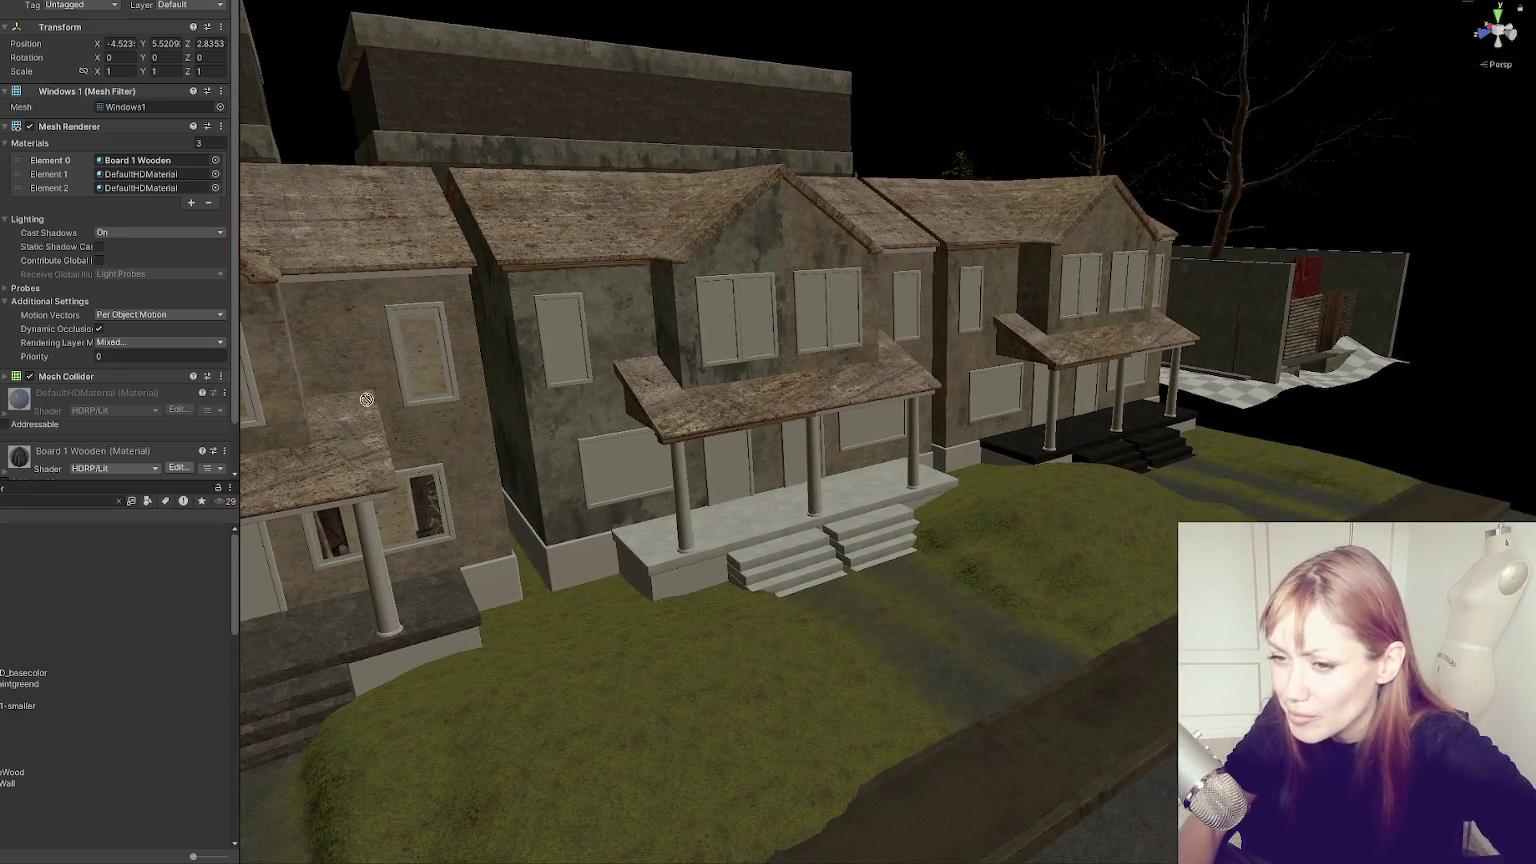
click(340, 524)
Give the lower windows, door and upper windows DarkWood.
mouse_move(115, 584)
mouse_down()
mouse_move(498, 361)
mouse_move(564, 348)
mouse_up()
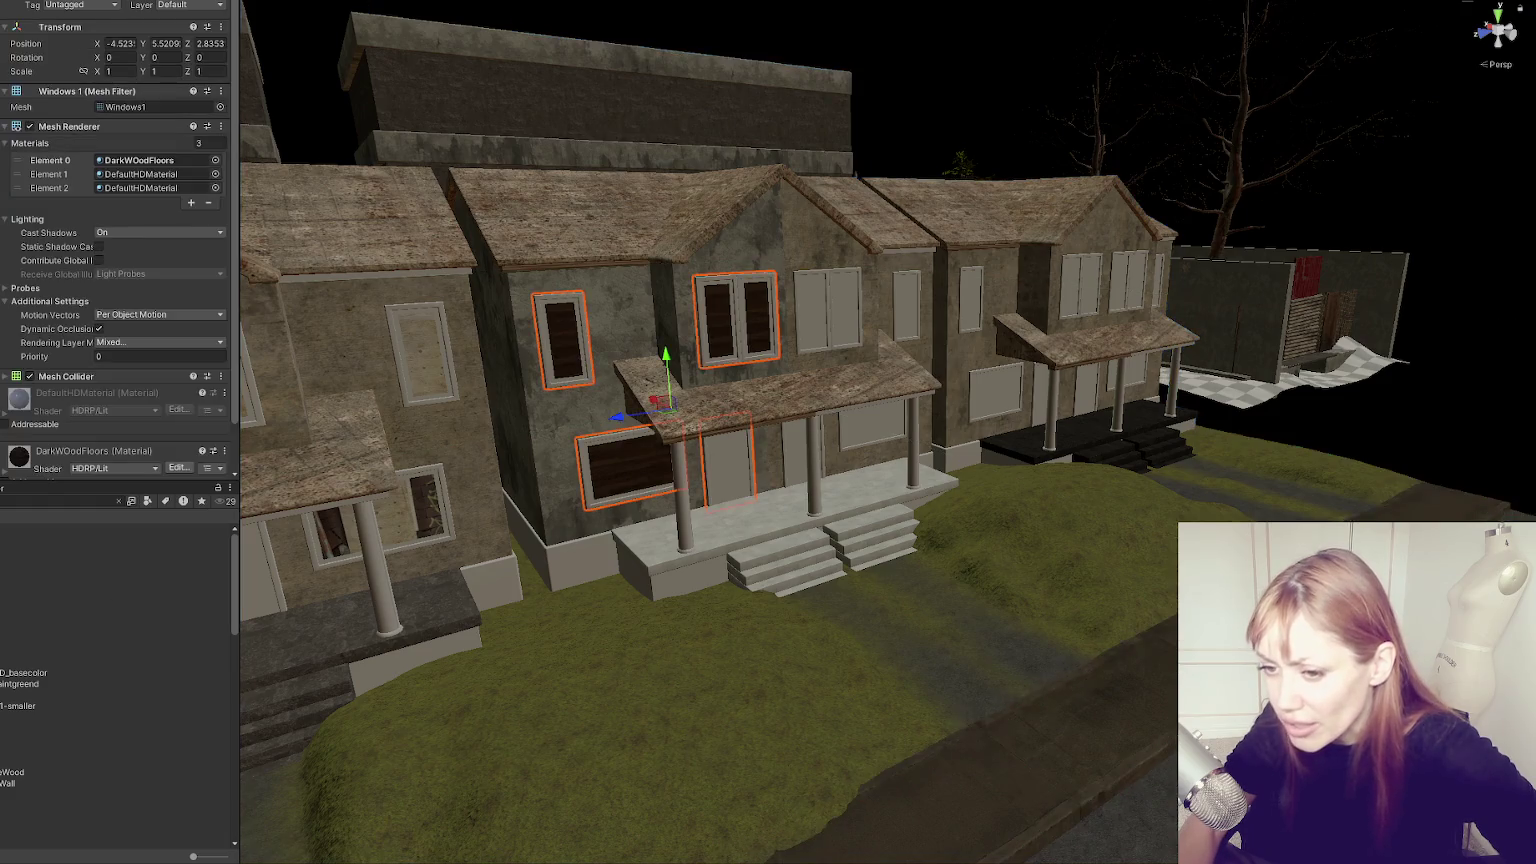
mouse_move(15, 772)
mouse_down()
mouse_move(735, 320)
mouse_move(730, 470)
mouse_move(900, 420)
mouse_up()
scroll(967, 398, up, 3)
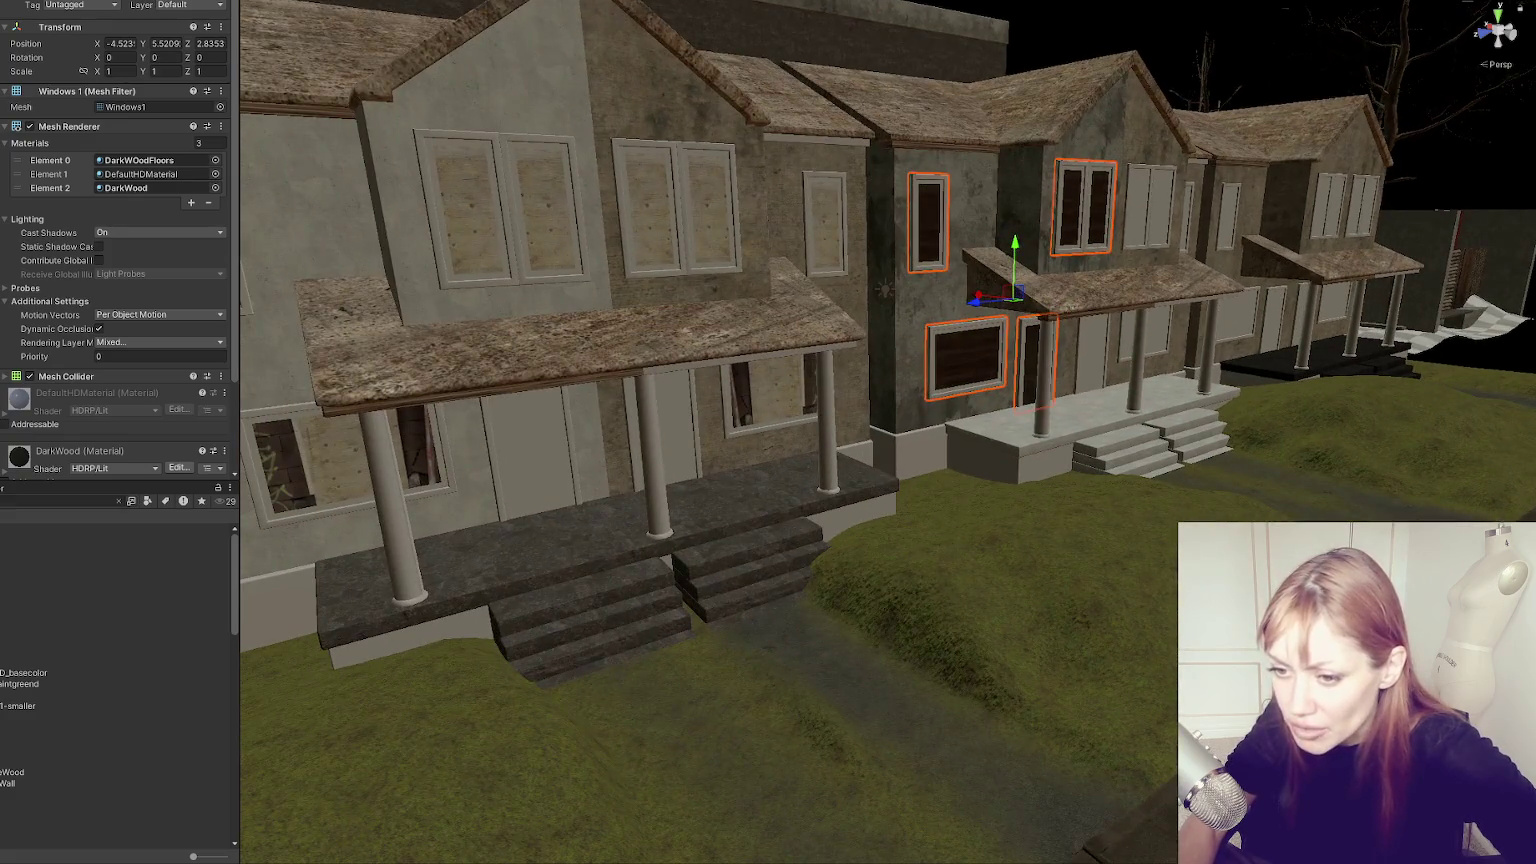
mouse_move(15, 539)
mouse_down()
mouse_move(310, 460)
mouse_move(518, 450)
mouse_up()
mouse_move(60, 744)
mouse_down()
mouse_move(747, 432)
mouse_move(682, 434)
mouse_move(775, 398)
mouse_up()
drag(392, 536, 348, 483)
Pan across the house to the porch and try a glass-like material on the panes.
drag(348, 483, 799, 452)
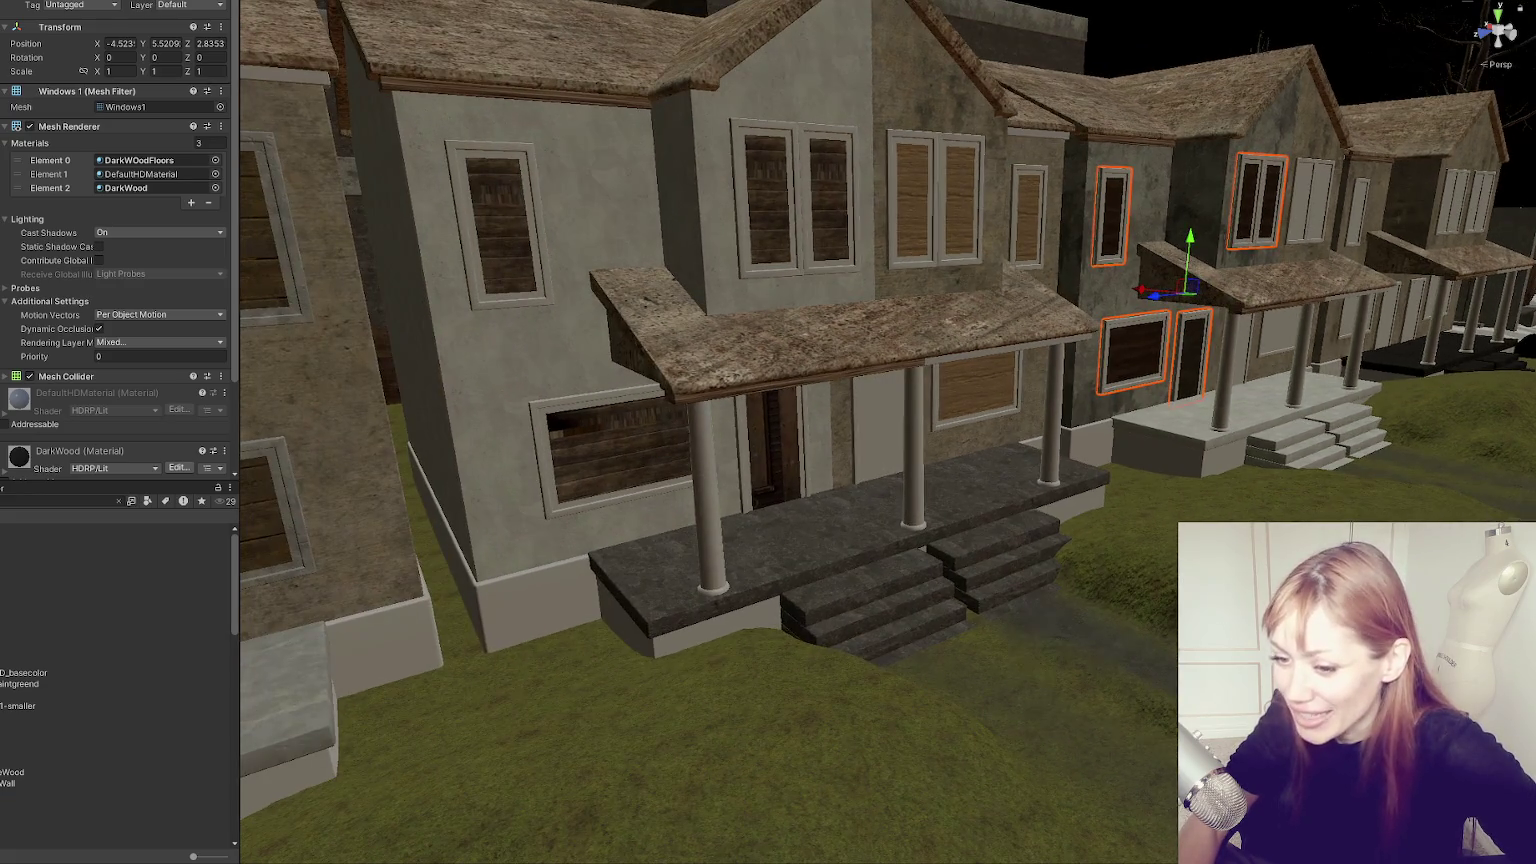
drag(641, 470, 999, 404)
scroll(492, 505, down, 5)
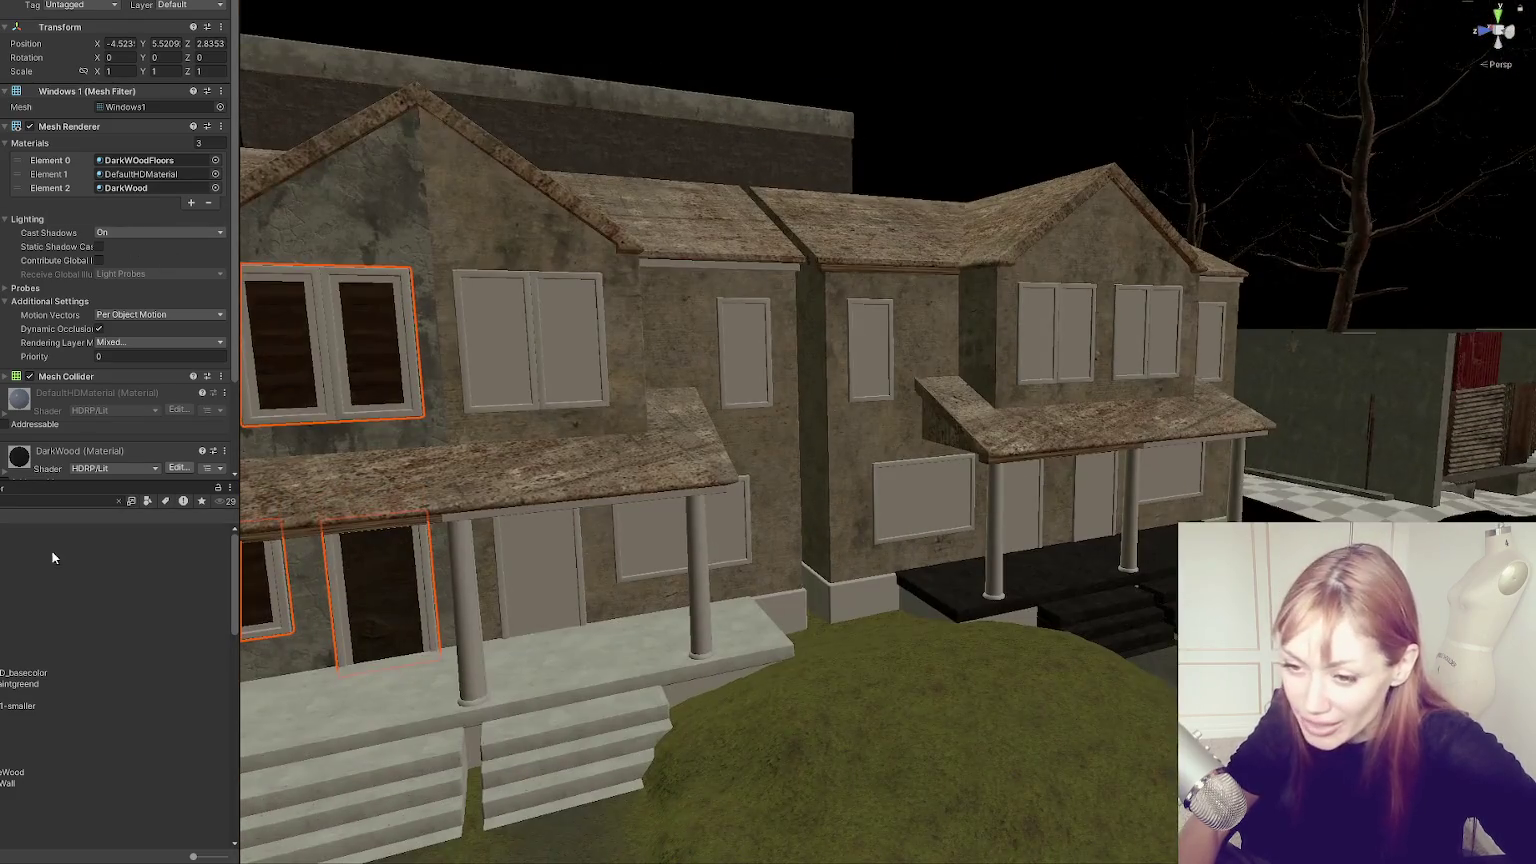
drag(230, 520, 490, 385)
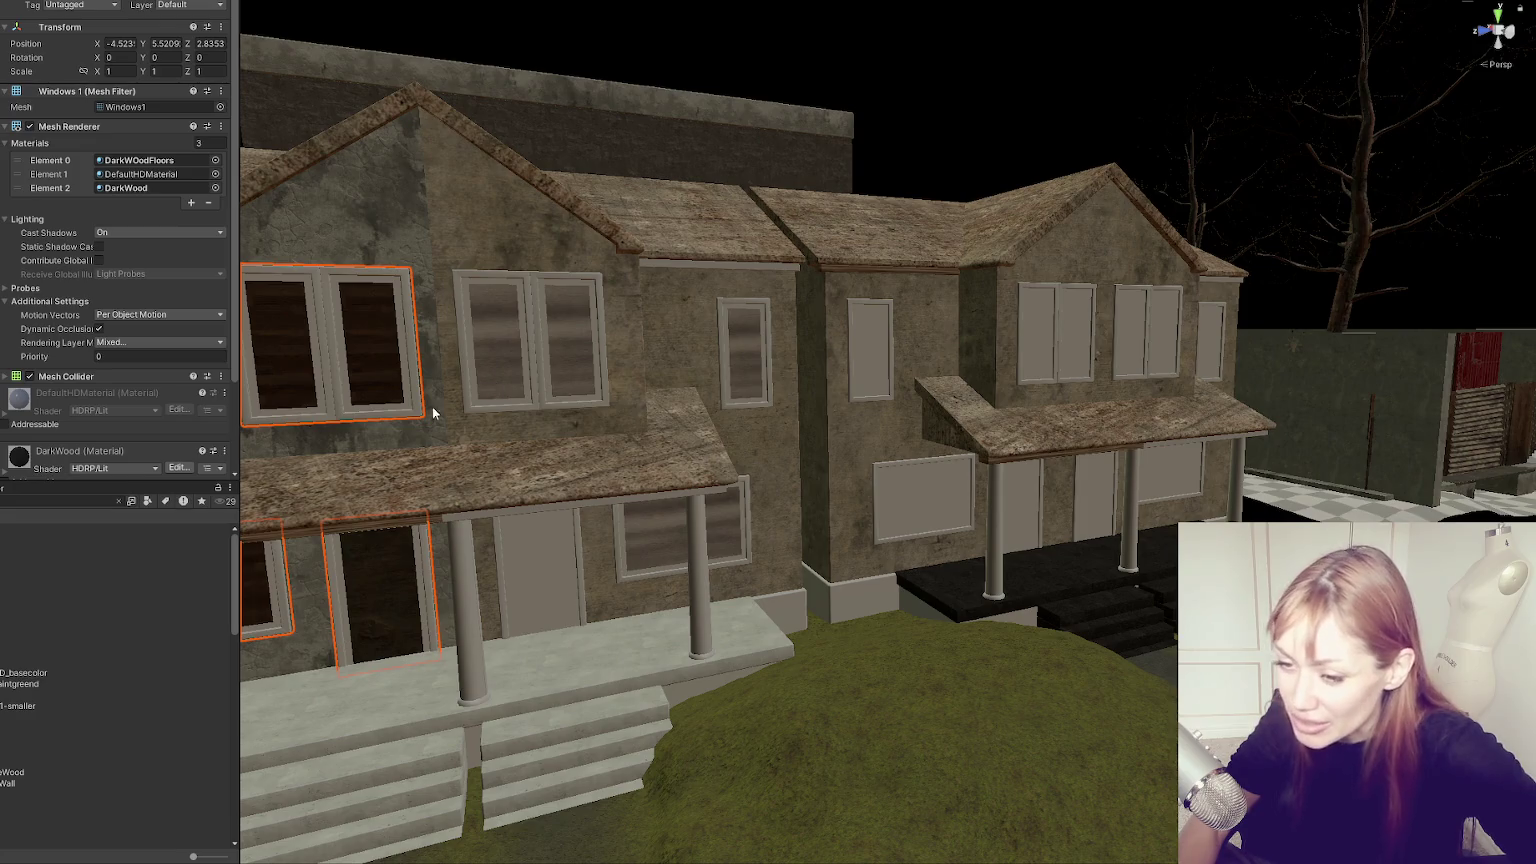
Preview glass on the panes, undo wood on the right windows, and apply a brown material to Windows 2.
mouse_move(370, 636)
mouse_down()
mouse_move(566, 566)
mouse_move(70, 800)
mouse_move(145, 728)
mouse_move(136, 714)
mouse_move(453, 583)
mouse_move(730, 507)
mouse_move(658, 507)
mouse_move(896, 437)
mouse_up()
mouse_move(20, 706)
mouse_down()
mouse_move(498, 586)
mouse_move(420, 610)
mouse_move(480, 549)
mouse_up()
mouse_move(15, 772)
mouse_down()
mouse_move(937, 473)
mouse_move(932, 496)
mouse_up()
key(ctrl+z)
click(908, 494)
scroll(218, 675, down, 2)
mouse_move(20, 740)
mouse_down()
mouse_move(970, 551)
mouse_move(946, 514)
mouse_up()
Select House_1 and try a green material on its windows, then undo it.
click(383, 617)
scroll(118, 650, down, 3)
drag(60, 757, 937, 498)
scroll(134, 698, down, 3)
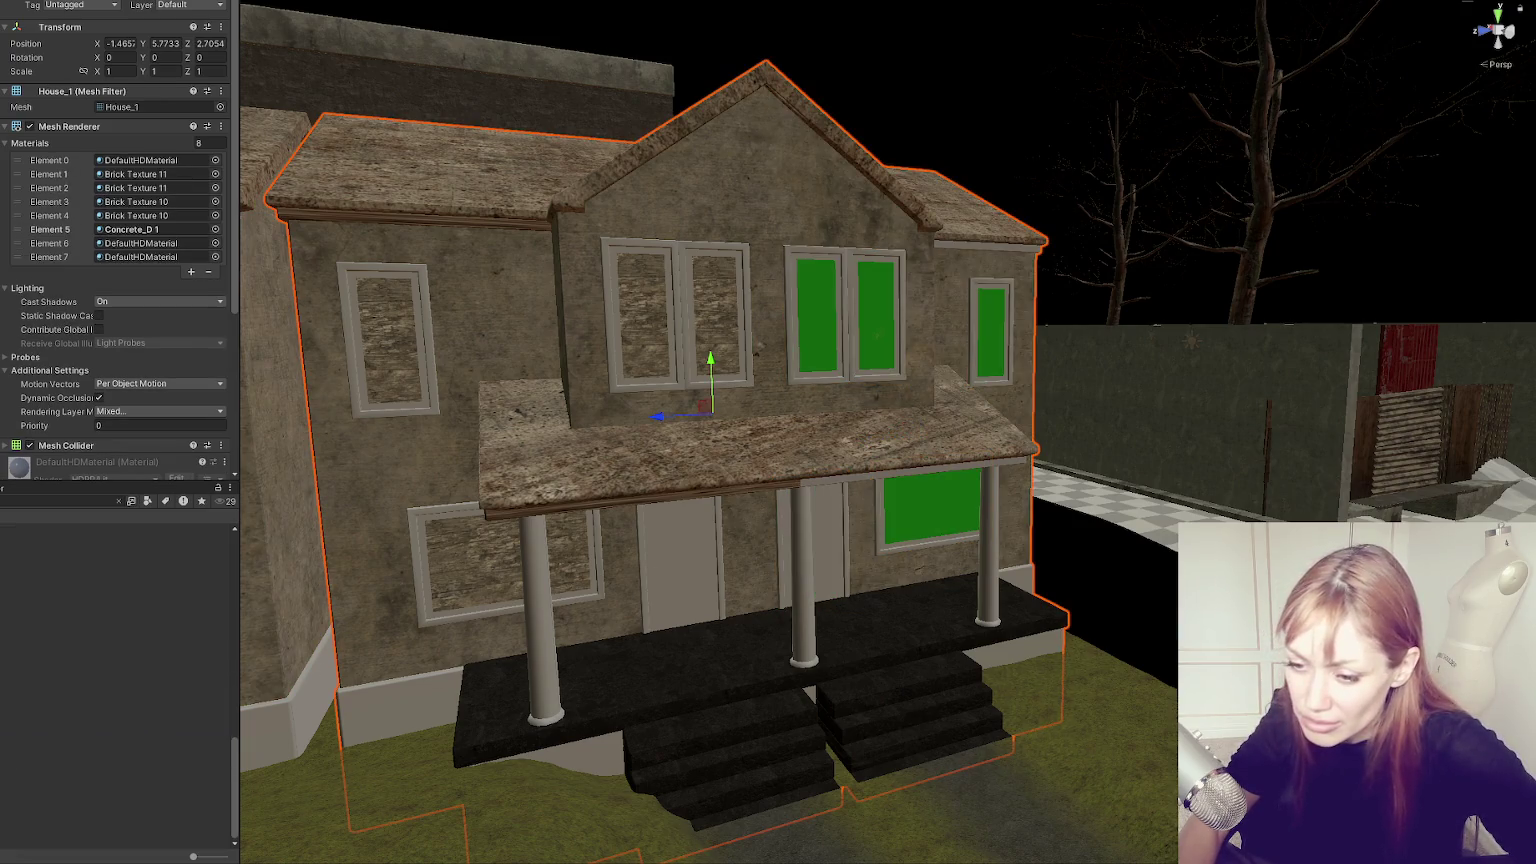
key(ctrl+z)
scroll(22, 578, up, 5)
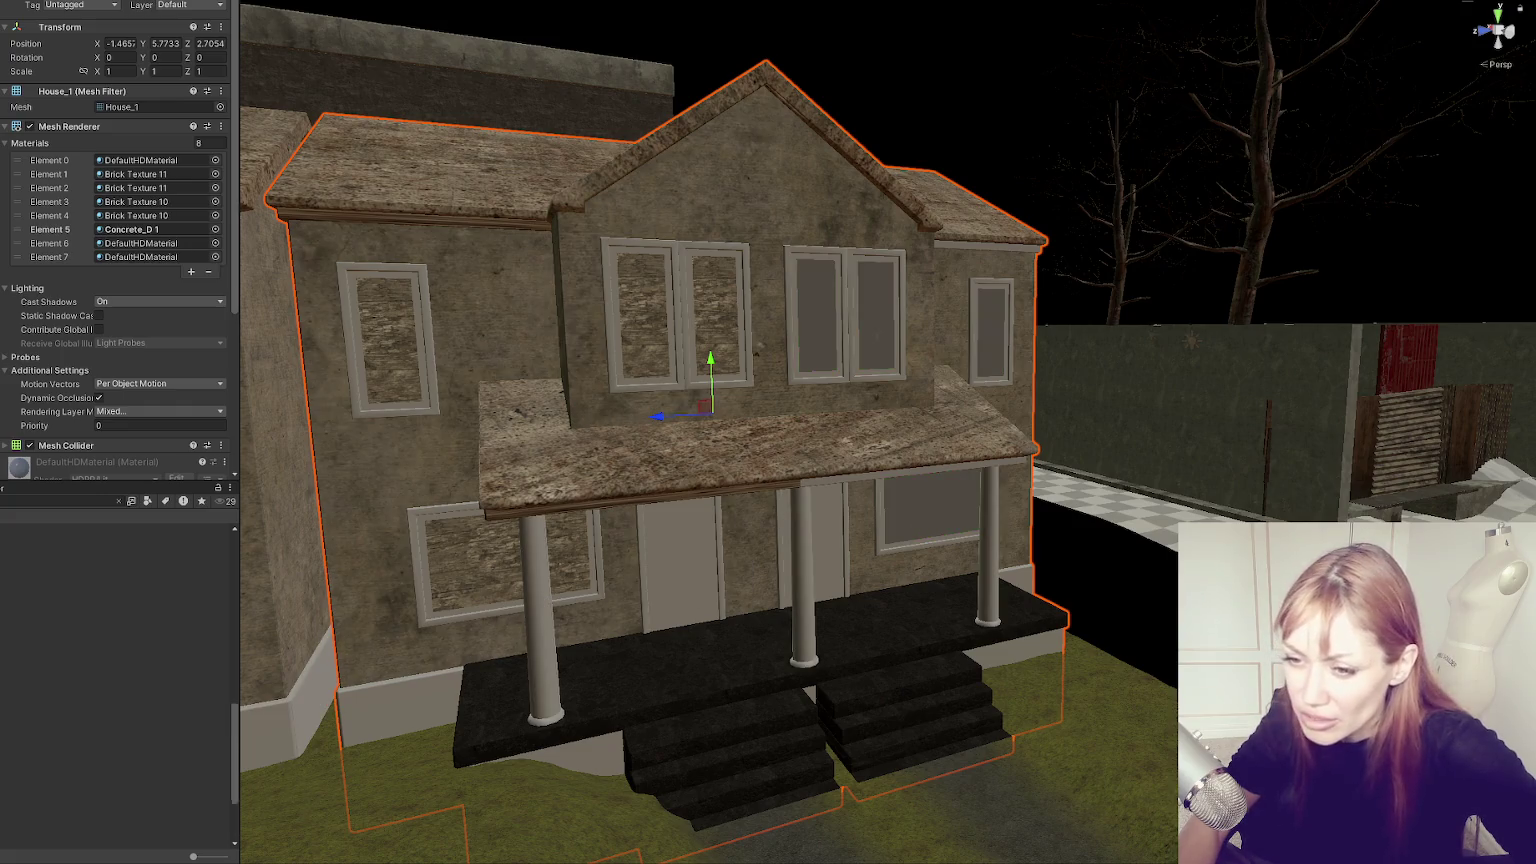
scroll(22, 578, up, 4)
Apply dark wood to the door and the doorway right of the middle pillar, then frame the house.
mouse_move(15, 706)
mouse_down()
mouse_move(833, 638)
mouse_move(934, 517)
mouse_up()
drag(20, 572, 677, 562)
drag(26, 572, 821, 521)
scroll(842, 508, up, 5)
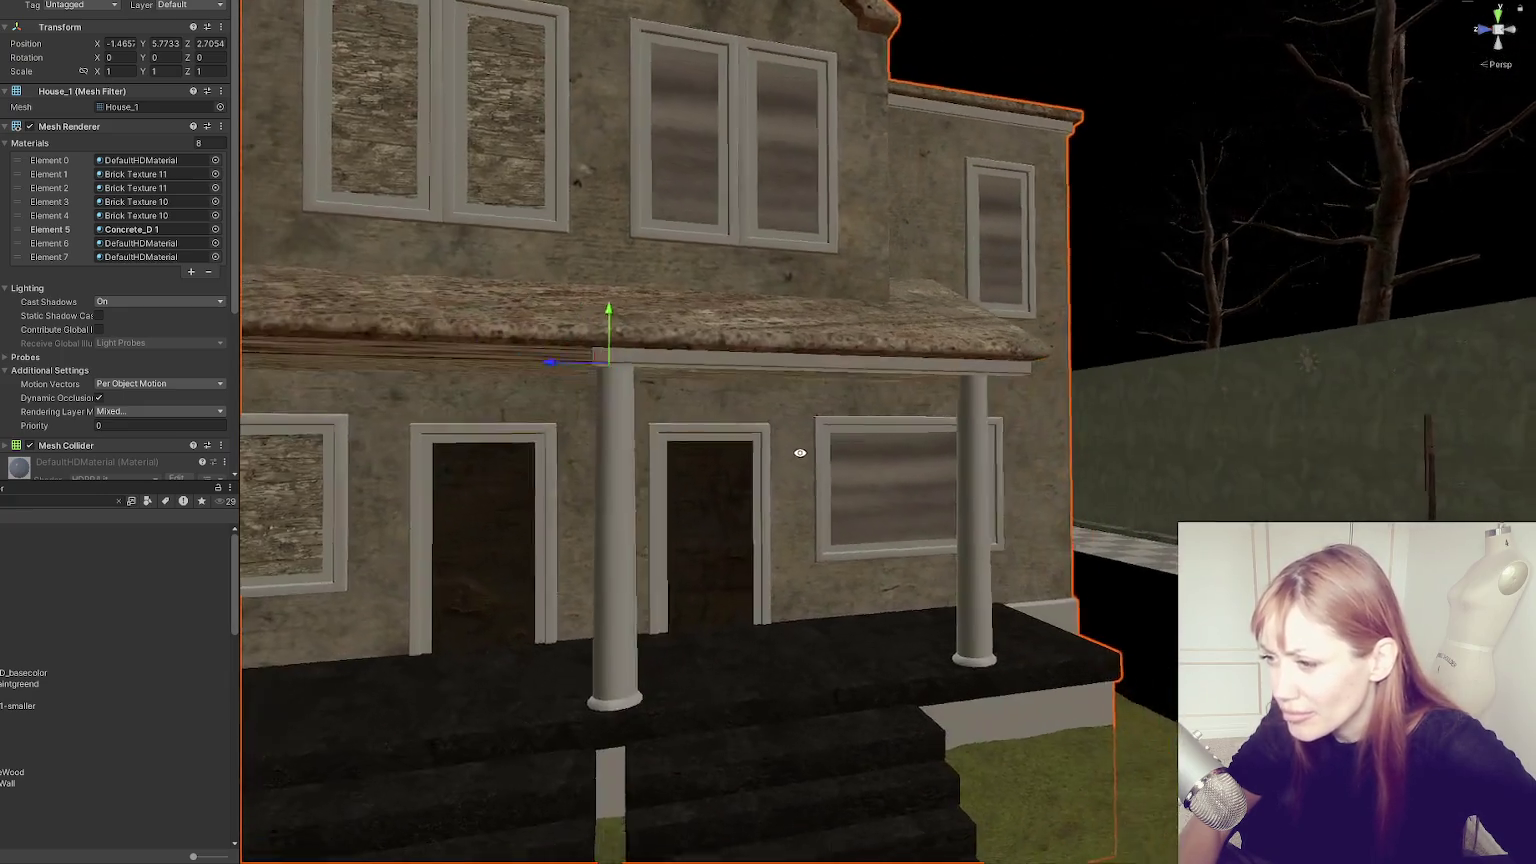
scroll(800, 453, down, 5)
mouse_move(730, 446)
mouse_down()
mouse_move(878, 641)
mouse_move(772, 532)
mouse_move(797, 523)
mouse_up()
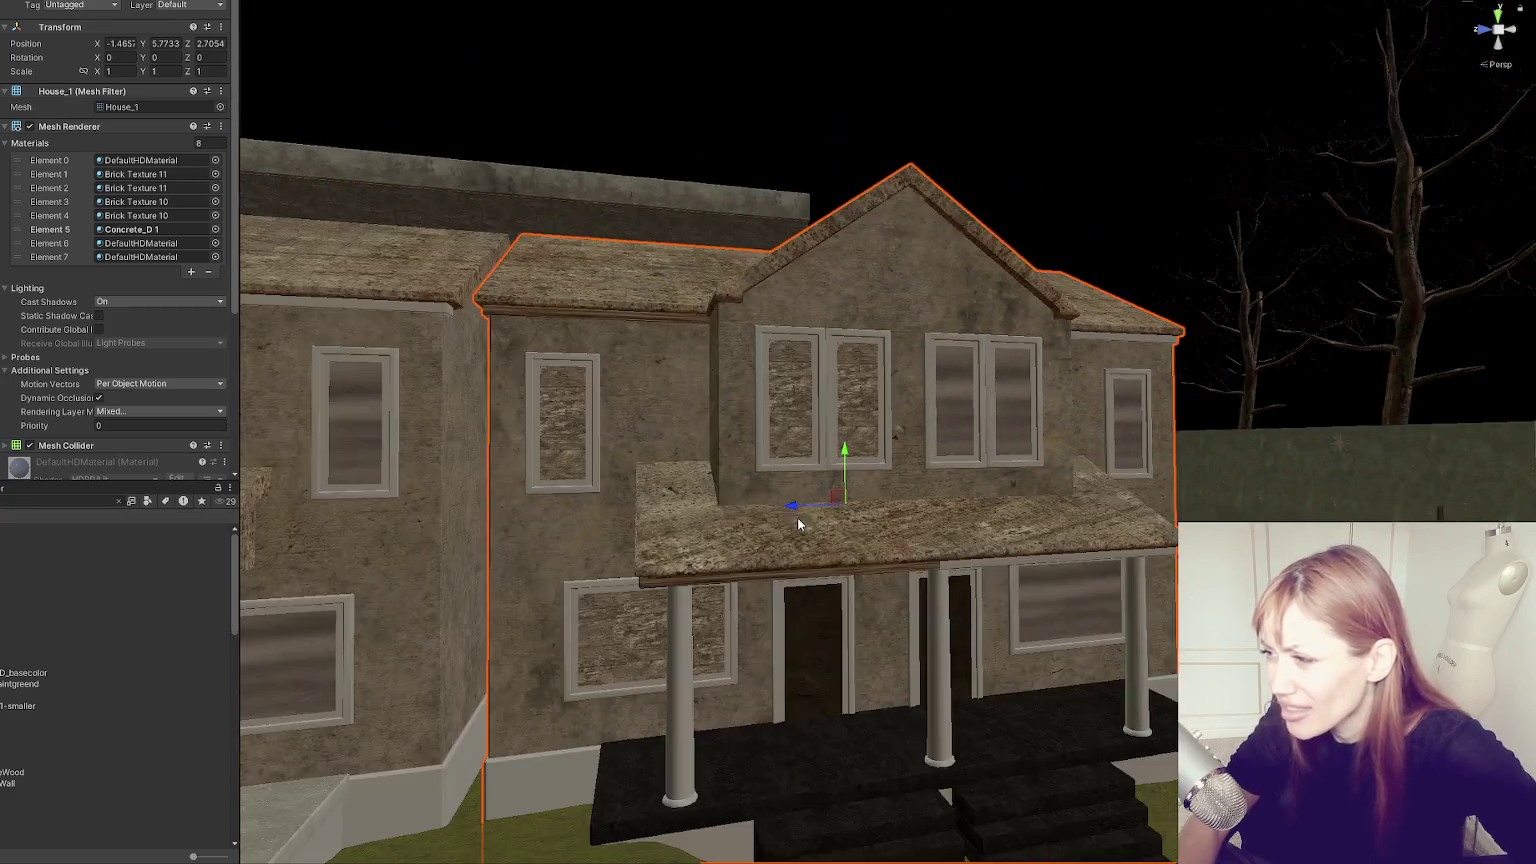
key(f)
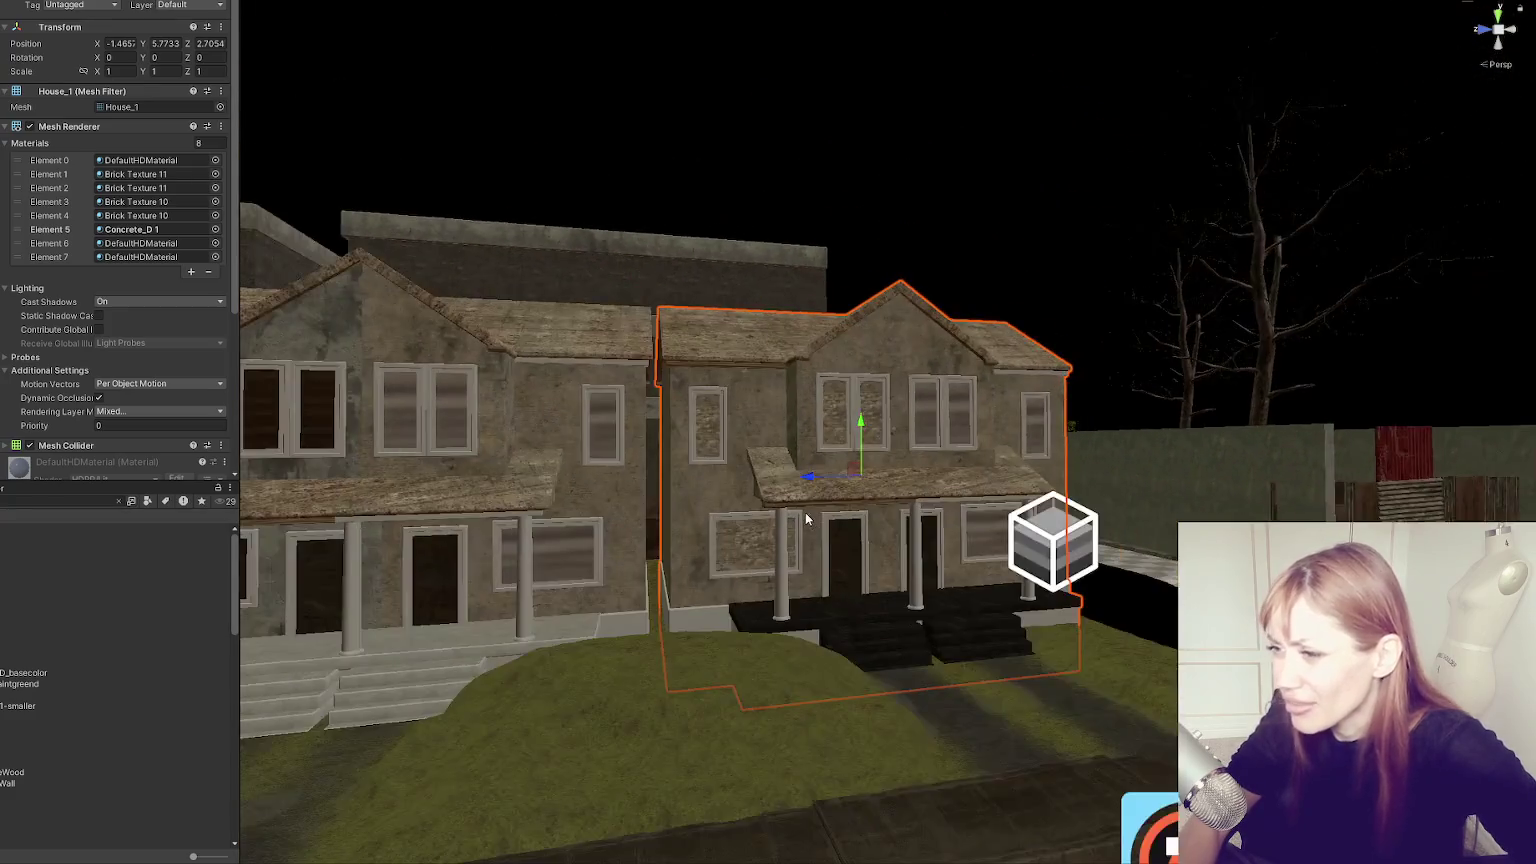
Preview another material on the house, then orbit closer to the row and select the house chunk.
mouse_move(352, 492)
mouse_down()
mouse_move(459, 508)
mouse_move(176, 699)
mouse_up()
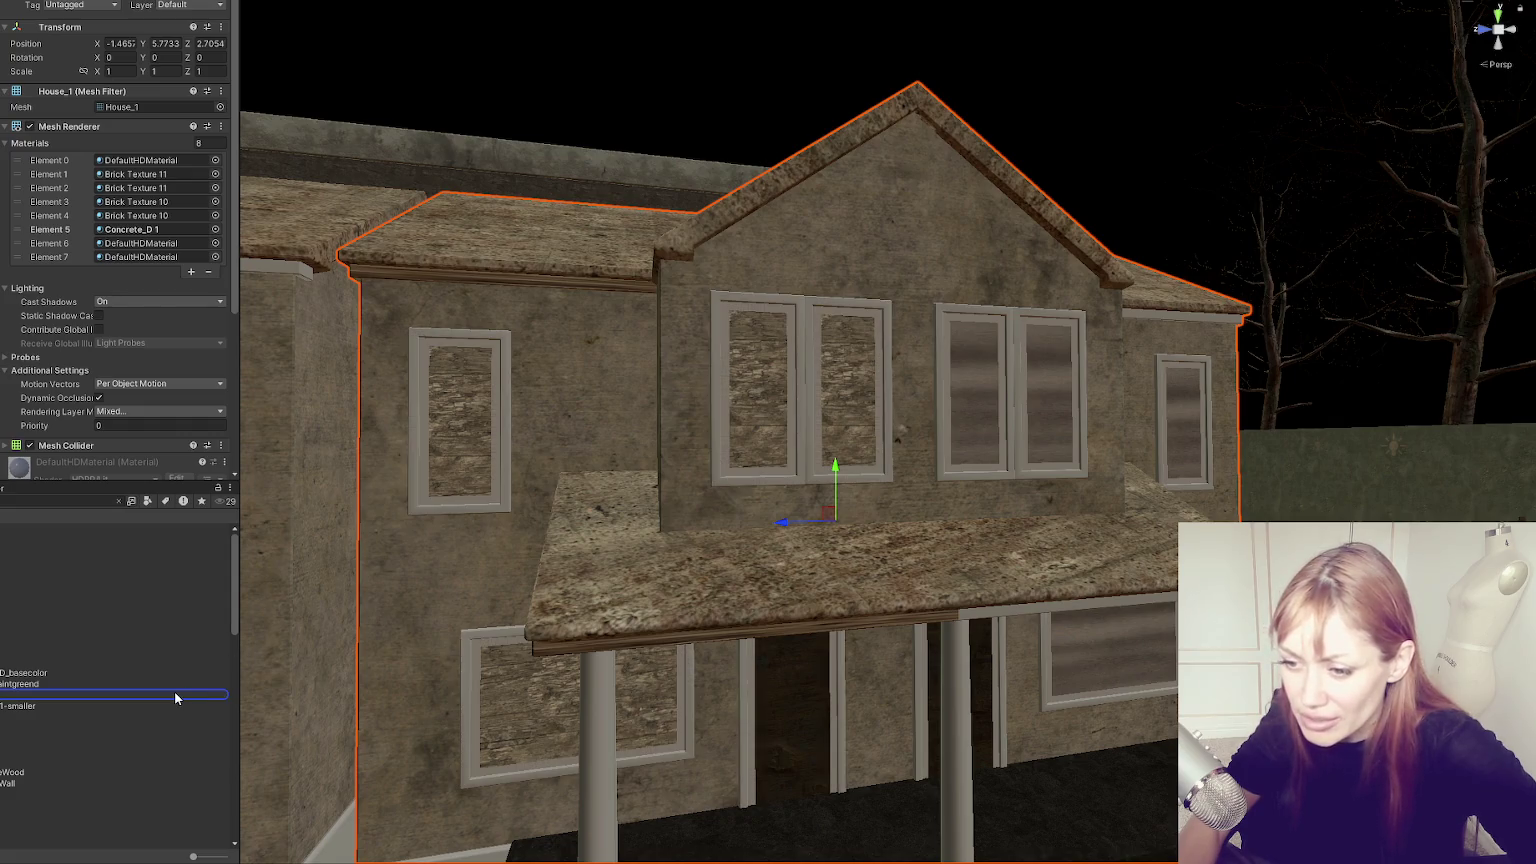
scroll(627, 542, down, 5)
scroll(946, 530, down, 3)
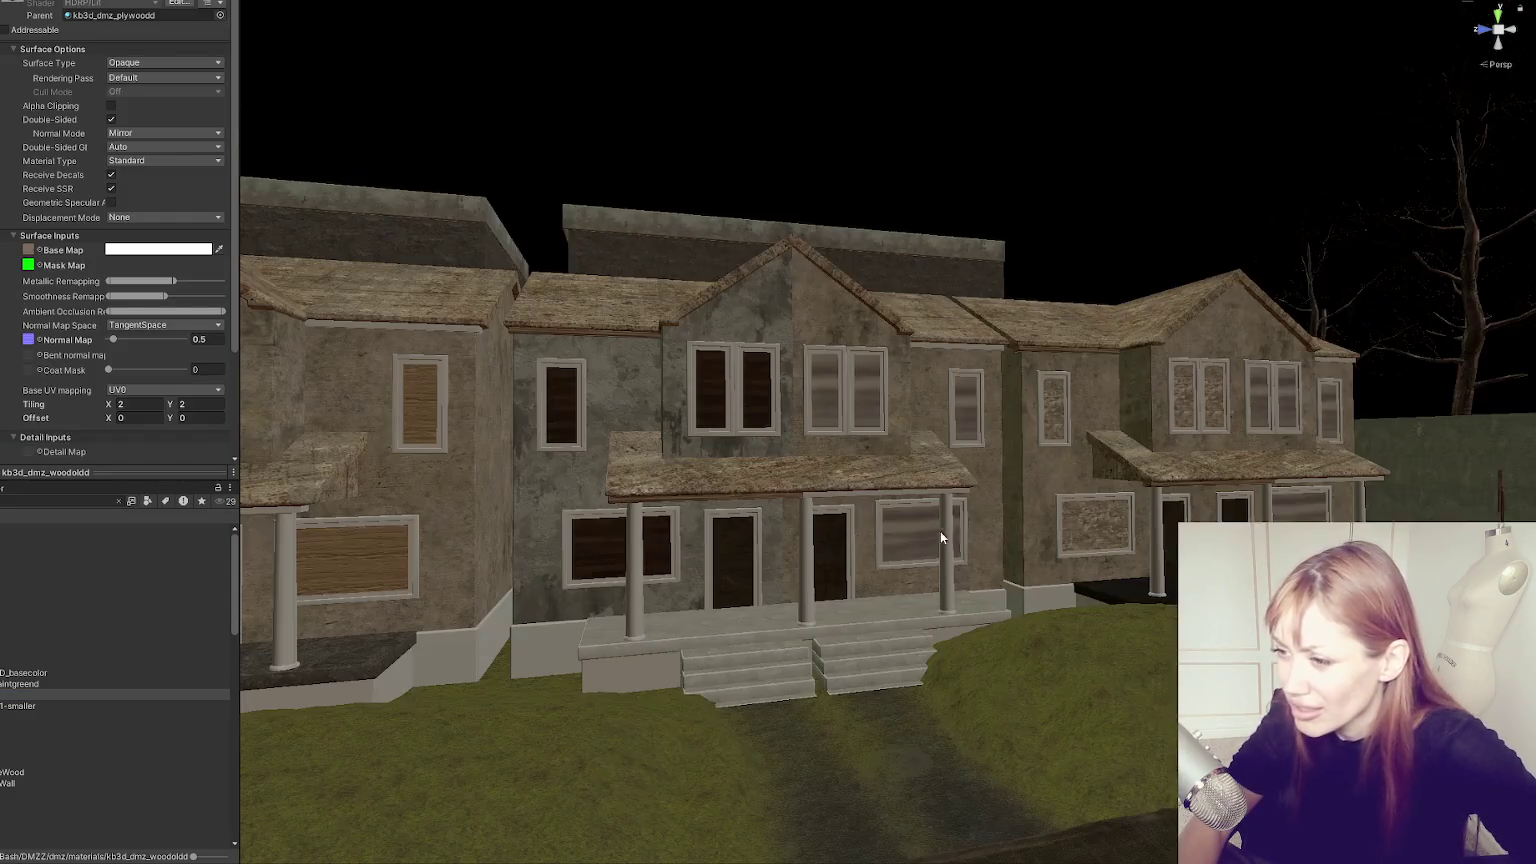
mouse_move(634, 484)
mouse_down()
mouse_move(700, 488)
mouse_move(680, 490)
mouse_move(675, 610)
mouse_move(748, 559)
mouse_move(627, 565)
mouse_move(975, 528)
mouse_move(549, 532)
mouse_move(1204, 451)
mouse_move(889, 487)
mouse_move(1029, 411)
mouse_move(994, 439)
mouse_up()
click(627, 565)
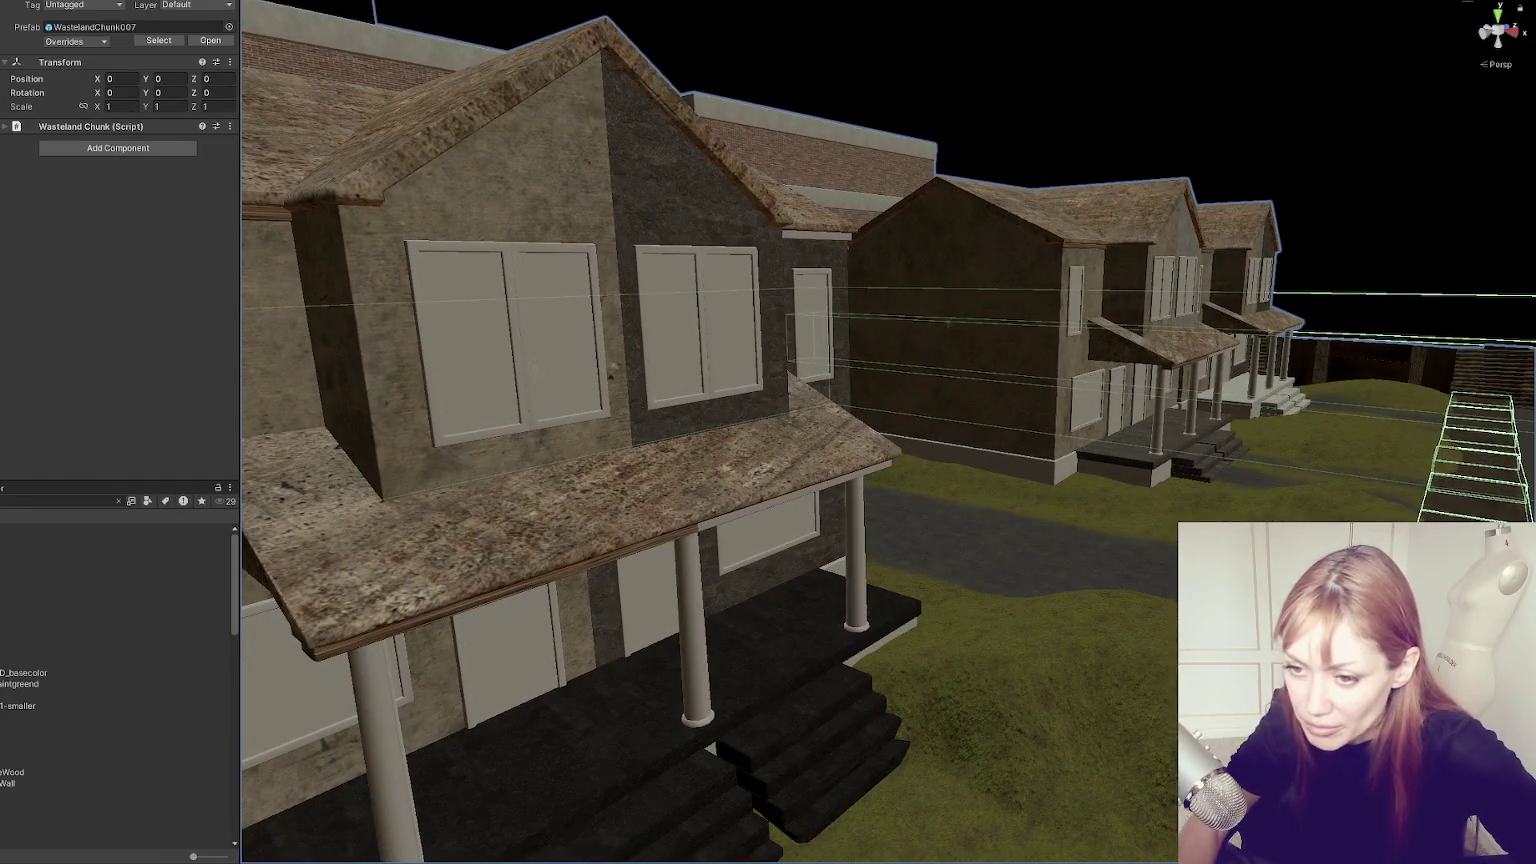
Apply Board 1 Wooden to the upper and lower windows and the right house's upper window.
mouse_move(35, 530)
mouse_down()
mouse_move(450, 361)
mouse_move(682, 328)
mouse_move(891, 346)
mouse_move(867, 329)
mouse_move(559, 346)
mouse_move(742, 380)
mouse_move(1131, 302)
mouse_move(1083, 333)
mouse_move(727, 446)
mouse_move(606, 370)
mouse_up()
mouse_move(60, 529)
mouse_down()
mouse_move(322, 367)
mouse_move(394, 357)
mouse_up()
drag(478, 408, 738, 331)
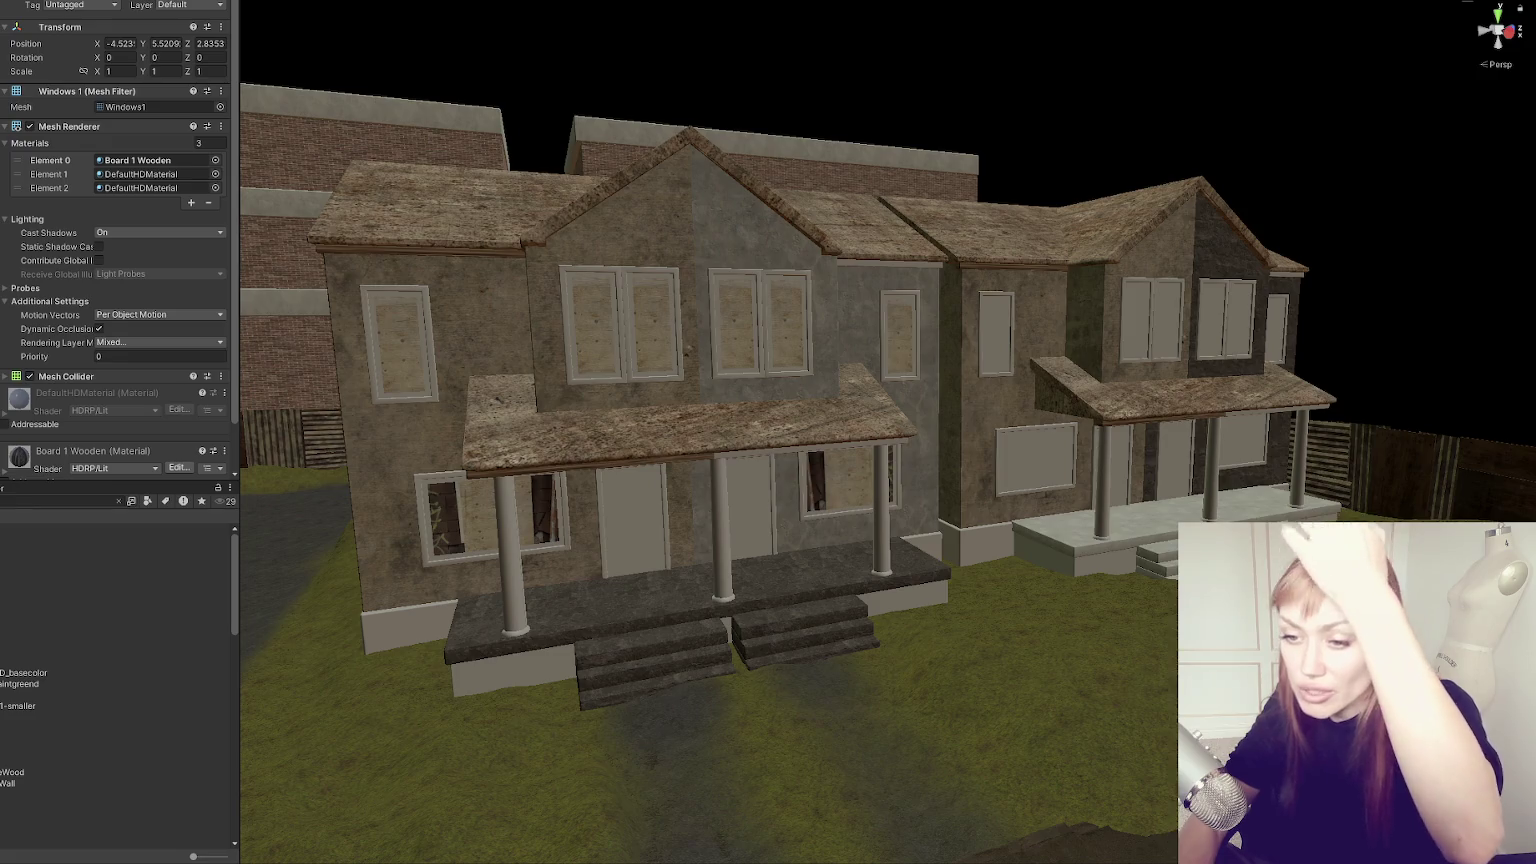
click(991, 347)
mouse_move(60, 529)
mouse_down()
mouse_move(1225, 320)
mouse_move(1212, 302)
mouse_up()
Clear the selection to review the boarded houses, then select the Windows 1 child mesh.
click(1212, 302)
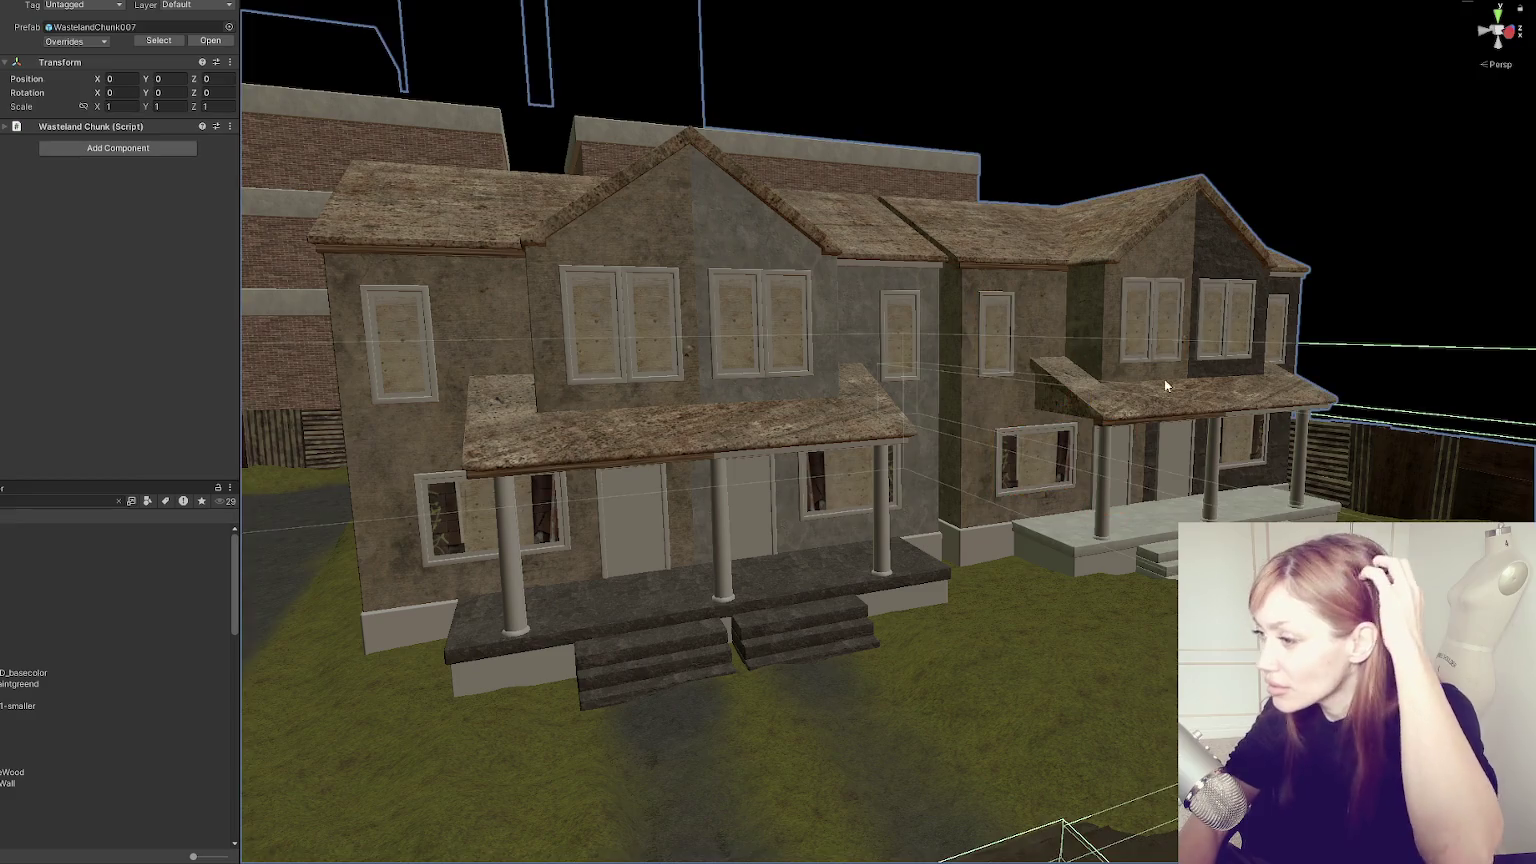
scroll(1169, 376, down, 3)
click(1290, 216)
scroll(982, 401, down, 2)
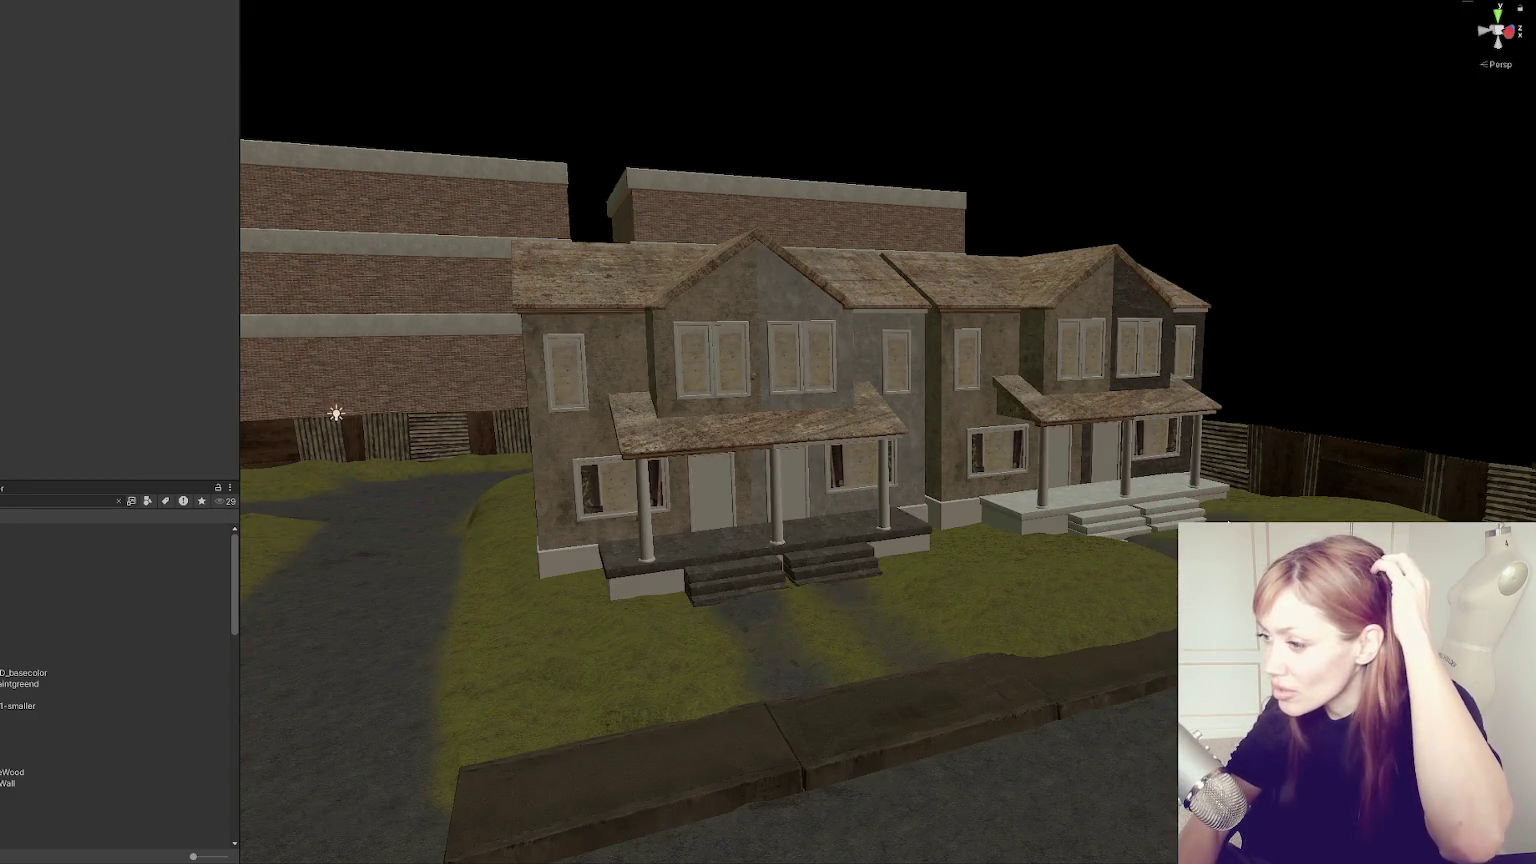
scroll(1224, 336, down, 3)
scroll(1224, 341, up, 4)
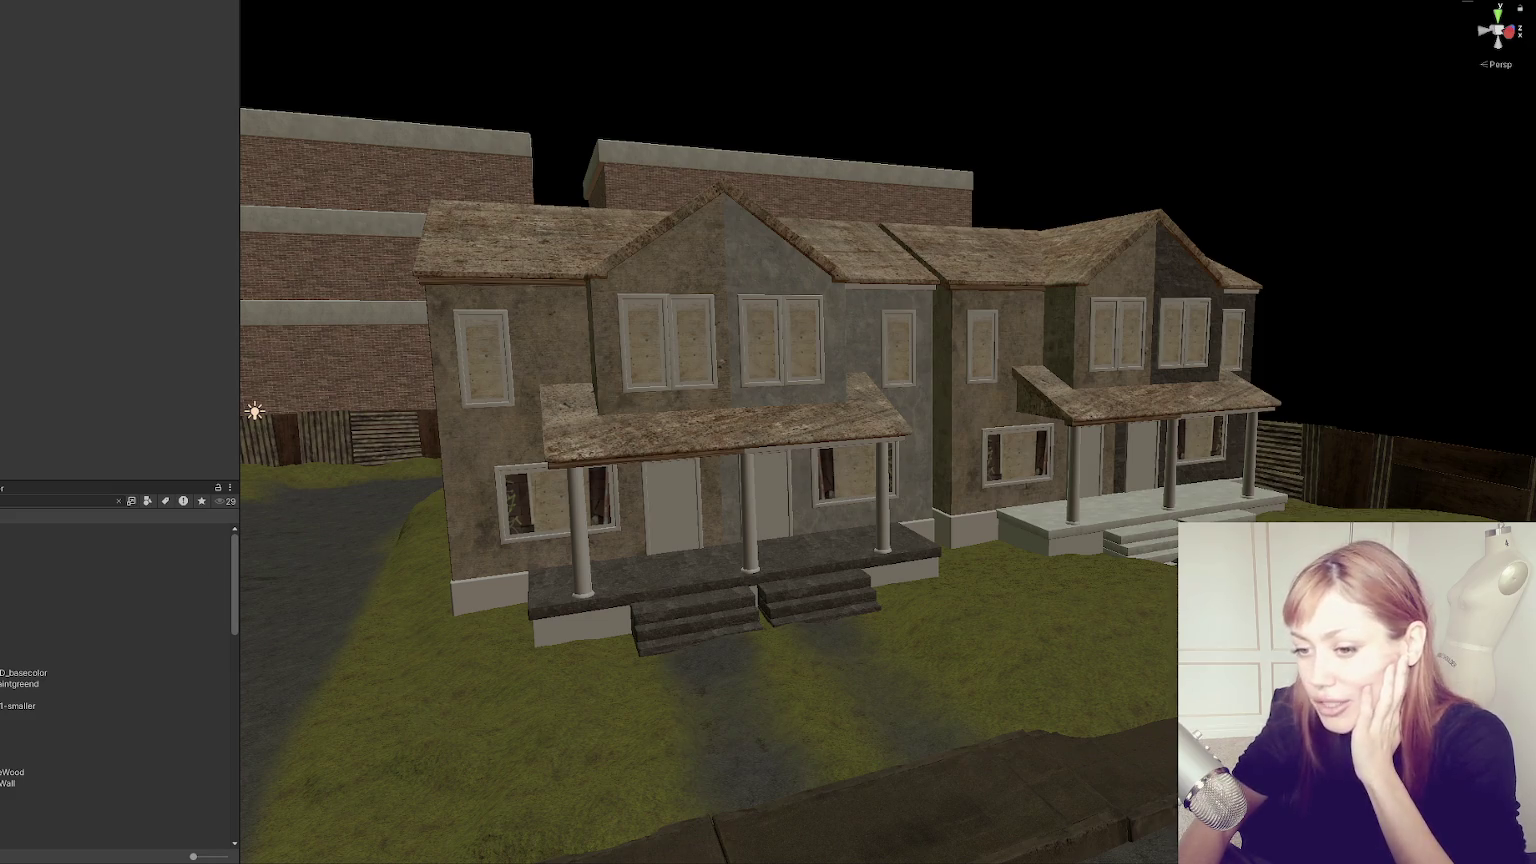
click(660, 496)
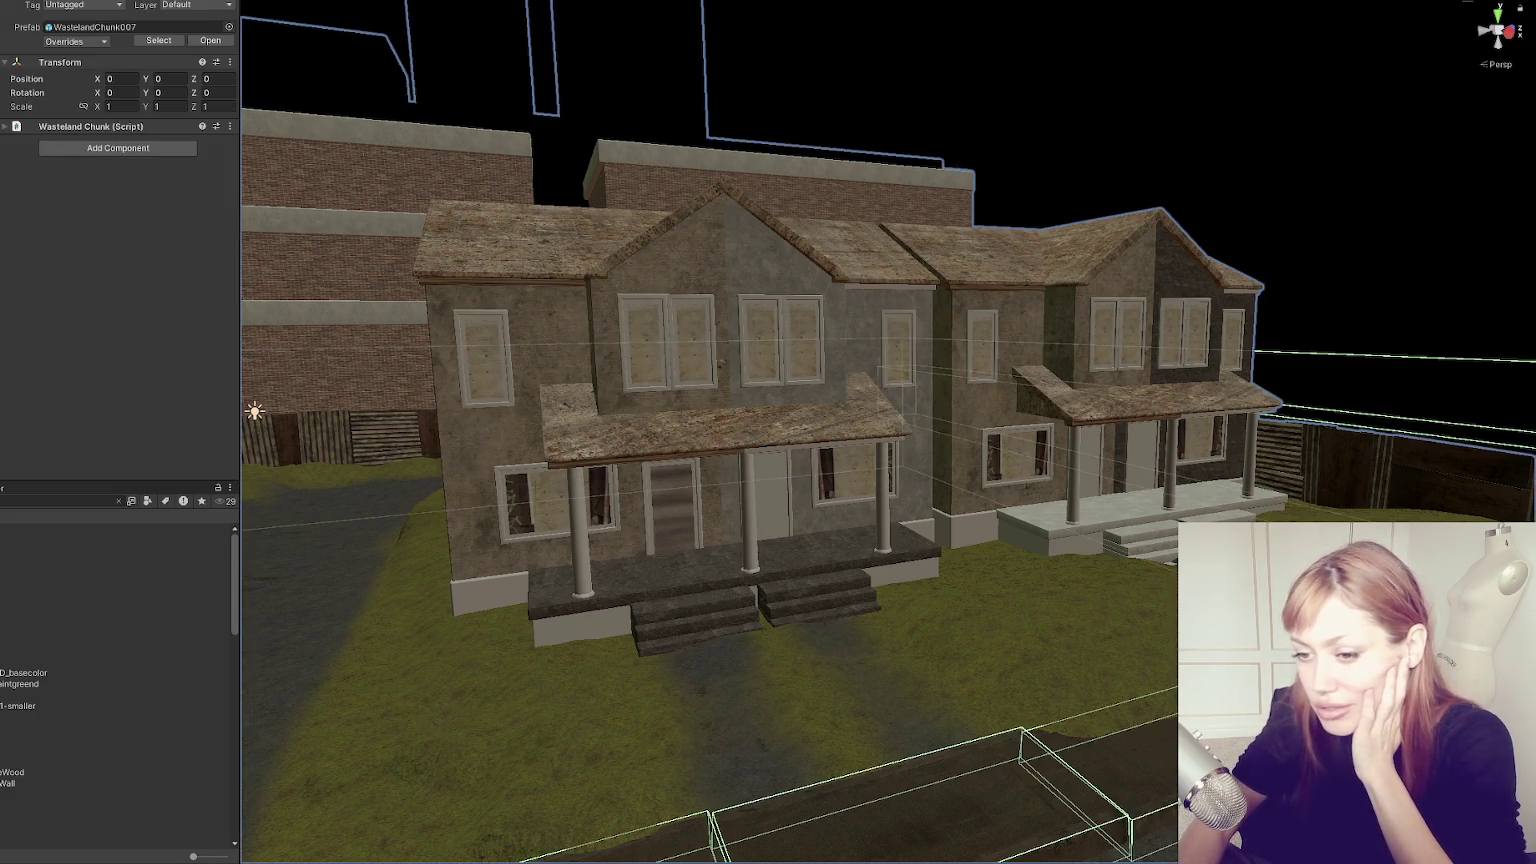
click(680, 510)
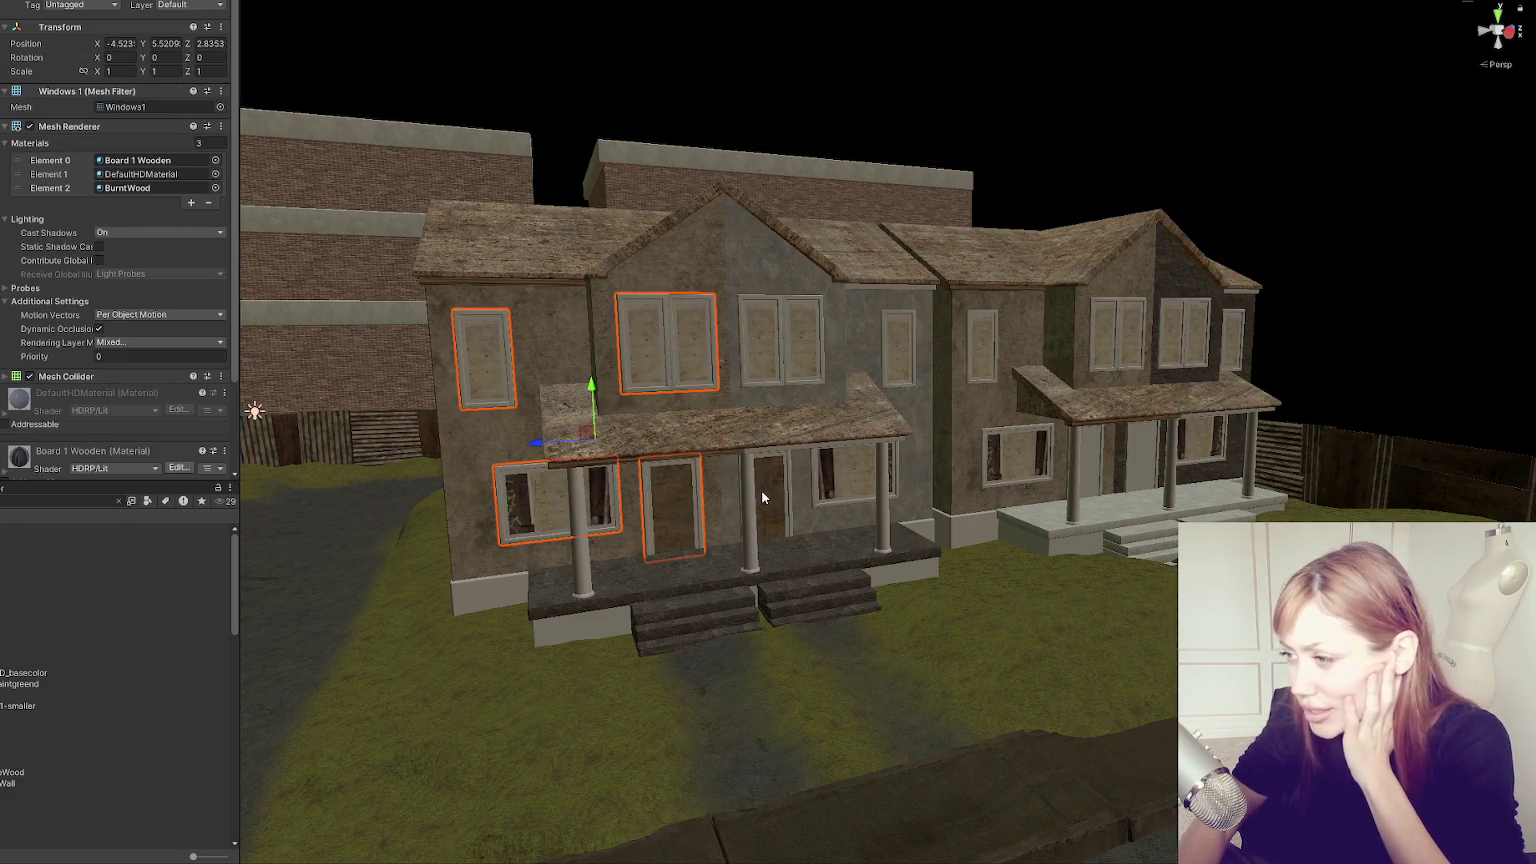
Orbit to the porch and apply BurntWood to the front door and Windows 1 mesh.
click(1090, 460)
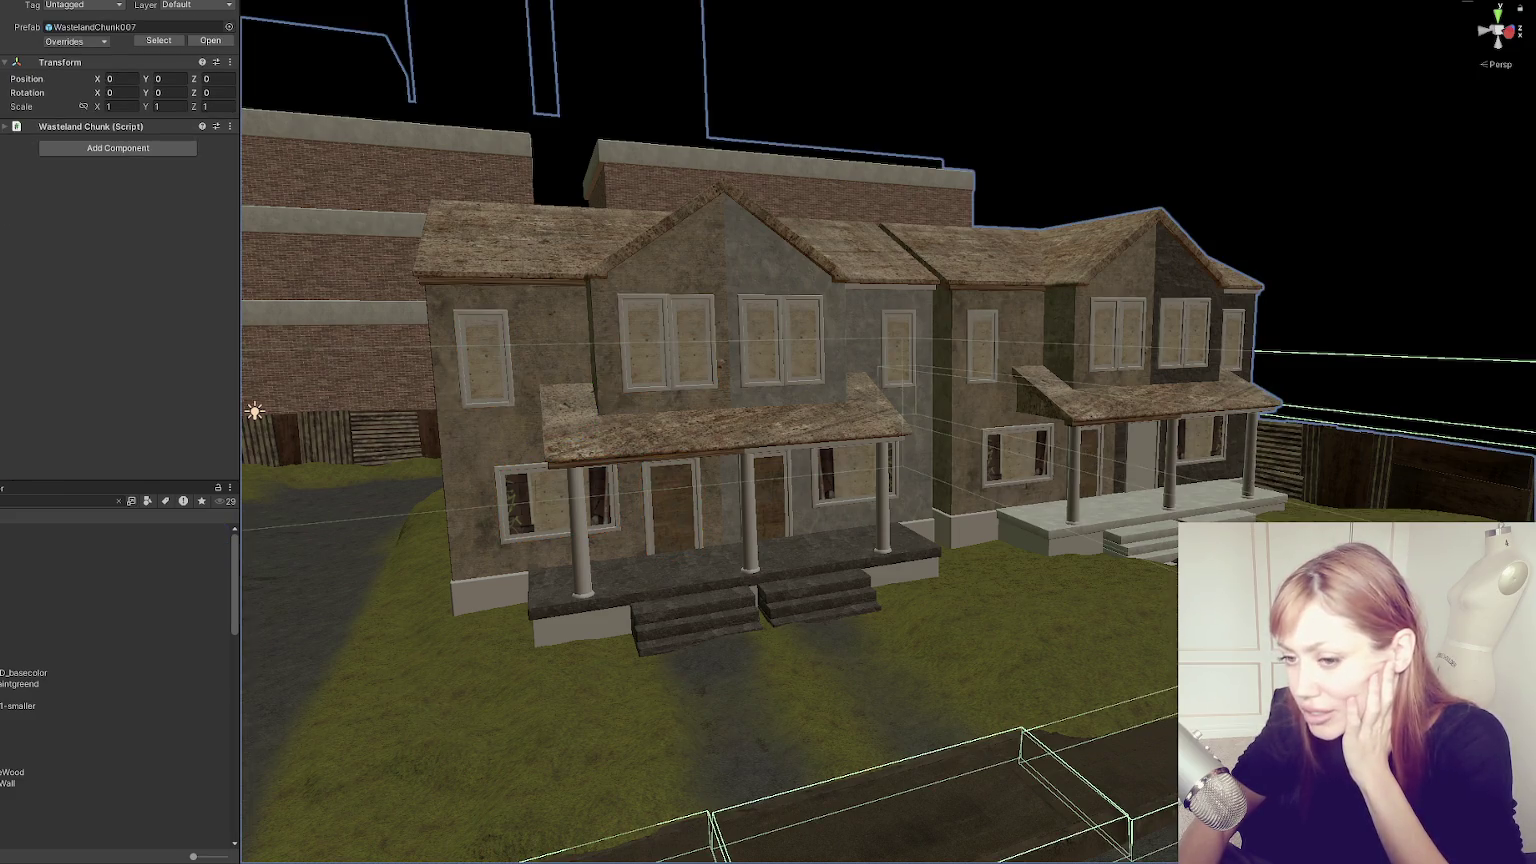
scroll(1144, 460, down, 2)
drag(1146, 468, 557, 525)
drag(30, 572, 665, 468)
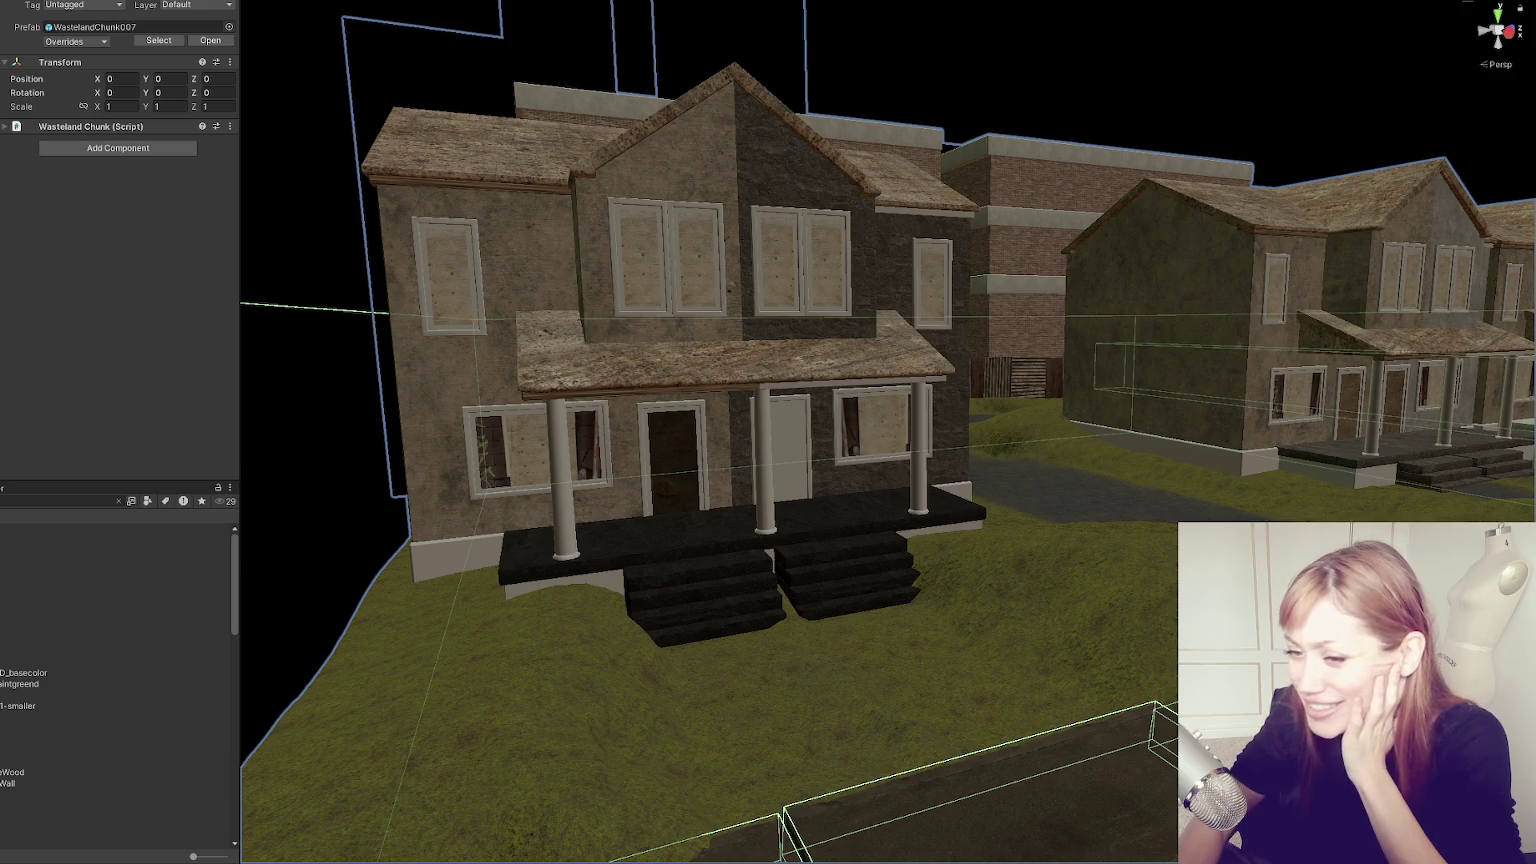
click(668, 449)
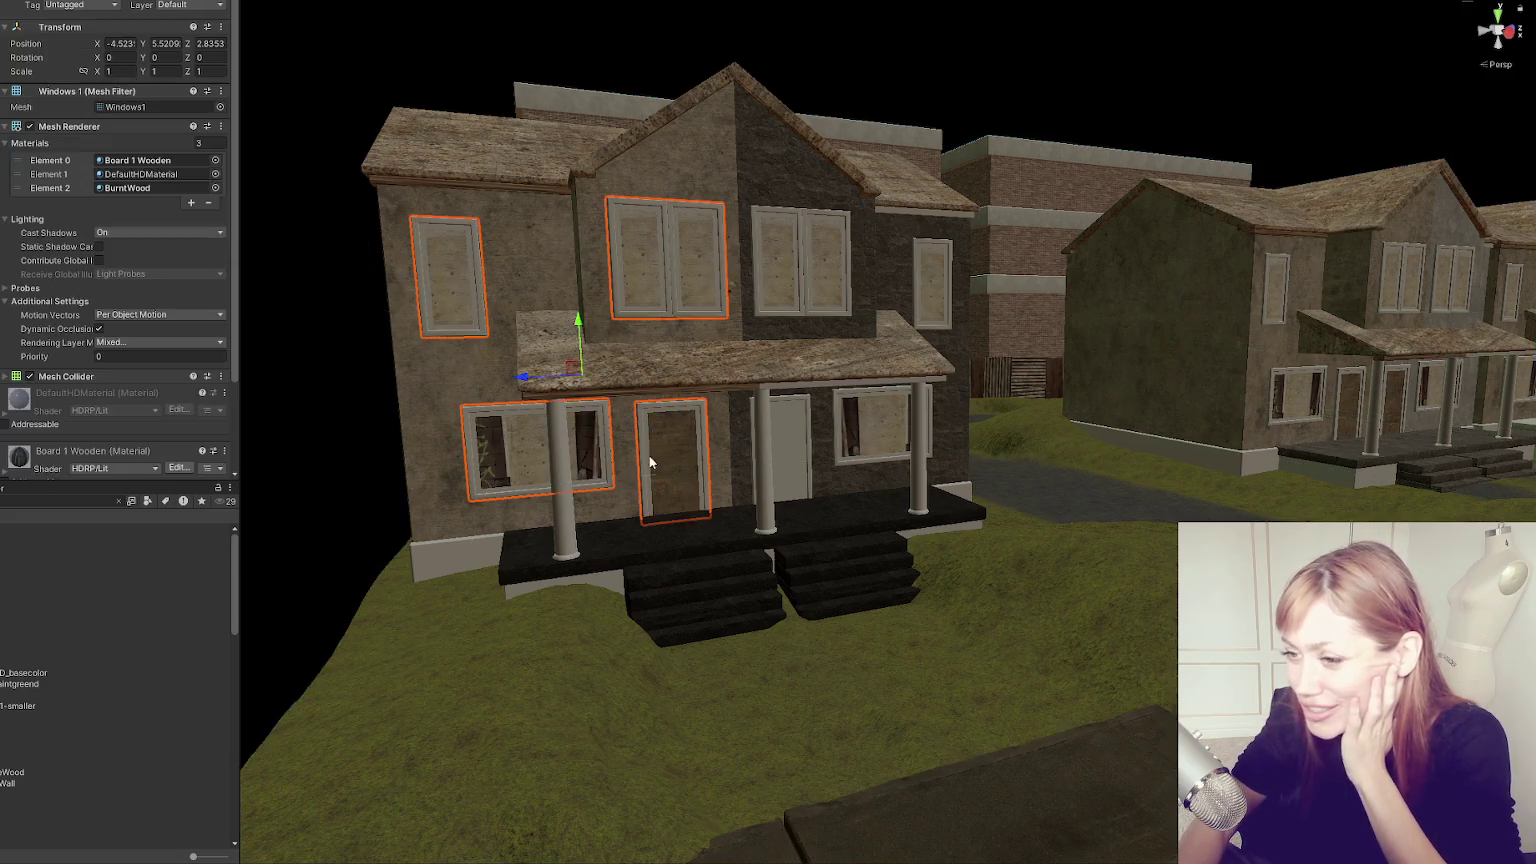
mouse_move(22, 551)
mouse_down()
mouse_move(700, 457)
mouse_move(795, 425)
mouse_up()
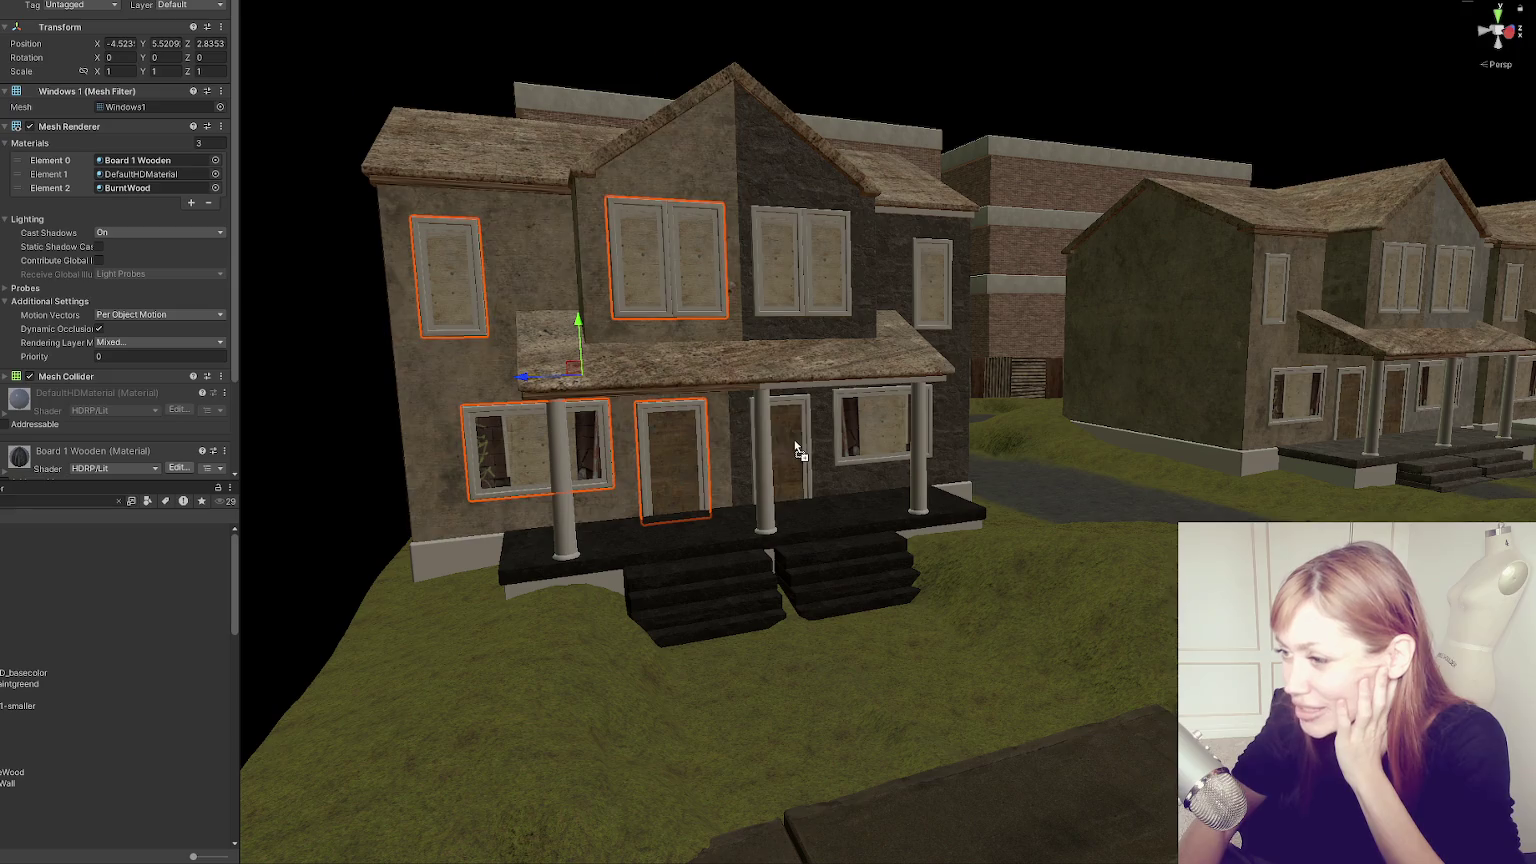
click(905, 47)
Orbit down to street level and look along the road at the boarded-up houses.
scroll(1221, 219, down, 3)
scroll(1221, 219, down, 3)
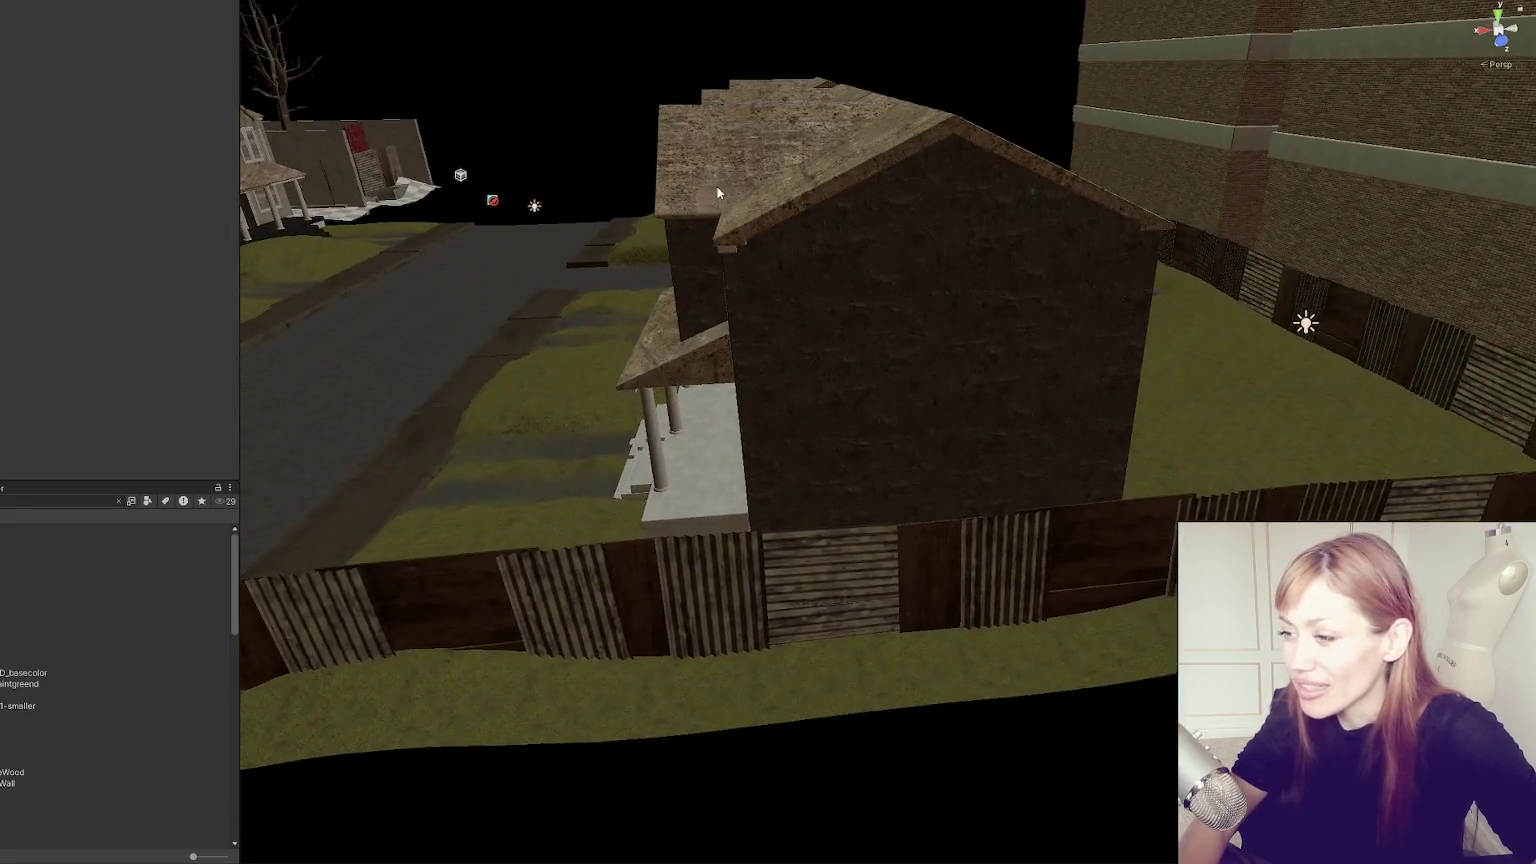
mouse_move(717, 193)
mouse_down()
mouse_move(686, 384)
mouse_move(755, 404)
mouse_up()
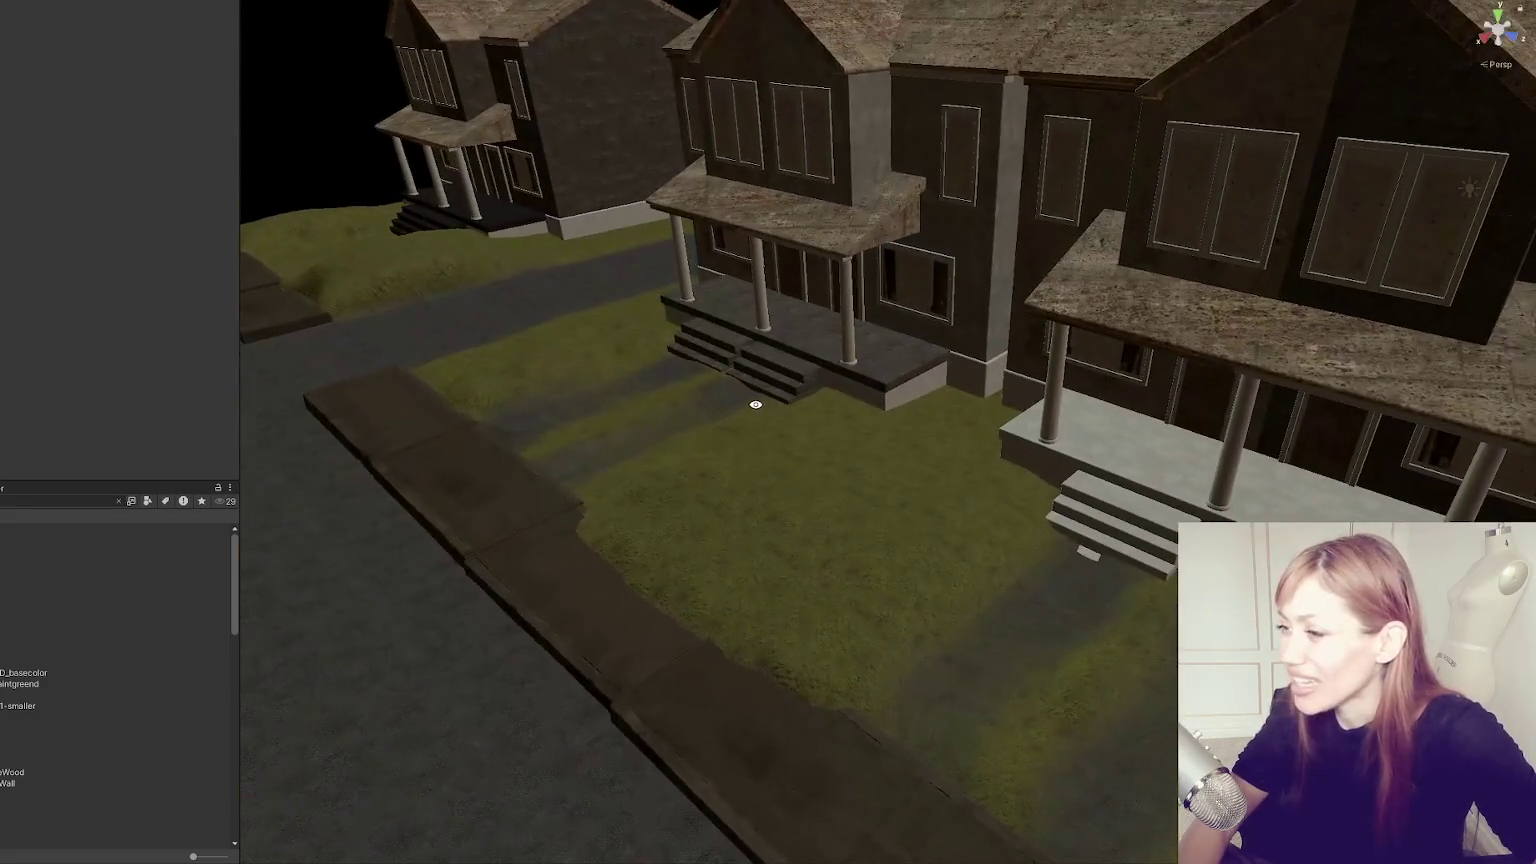
drag(614, 216, 696, 360)
mouse_move(525, 508)
mouse_down()
mouse_move(394, 439)
mouse_move(646, 362)
mouse_move(994, 396)
mouse_move(94, 521)
mouse_up()
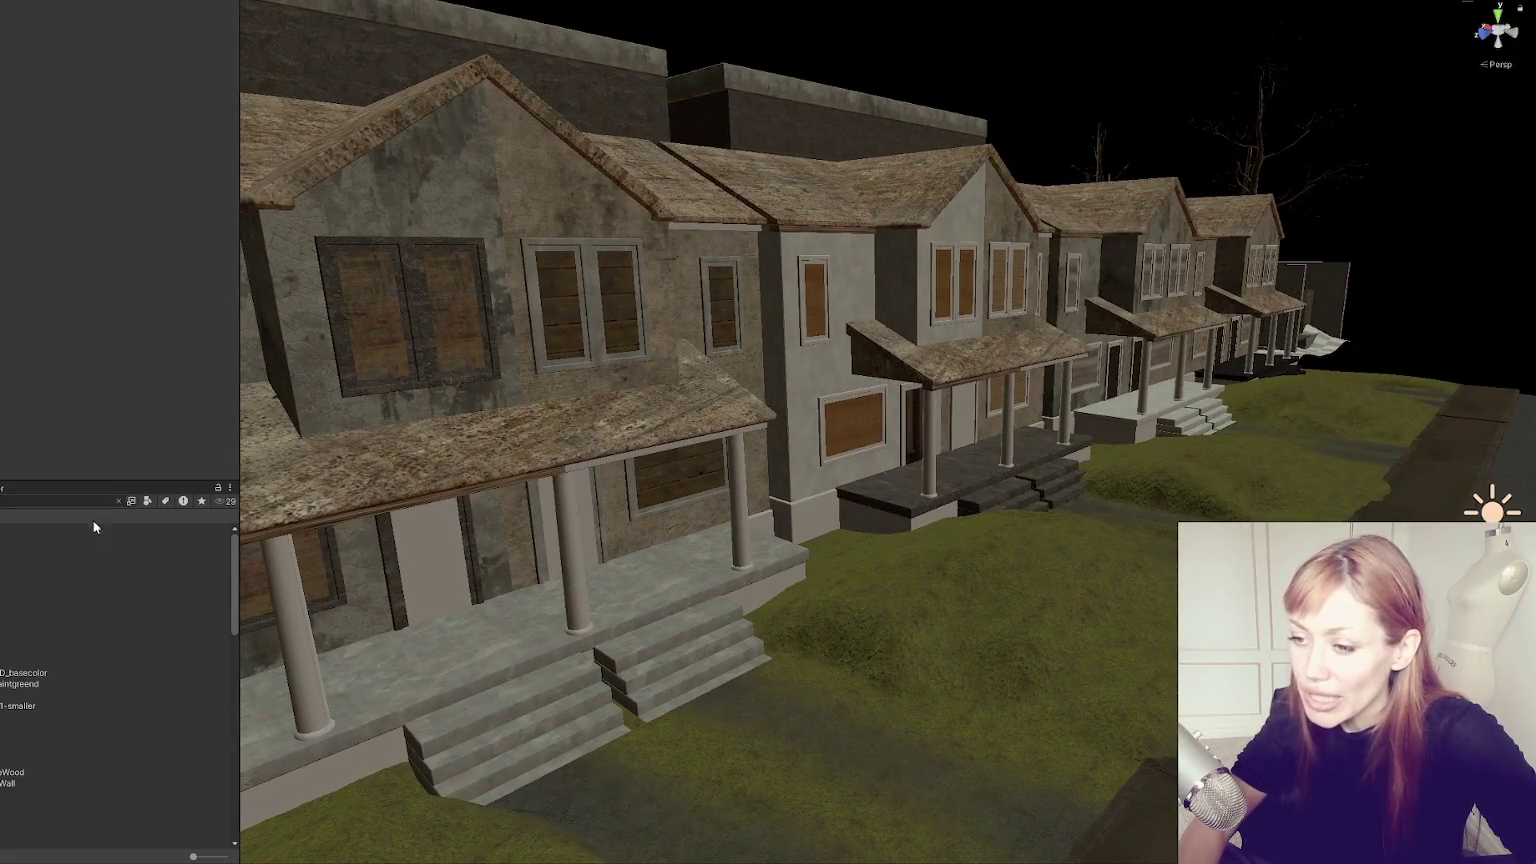
Give the WastelandChunk007 porch door a dark graffiti material.
drag(10, 706, 412, 529)
click(412, 529)
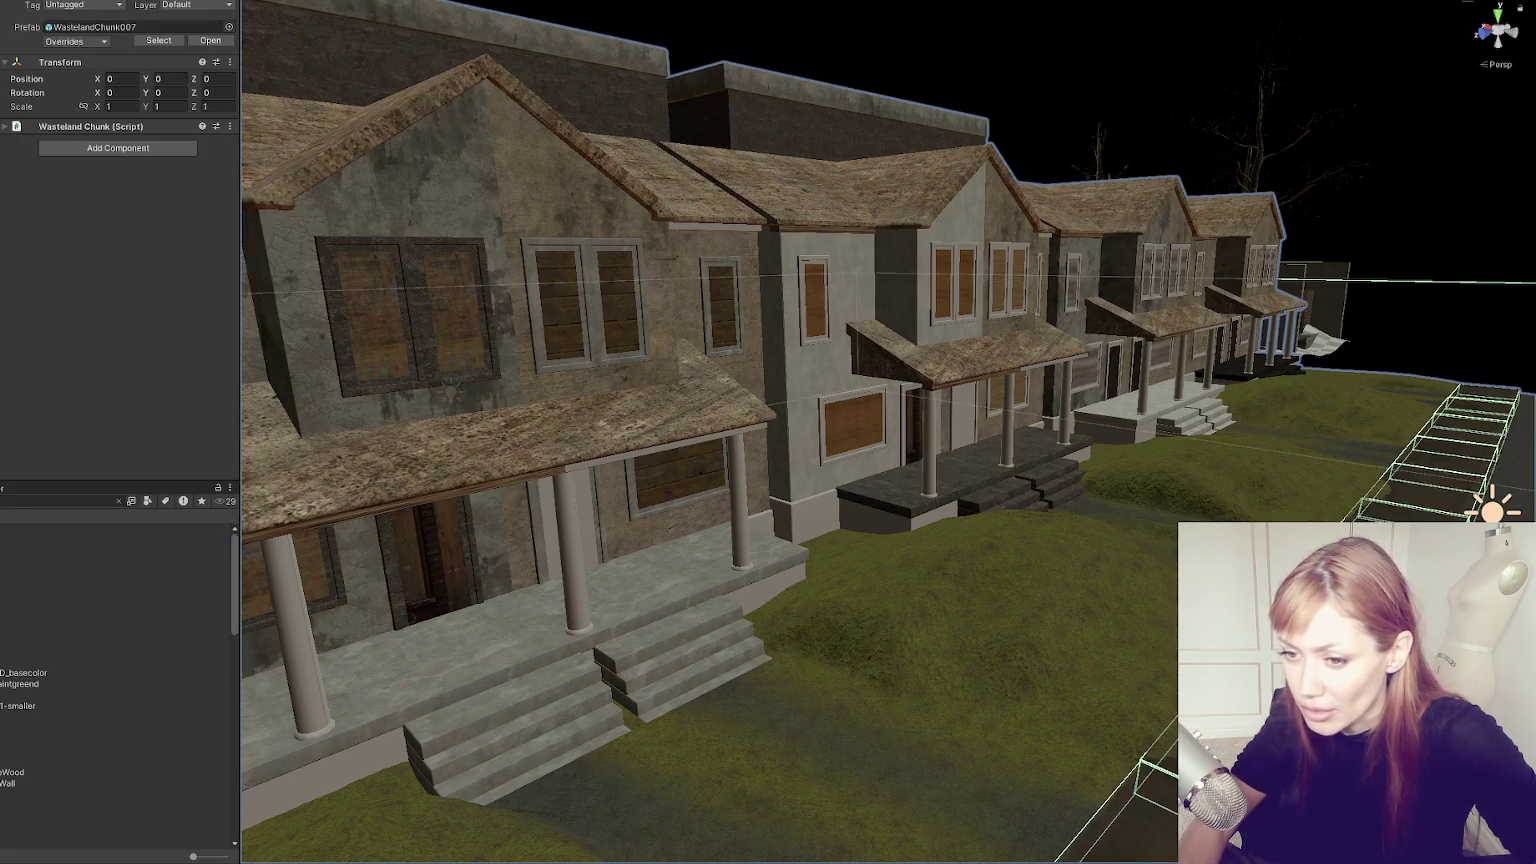
drag(20, 706, 433, 567)
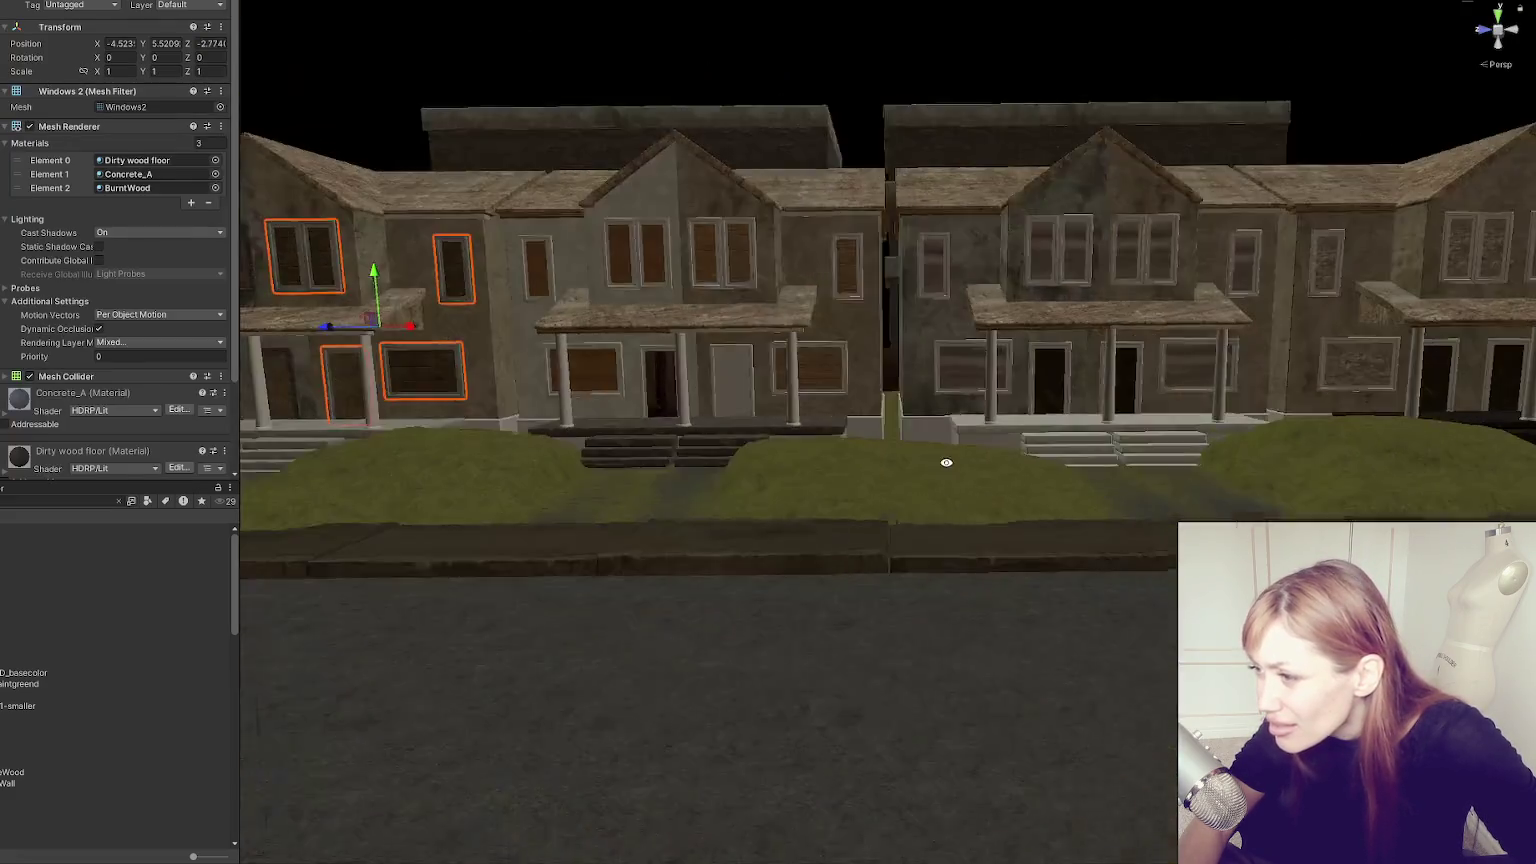
Apply dark BurntWood to the Windows 2 frames of the neighbouring row houses.
mouse_move(946, 462)
mouse_down()
mouse_move(776, 578)
mouse_move(900, 530)
mouse_move(700, 470)
mouse_up()
drag(60, 551, 752, 410)
mouse_move(20, 572)
mouse_down()
mouse_move(446, 504)
mouse_move(376, 492)
mouse_up()
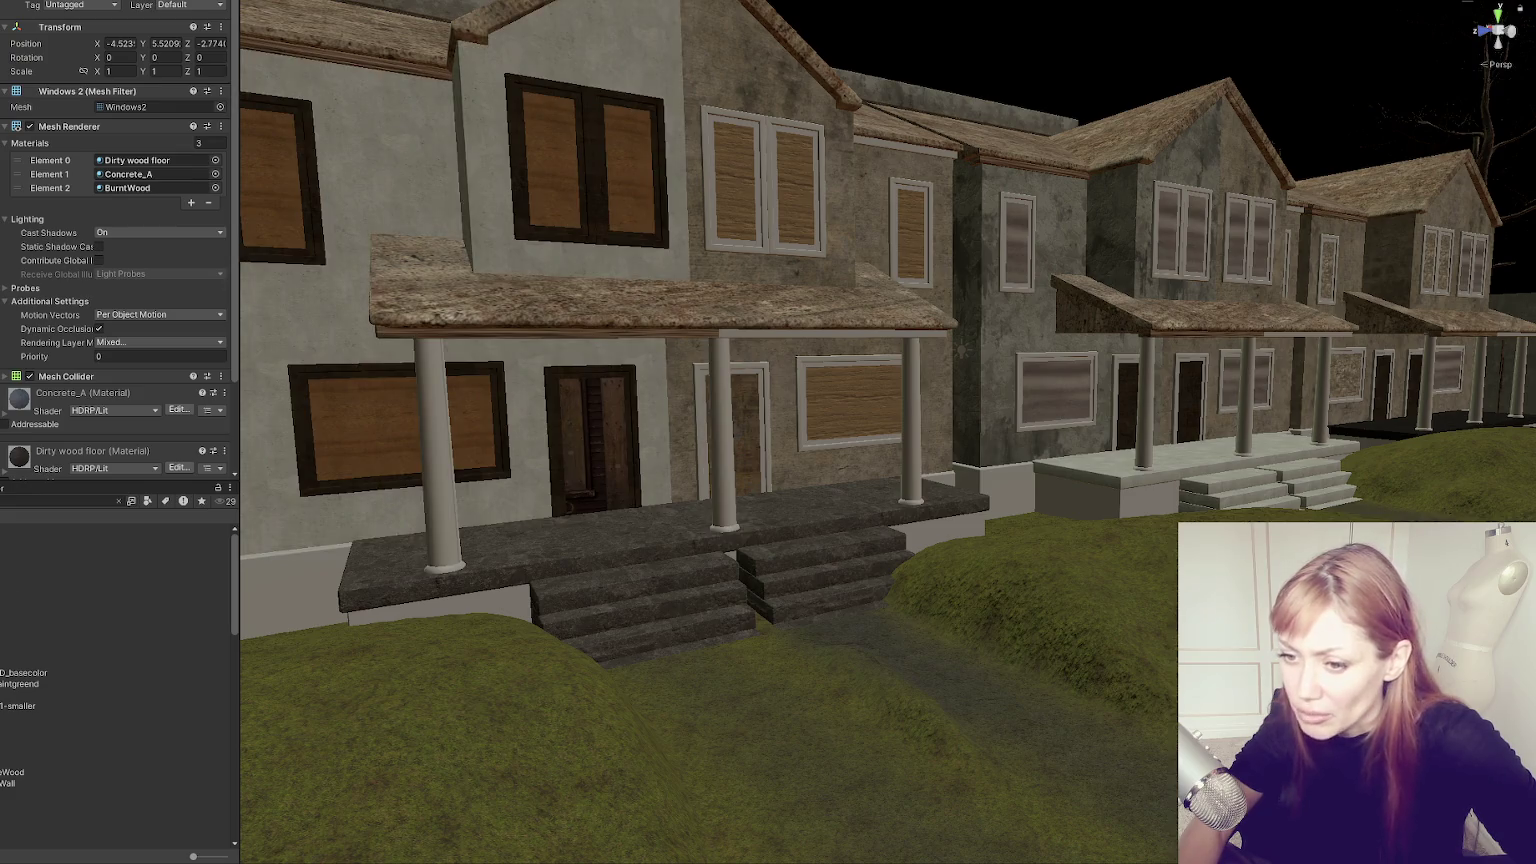
drag(20, 772, 705, 443)
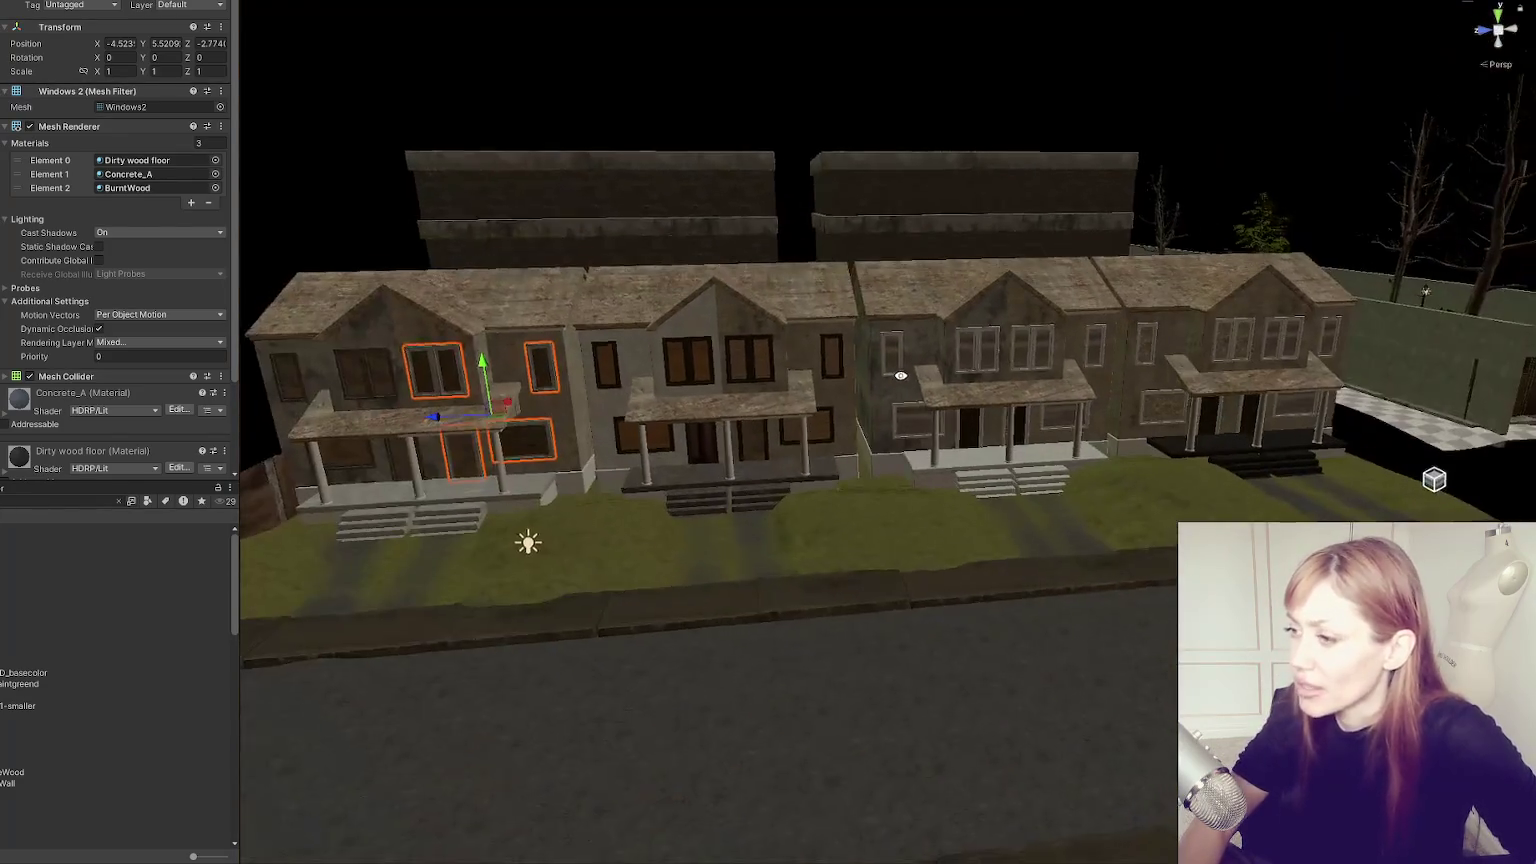
Deselect the windows to view the whole row and clear the Project search field.
click(1330, 155)
scroll(1190, 210, down, 3)
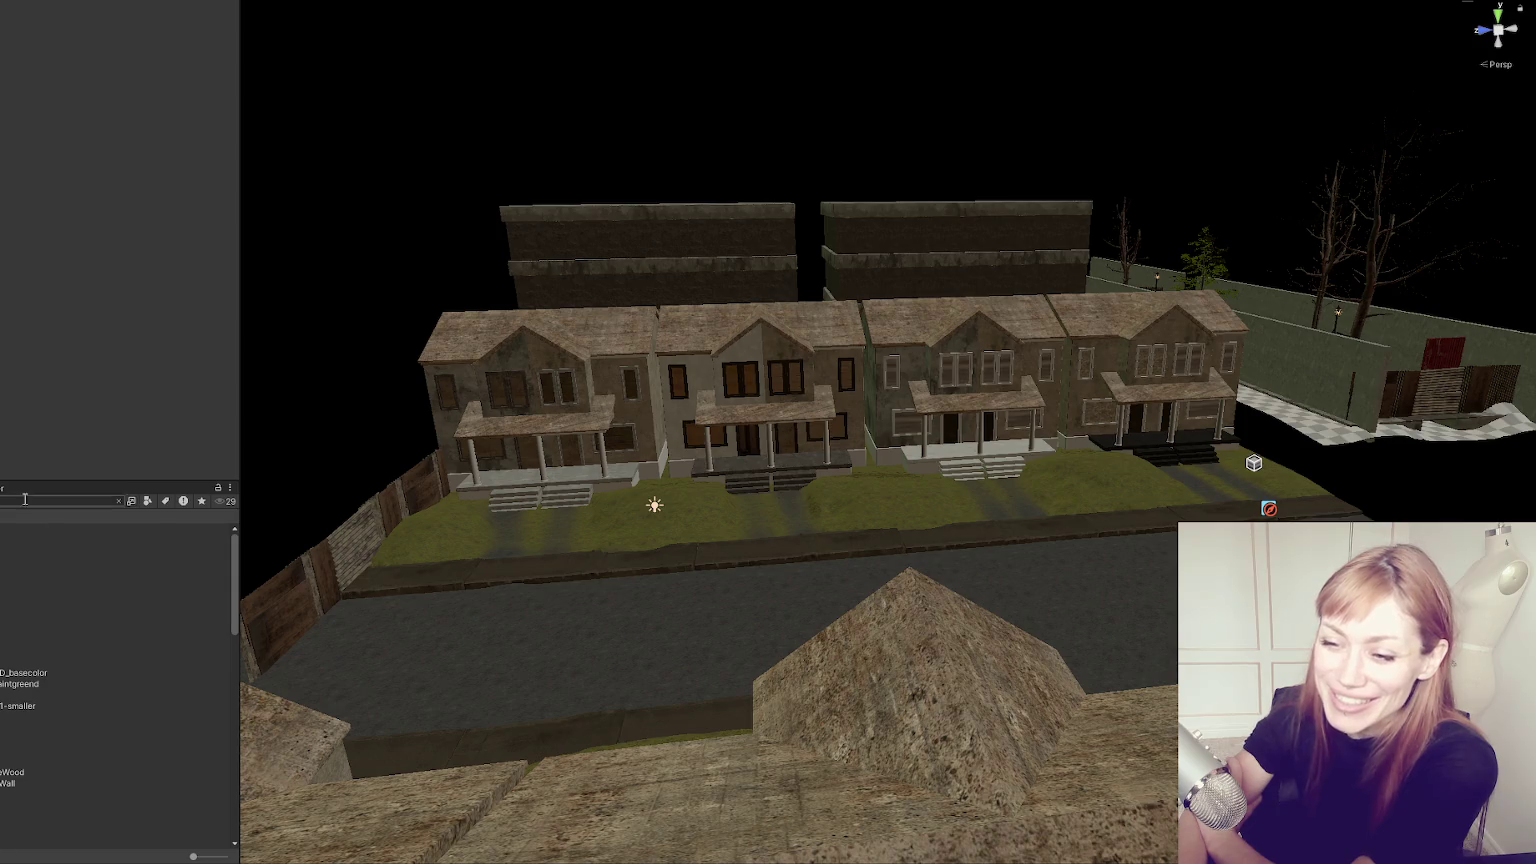
click(119, 501)
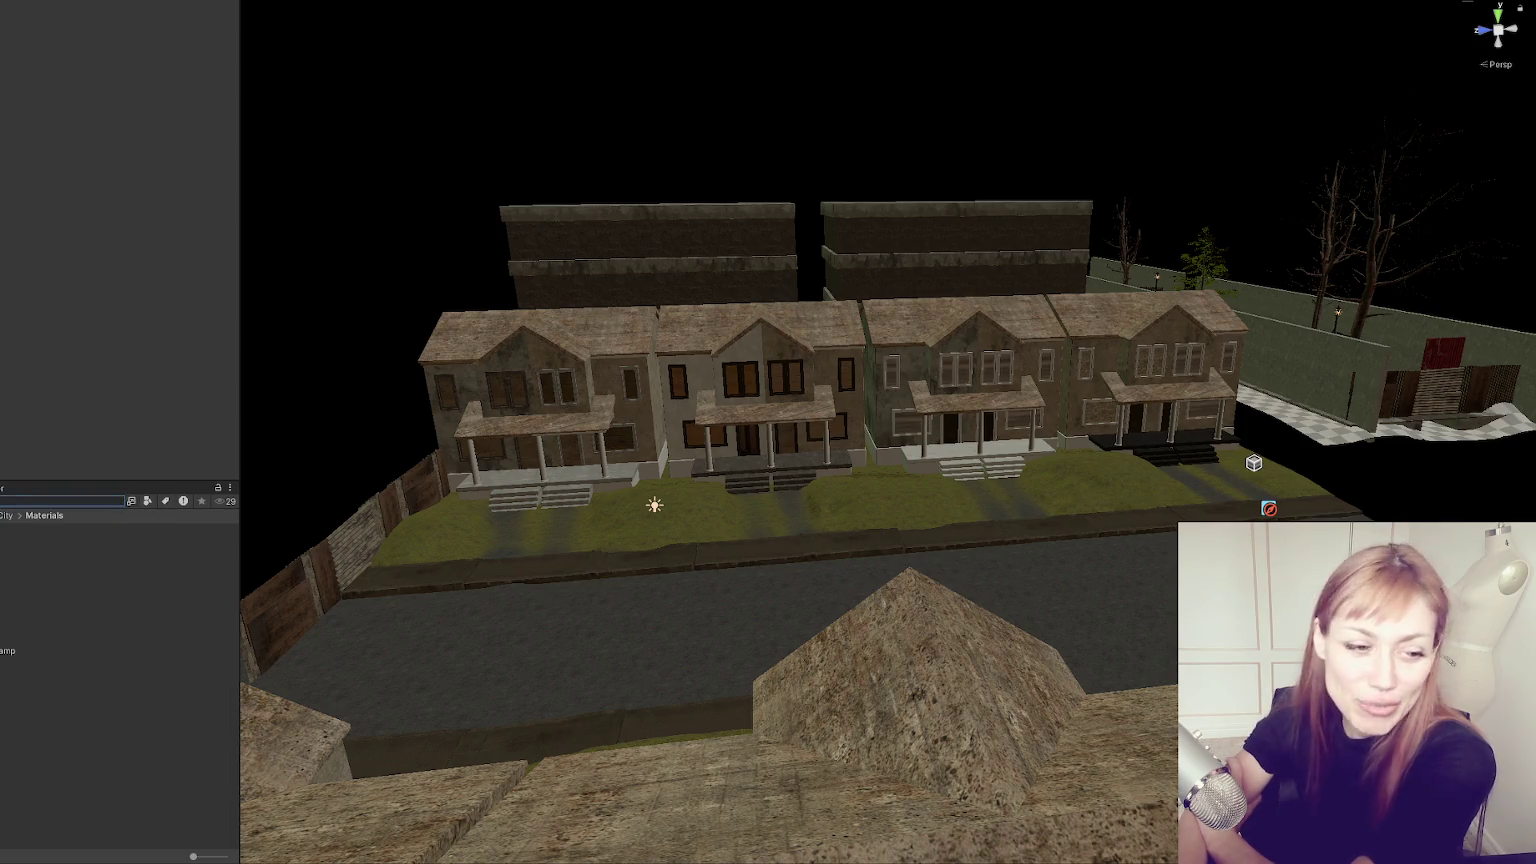